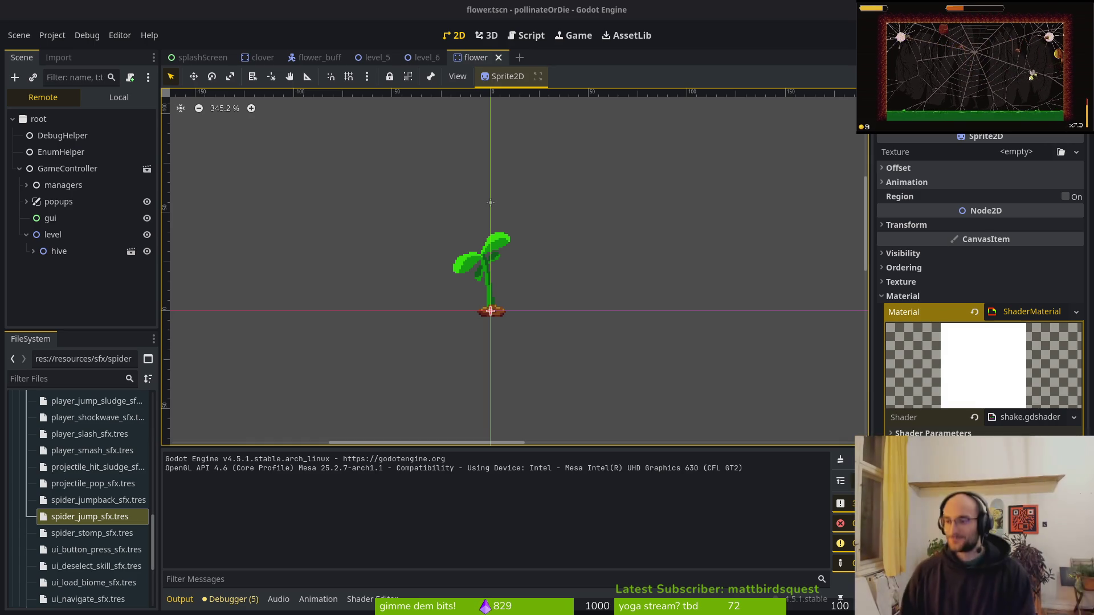
Save the flower scene and open the sprite's shake.gdshader for editing.
left_click_drag(469, 313, 461, 306)
left_click_drag(545, 405, 508, 385)
key("ctrl+s")
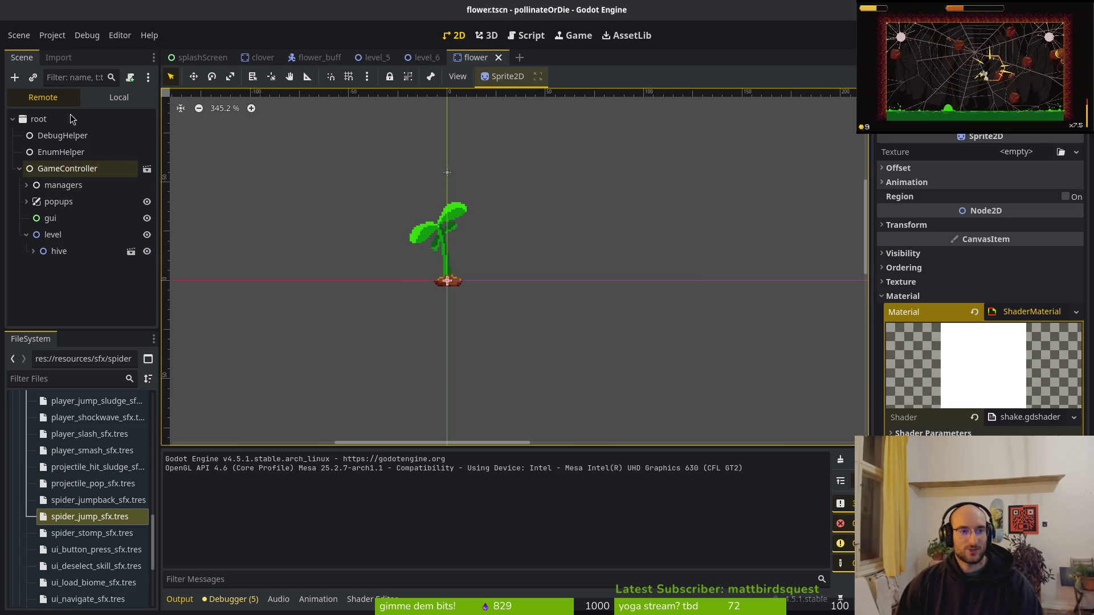
left_click(1031, 417)
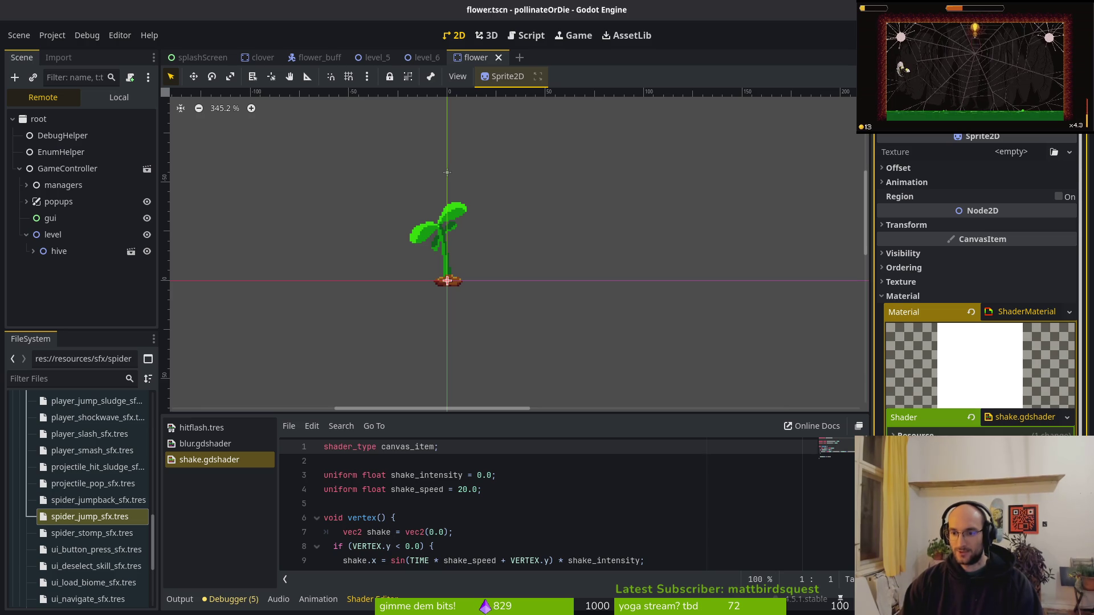
Test-run the game, then stop it, save the scene and return to the code editor.
key("F5")
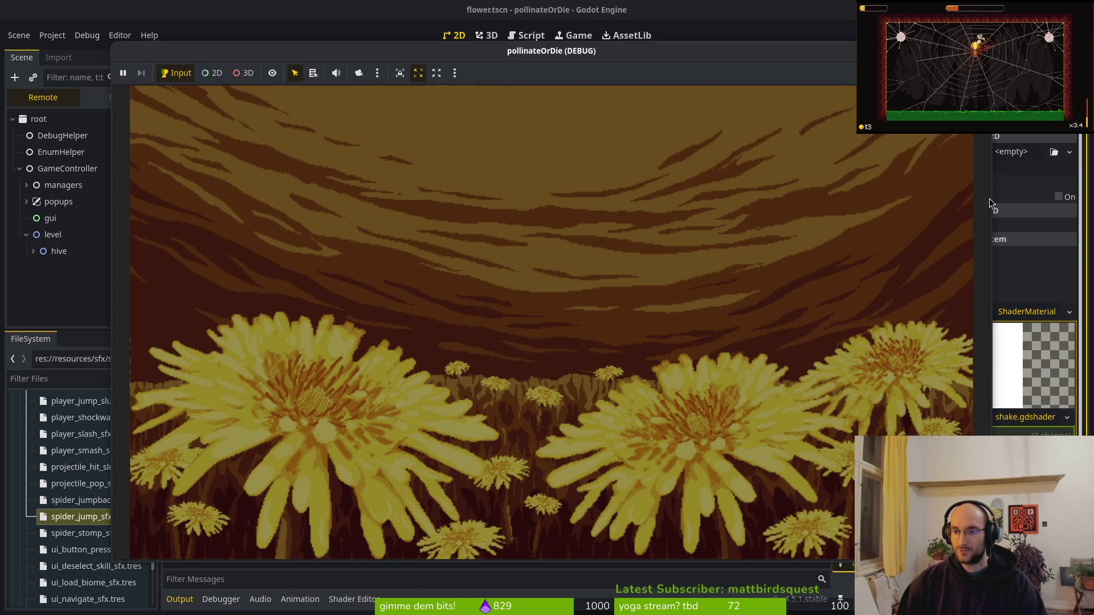
key("ctrl+s")
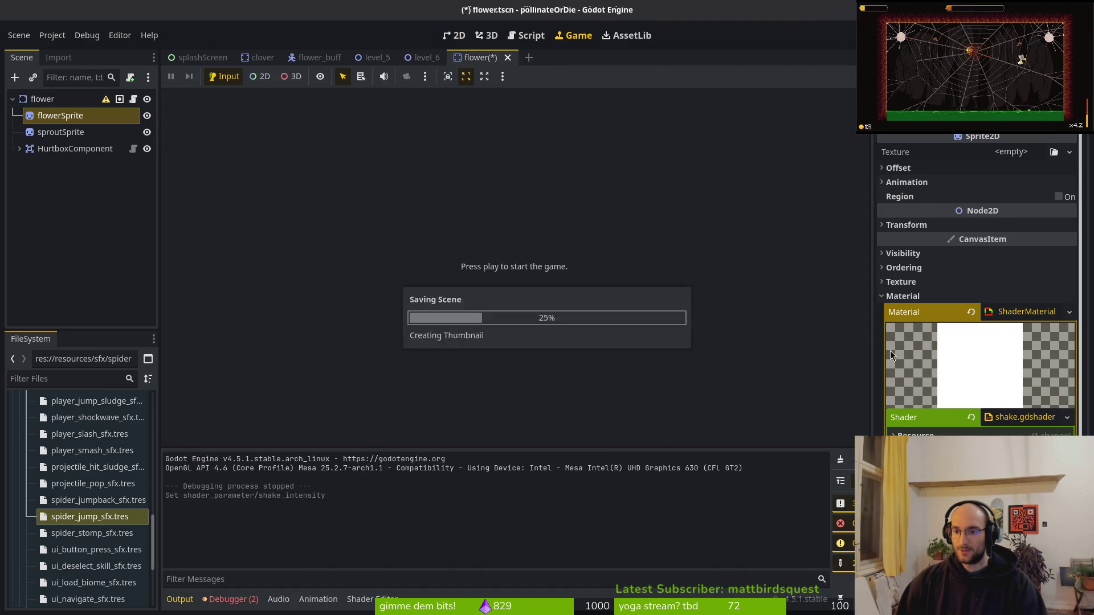
left_click(454, 35)
key("alt+Tab")
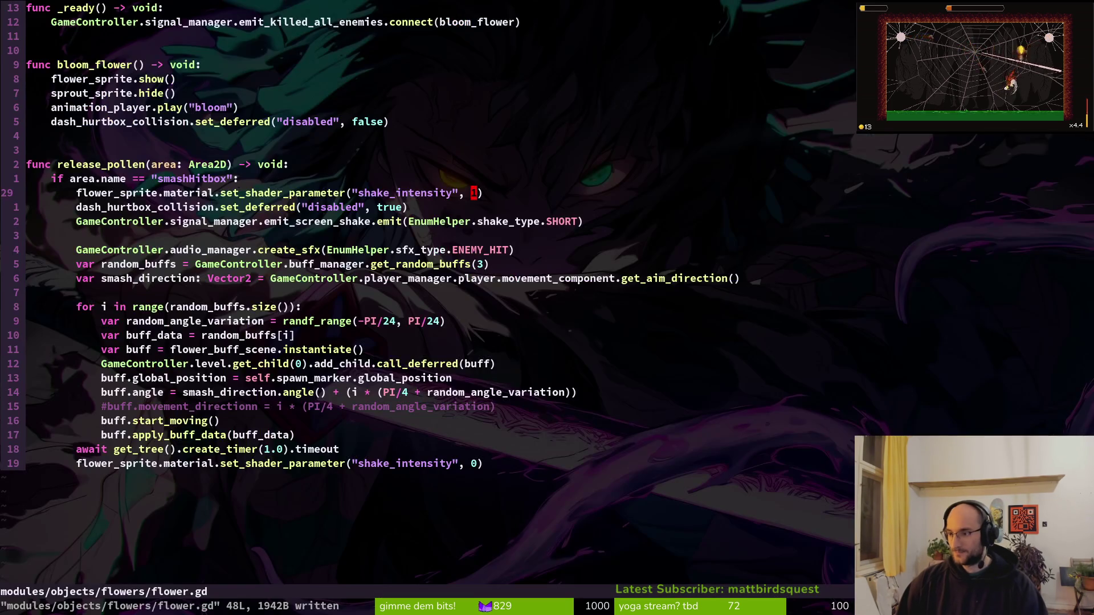
Change flower.gd's line-29 shake_intensity to 0, save, and relaunch the game in Godot.
key("x")
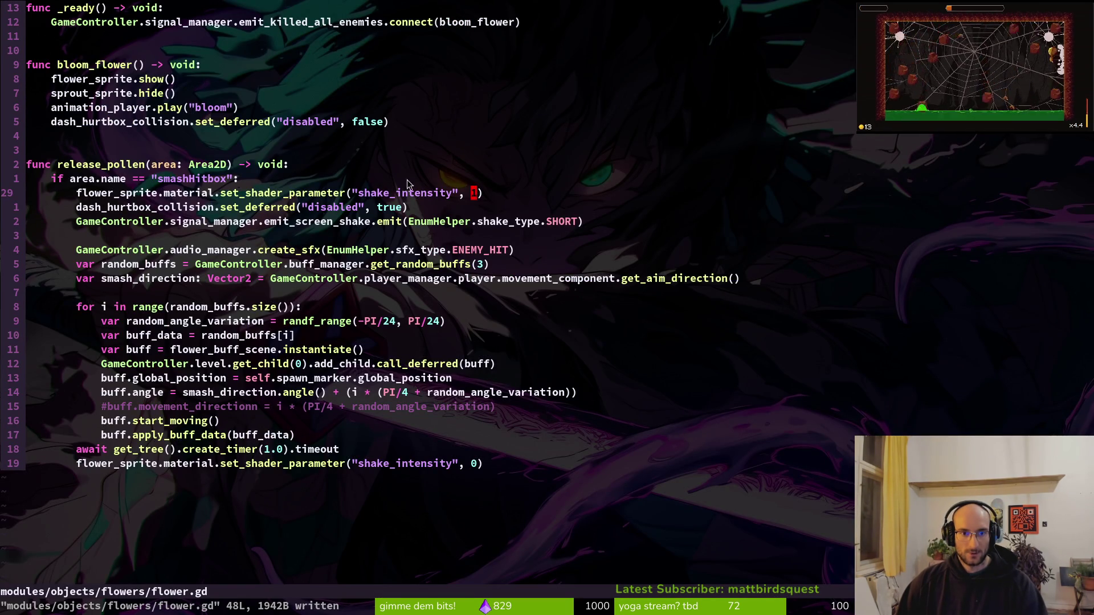
type("i0")
key("Escape")
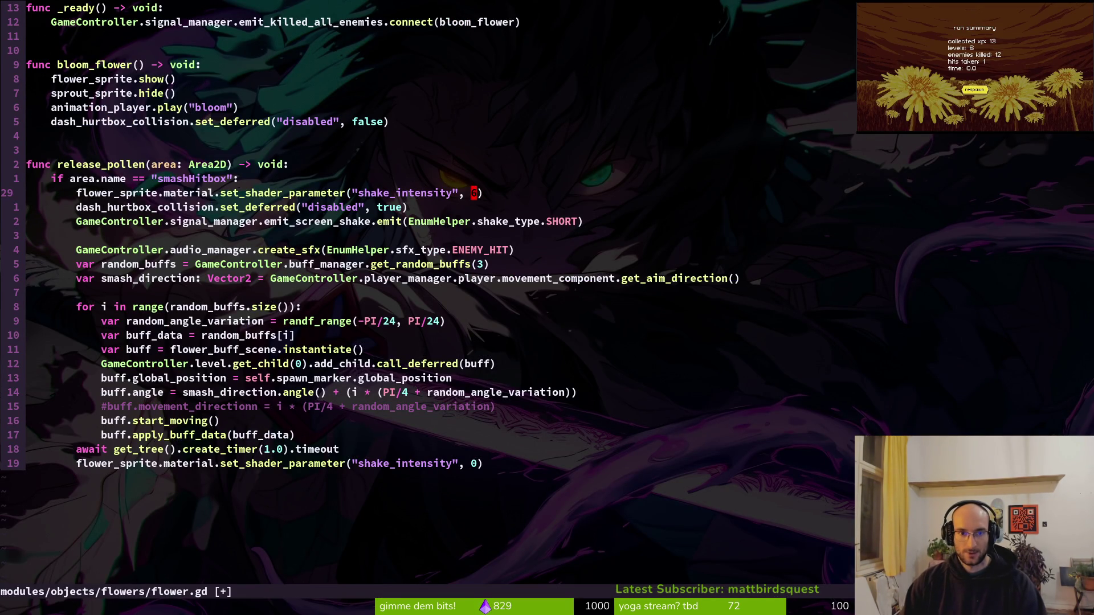
type(":w")
key("Return")
key("alt+Tab")
key("F5")
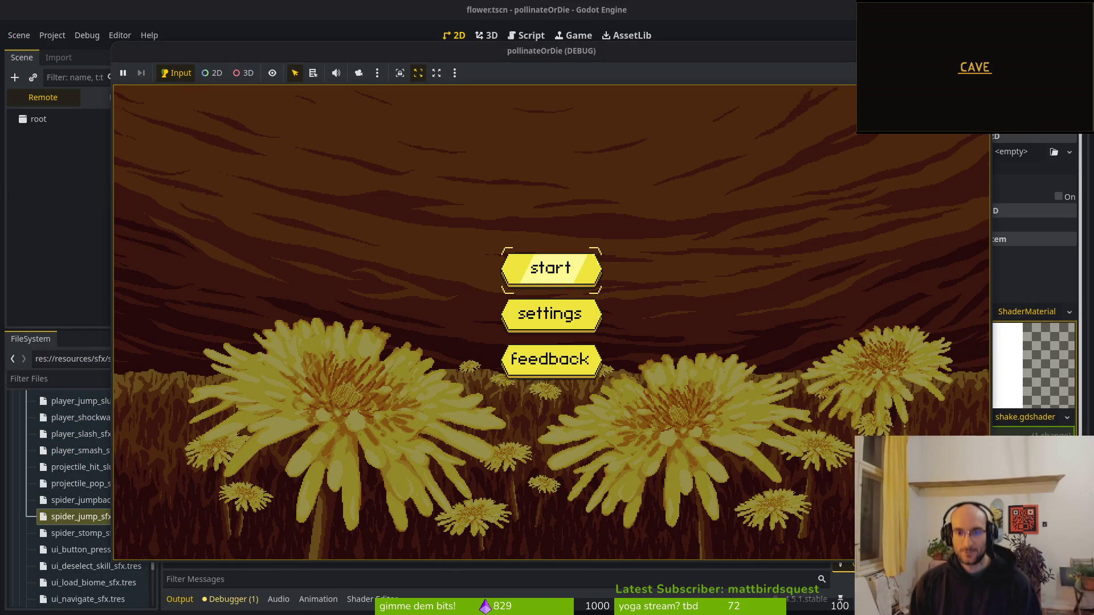
Start the cave level to check the flower smash, then stop and return to flower.gd.
key("Return")
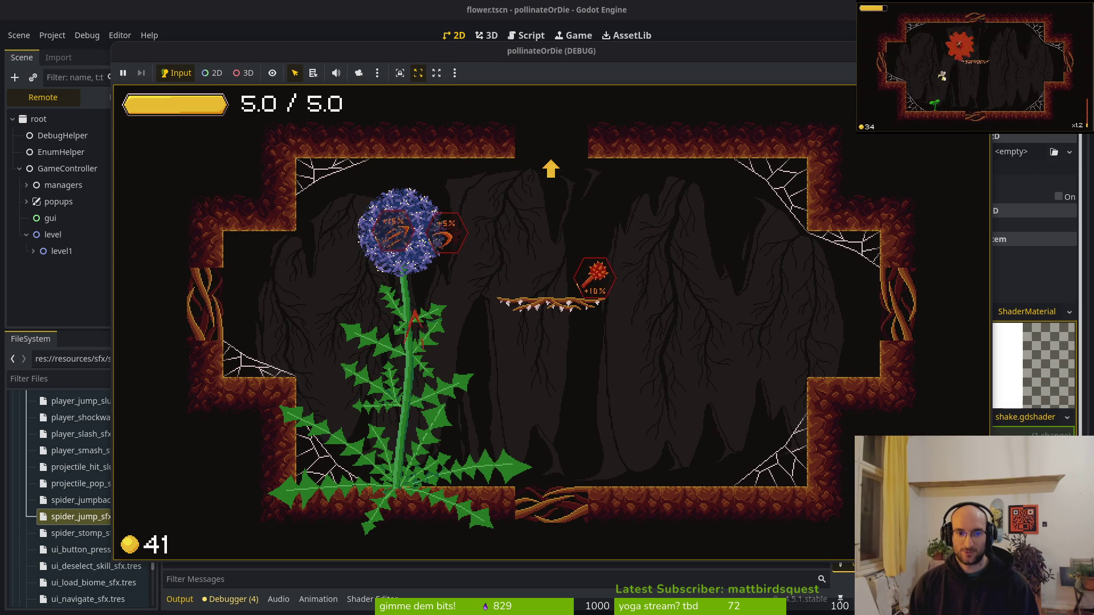
key("ctrl+F1")
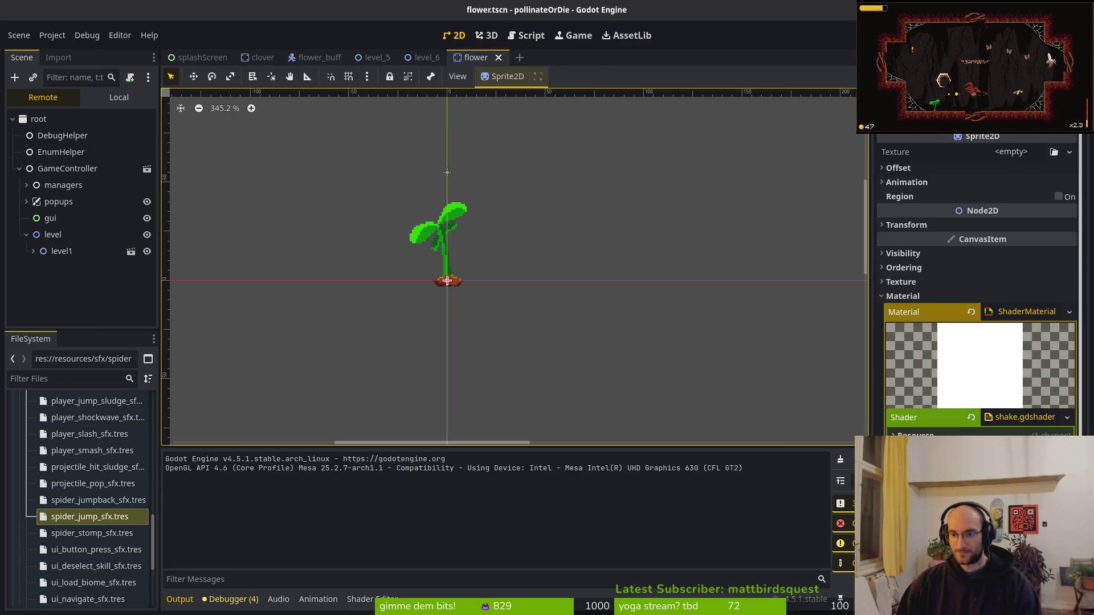
key("ctrl+F4")
key("alt+Tab")
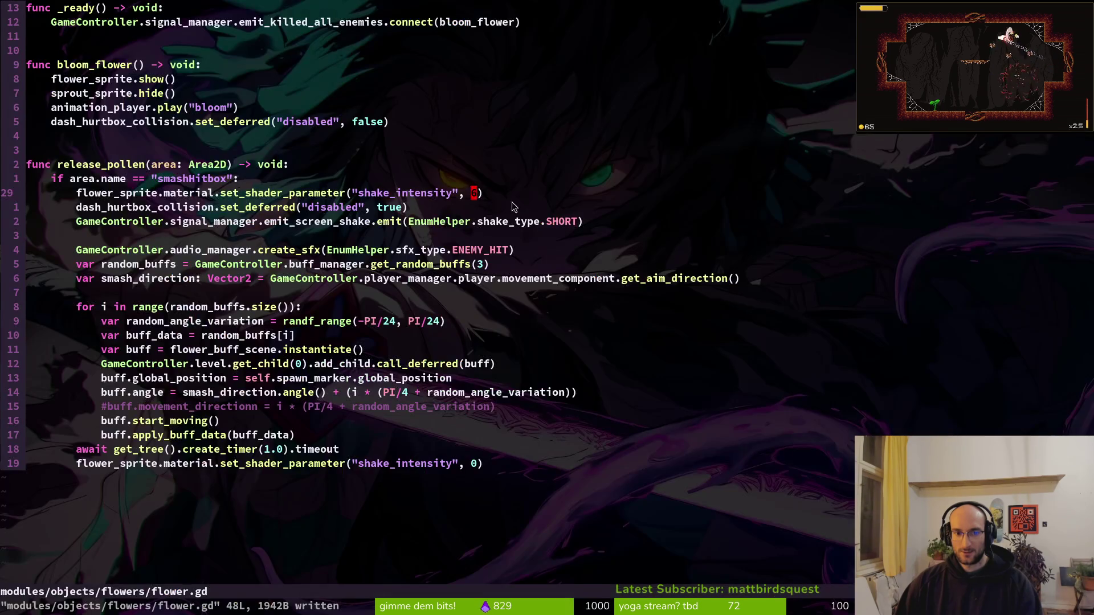
Set the smash shake intensity to 2, save flower.gd, and open shake.gdshader.
type("r2")
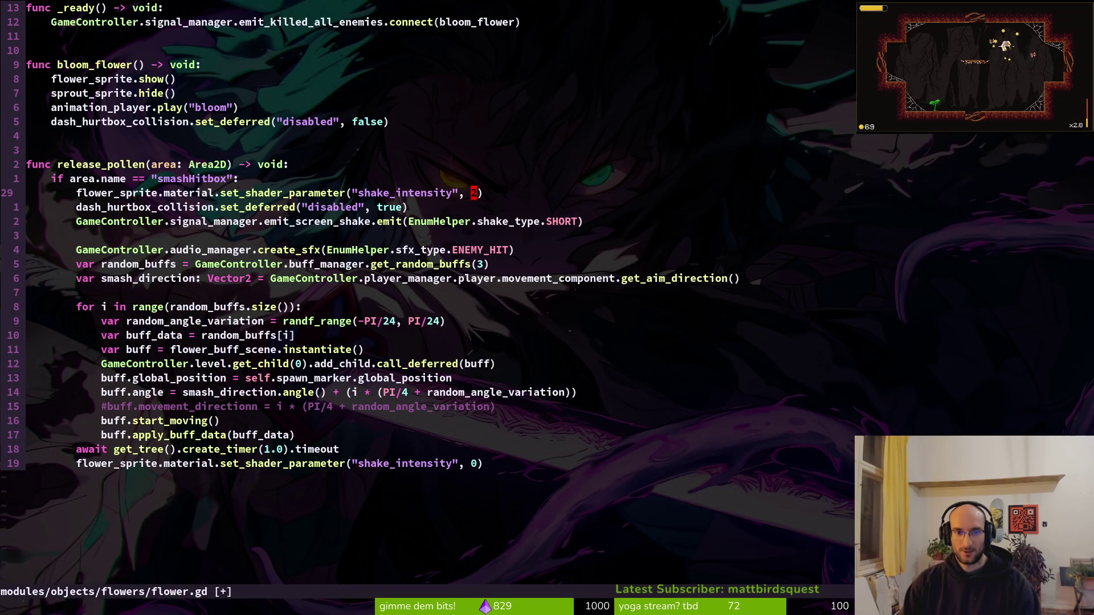
type(":w")
key("Return")
key("ctrl+p")
type("shake")
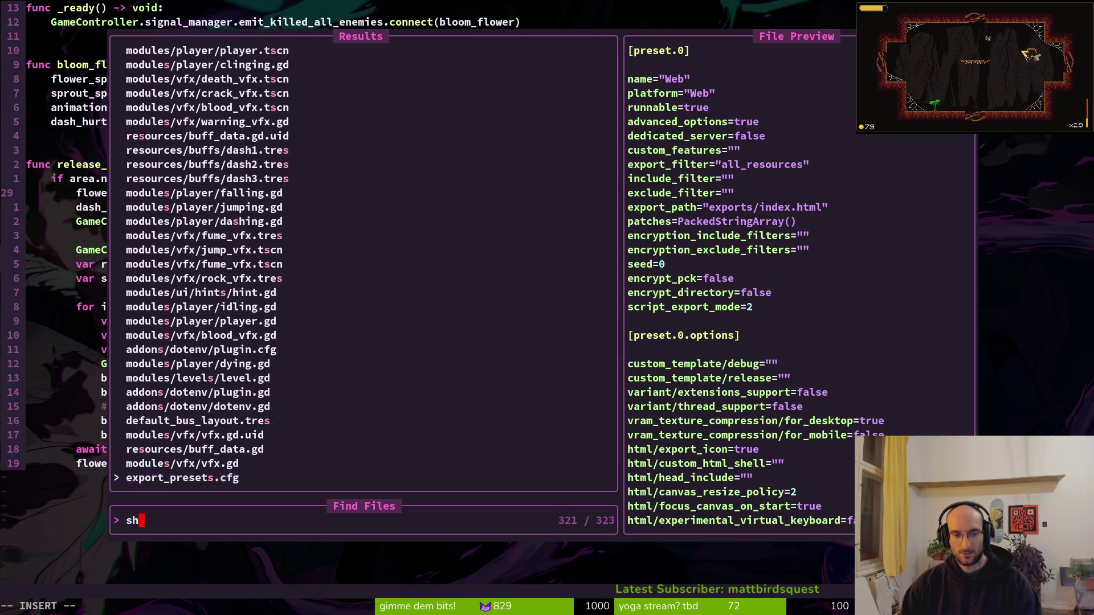
key("Return")
Review shake.gdshader's vec2 shake and shake.x lines, then save the shader.
key("j")
key("j")
key("j")
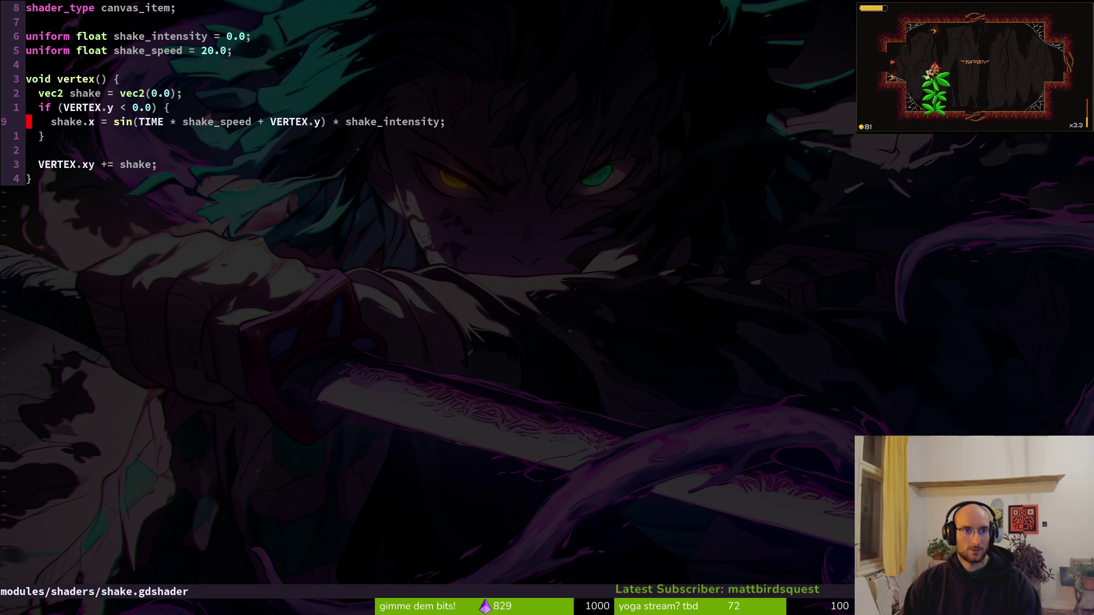
key("k")
key("k")
key("j")
key("j")
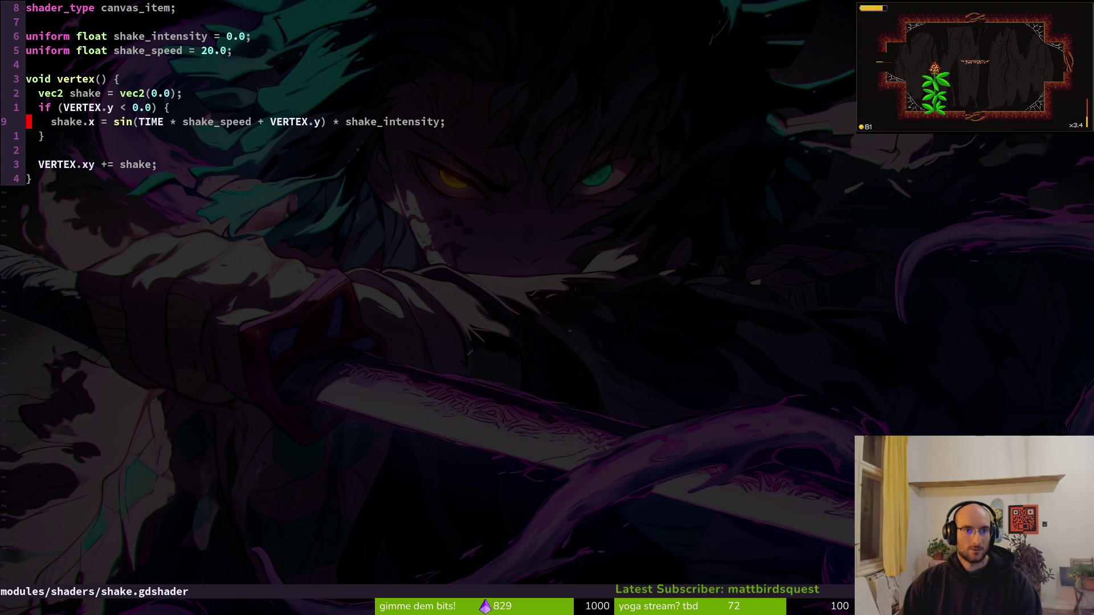
type(":w")
key("Return")
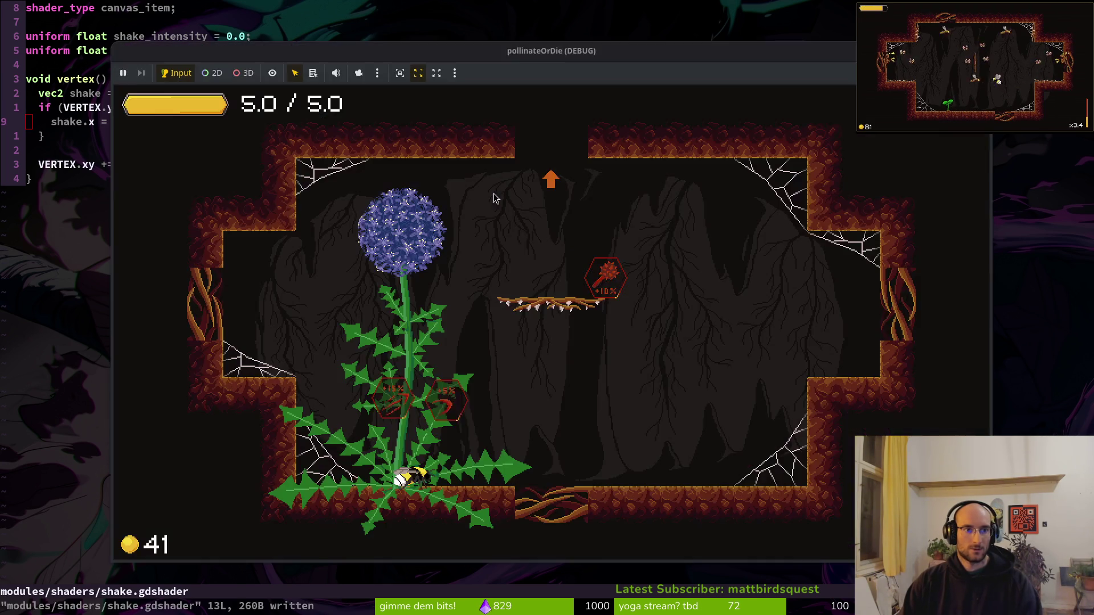
Restart the game and smash the flower in the first cave room.
key("F5")
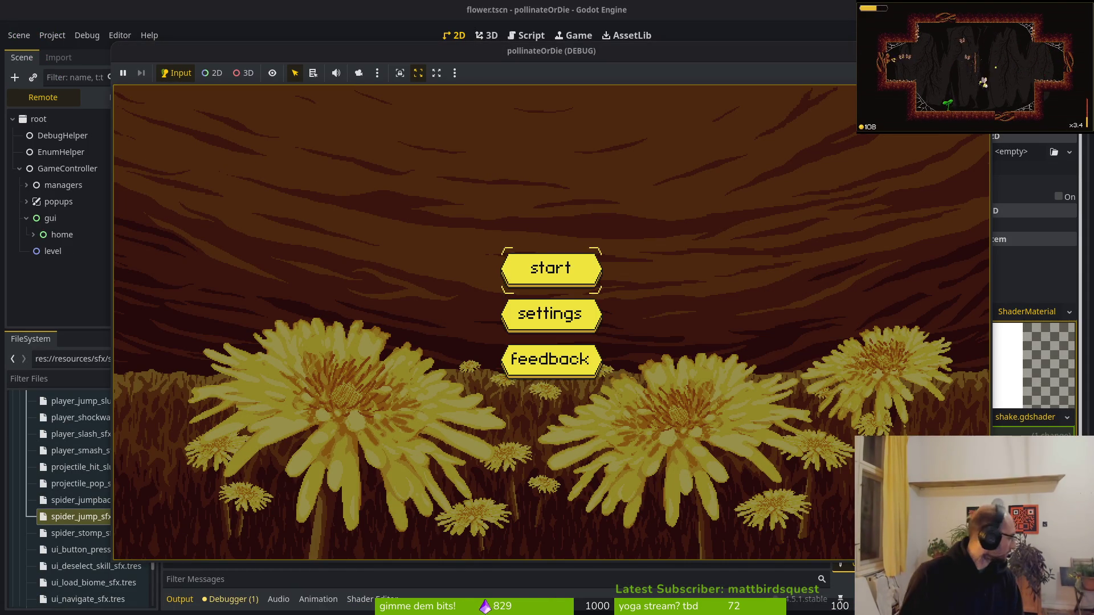
key("Return")
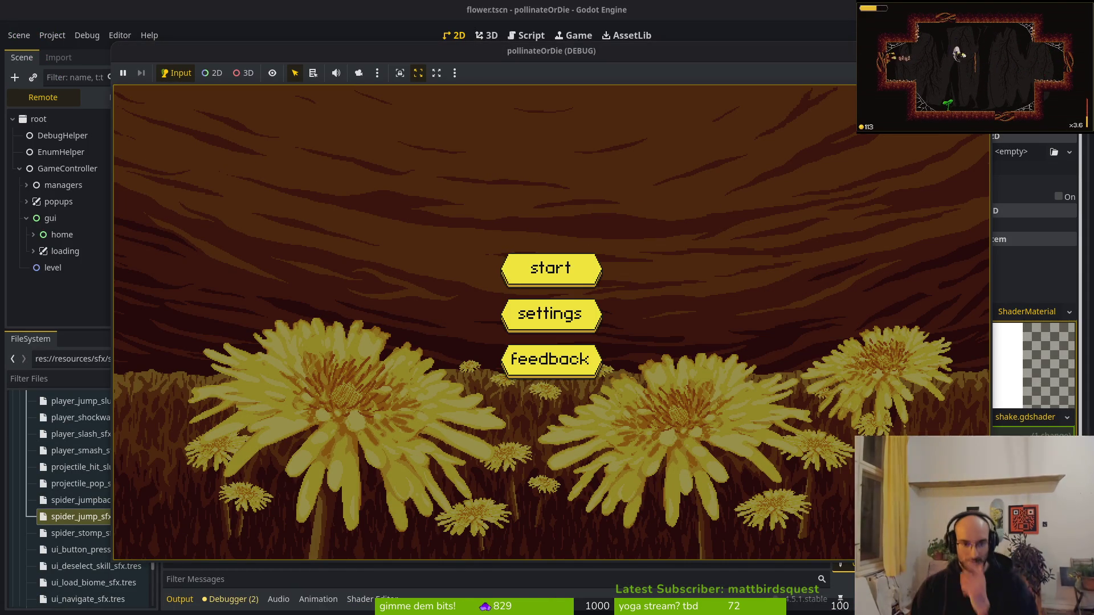
key("space")
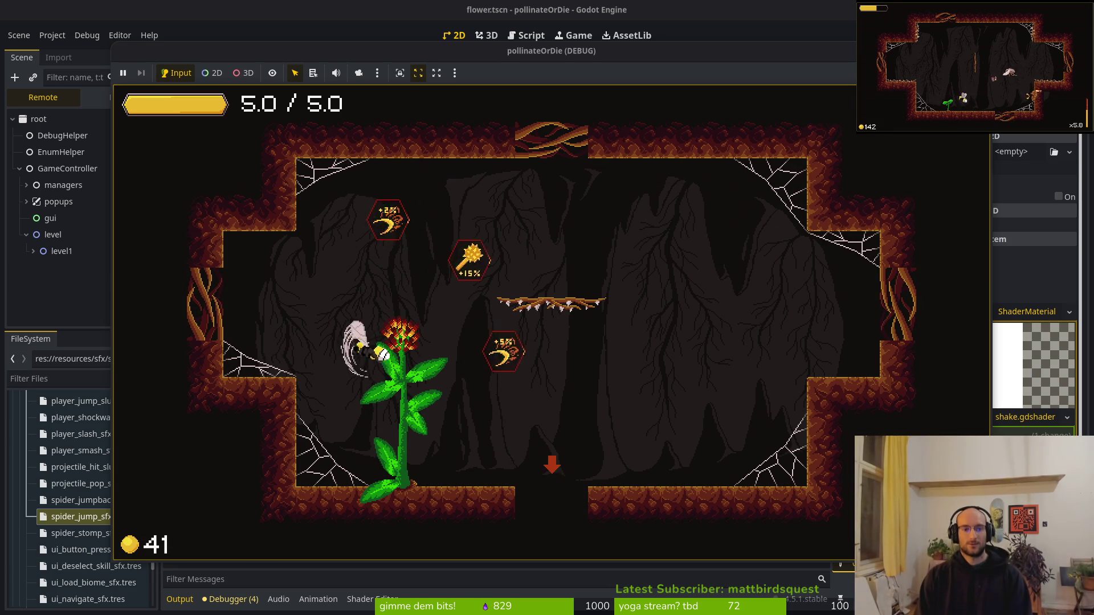
key("space")
In the next room, bloom and smash the flower, collect its upgrades, then stop the game.
key("s")
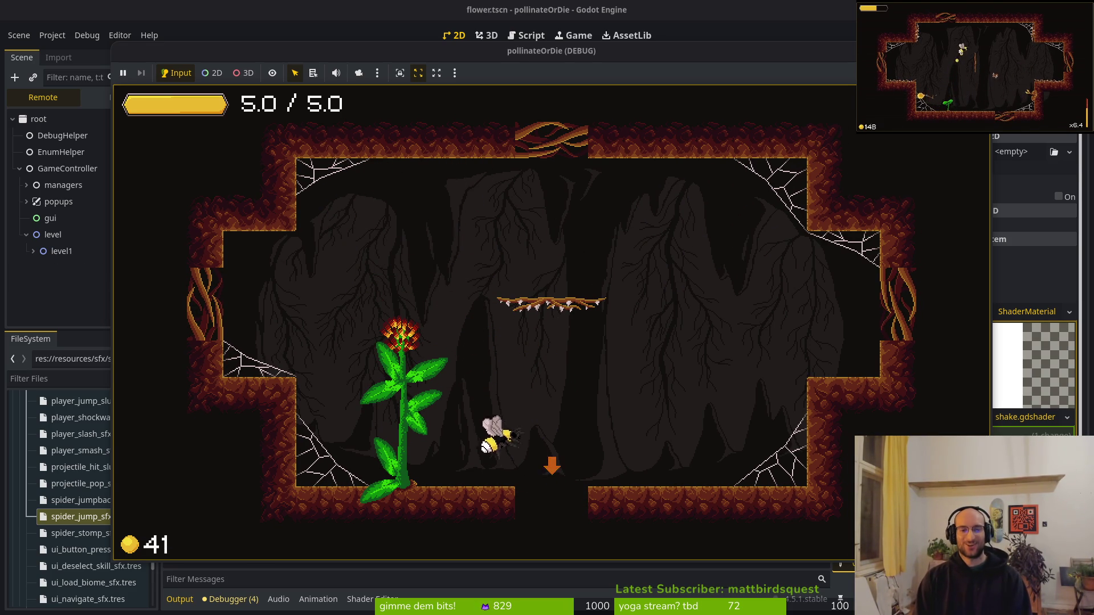
key("s")
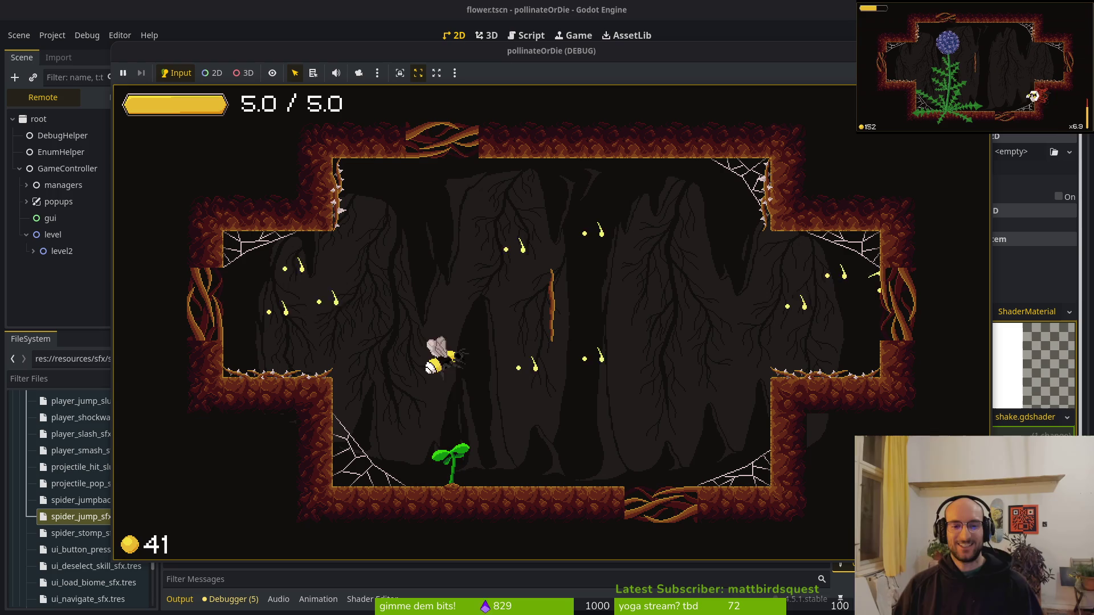
key("space")
key("w")
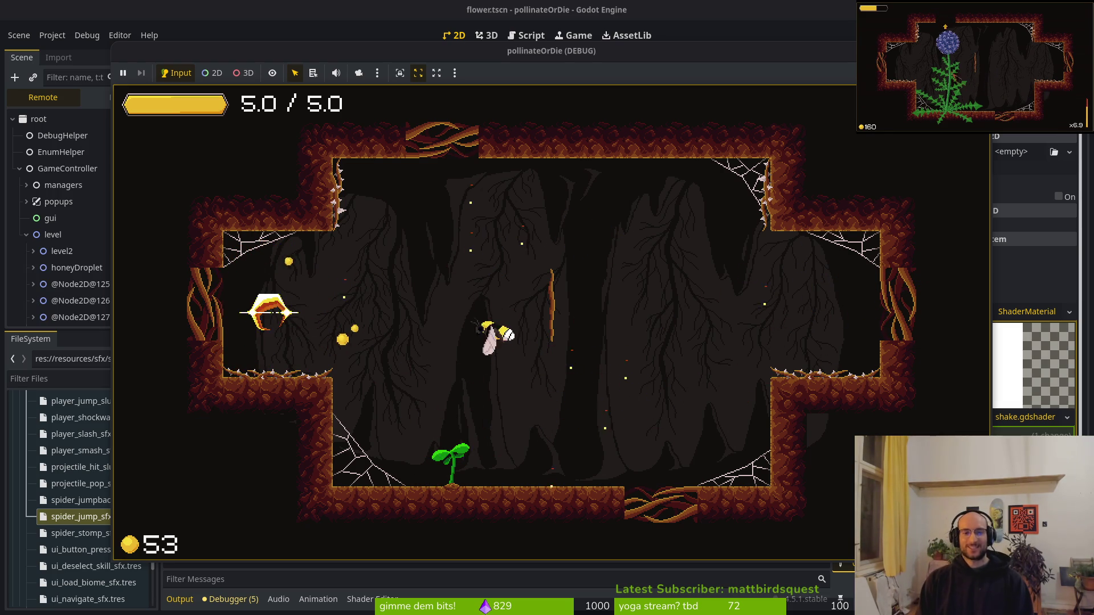
key("s")
key("w")
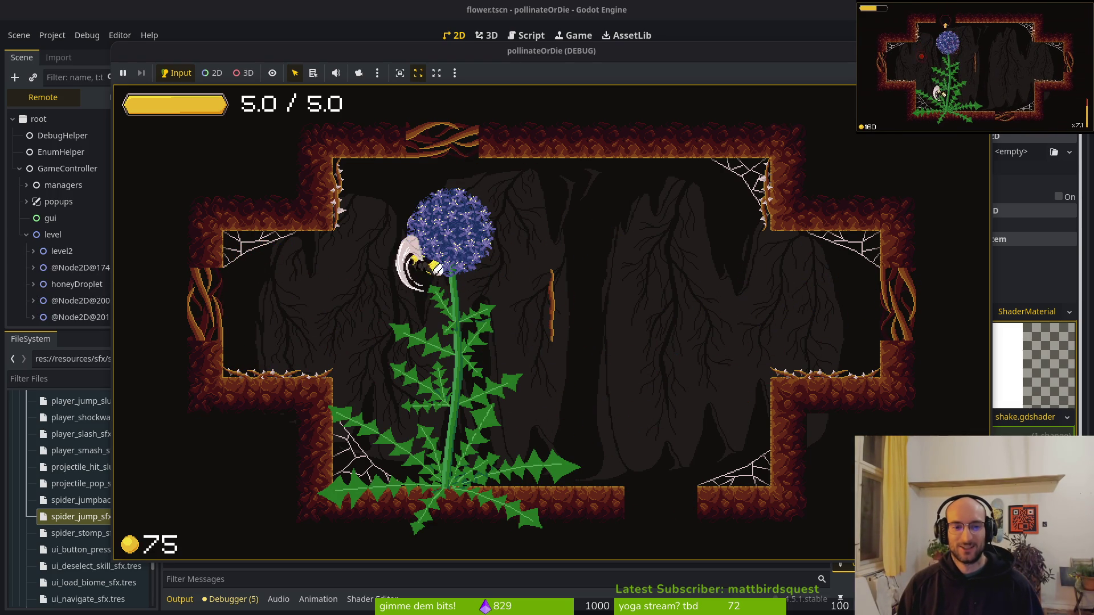
key("space")
key("s")
key("F8")
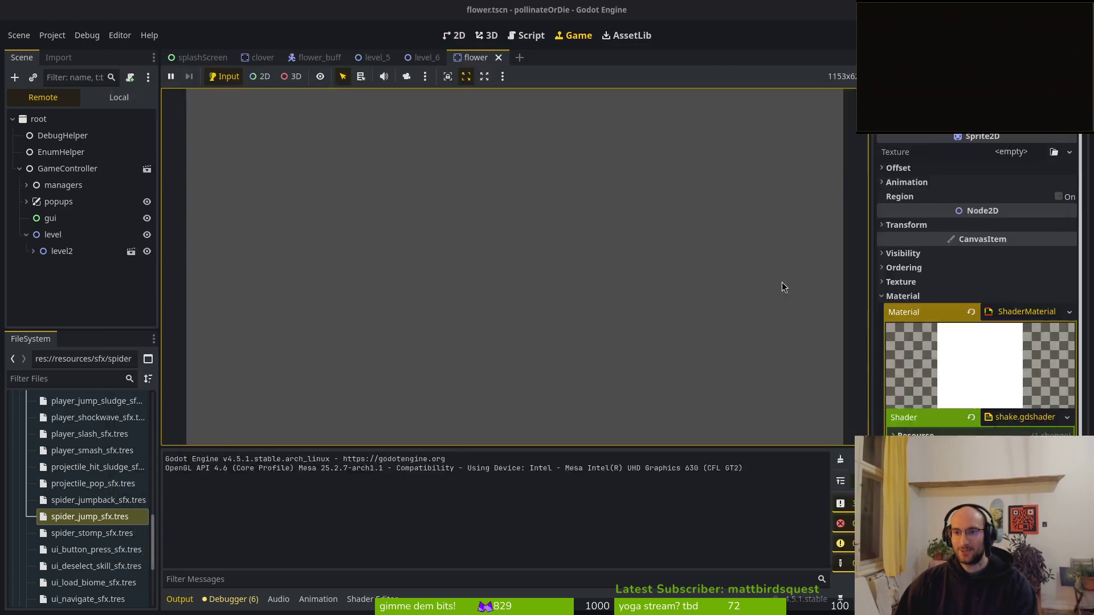
Change flower.gd's create_timer delay from 1.0 to 0.5 seconds, save, and relaunch the game.
key("alt+Tab")
key("ctrl+o")
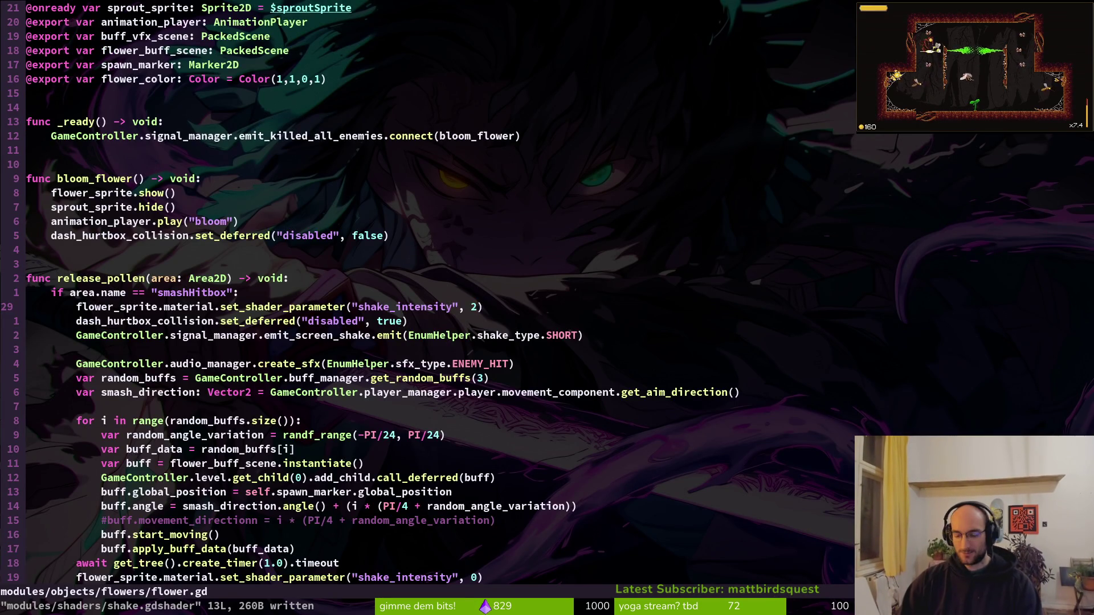
key("z")
key("z")
key("j")
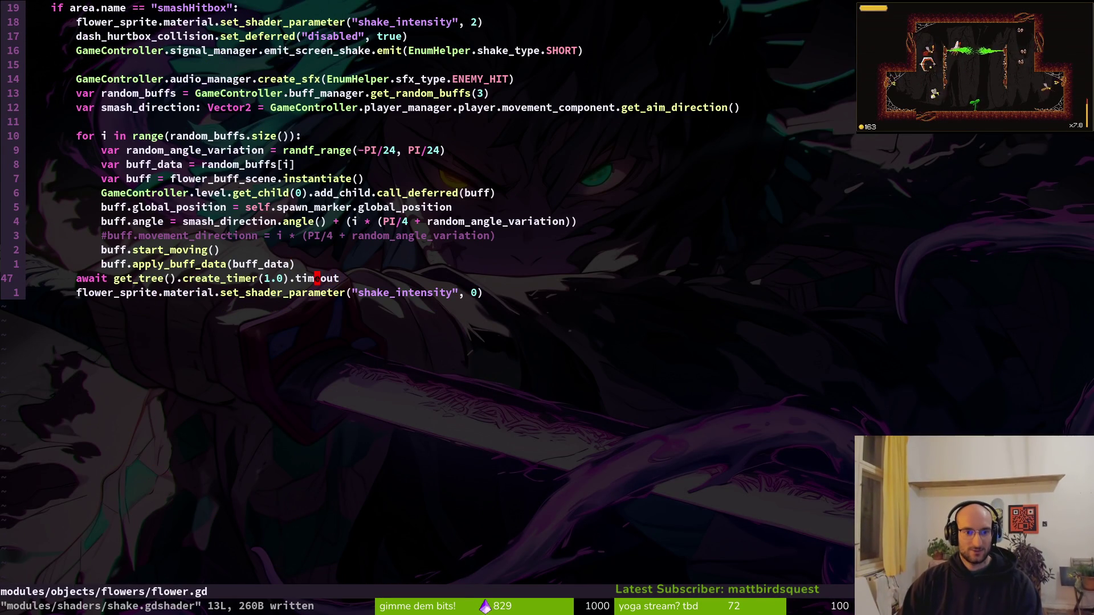
key("i")
key("BackSpace")
key("BackSpace")
key("BackSpace")
type("0.5")
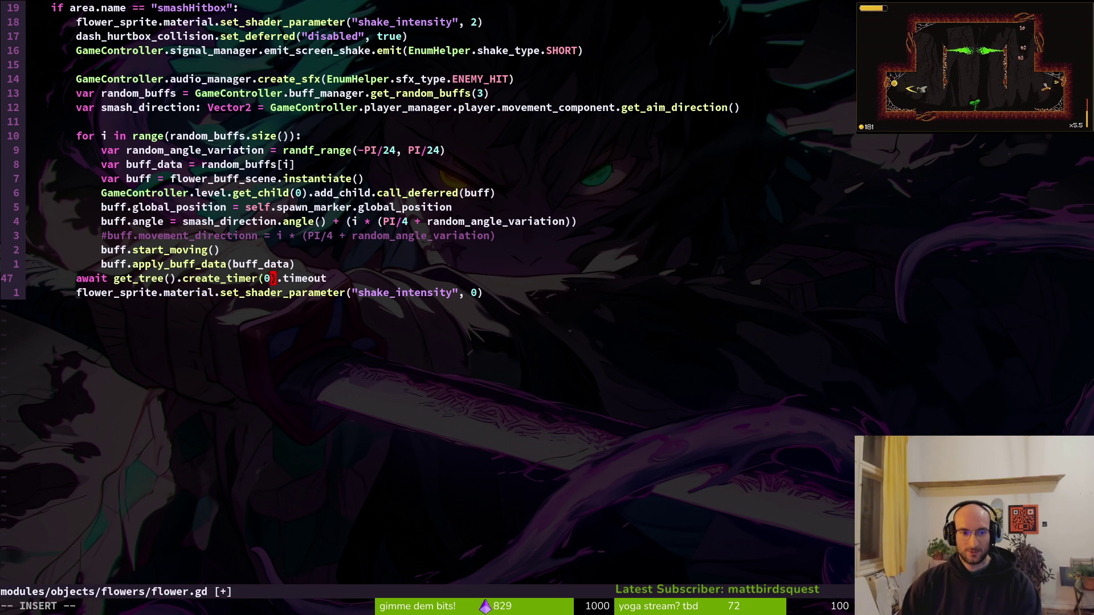
key("Escape")
type(":w")
key("Return")
key("alt+Tab")
key("F5")
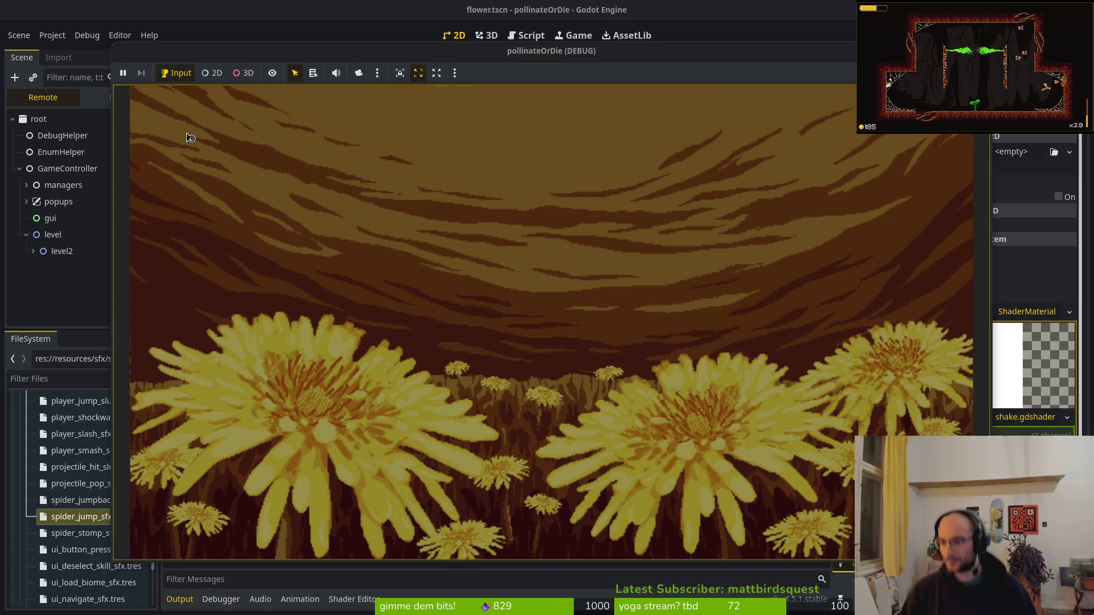
Start the game and fight off the cave enemies with the bee.
key("Return")
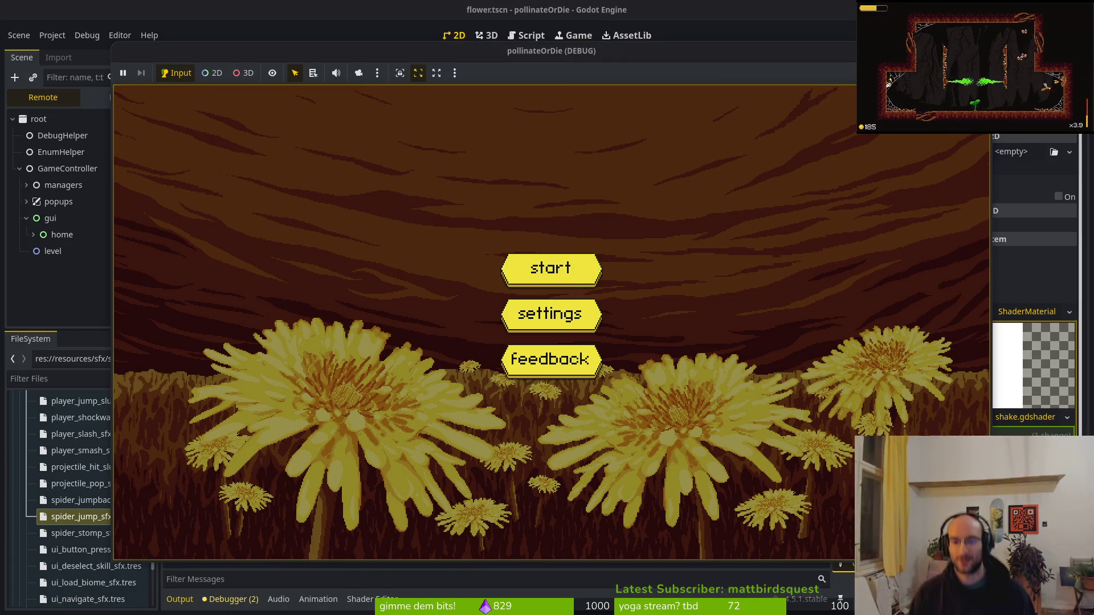
key("Up")
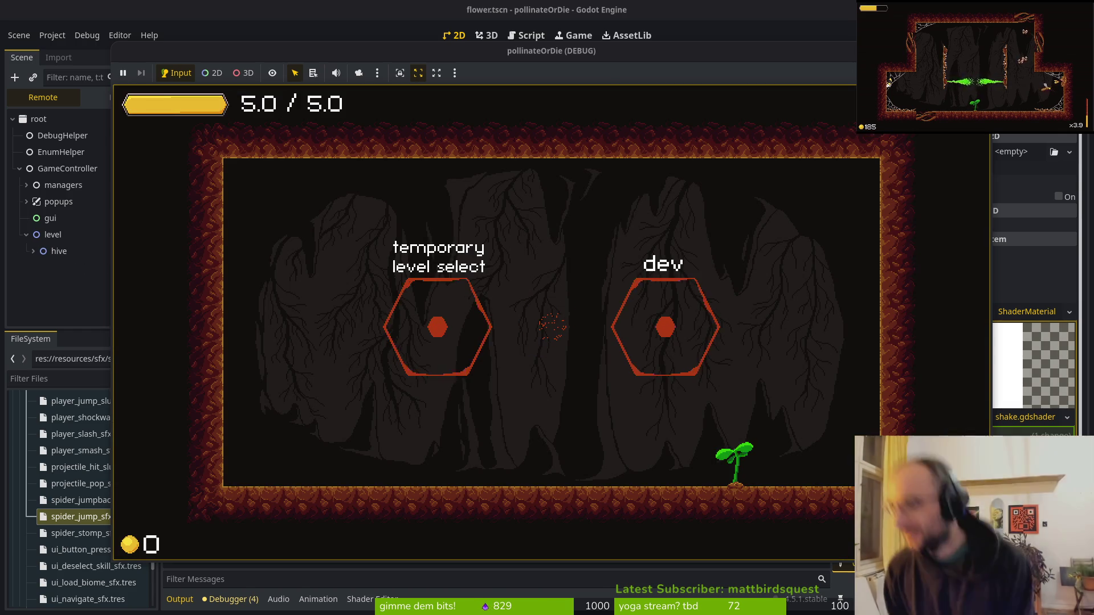
key("Up")
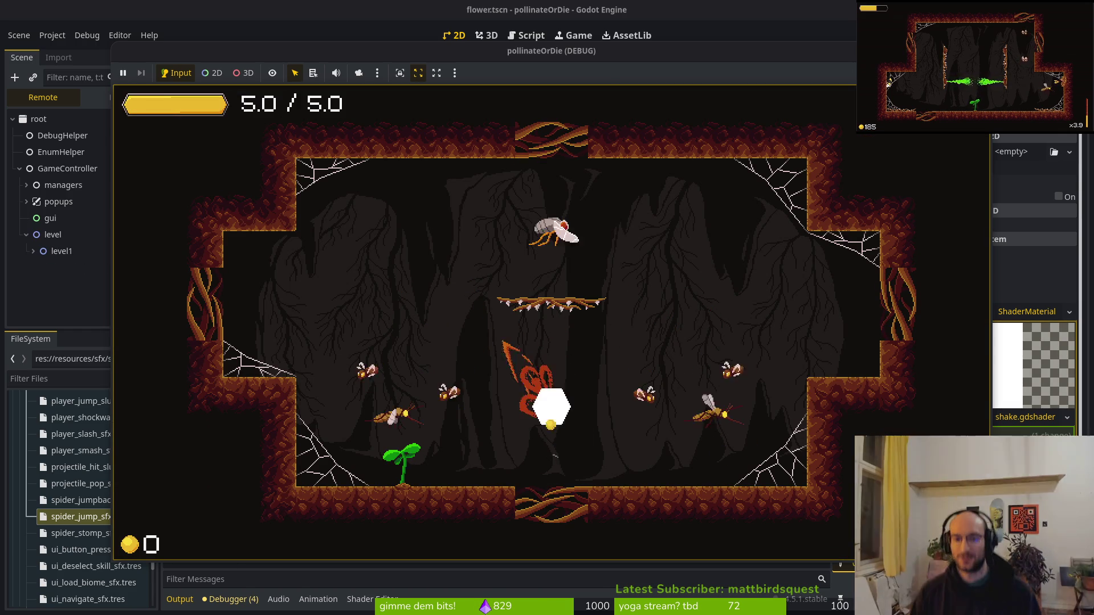
key("Right")
key("Up")
key("Left")
key("Up")
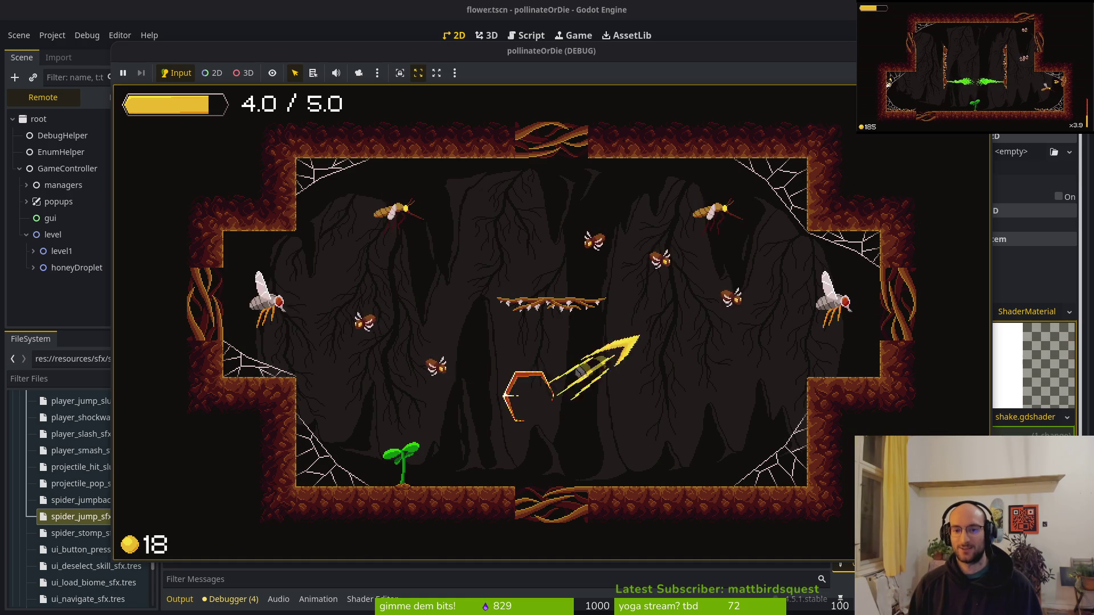
key("Left")
key("Left")
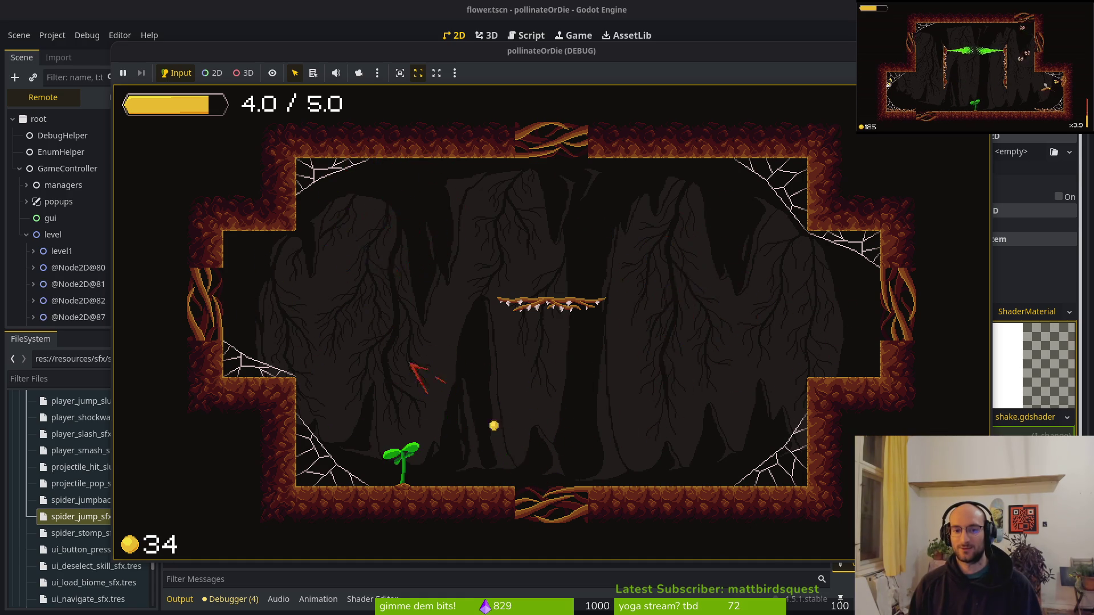
Strike the bloomed dandelion, collect its buffs, then stop the game and return to Neovim.
key("Up")
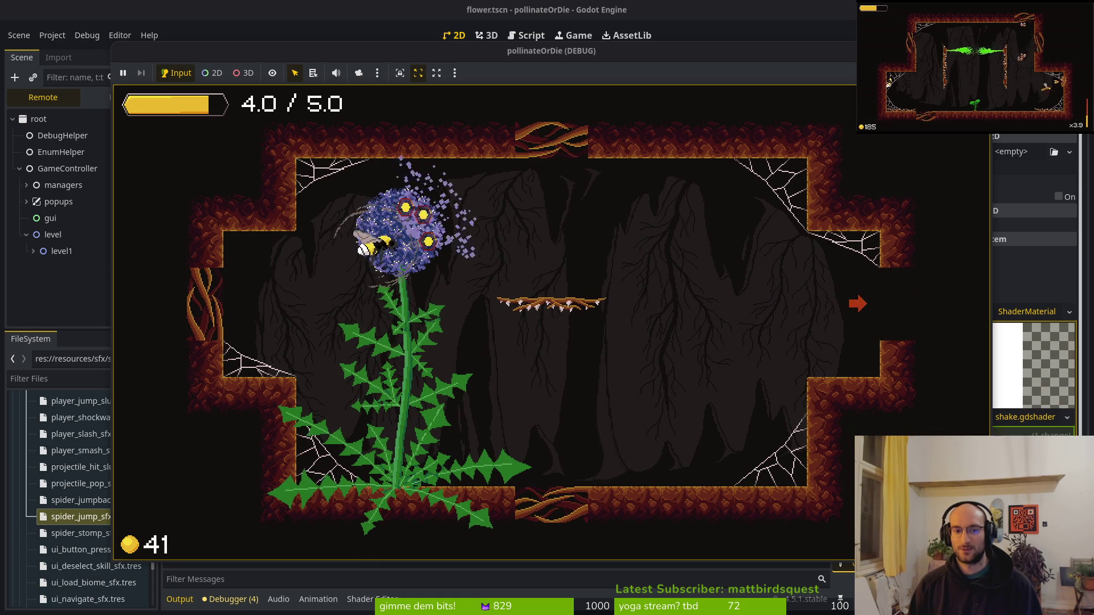
key("Right")
key("Left")
key("Right")
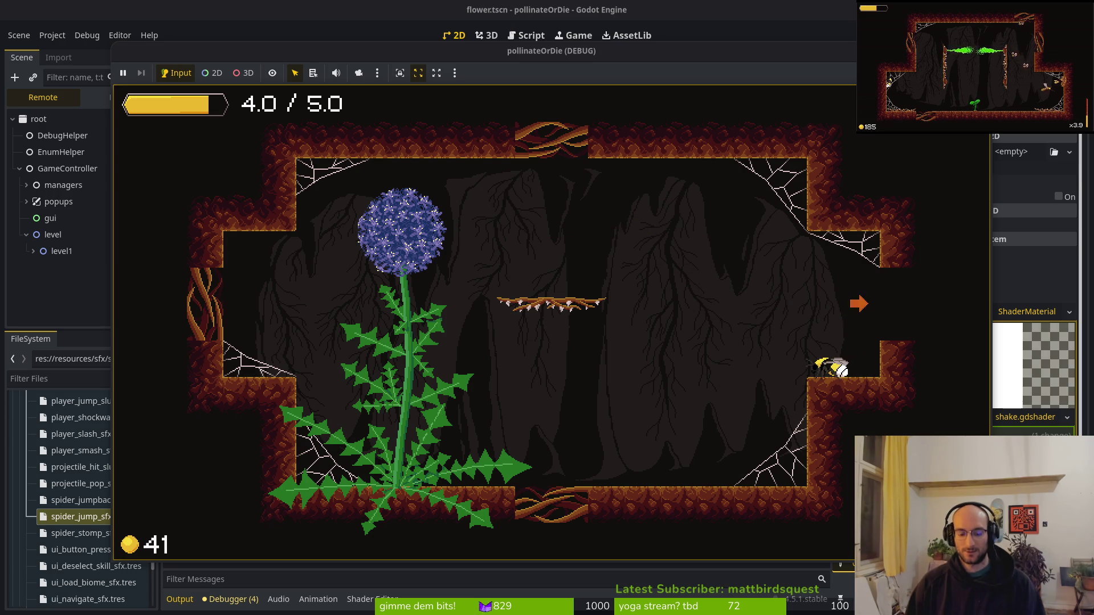
key("F8")
key("alt+Tab")
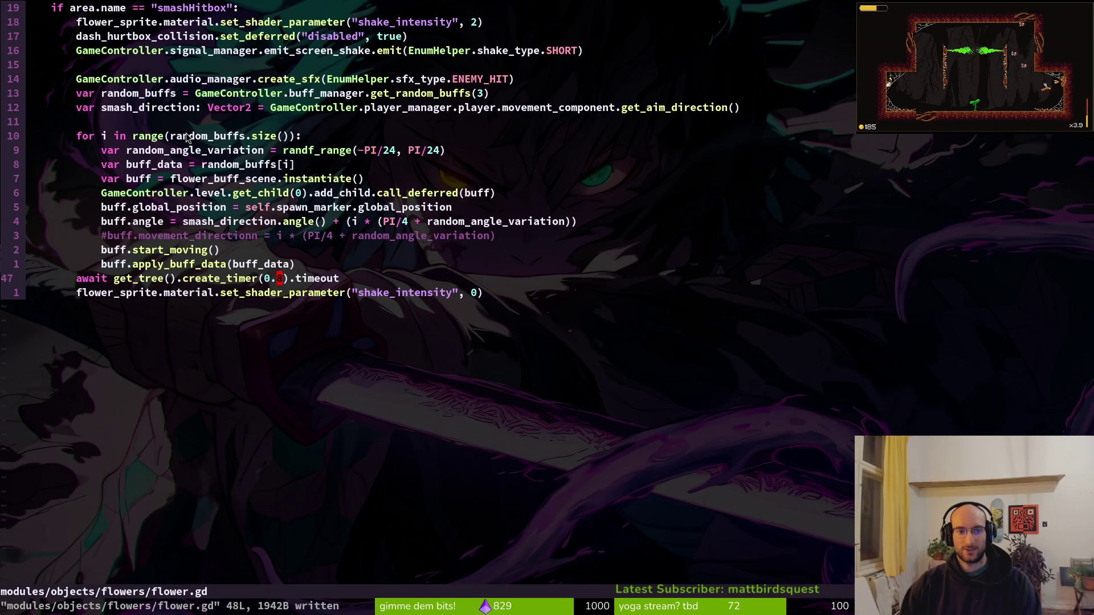
Flip between the flower.gd and shake.gdshader buffers with Ctrl+6.
key("ctrl+6")
key("ctrl+6")
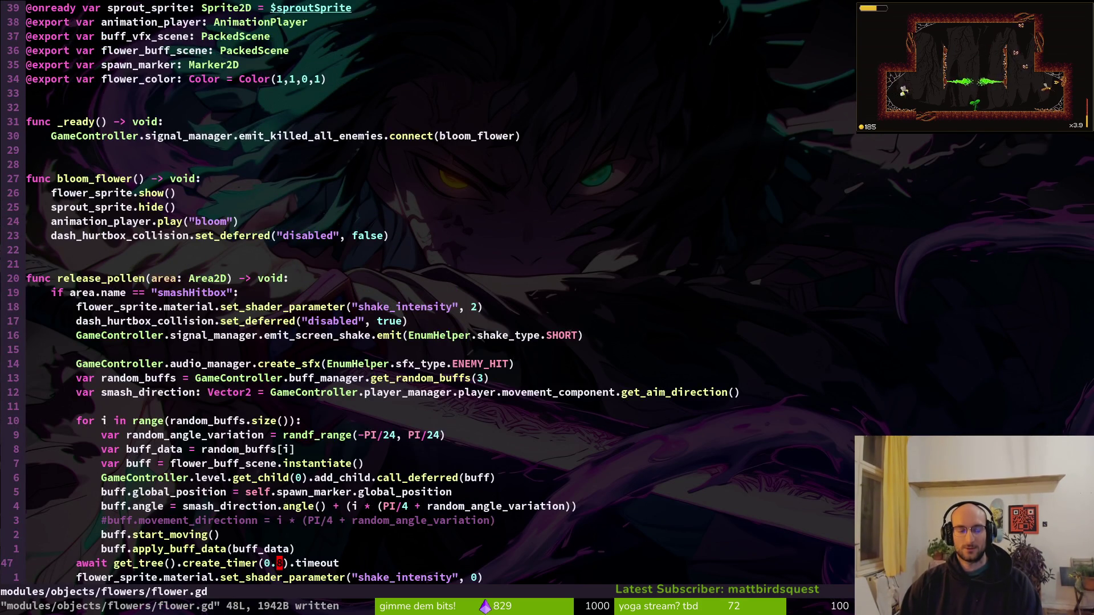
key("ctrl+6")
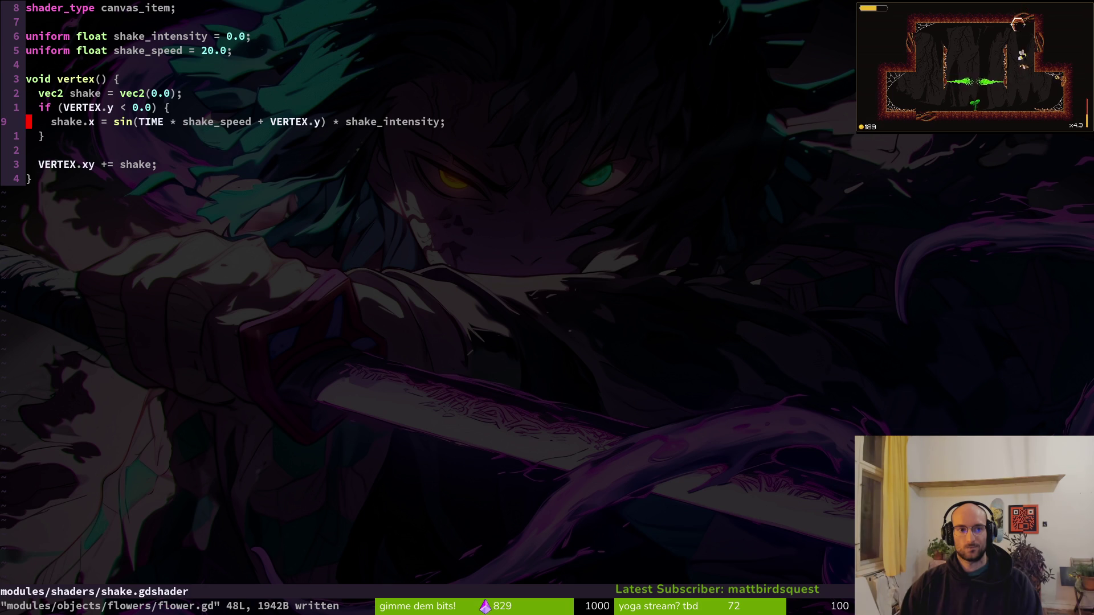
Yank the word TIME in shake.gdshader, save it, and quit Neovim.
key("w")
key("w")
key("w")
key("w")
type("viwy:w")
key("Return")
type(":q")
key("Return")
Open tig's repository status view and browse the changed files' diffs.
type("tig")
key("Return")
key("s")
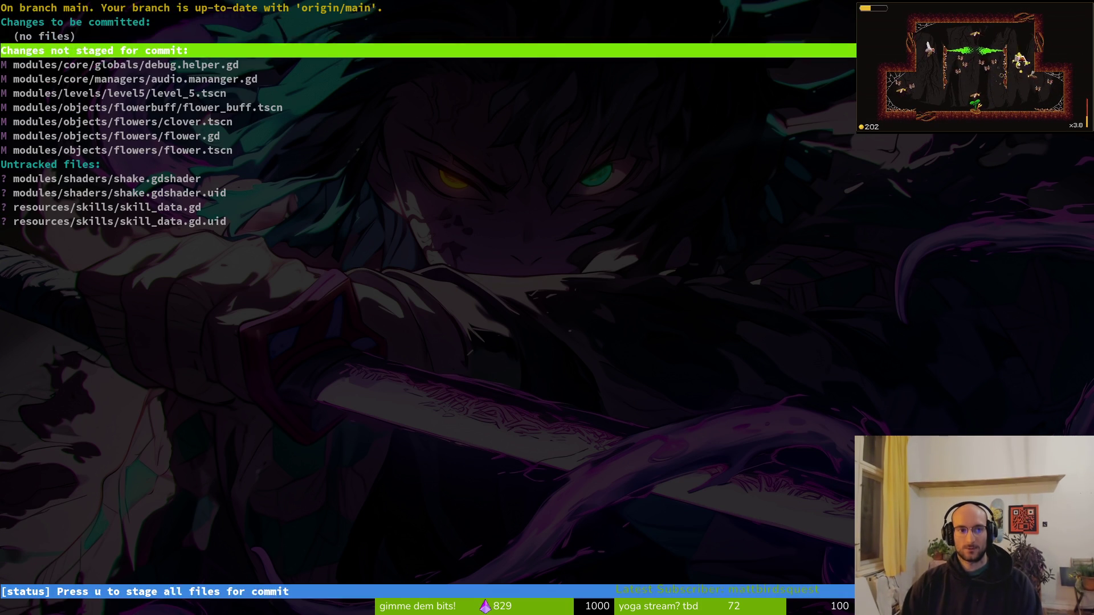
key("j")
key("j")
key("Return")
key("q")
key("j")
Stage level_5.tscn, flower_buff.tscn and clover.tscn for commit.
key("Return")
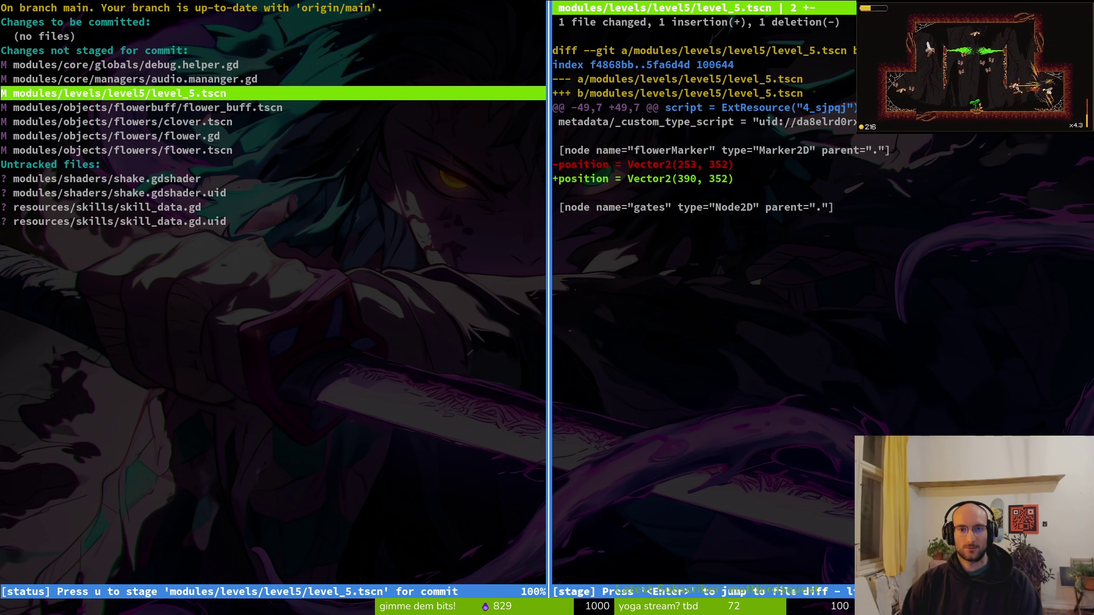
key("u")
key("k")
key("Return")
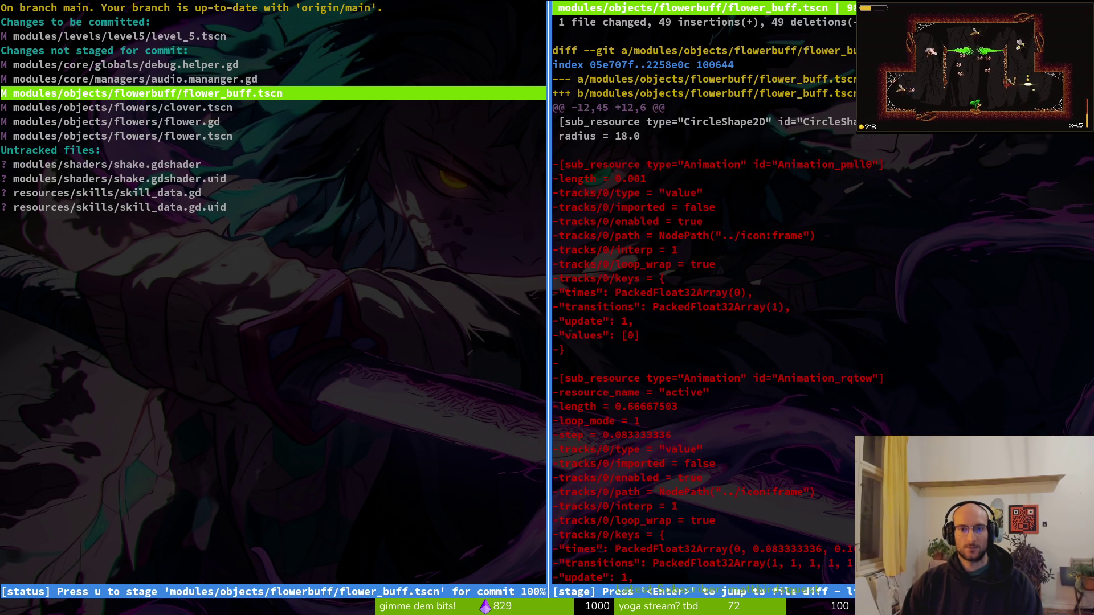
key("u")
key("j")
key("Return")
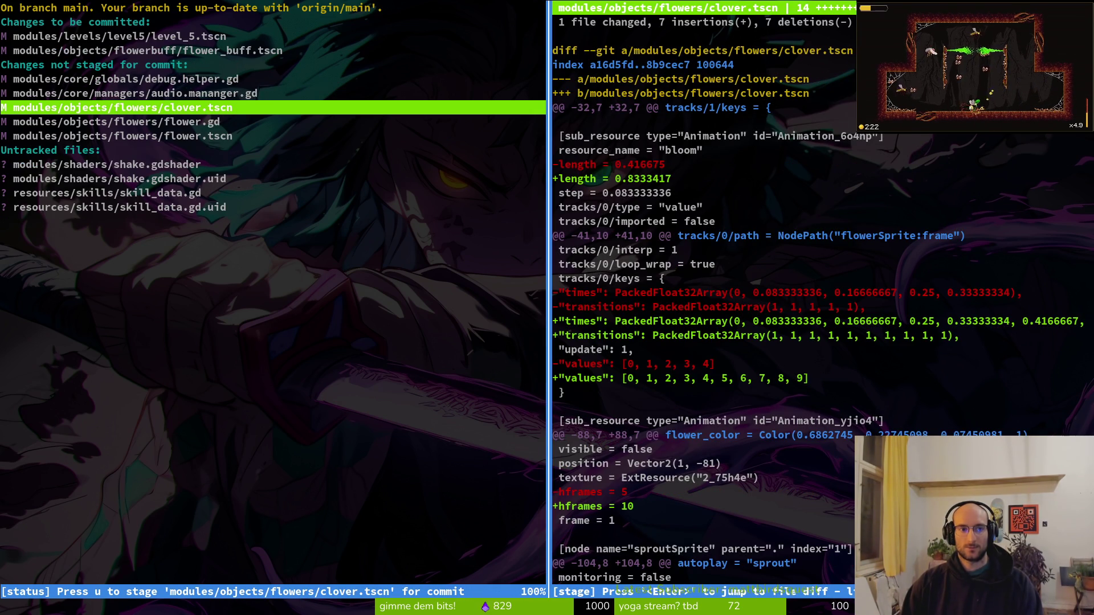
key("u")
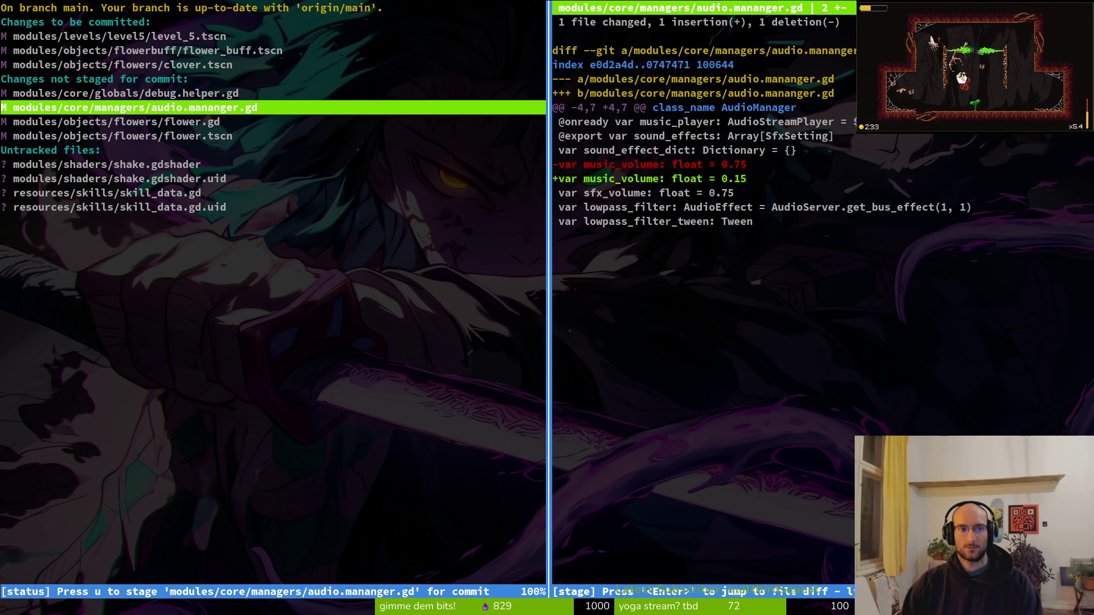
key("j")
Unstage clover.tscn, inspect the debug.helper.gd diff, then restage clover.tscn.
key("q")
key("k")
key("k")
key("k")
key("k")
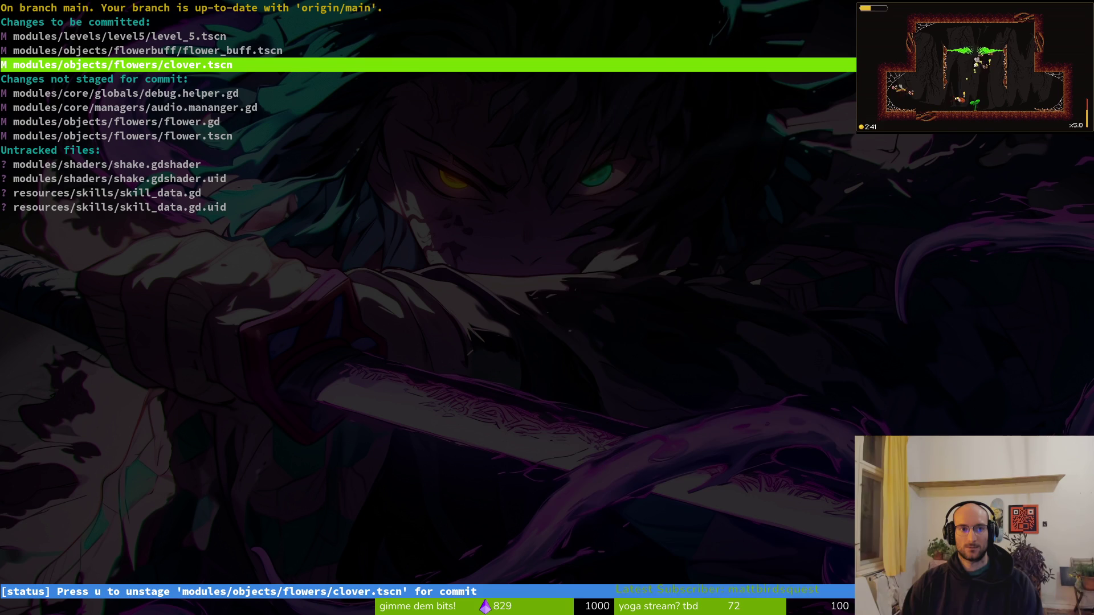
key("Return")
key("u")
key("j")
key("j")
key("q")
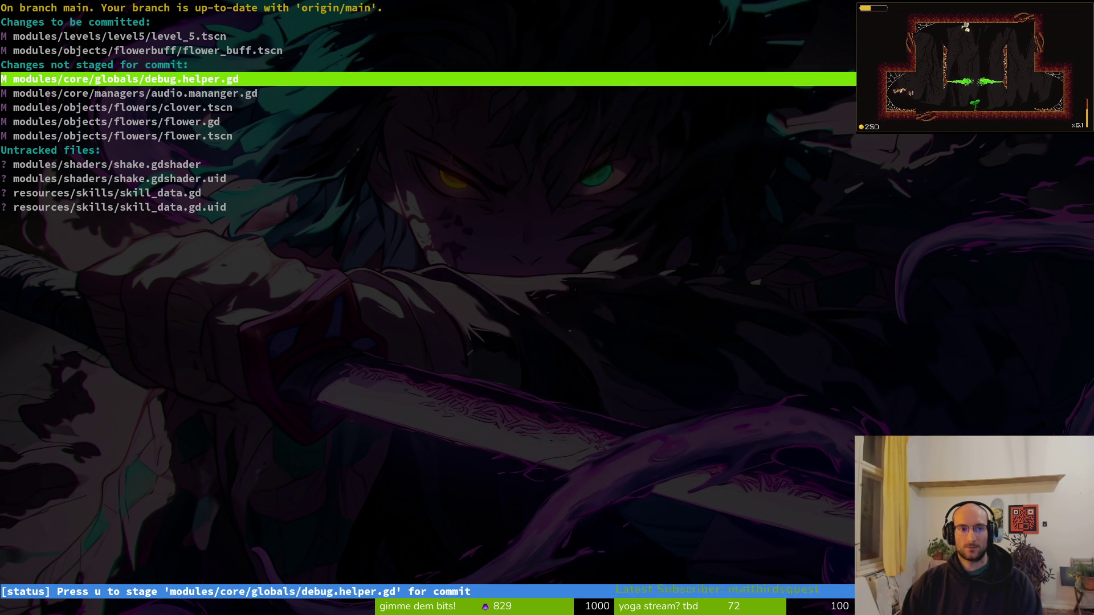
key("j")
key("j")
key("Return")
Stage flower.gd and flower.tscn, leaving audio.mananger.gd unstaged.
key("u")
key("j")
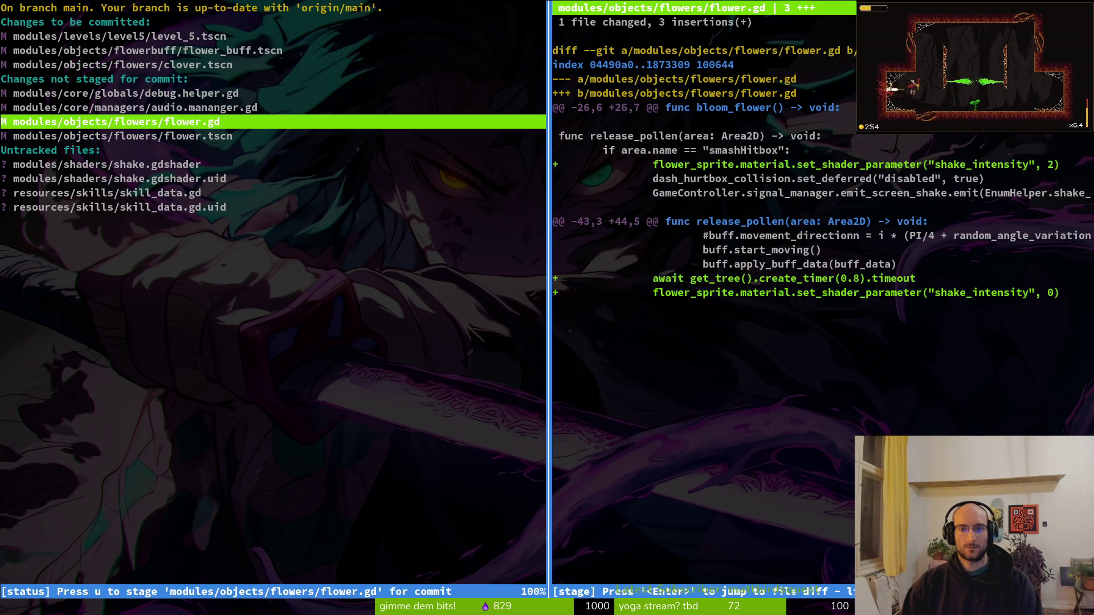
key("u")
key("j")
key("Return")
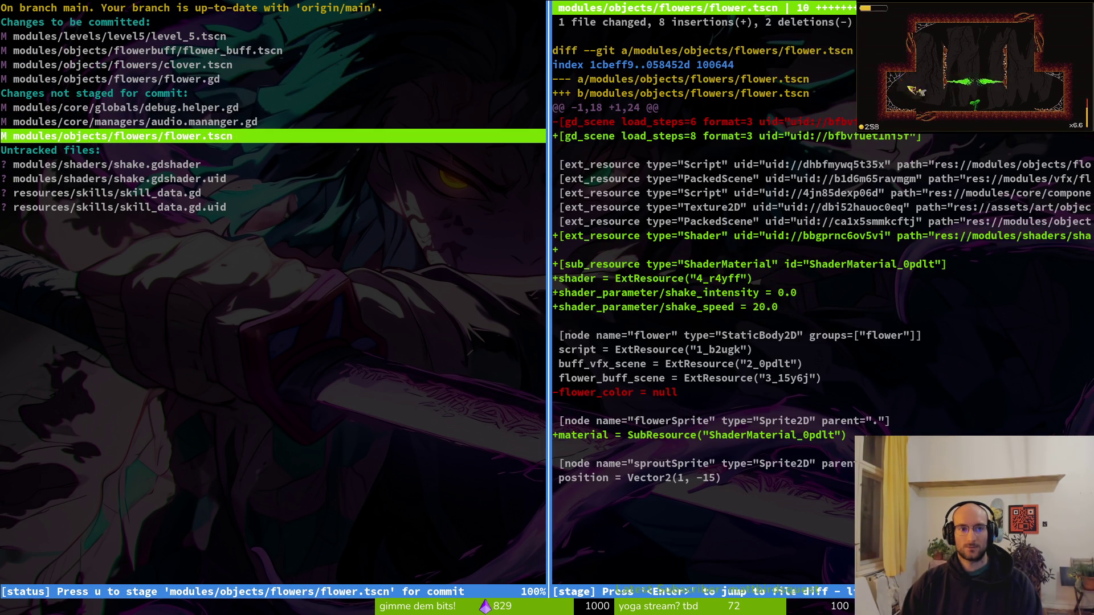
key("u")
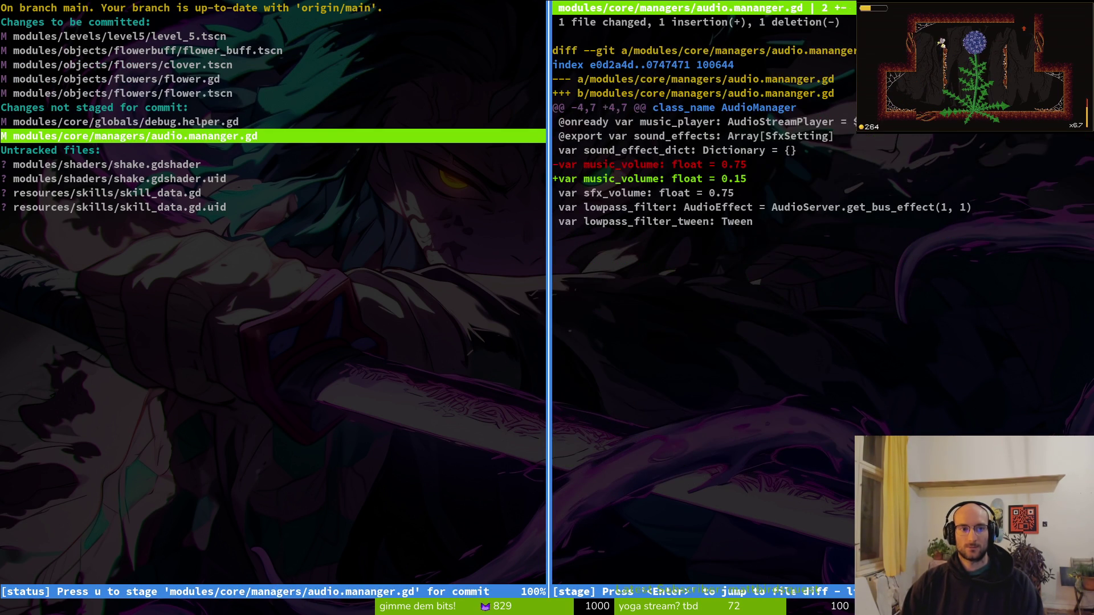
Stage the shake shader files, leave skill_data.gd unstaged, and exit tig.
key("q")
key("j")
key("j")
key("u")
key("Return")
key("u")
key("q")
key("q")
type("gi")
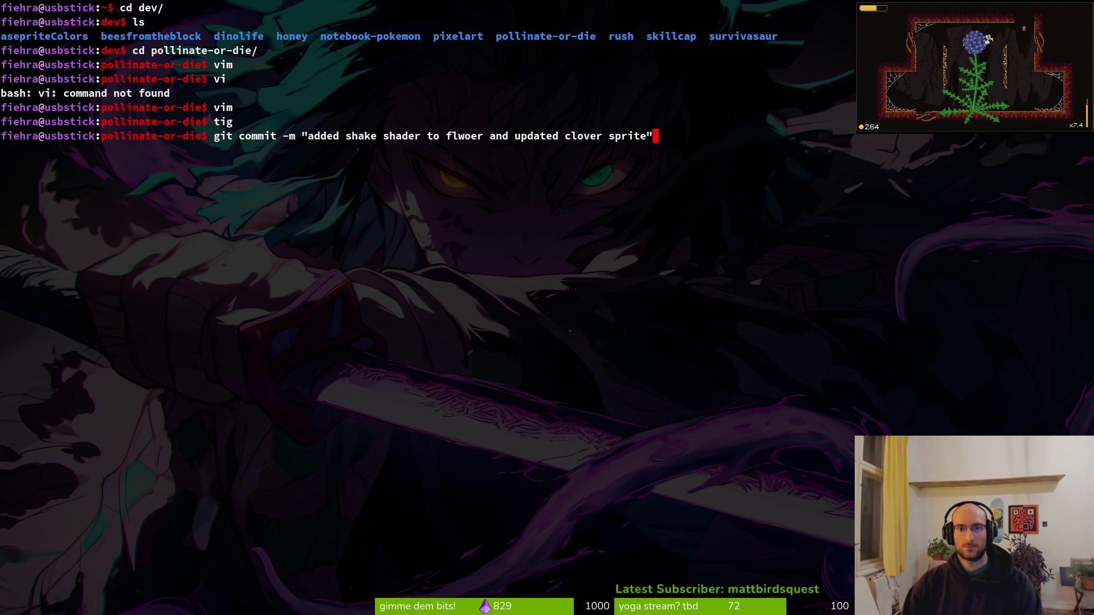
Commit with message 'added shake shader to flwoer and updated clover sprite' and push to main.
key("Return")
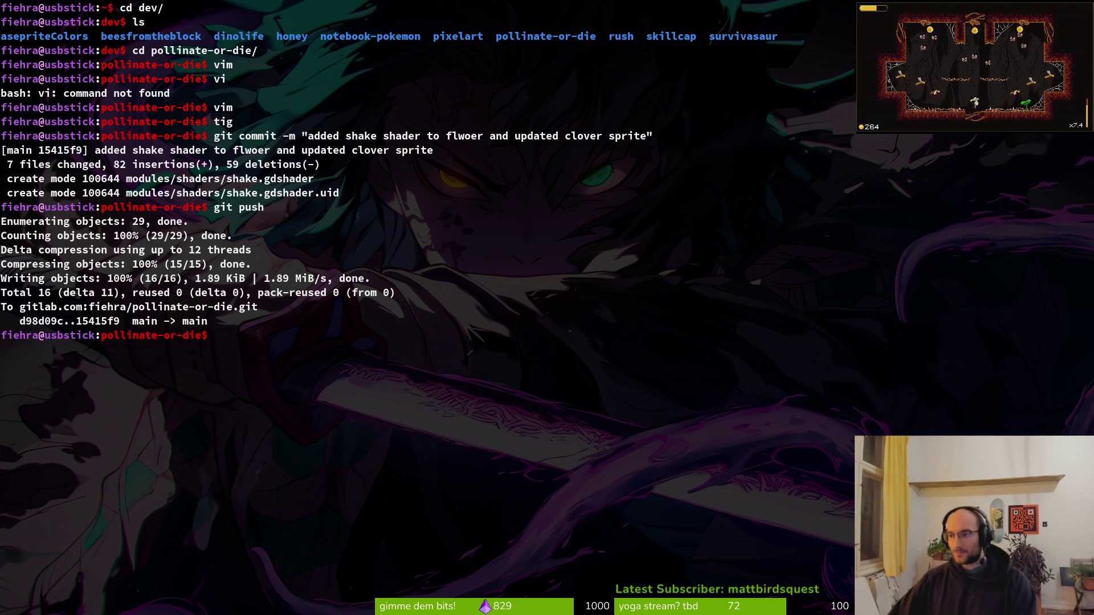
key("alt+Tab")
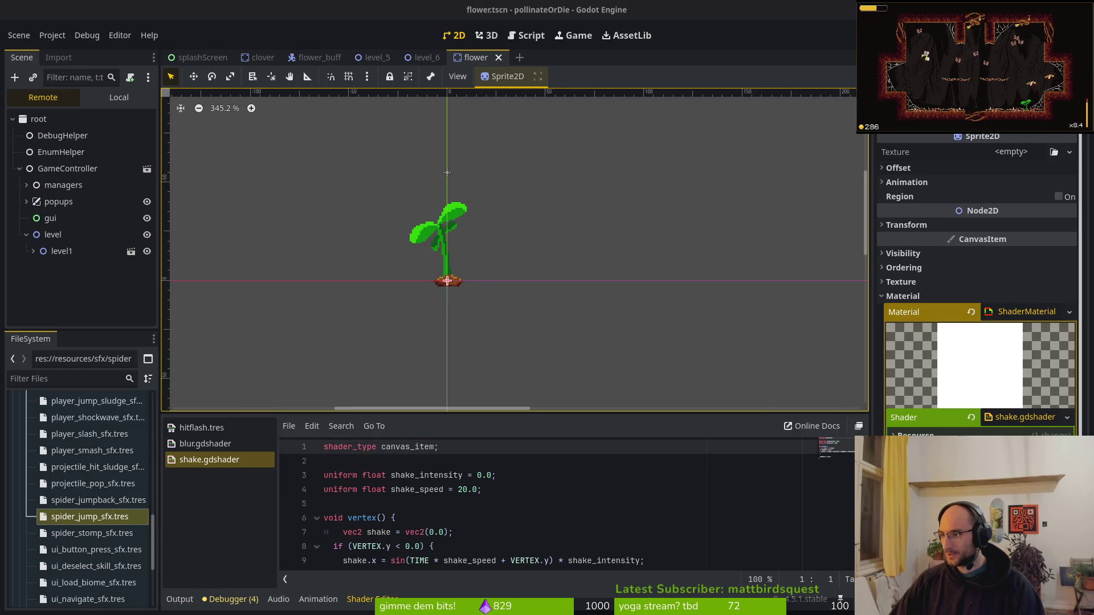
Switch to the browser showing the pollinate or die project's GitLab Issues page.
key("alt+Tab")
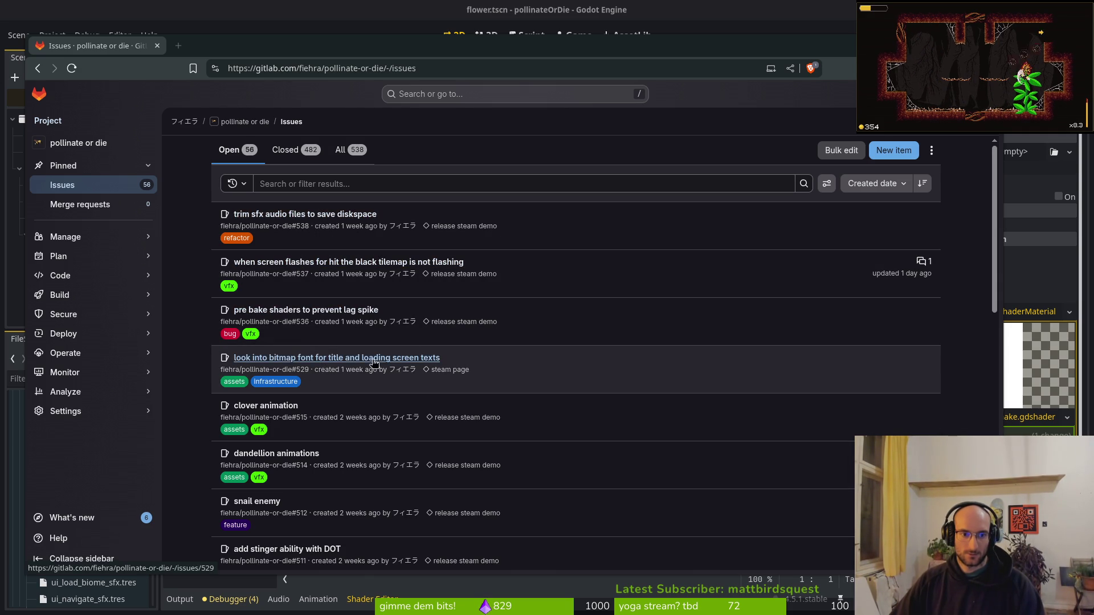
Open the clover animation issue in a new tab, view it, and close it.
middle_click(269, 408)
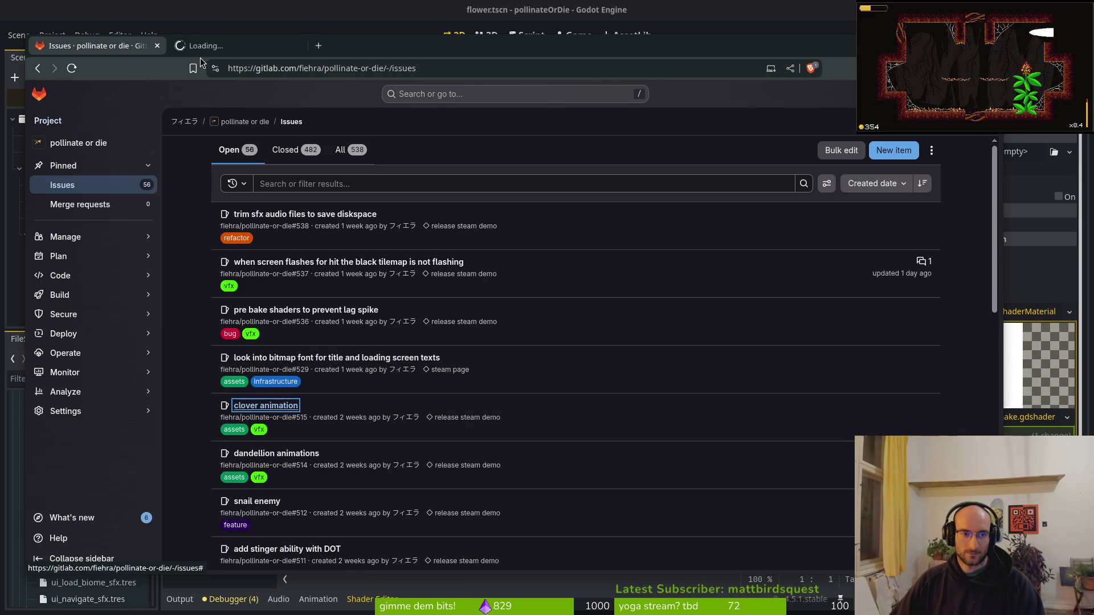
left_click(299, 49)
left_click(299, 49)
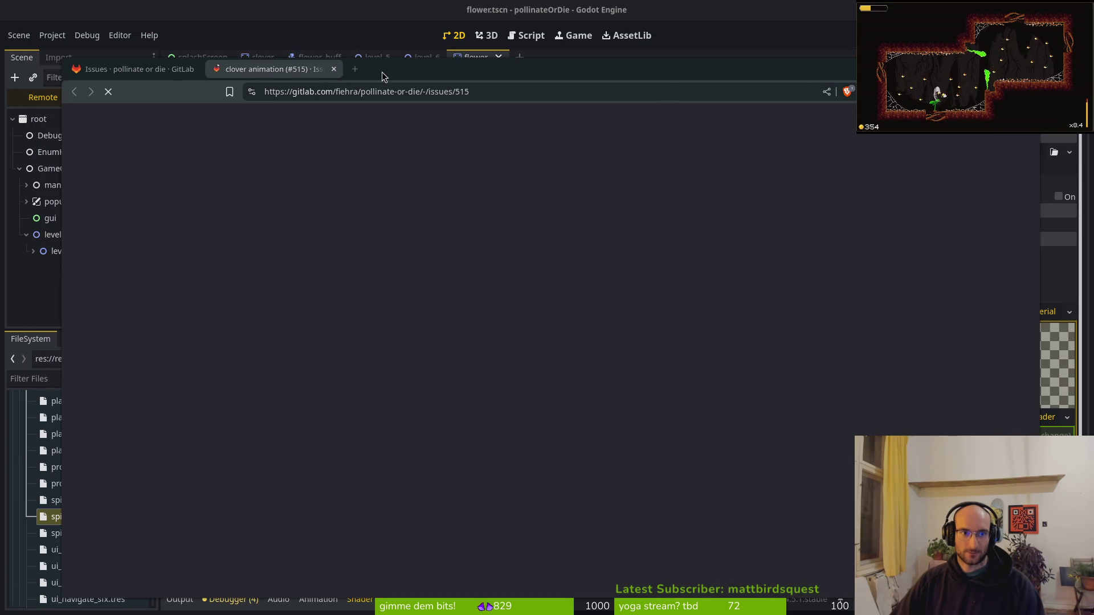
Nudge the browser window back into place and return to the Godot flower scene.
left_click_drag(397, 57, 389, 60)
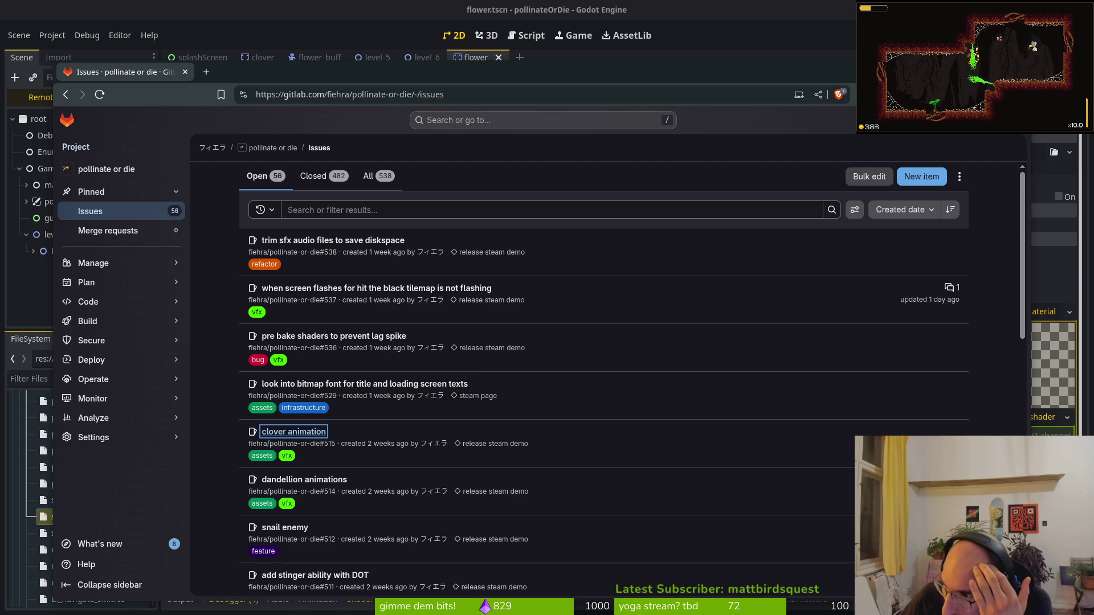
key("alt+Tab")
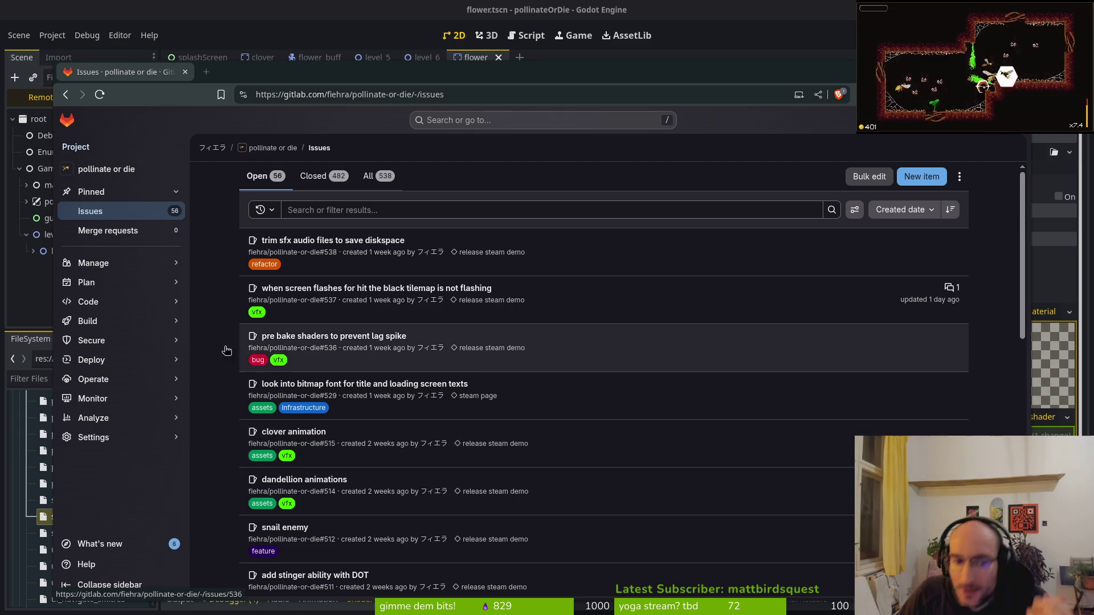
left_click_drag(367, 76, 370, 70)
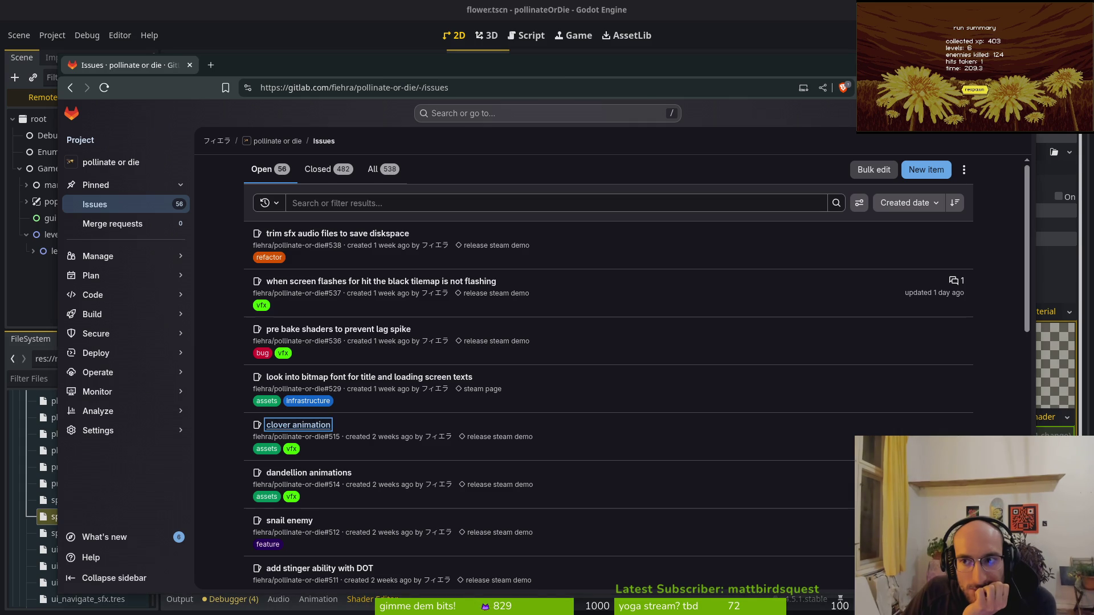
key("alt+Tab")
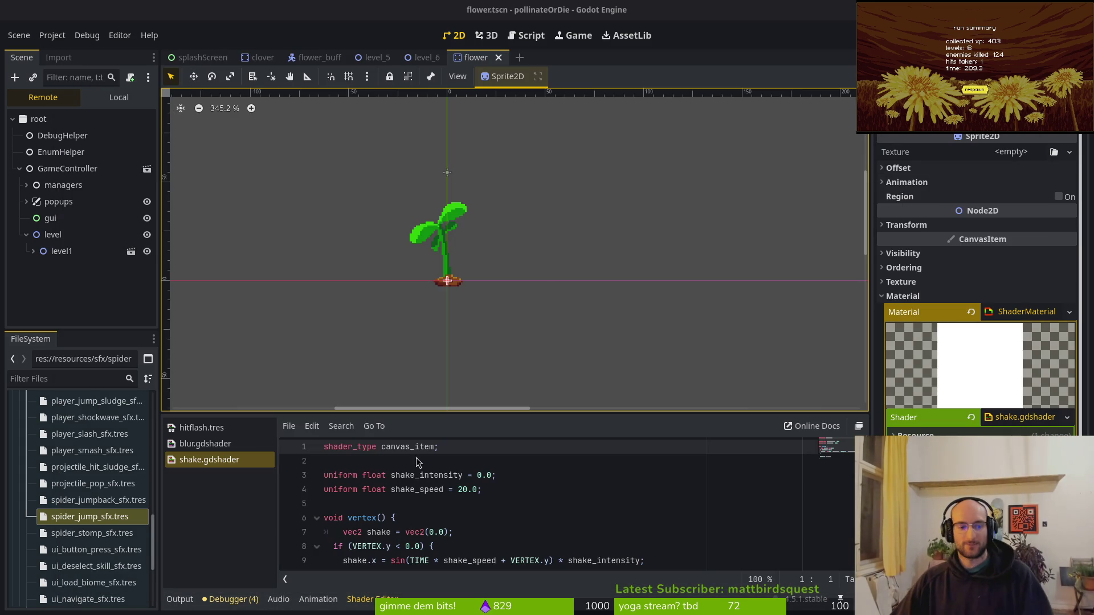
In Aseprite, close both flowerbufficons documents and the clover-Sheet document.
key("alt+Tab")
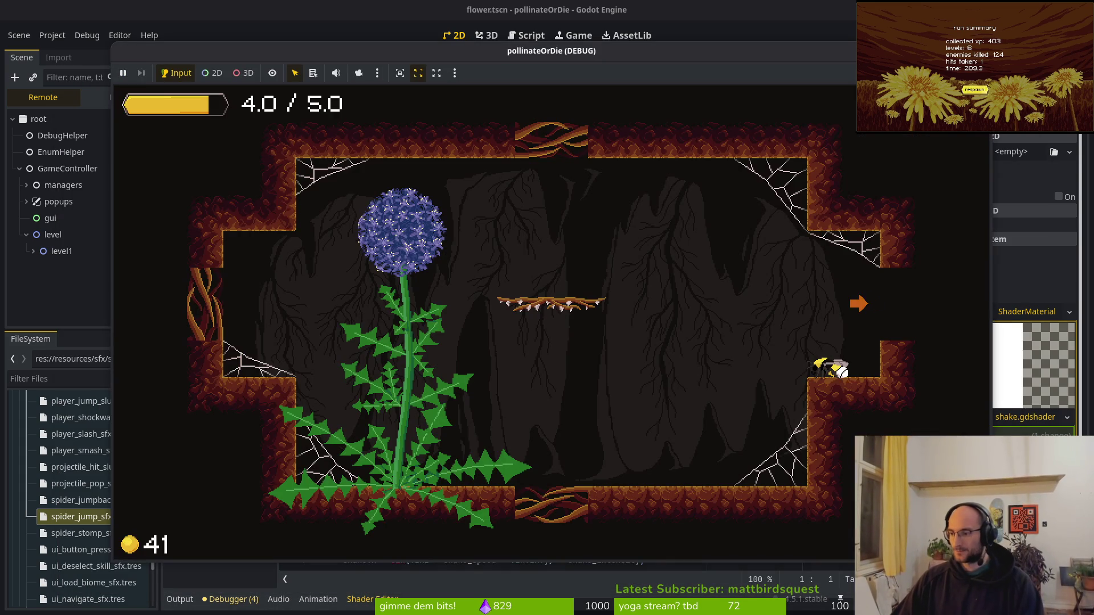
key("alt+Tab")
key("alt+Tab")
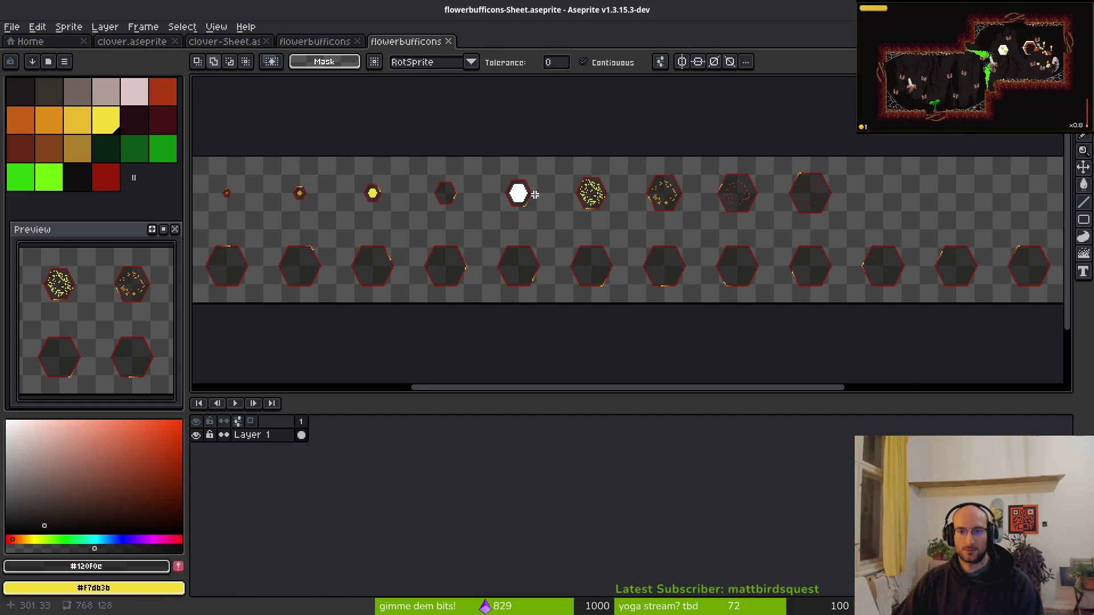
scroll(556, 250, "down", 2)
scroll(564, 228, "up", 2)
scroll(564, 227, "up", 2)
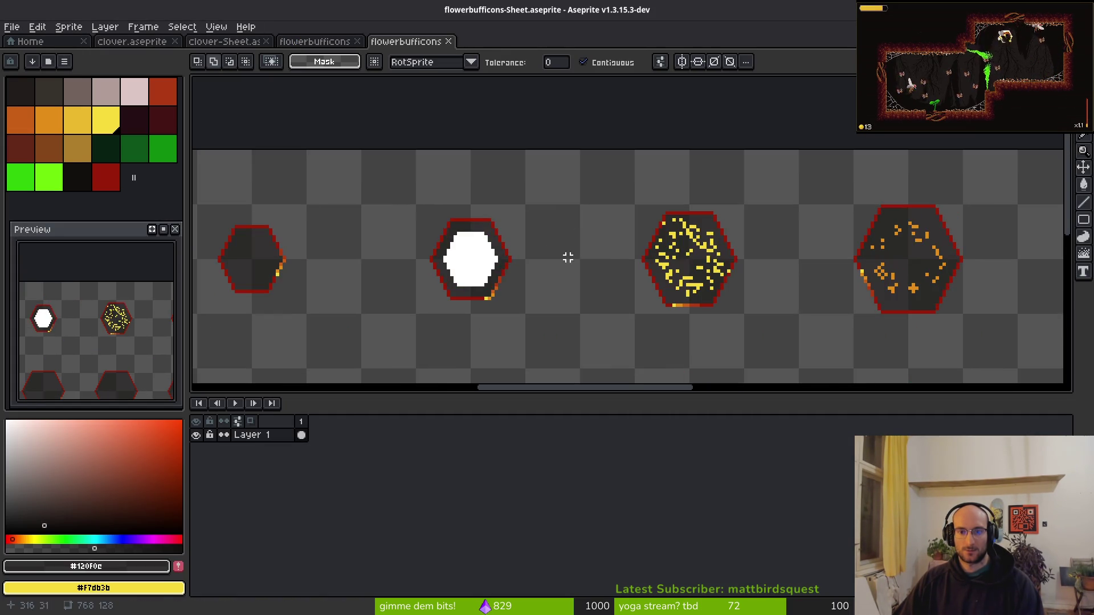
scroll(566, 257, "down", 2)
scroll(616, 269, "up", 2)
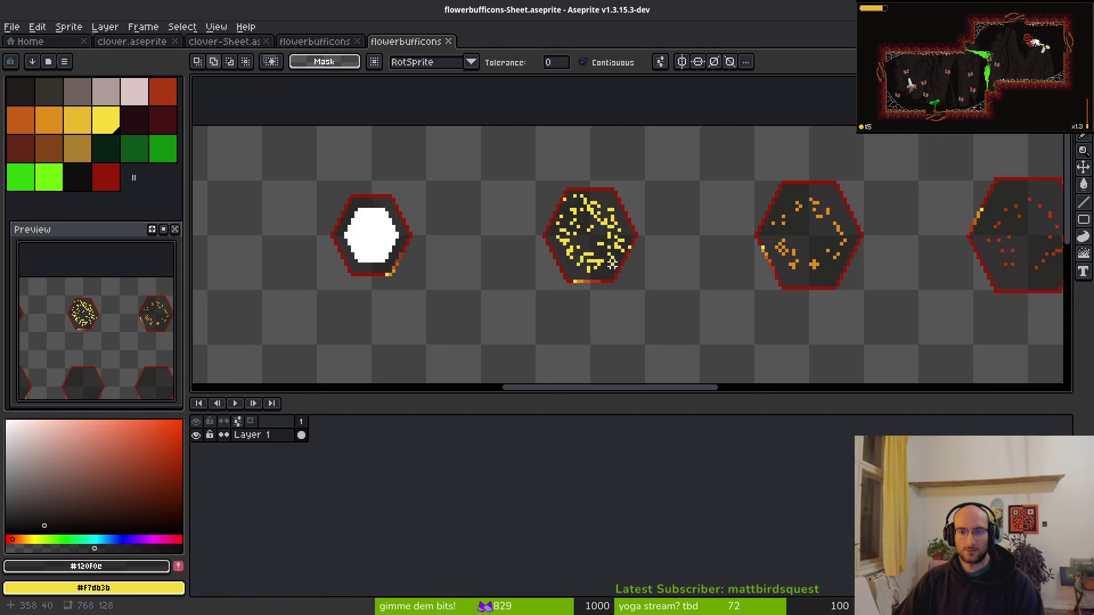
scroll(616, 269, "down", 1)
left_click(449, 44)
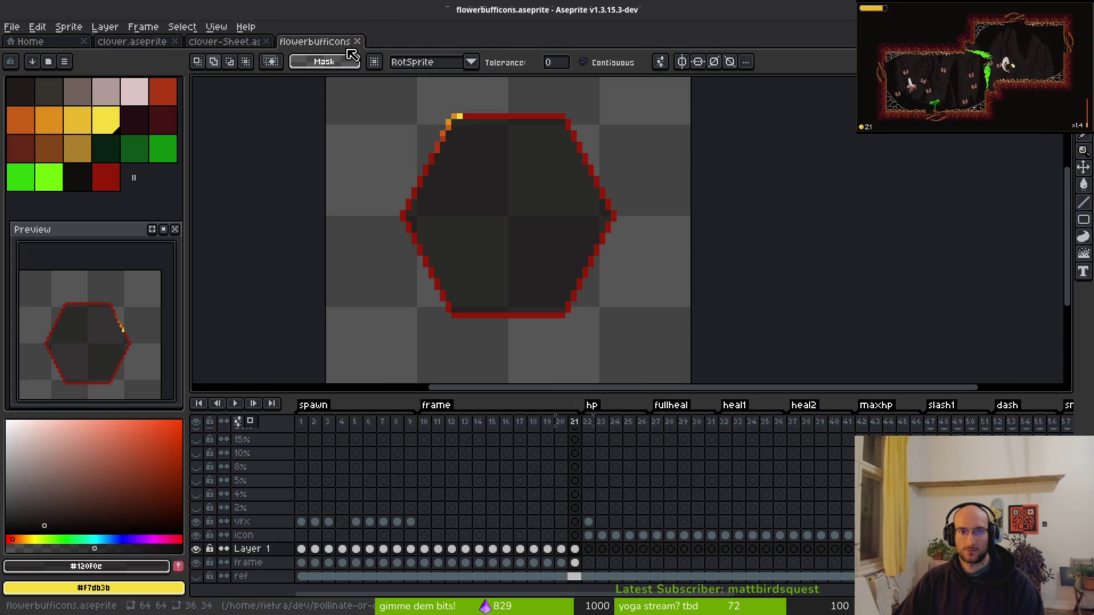
left_click(357, 42)
left_click(266, 41)
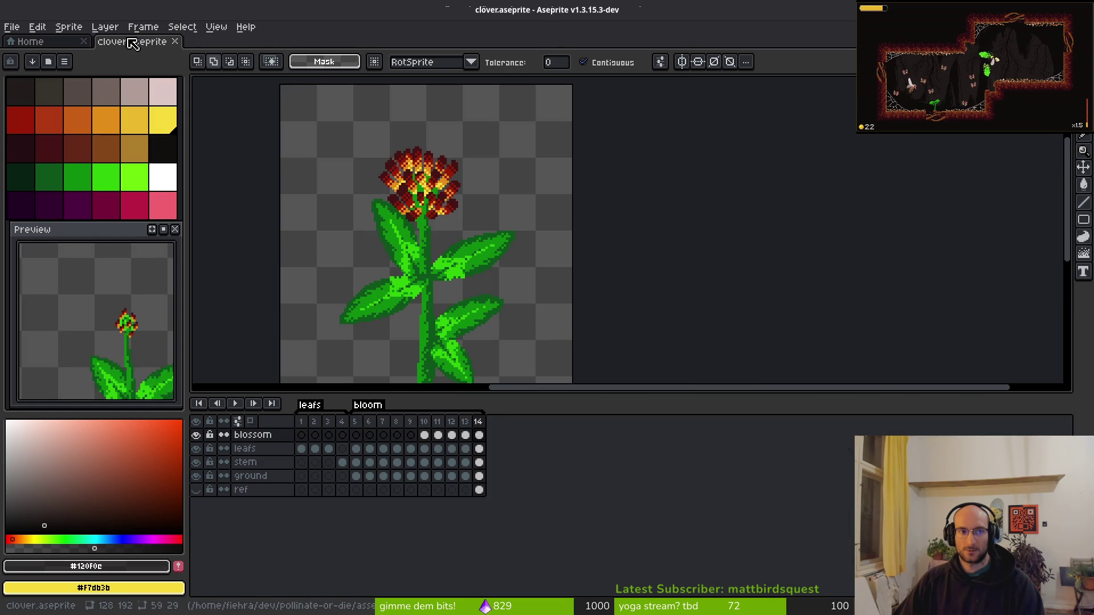
Zoom and pan around the clover.aseprite sprite, then launch the game from Godot with F5.
scroll(476, 237, "down", 4)
scroll(488, 232, "up", 1)
left_click_drag(491, 225, 565, 296)
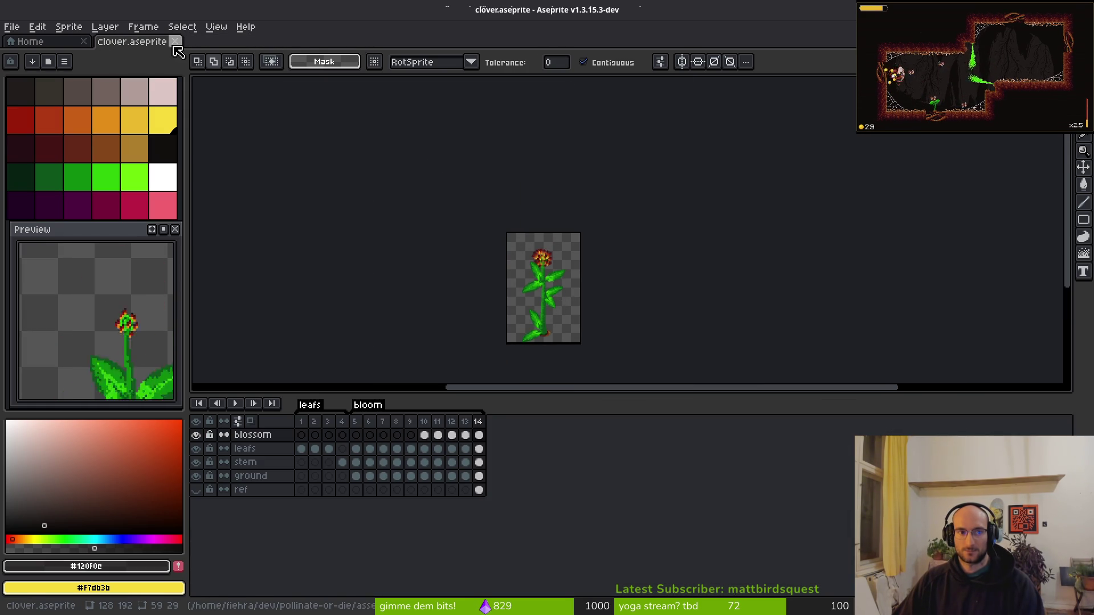
scroll(474, 269, "down", 1)
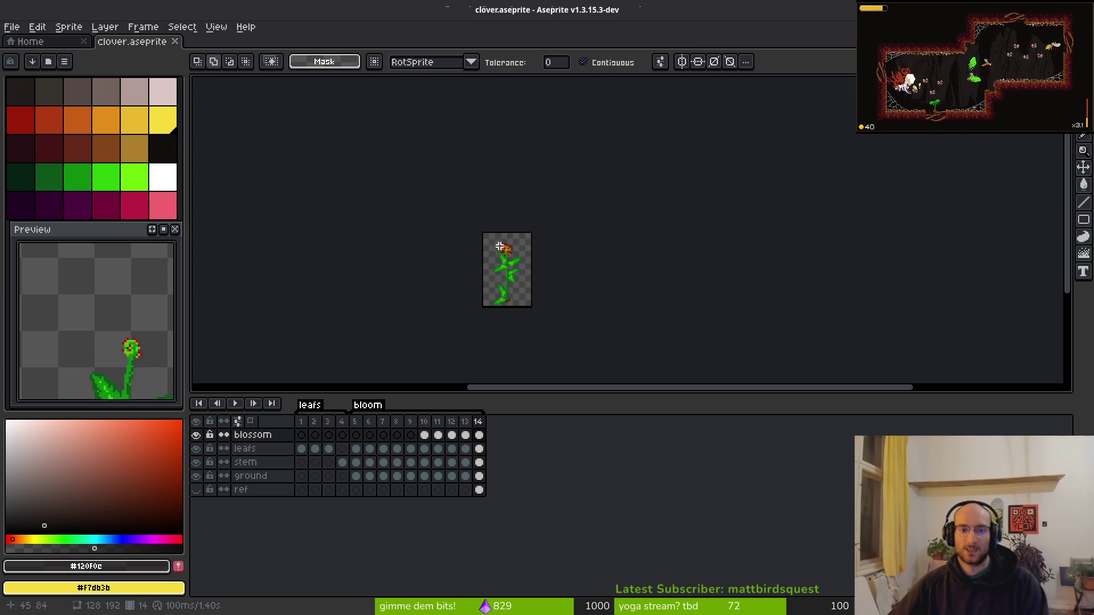
scroll(569, 279, "up", 7)
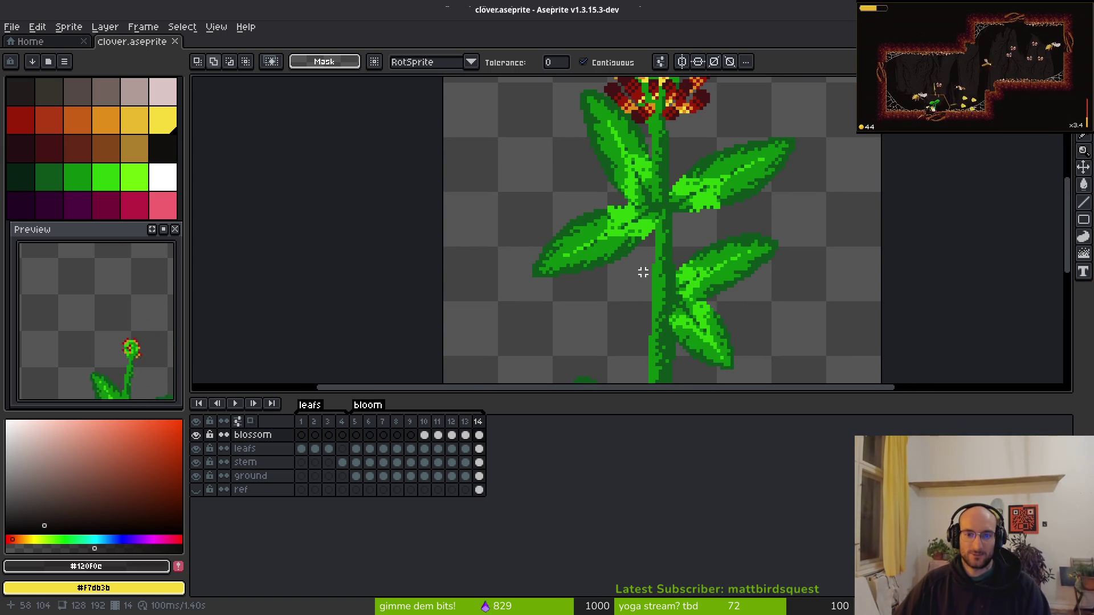
scroll(638, 220, "up", 2)
scroll(545, 223, "up", 3)
scroll(545, 223, "down", 2)
scroll(795, 281, "down", 2)
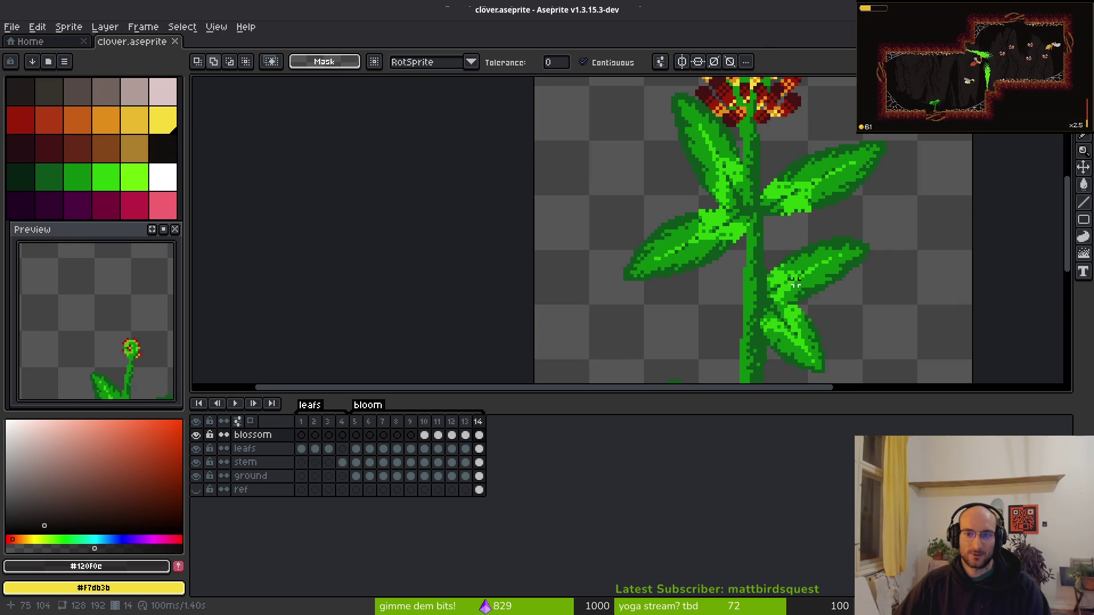
scroll(794, 280, "down", 4)
scroll(661, 253, "up", 2)
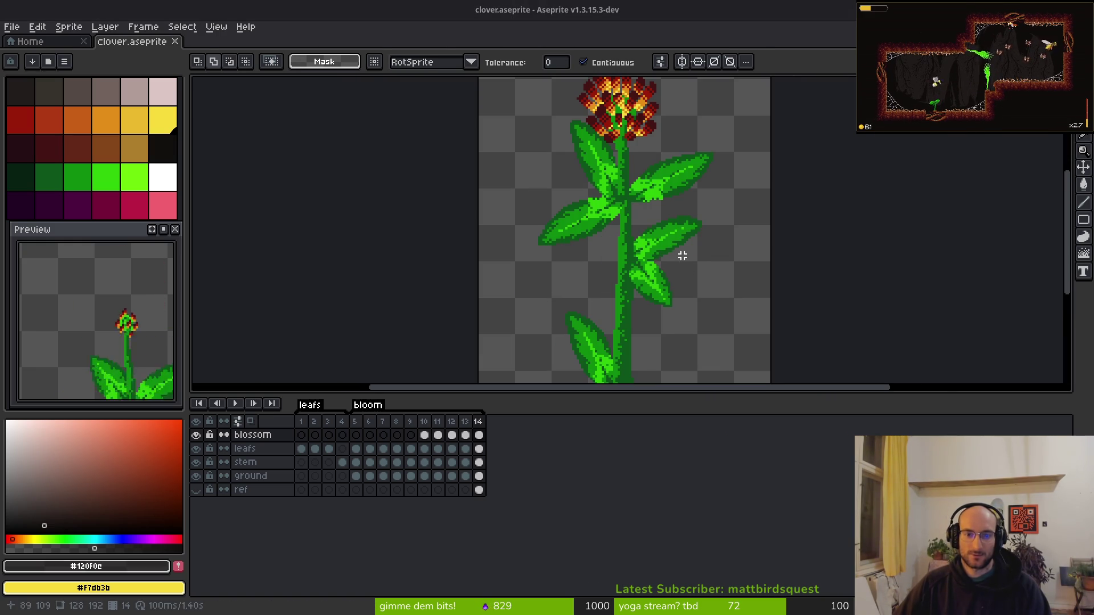
key("alt+Tab")
key("F5")
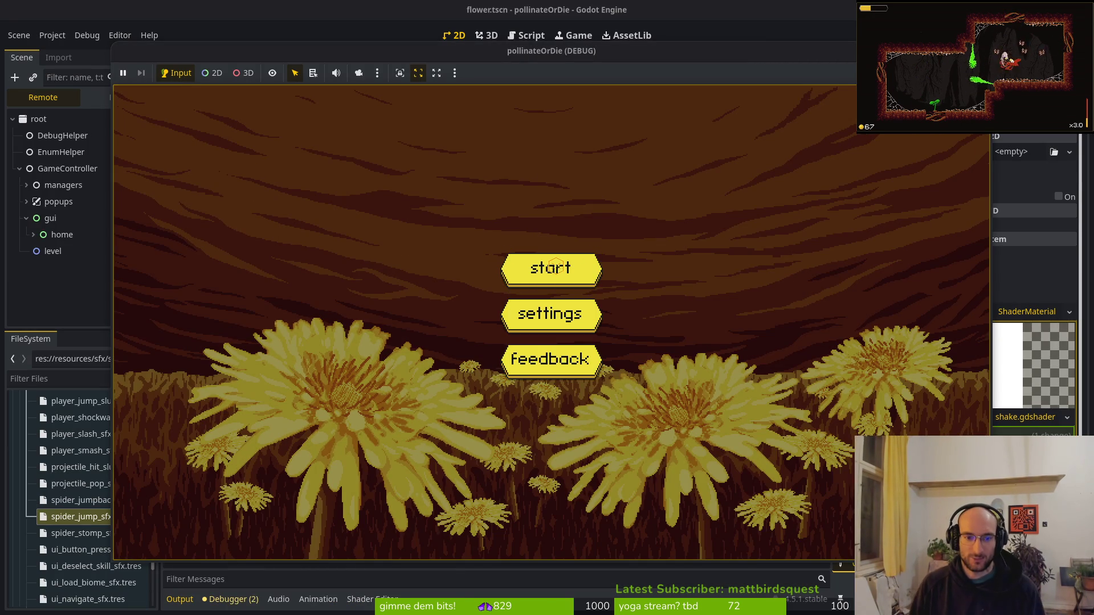
Start the game, choose level 2, defeat the cave enemy and smash the flower for buffs.
left_click(556, 266)
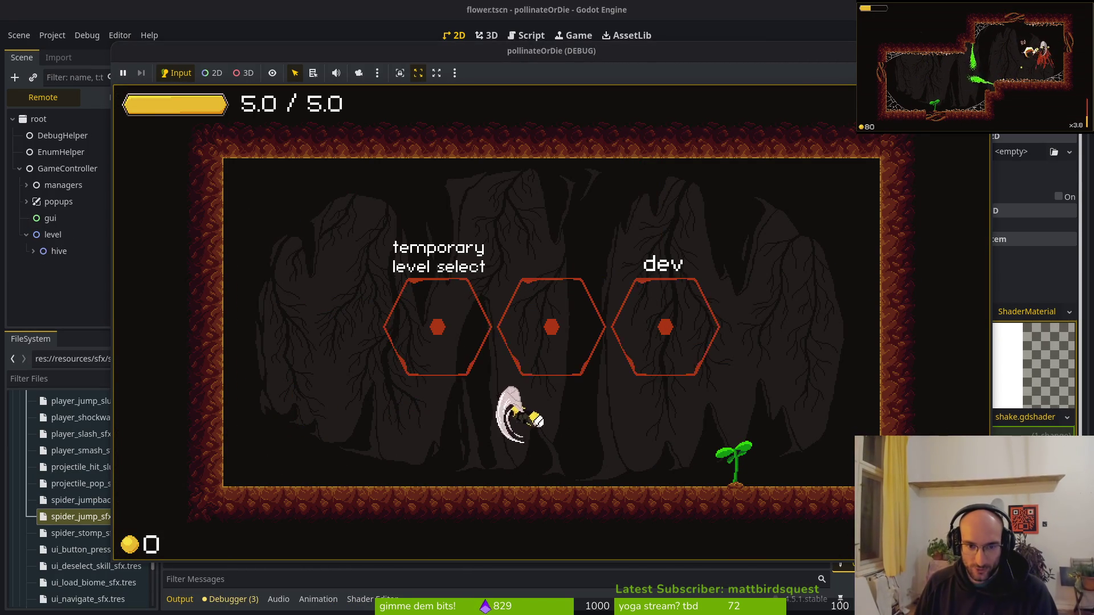
key("a")
key("e")
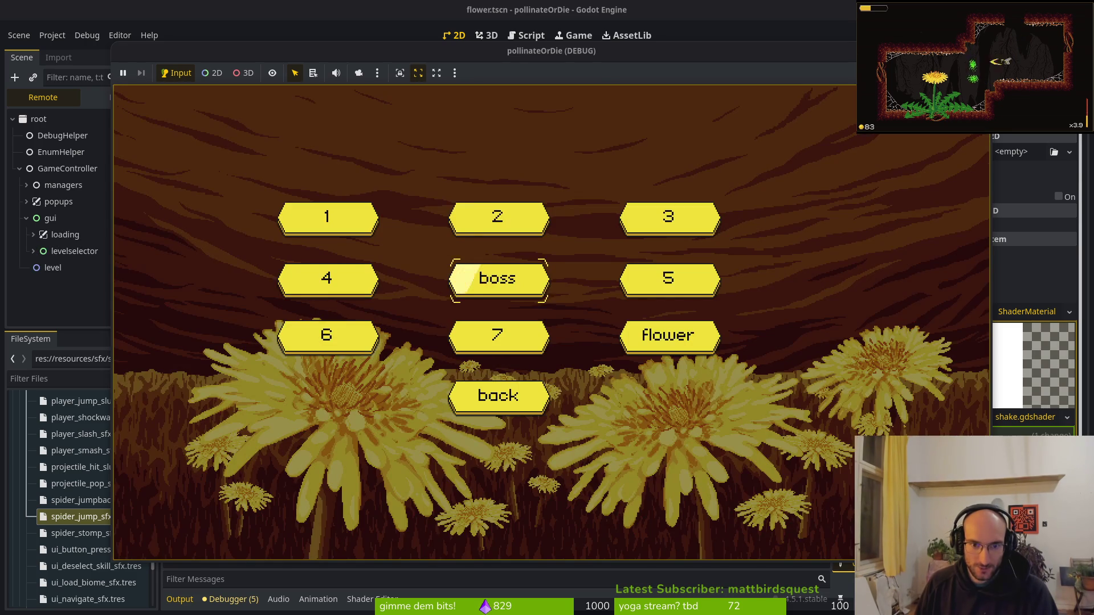
key("Return")
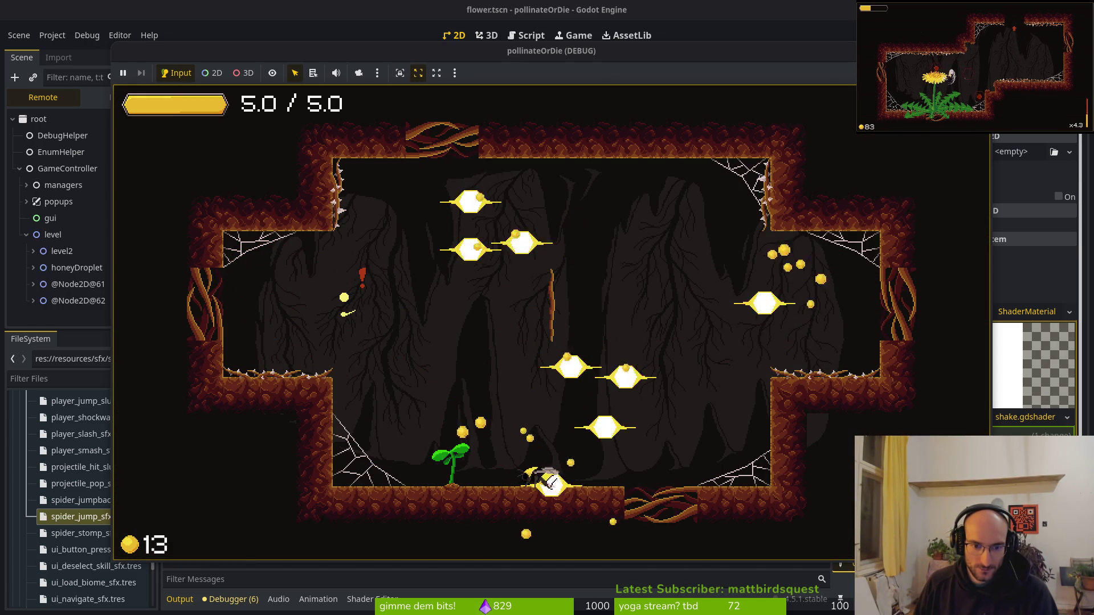
key("Right")
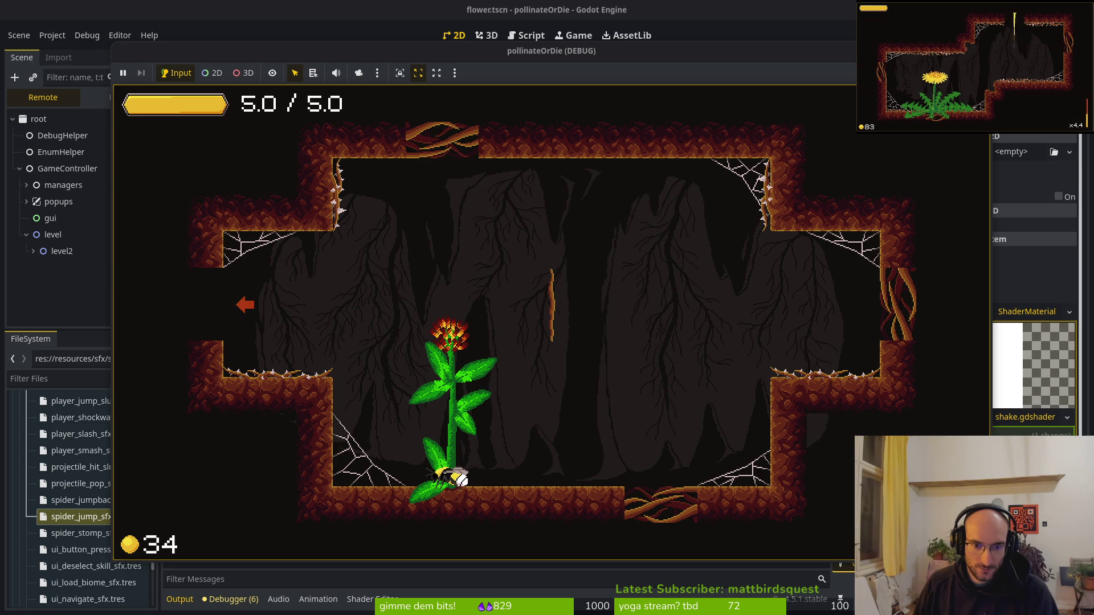
key("Left")
key("Up")
key("Down")
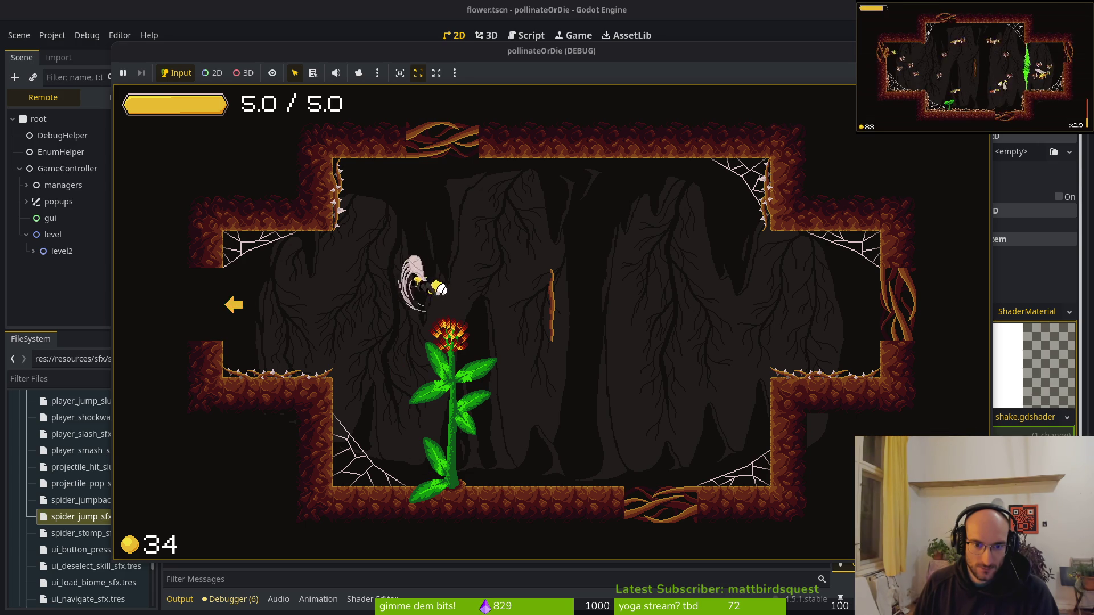
Fly the bee around the flower down to the floor, then stop the game with F8.
key("Right")
key("Down")
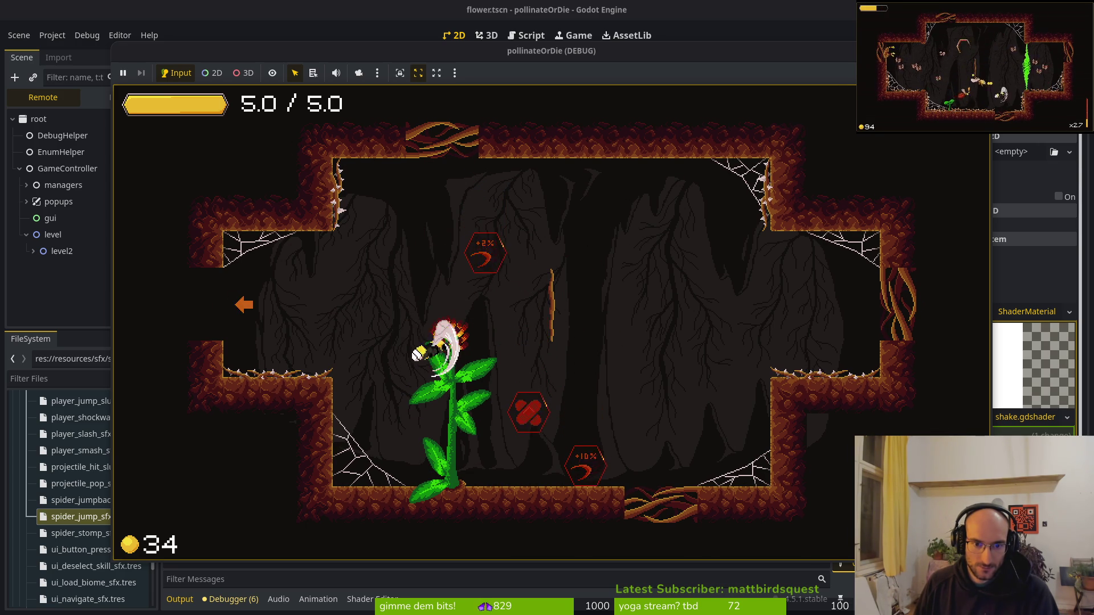
key("Left")
key("Right")
key("Down")
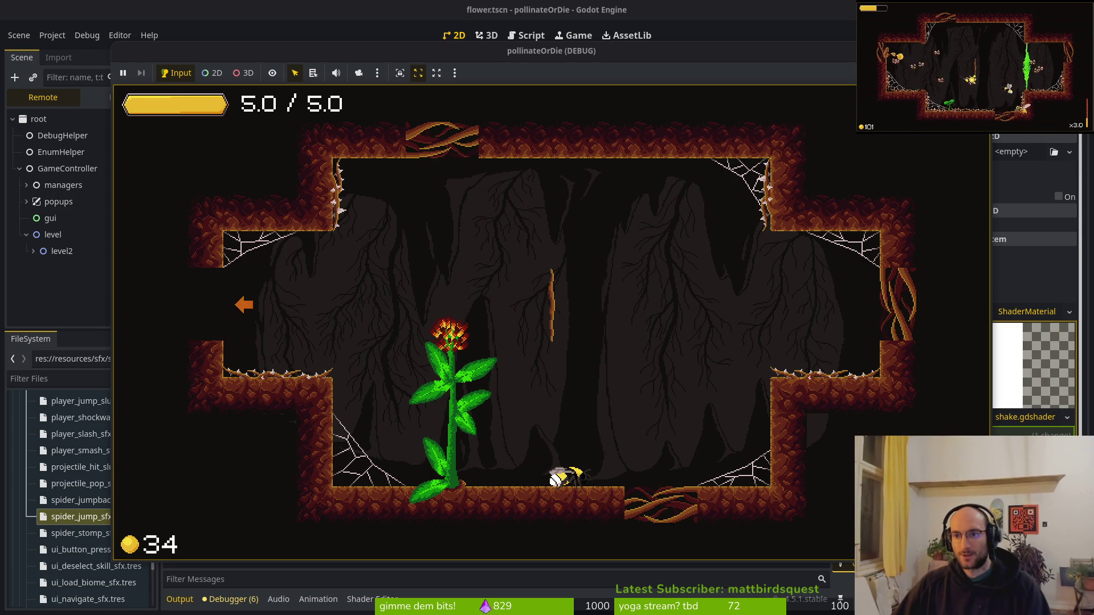
key("F8")
key("alt+Tab")
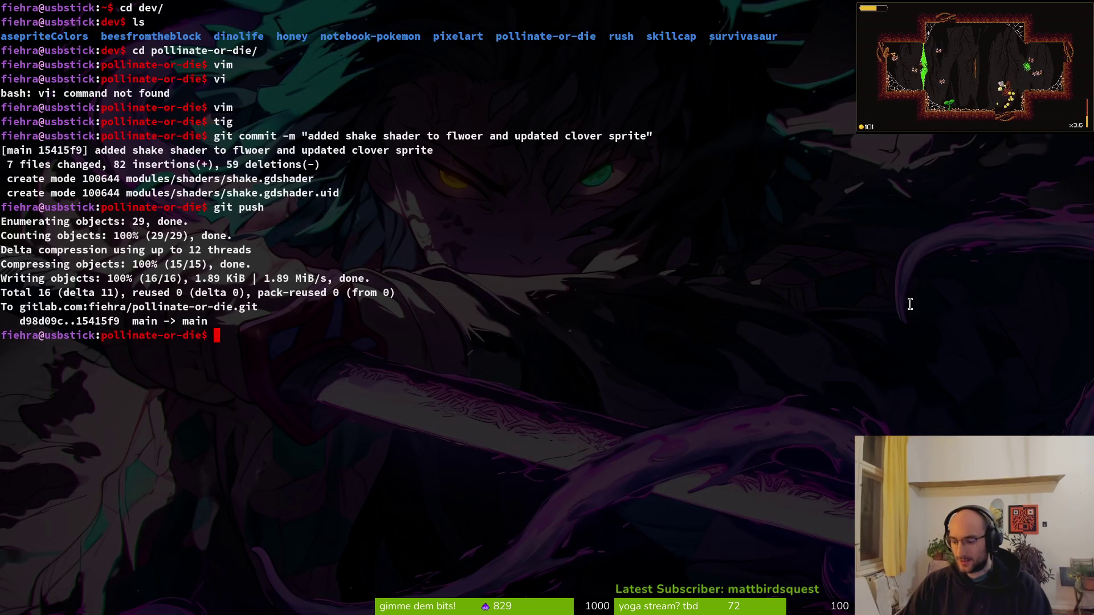
Launch vim in the project folder and open flower.gd through the file finder.
type("vim .")
key("Return")
key("space")
key("f")
key("f")
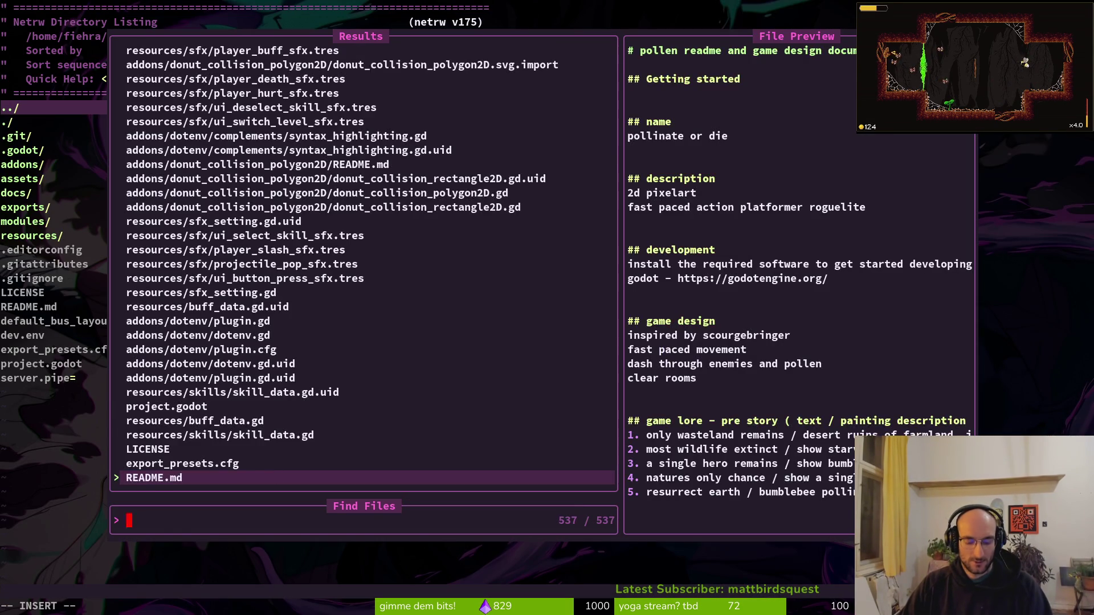
type("flower")
key("Return")
key("space")
key("f")
key("f")
type("flower")
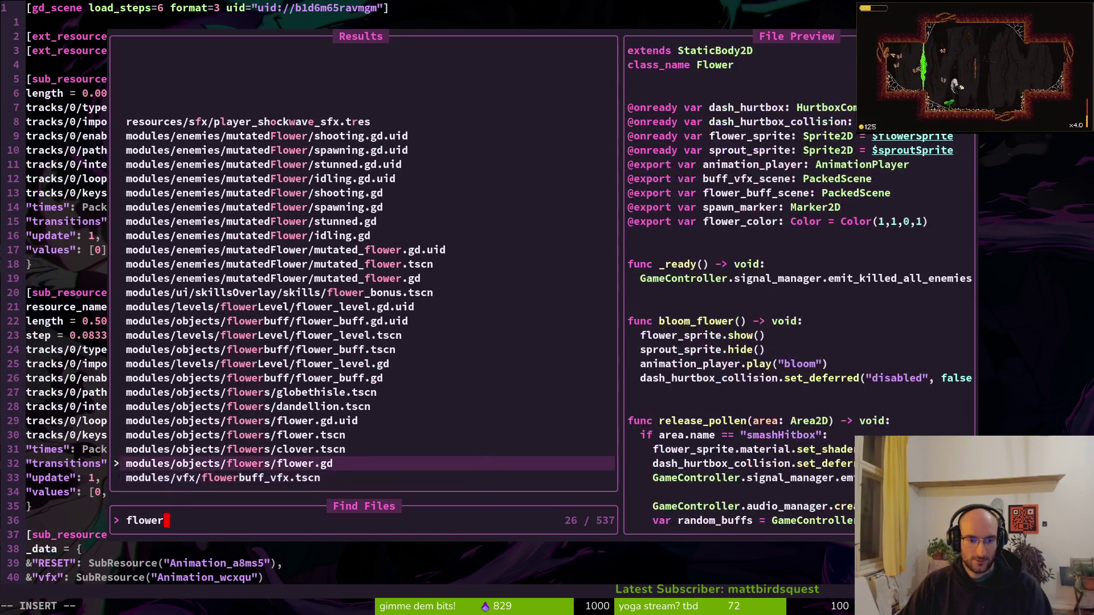
key("Return")
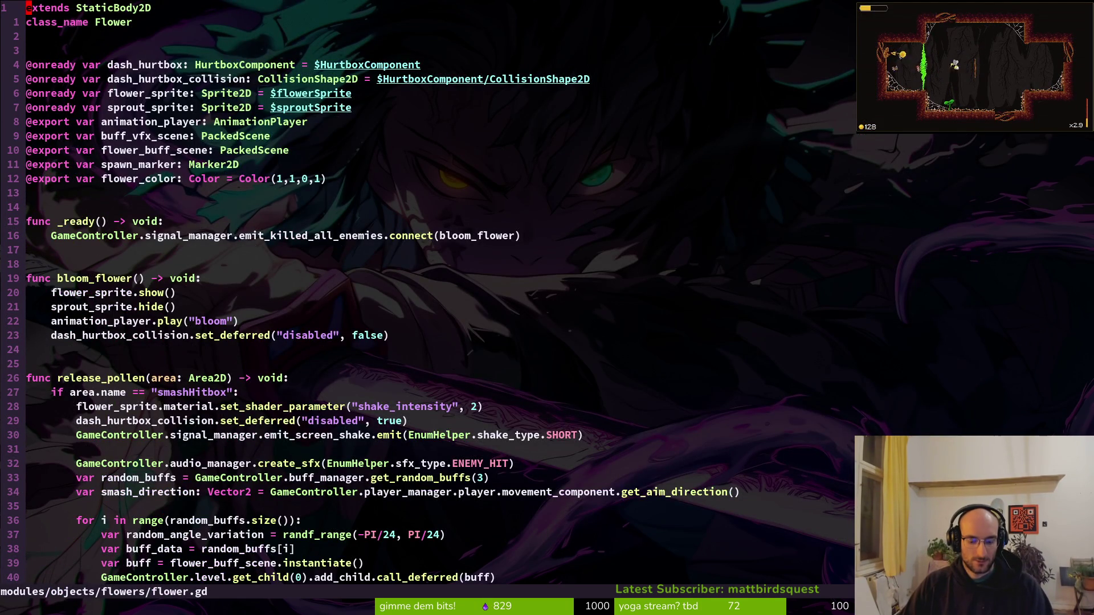
Change the shake create_timer value to 1.0, save flower.gd, and quit vim.
key("shift+g")
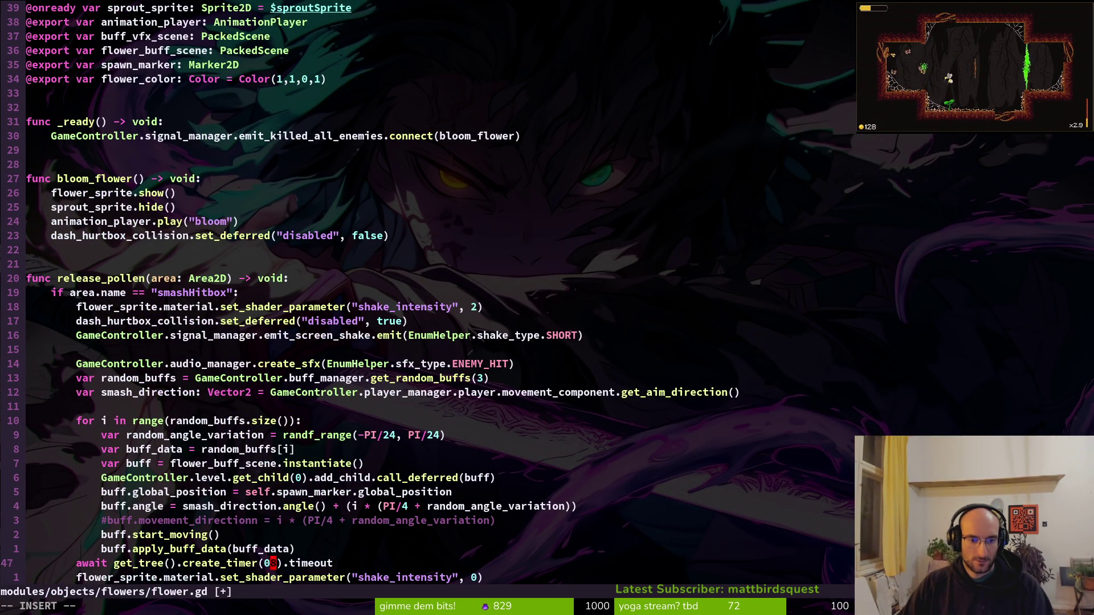
type("0")
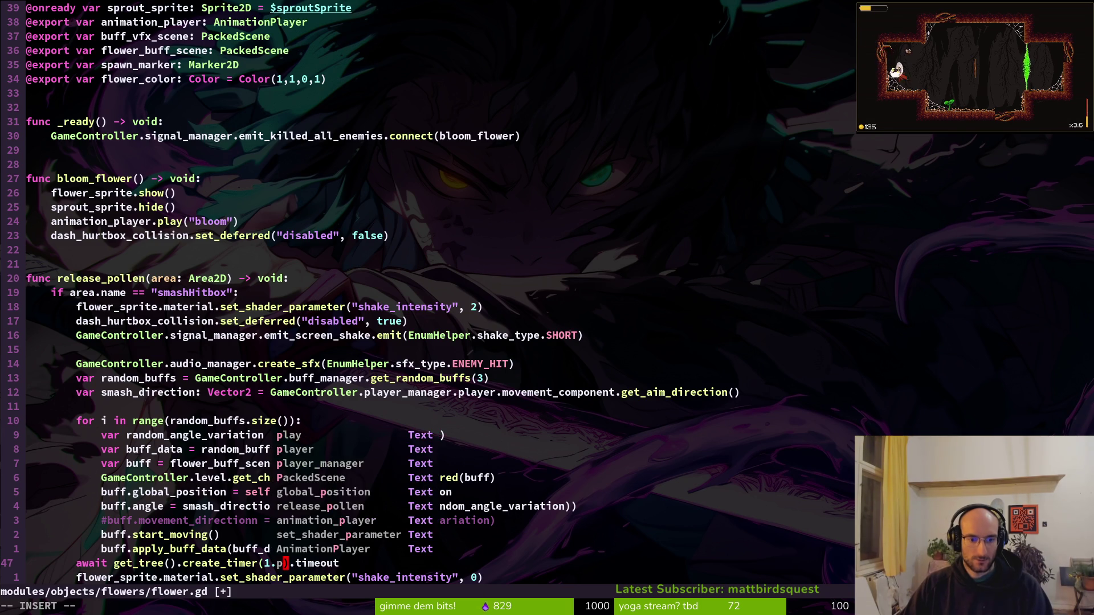
key("Escape")
key("Return")
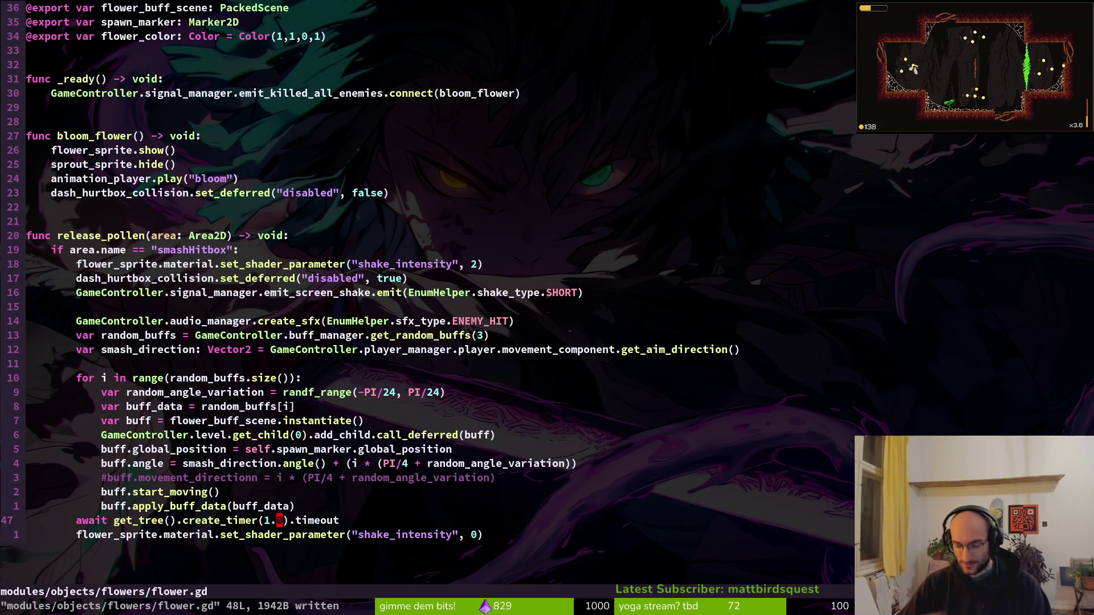
type("::q")
key("Return")
key("Return")
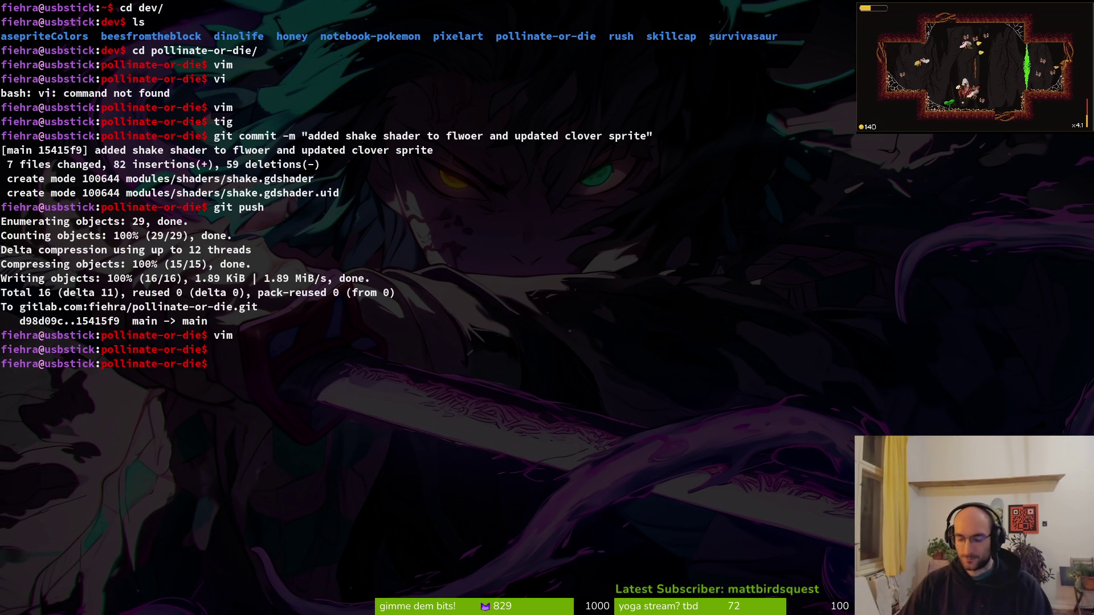
Review the flower.gd diff in tig's status view.
type("tig")
key("Return")
key("s")
key("Down")
key("Down")
key("Down")
key("Down")
key("Return")
key("q")
key("q")
key("q")
type("git commit -m")
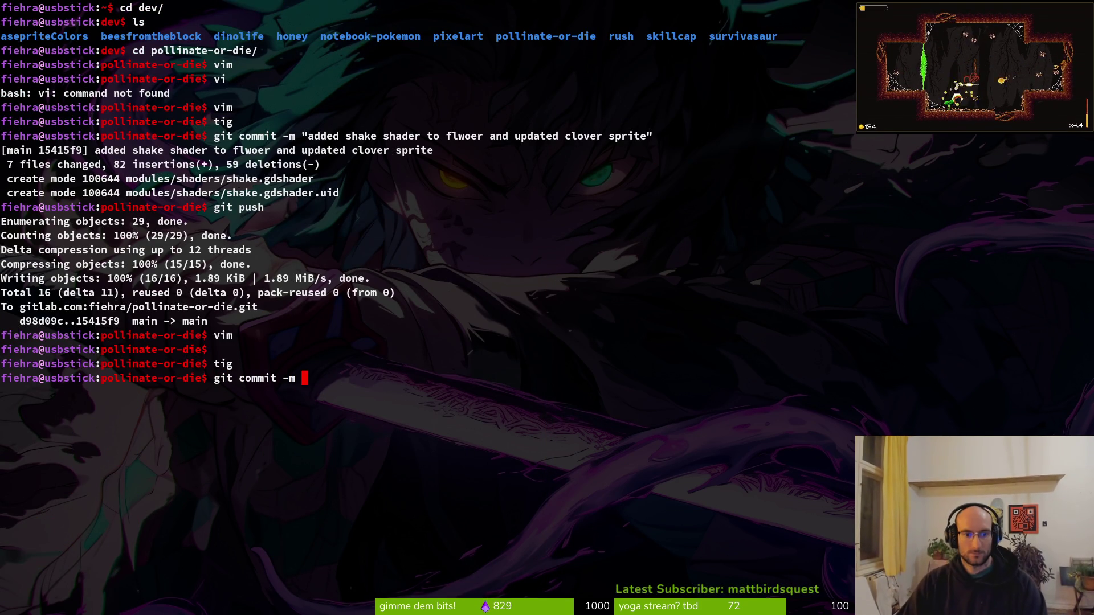
Commit with message "changed shake duration to 1 sec", then clear the terminal.
key("Return")
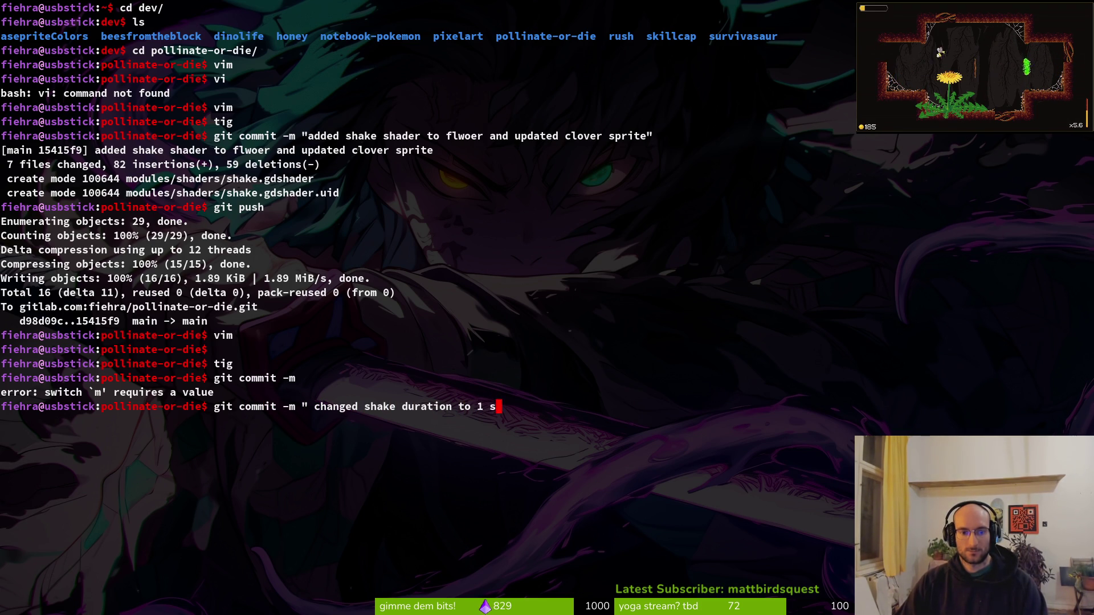
key("Return")
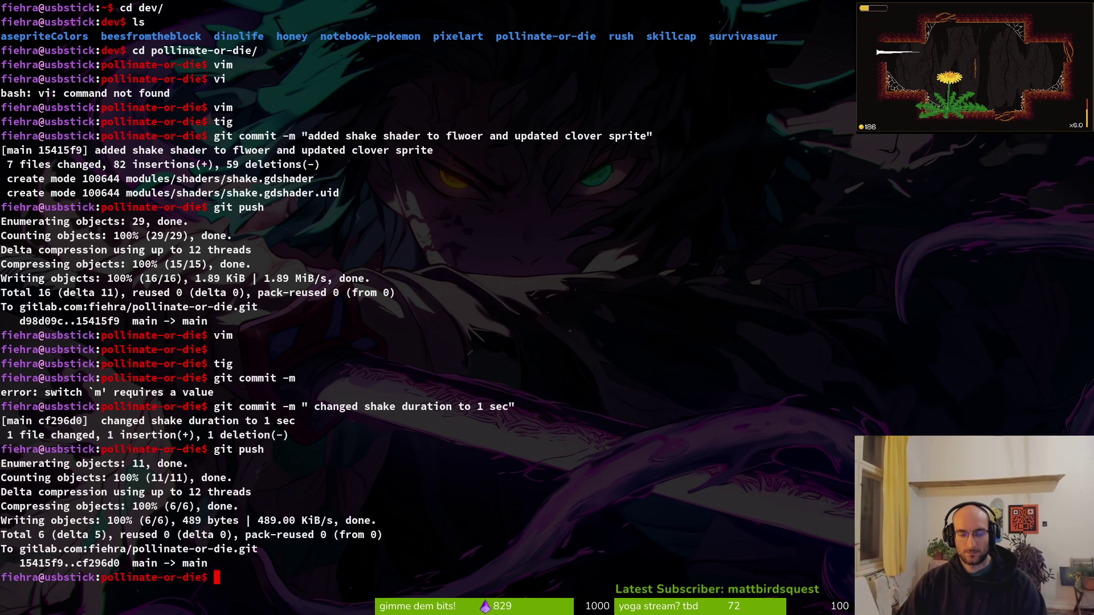
type("clear")
key("Return")
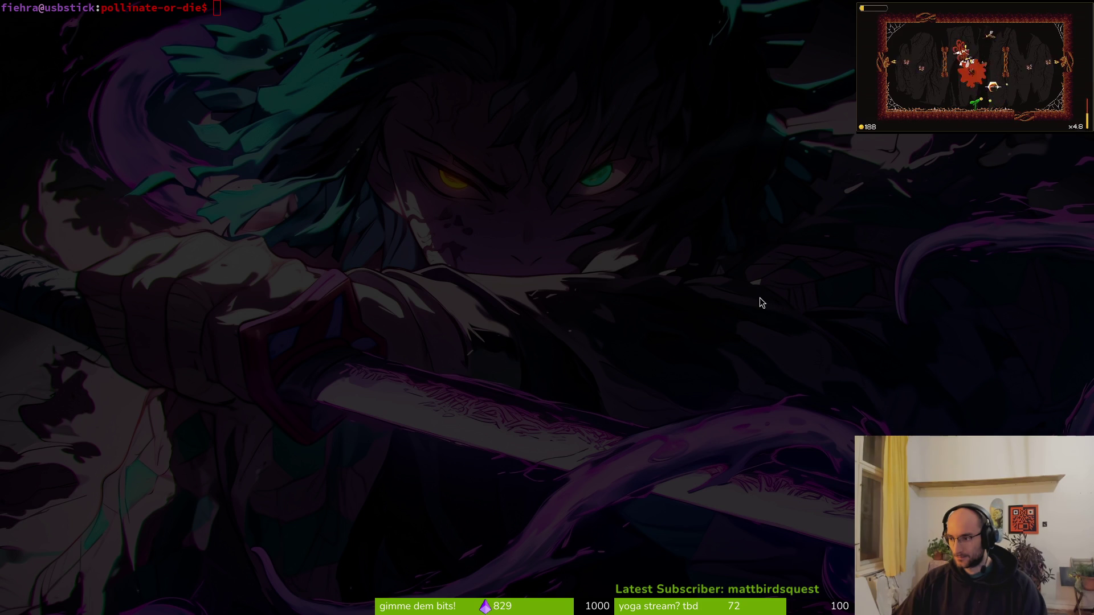
In the pollinateOrDie editor, collapse flowerSprite's material properties and save the flower scene.
key("alt+Tab")
key("alt+Tab")
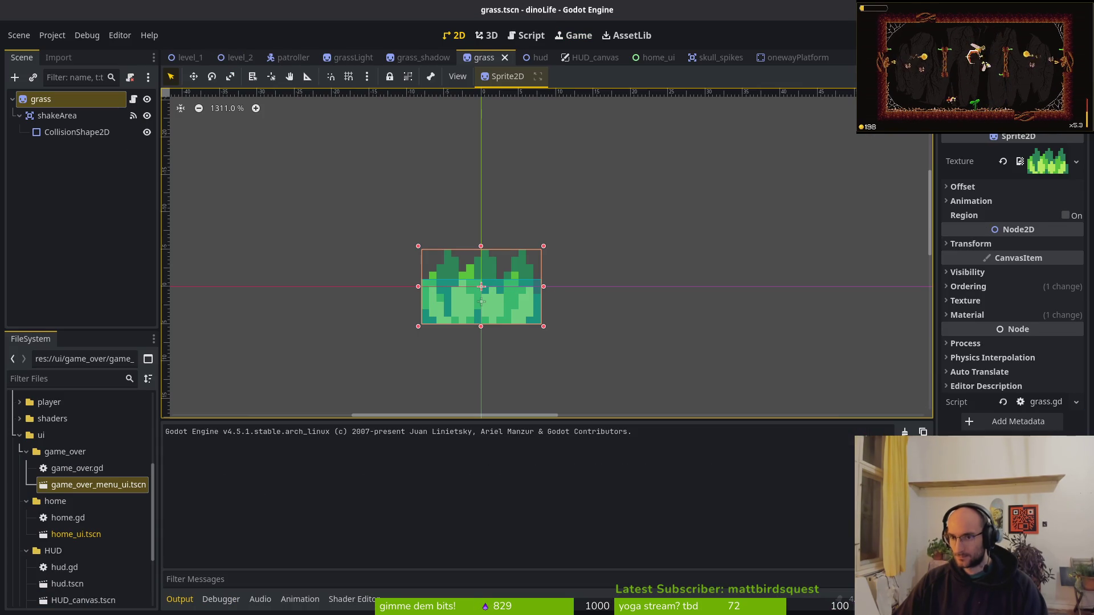
key("alt+Tab")
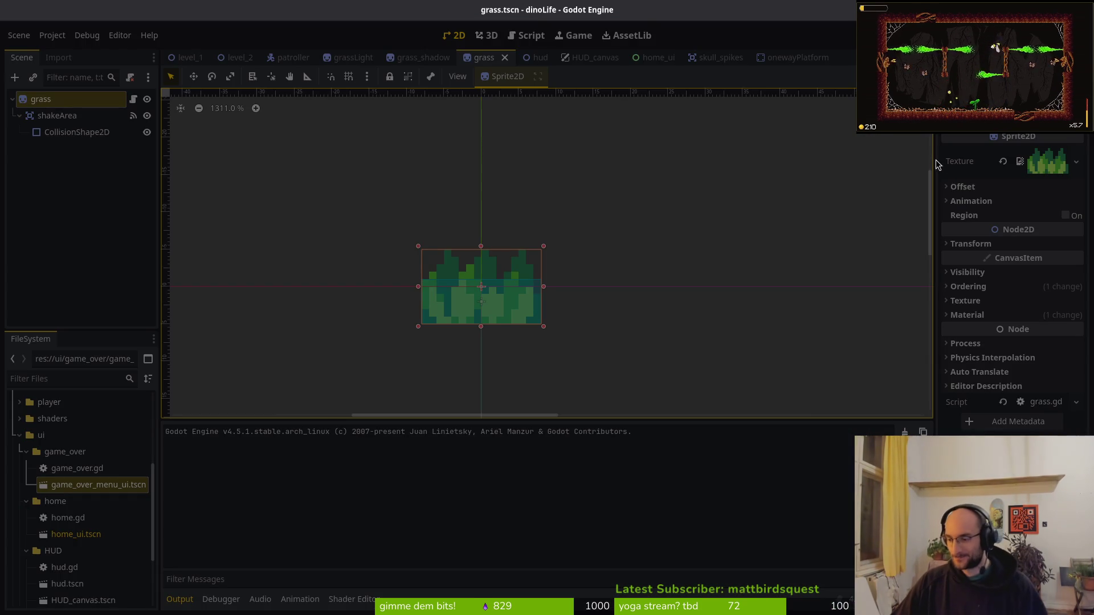
key("alt+Tab")
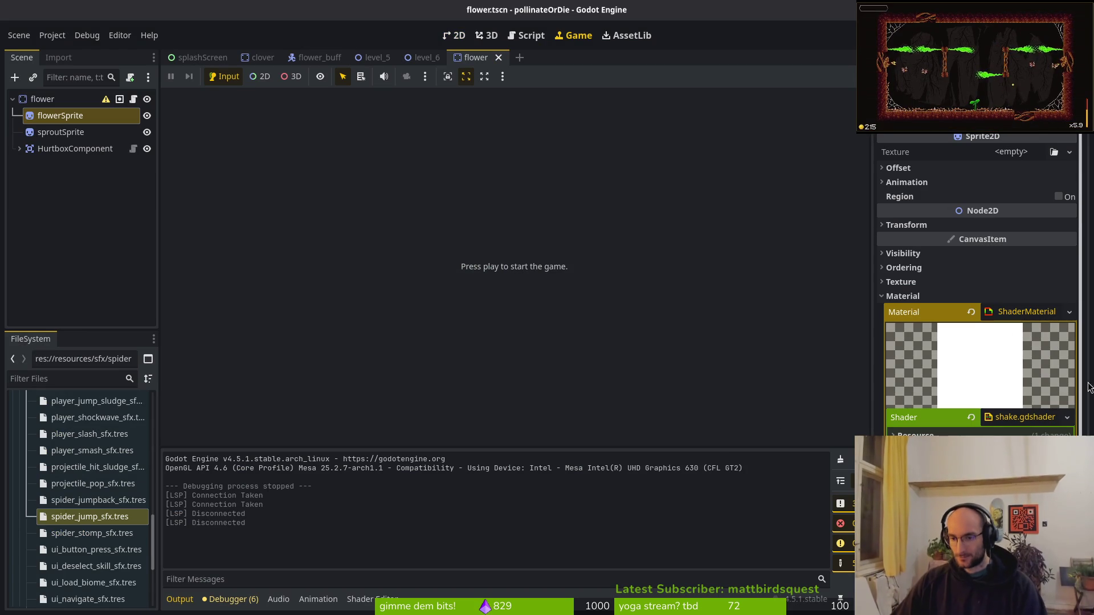
left_click(891, 294)
key("ctrl+s")
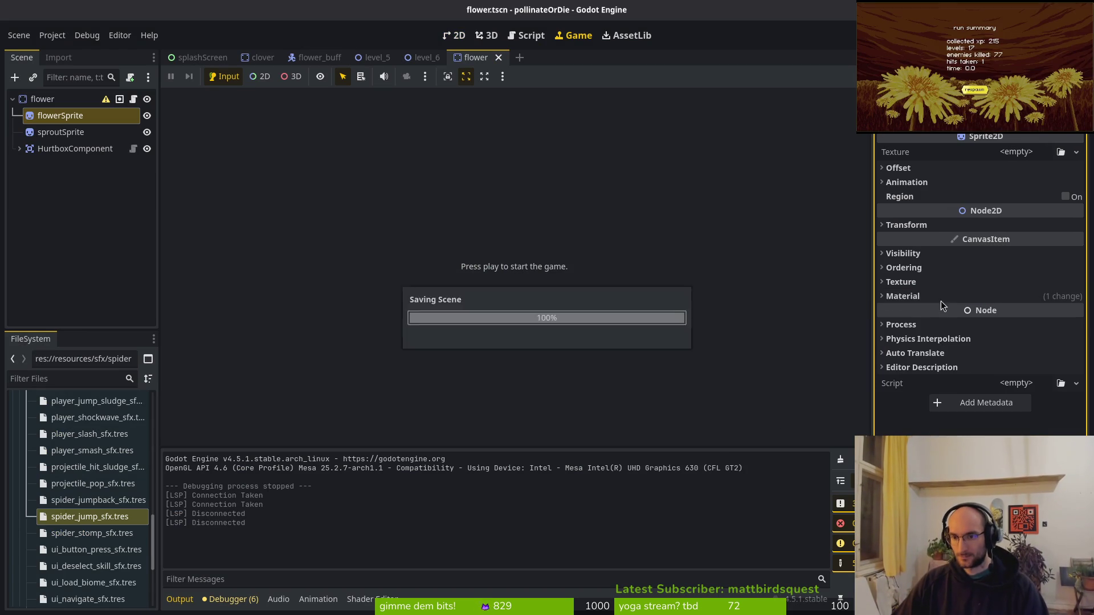
Close the level_6, flower_buff and clover scenes, leaving splashScreen shown in 2D.
left_click(427, 58)
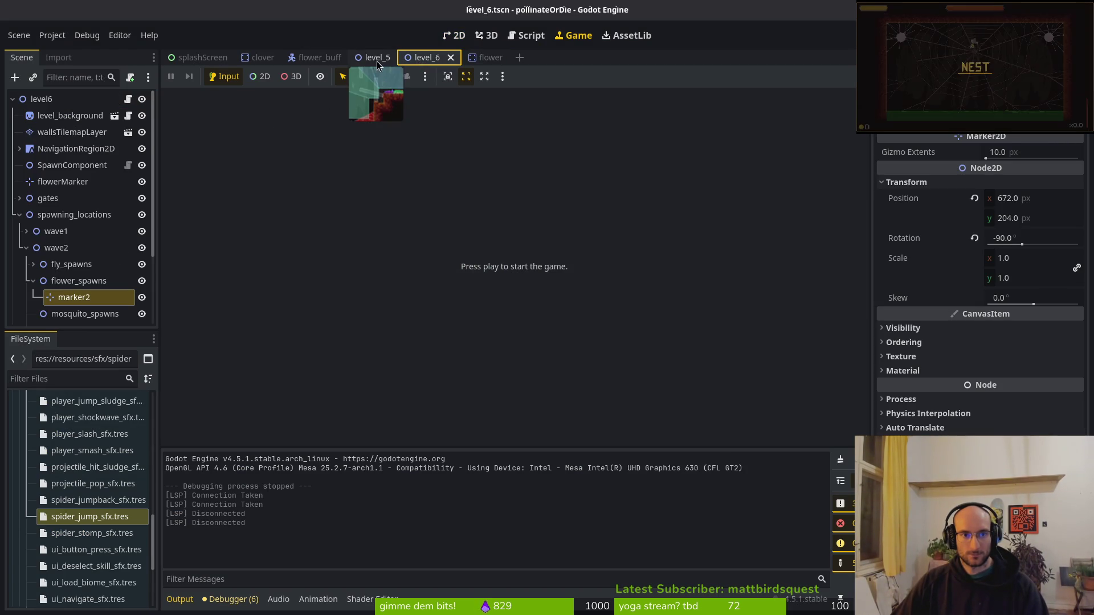
middle_click(368, 61)
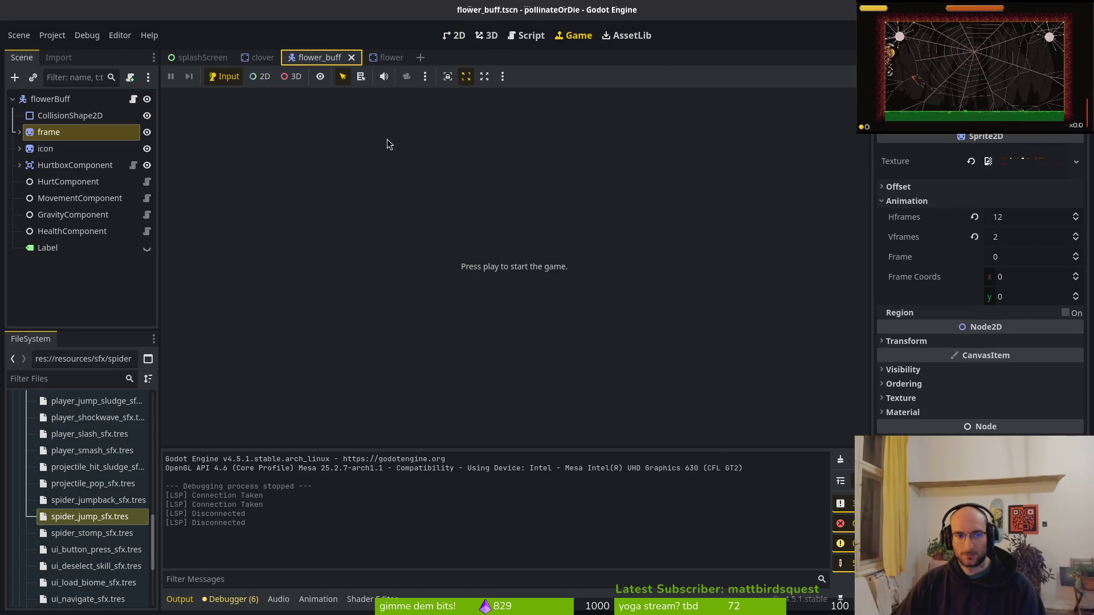
middle_click(323, 59)
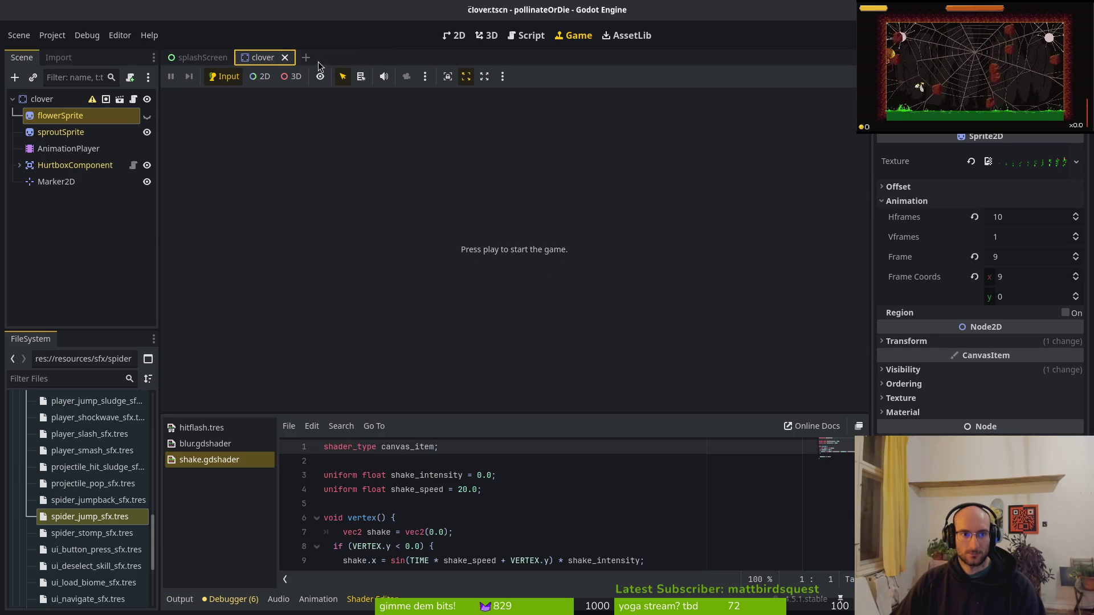
middle_click(251, 57)
left_click(466, 35)
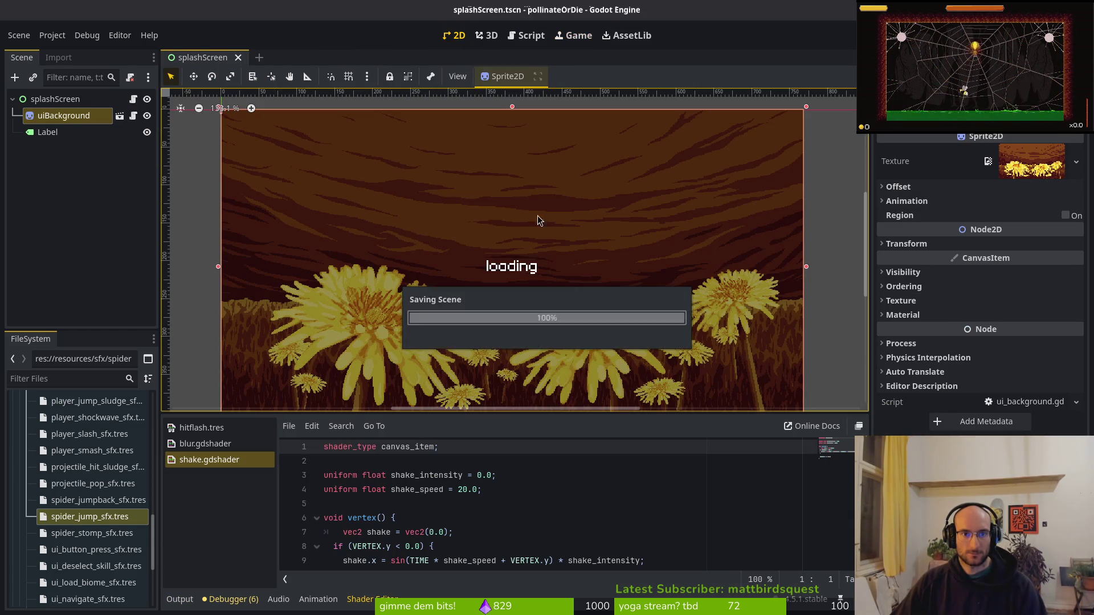
key("alt+Tab")
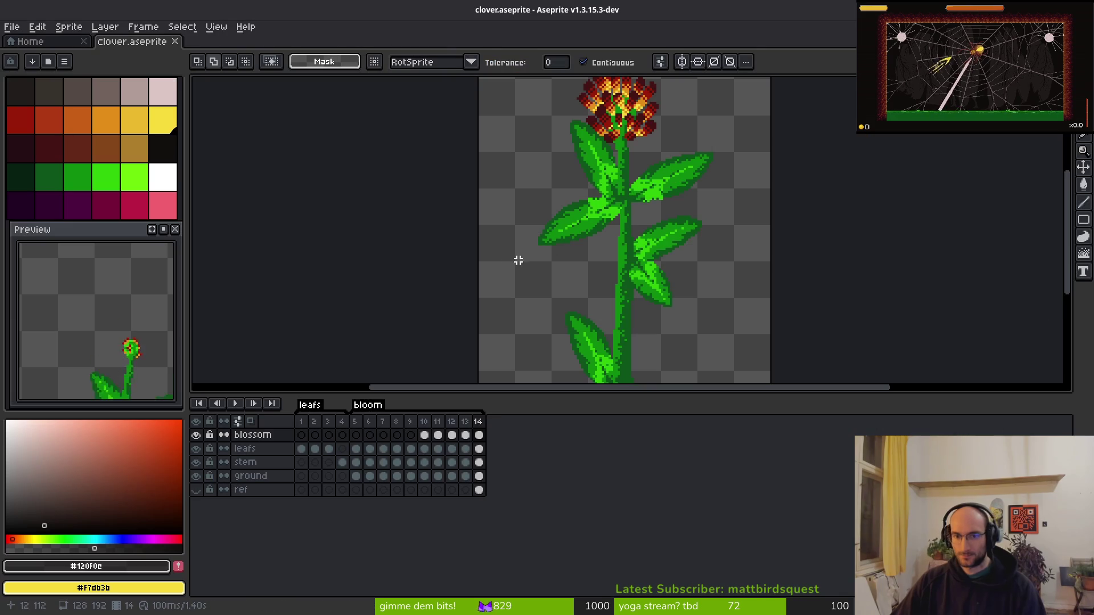
Zoom in and out on the clover.aseprite flower animation canvas.
scroll(597, 214, "down", 4)
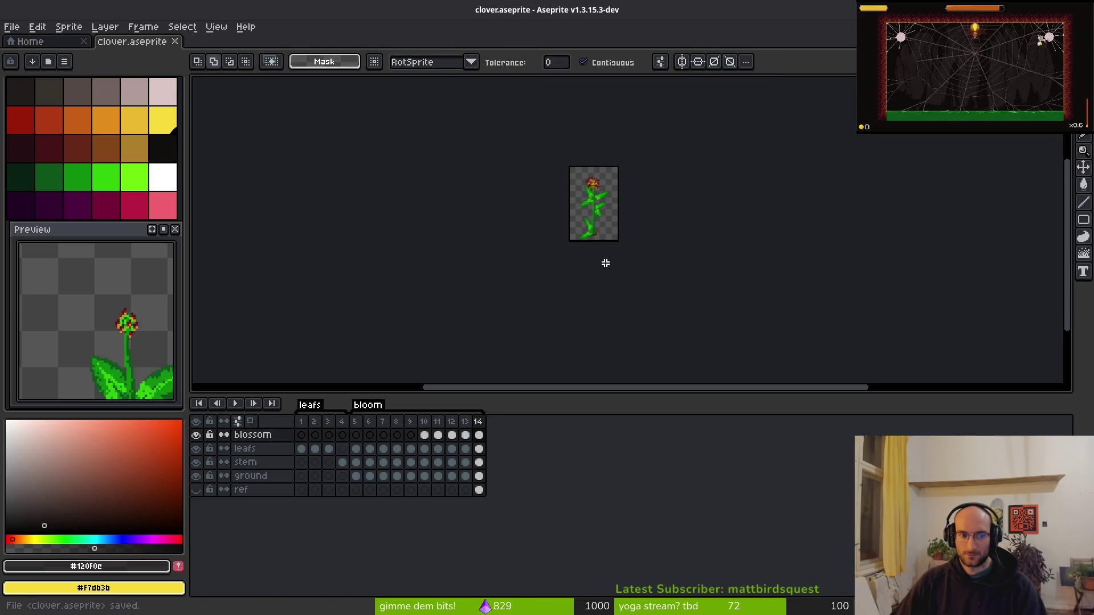
scroll(606, 258, "up", 2)
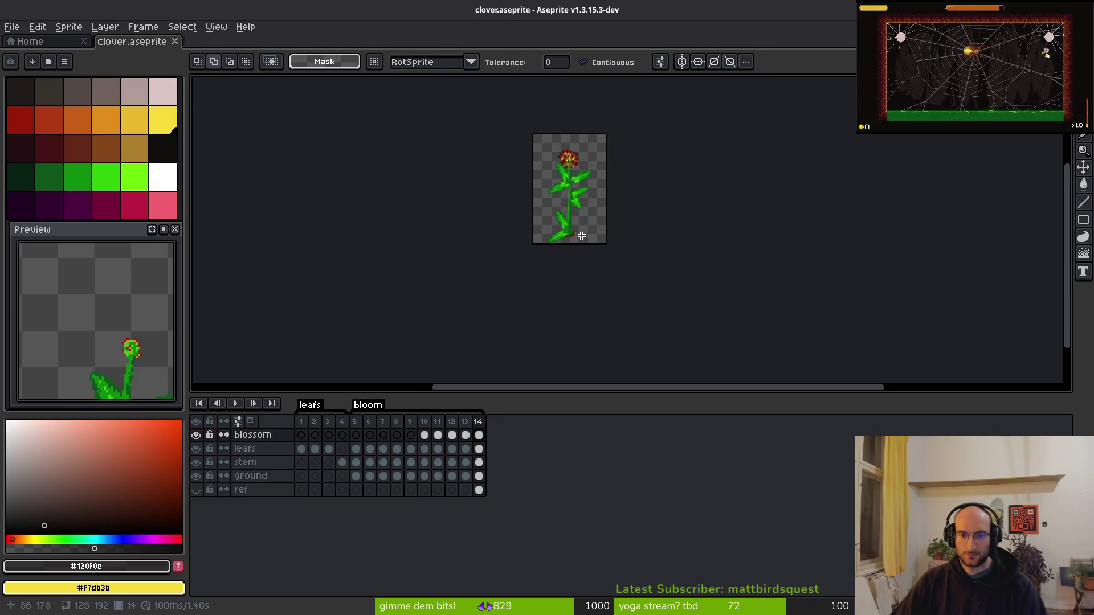
scroll(575, 239, "up", 1)
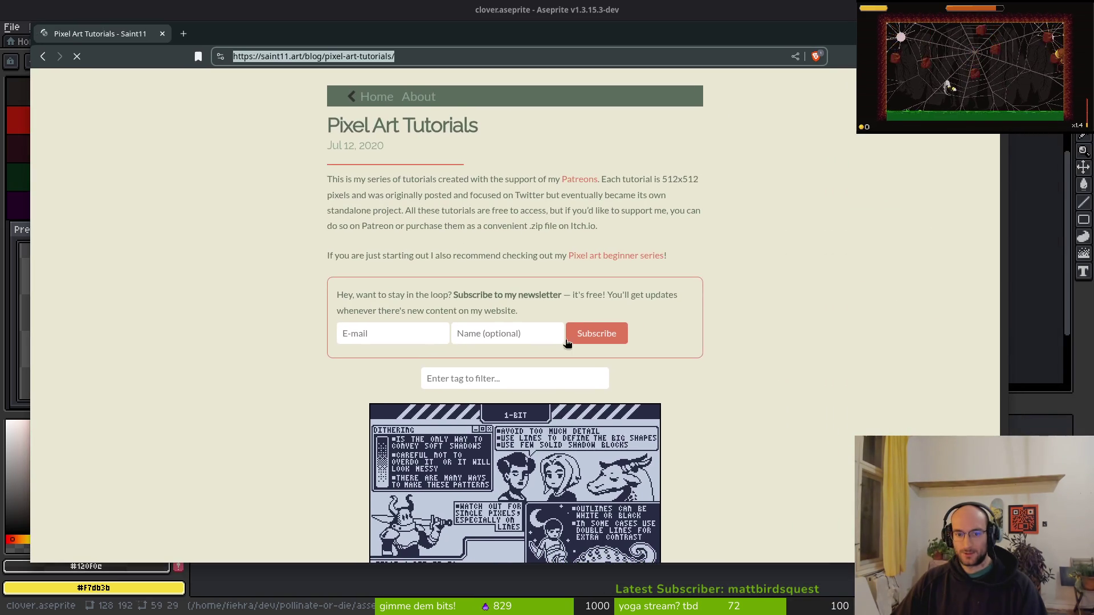
Scroll the Saint11 tutorials past Blood and Guts and Bullets to the Character Idle sheet.
scroll(567, 342, "down", 20)
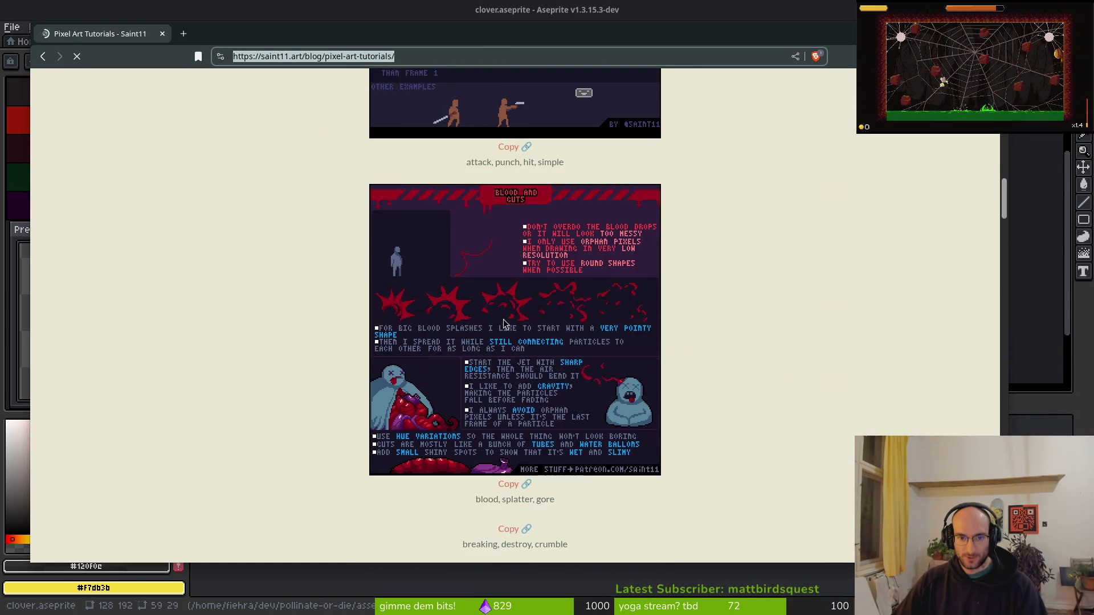
scroll(504, 323, "down", 15)
scroll(530, 326, "up", 10)
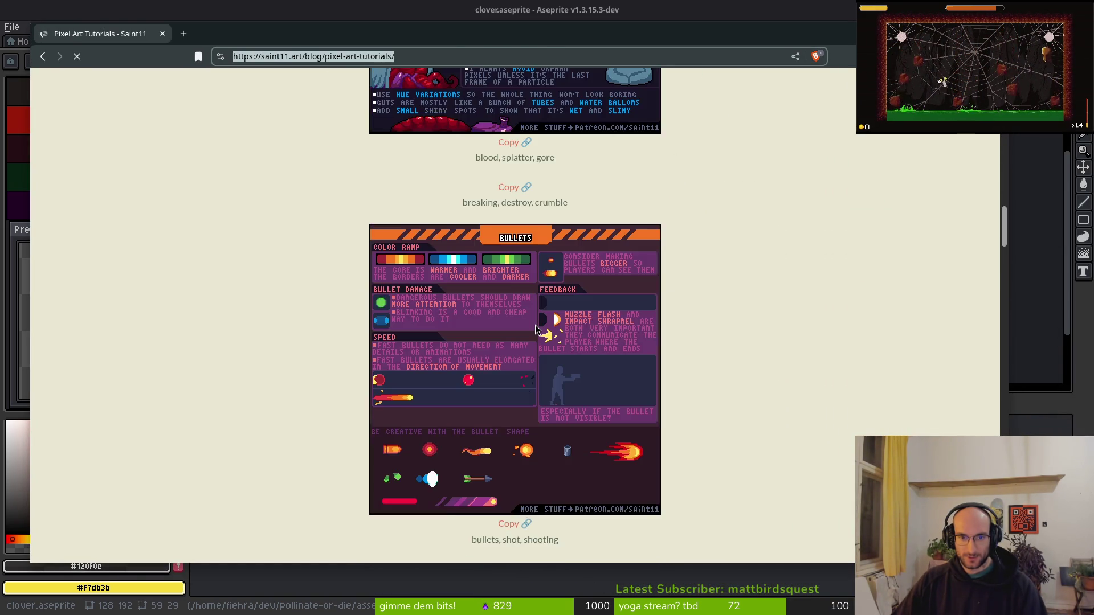
scroll(535, 330, "down", 6)
left_click(386, 247)
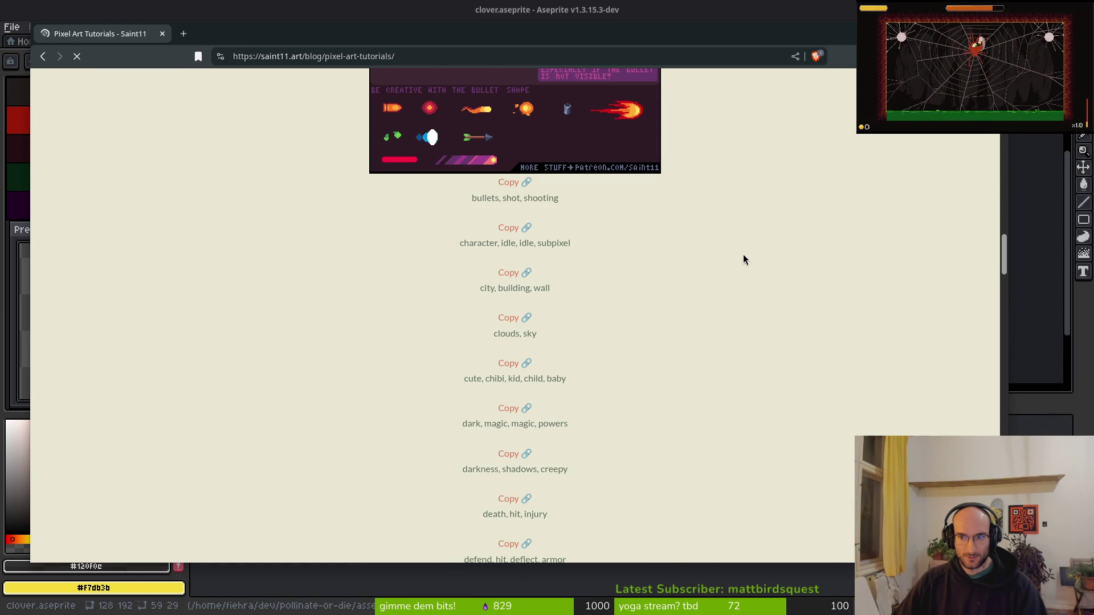
scroll(735, 256, "down", 6)
scroll(708, 261, "down", 10)
scroll(695, 249, "up", 3)
scroll(684, 248, "up", 15)
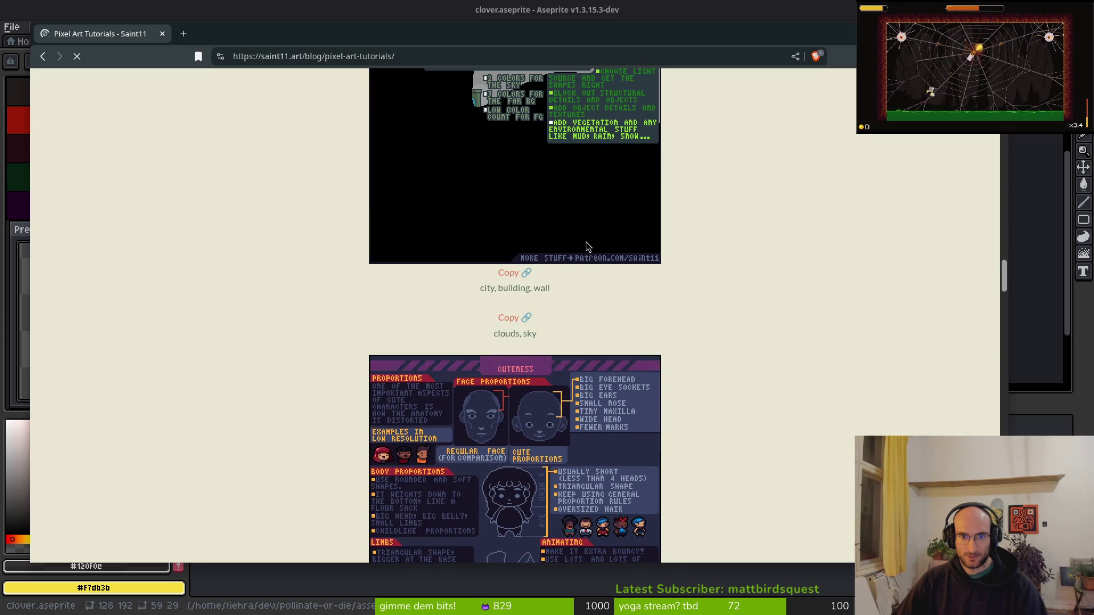
scroll(598, 297, "up", 5)
scroll(622, 347, "up", 10)
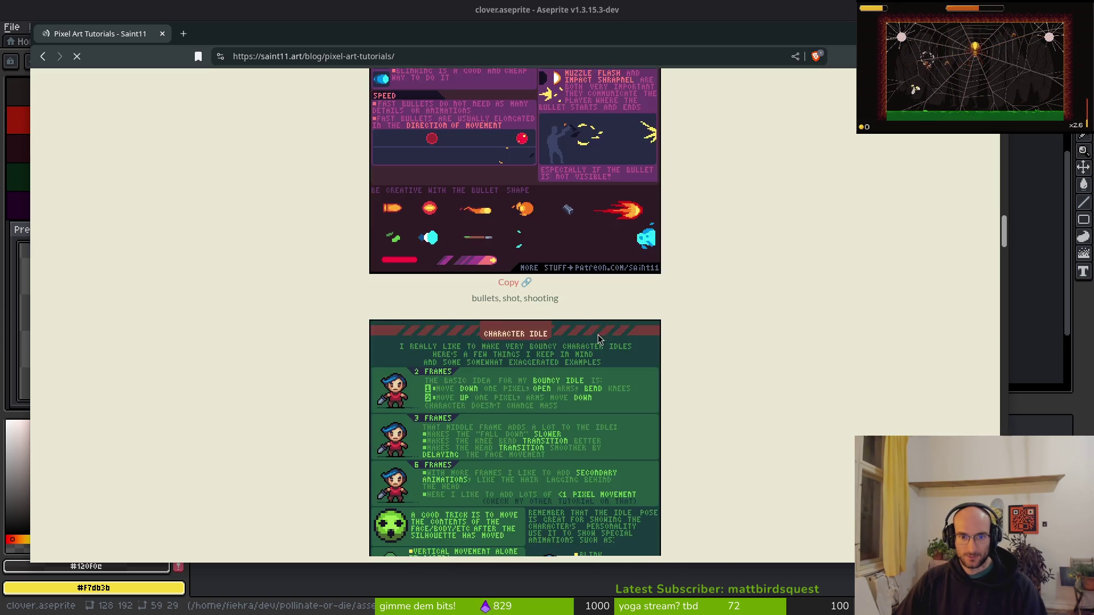
scroll(593, 339, "down", 7)
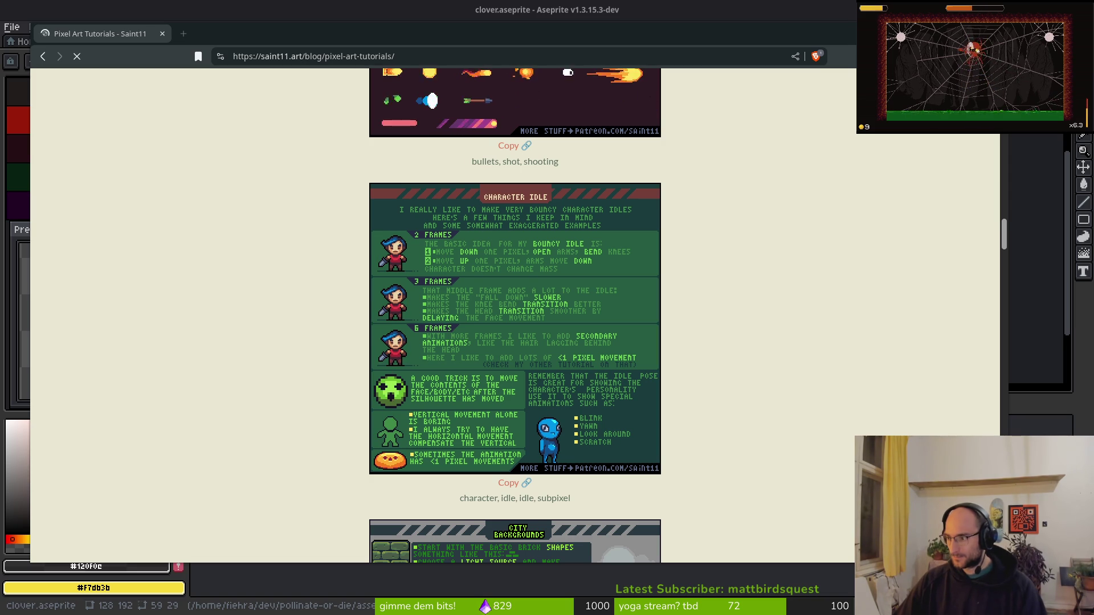
key("super")
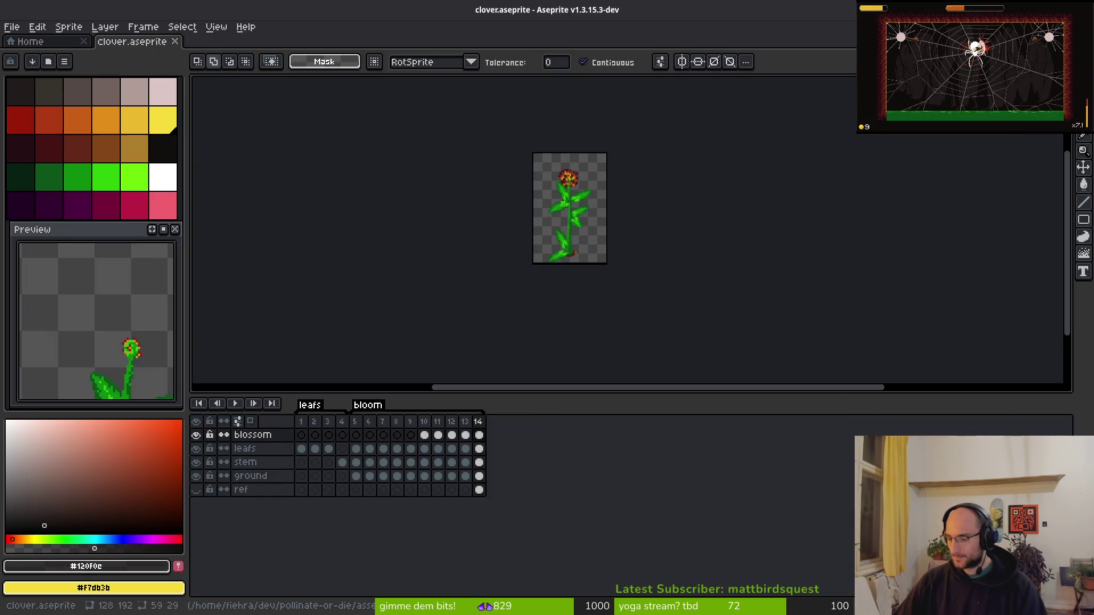
key("super")
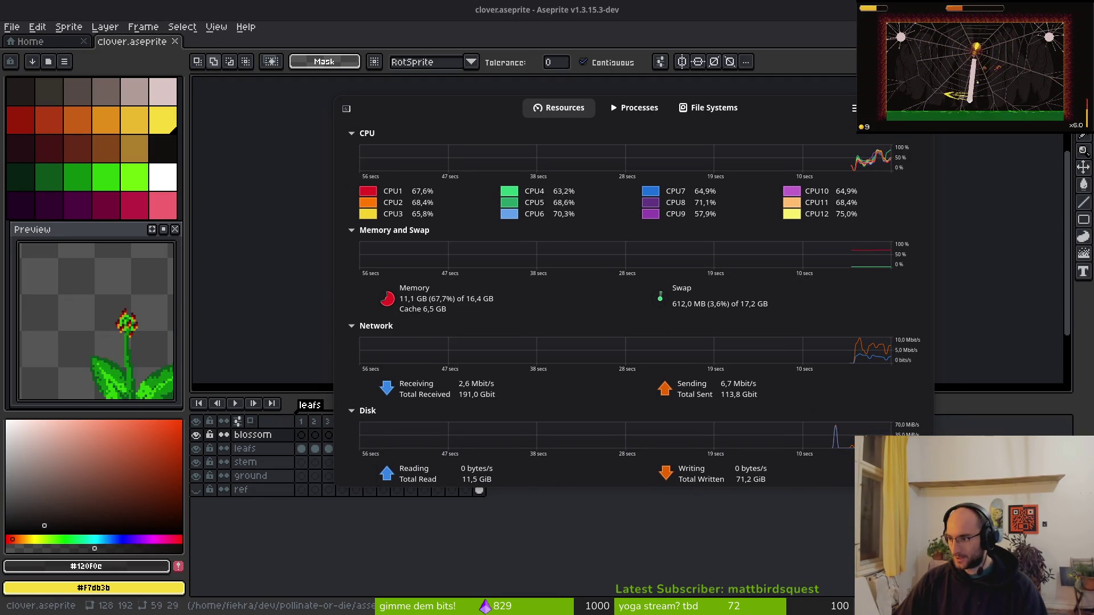
key("alt+Tab")
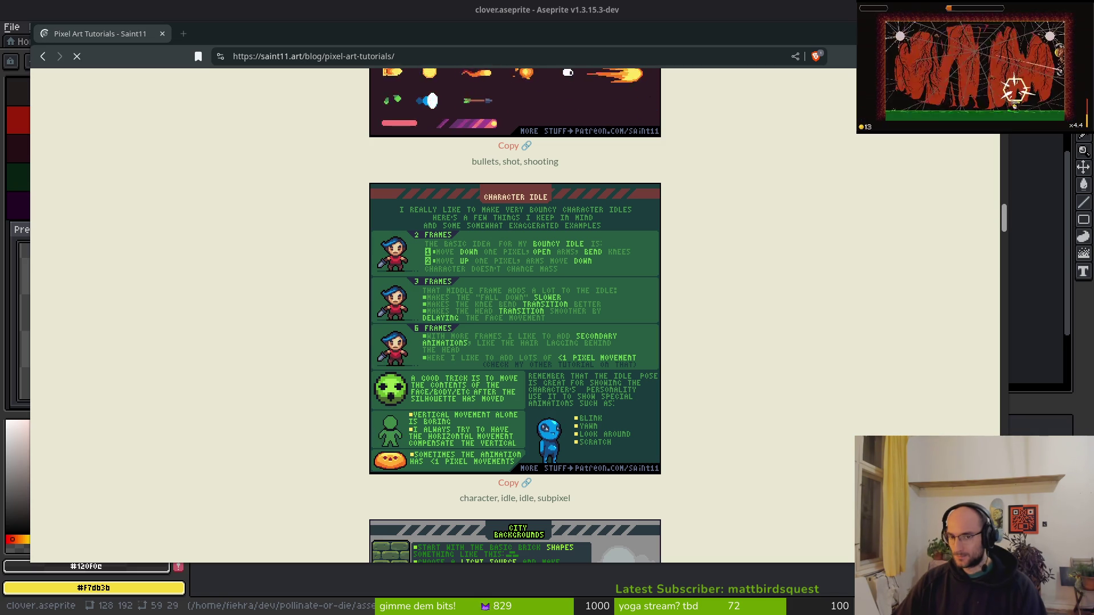
key("ctrl+Escape")
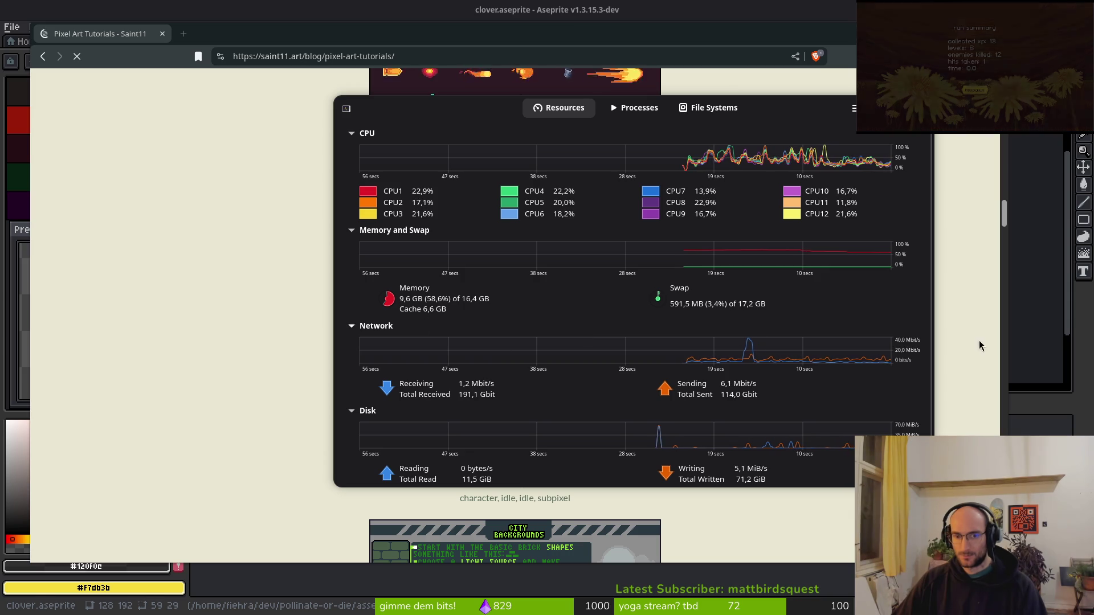
left_click(981, 342)
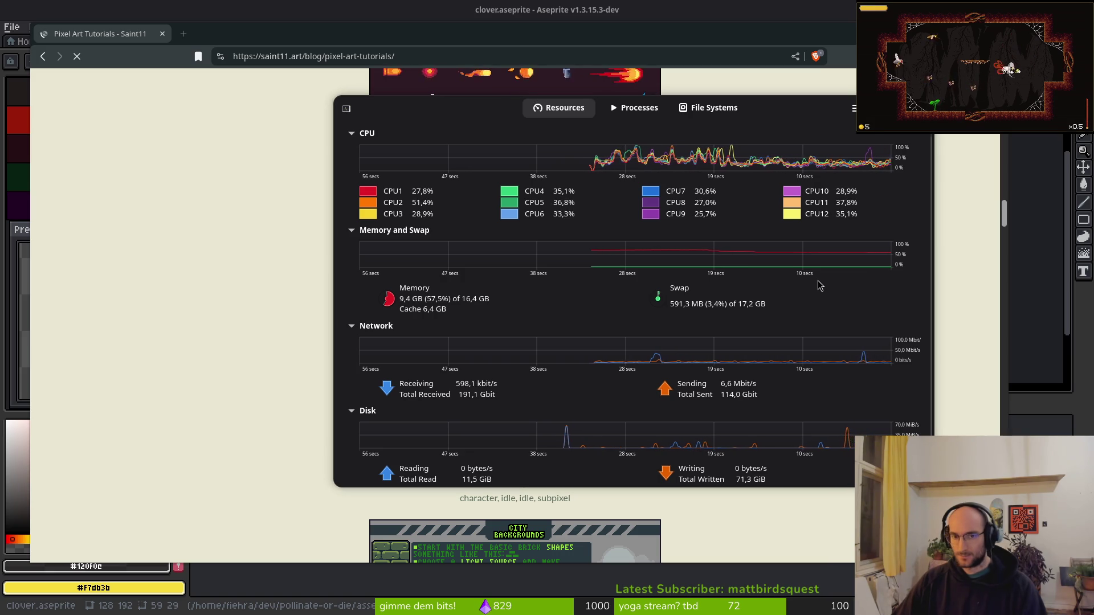
key("ctrl+w")
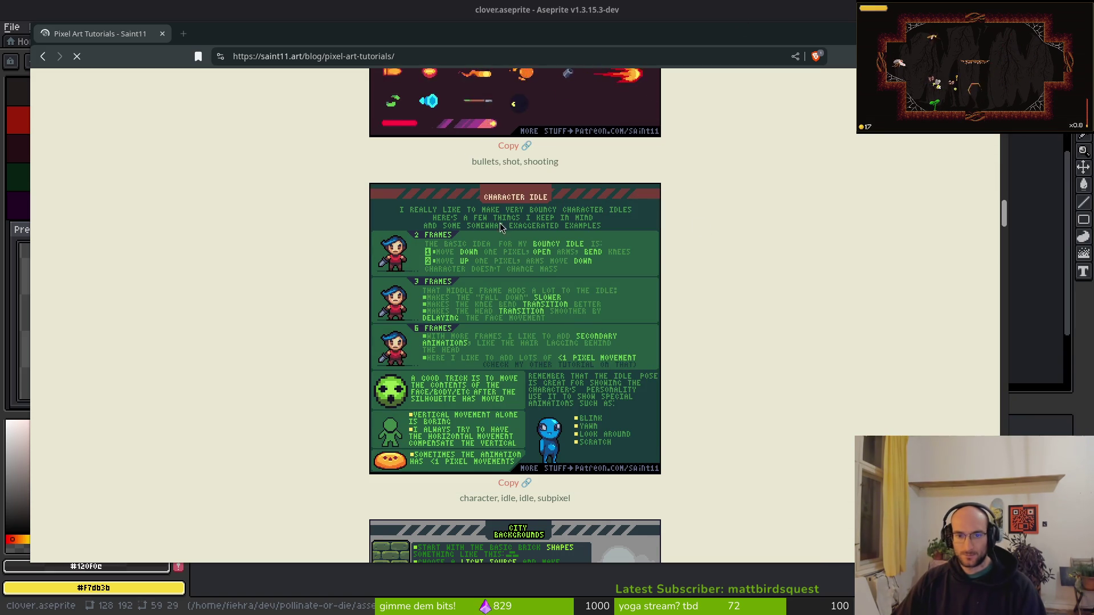
Scroll past the City Backgrounds tutorial until the Clouds sheet is fully visible.
scroll(976, 310, "down", 2)
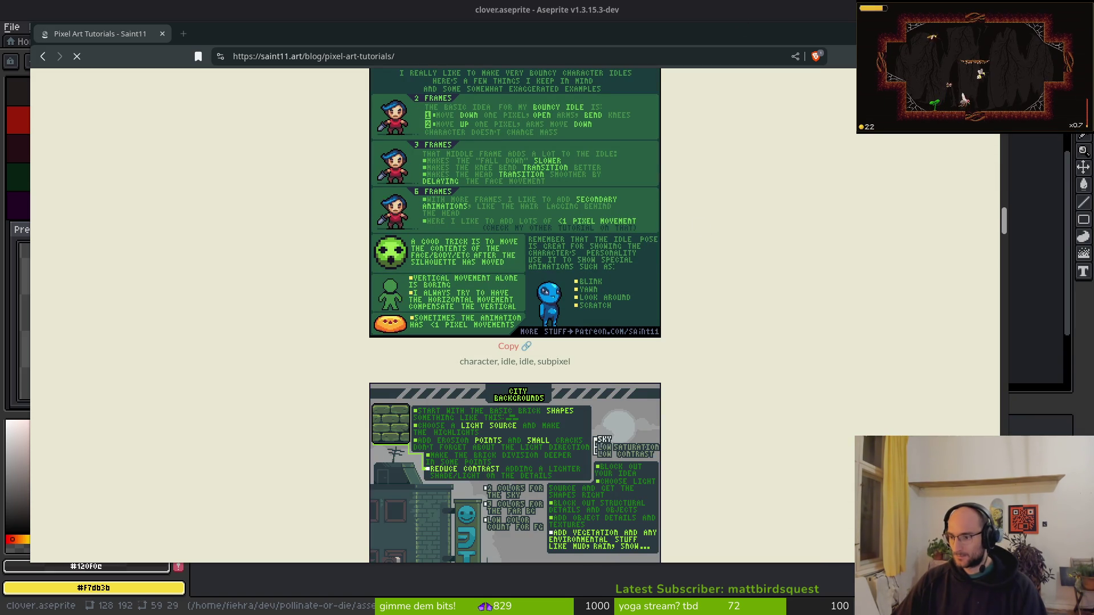
scroll(302, 347, "down", 4)
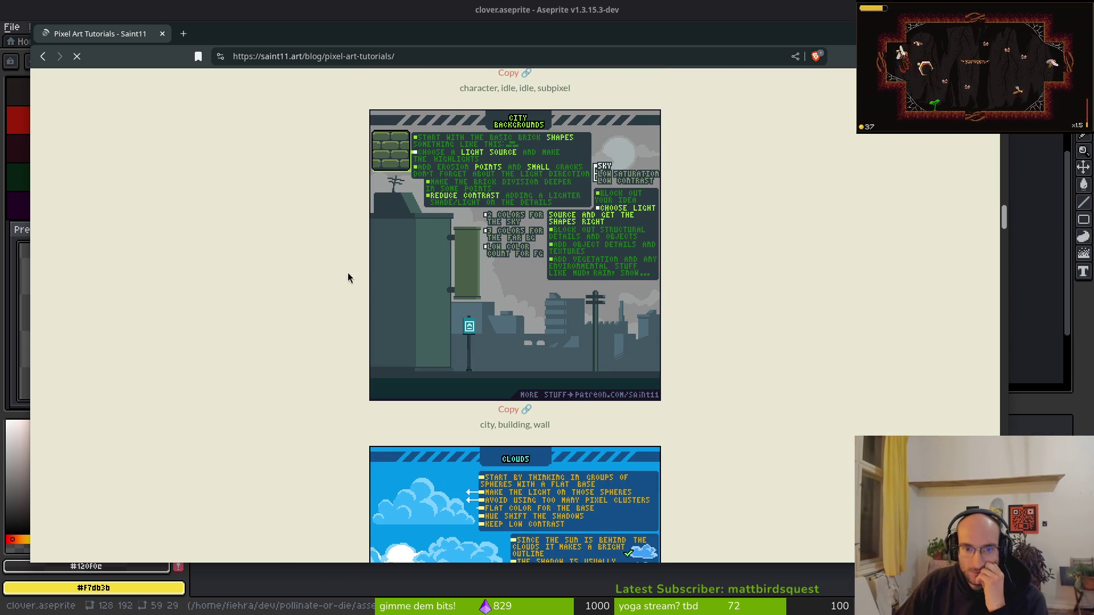
scroll(343, 276, "down", 1)
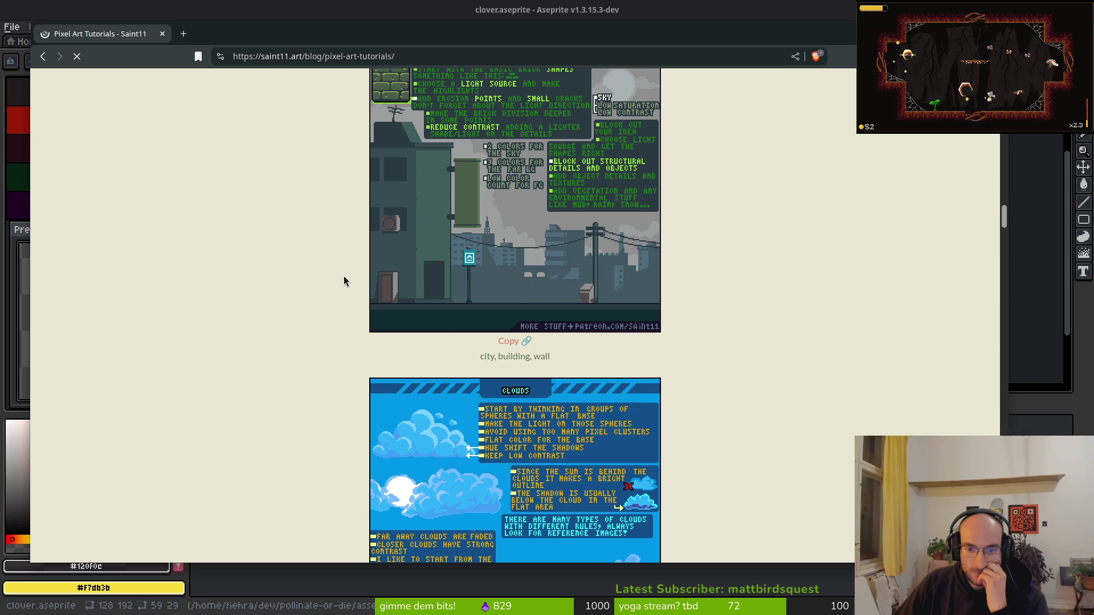
scroll(345, 275, "up", 3)
scroll(347, 270, "down", 1)
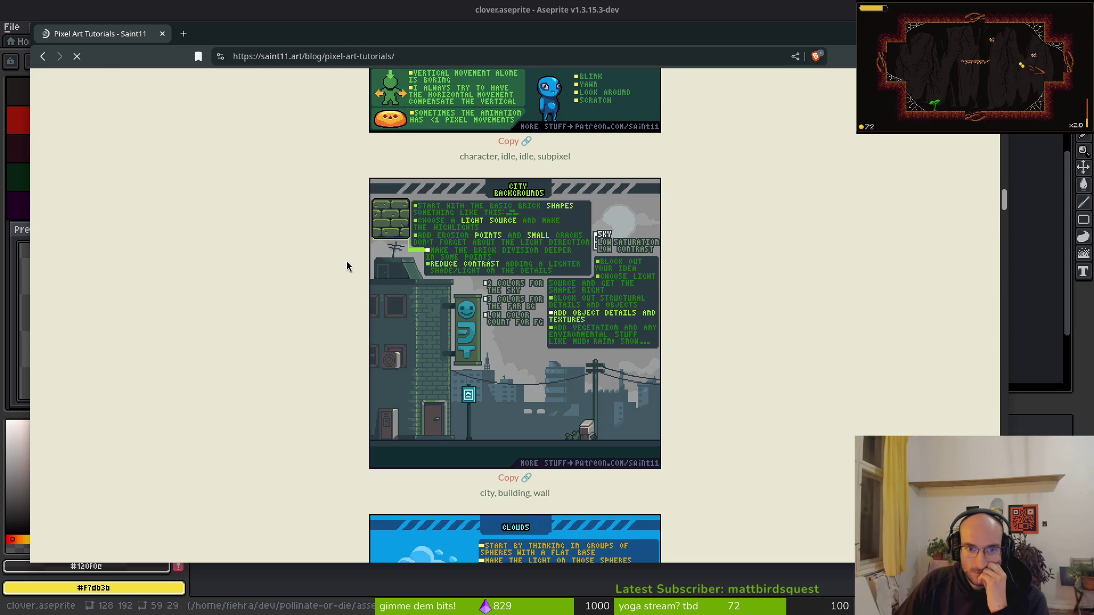
scroll(345, 265, "down", 4)
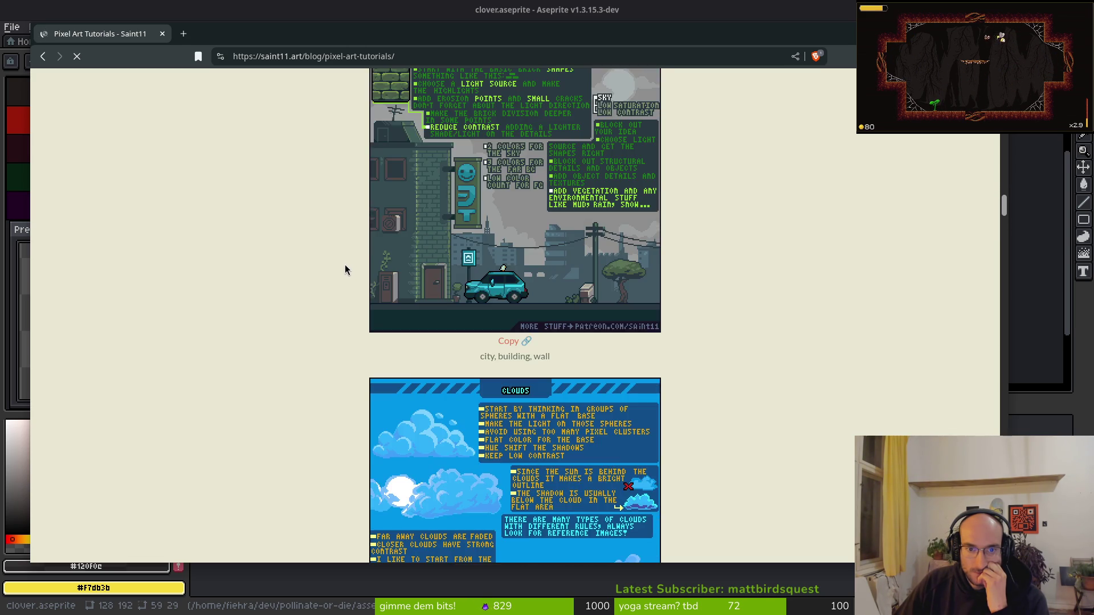
scroll(343, 265, "down", 2)
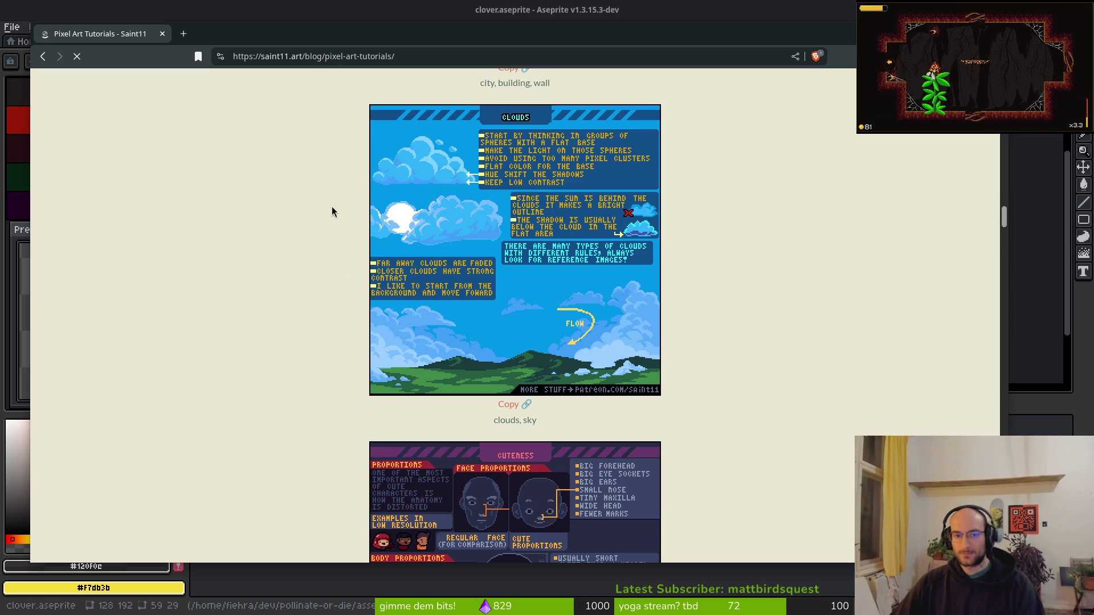
key("alt+Tab")
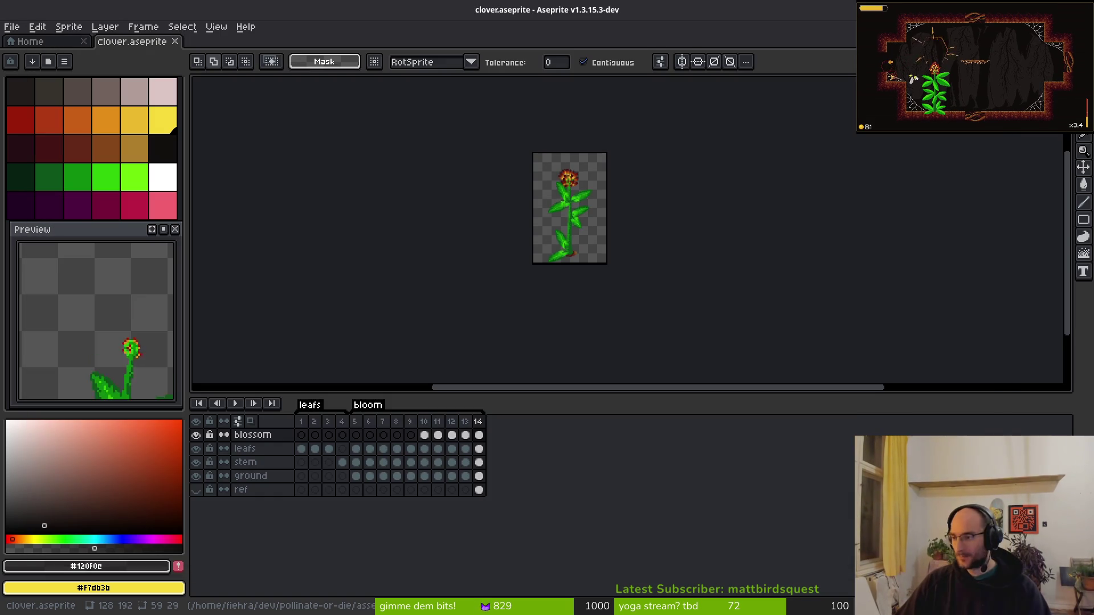
Reopen flowerbufficons.aseprite from the Home page's recent files and select frame 21.
left_click(69, 39)
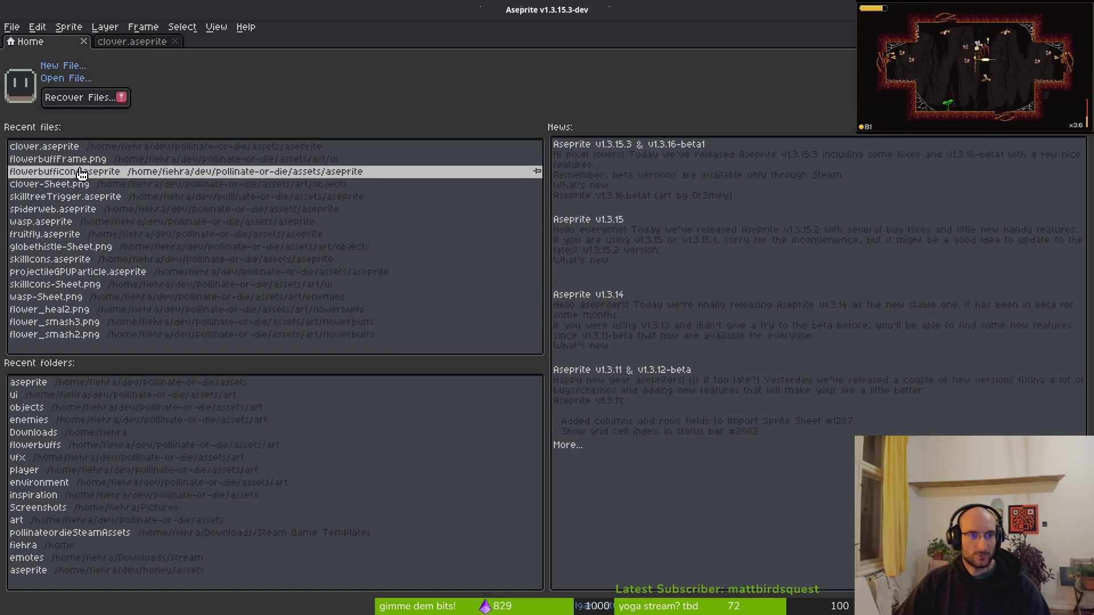
left_click(51, 179)
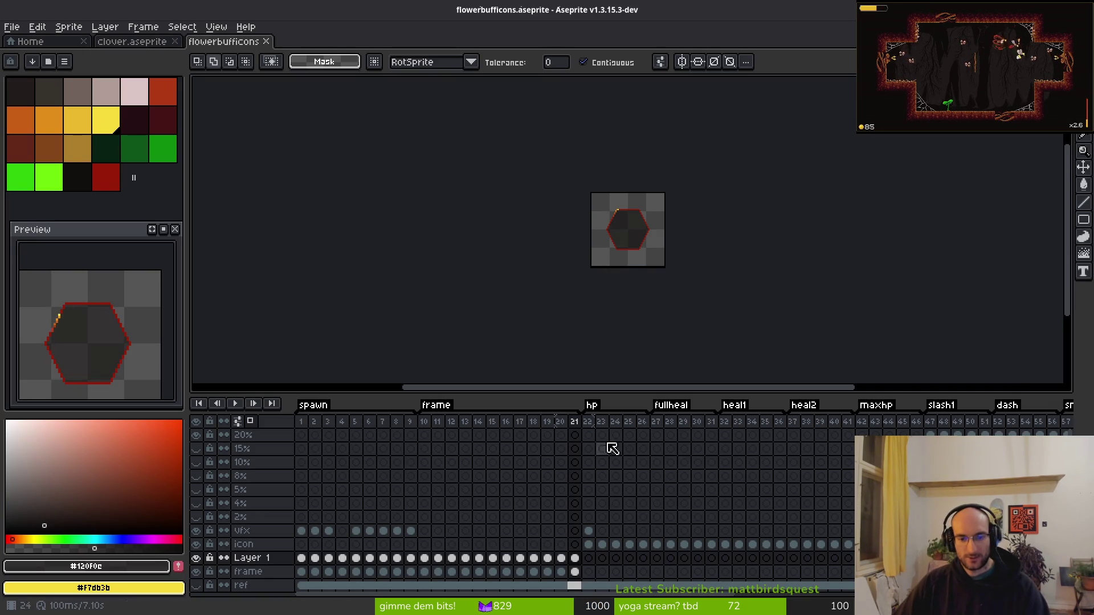
left_click(580, 426)
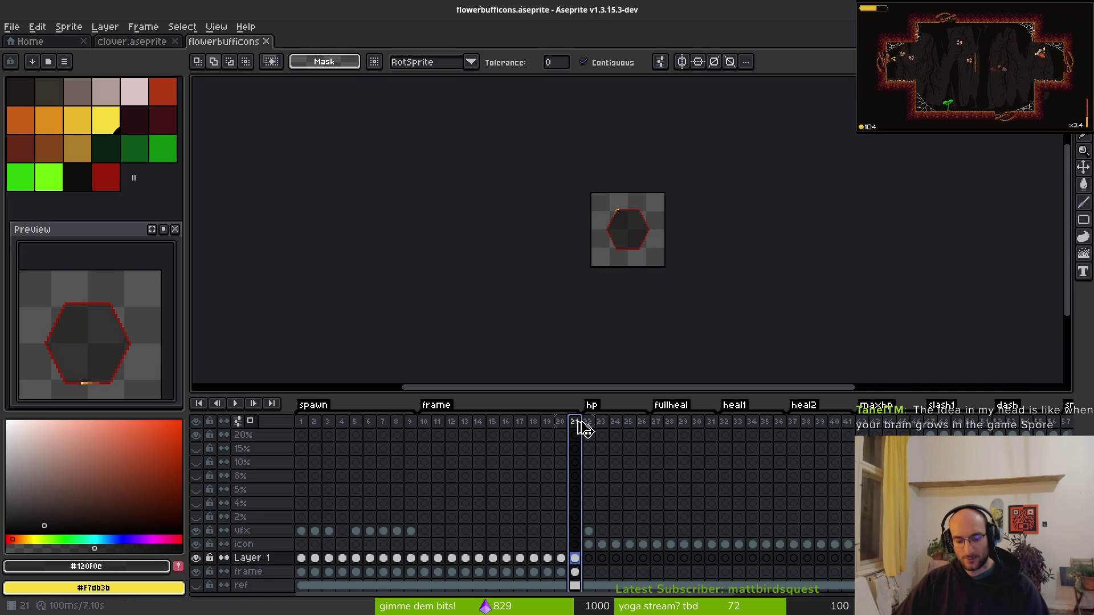
Insert new empty frames after frame 21, then switch back to the tutorial browser.
key("ctrl+shift+v")
key("alt+b")
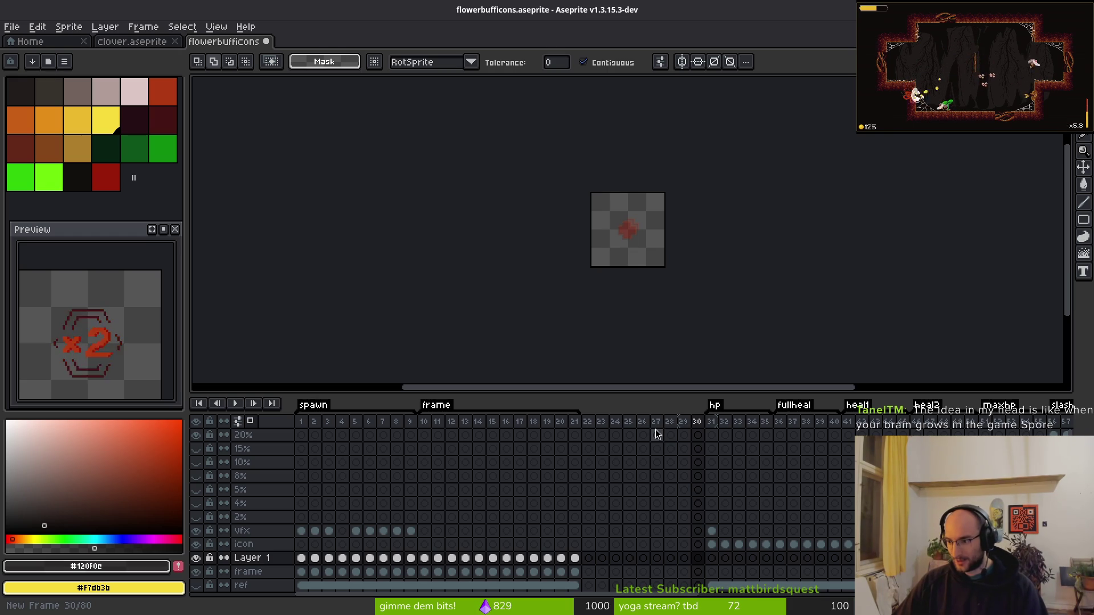
key("alt+Tab")
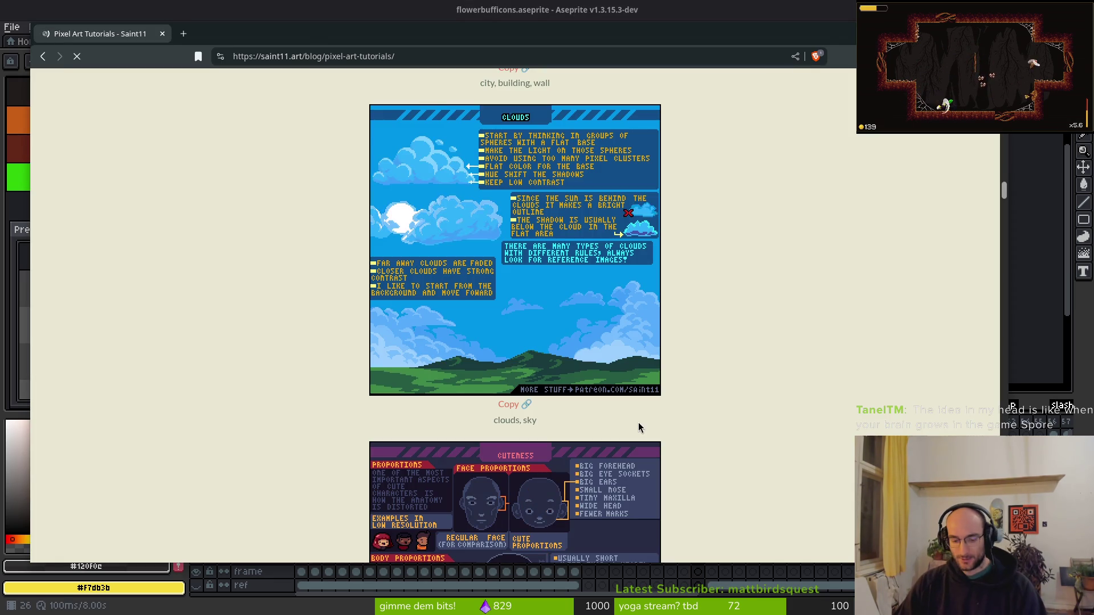
key("ctrl+t")
type("sp")
key("Return")
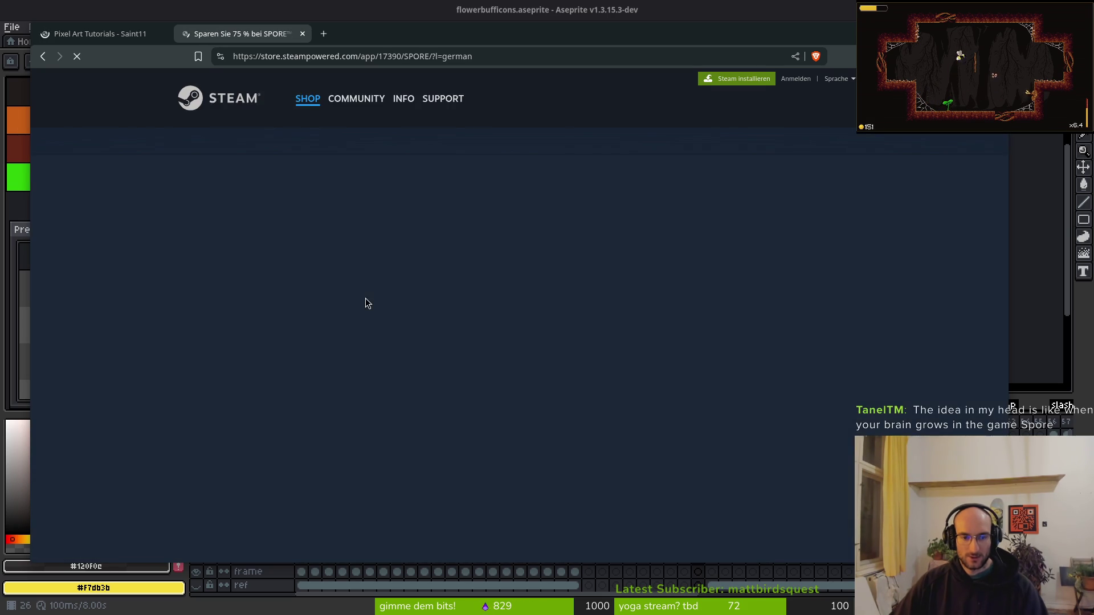
scroll(508, 372, "down", 5)
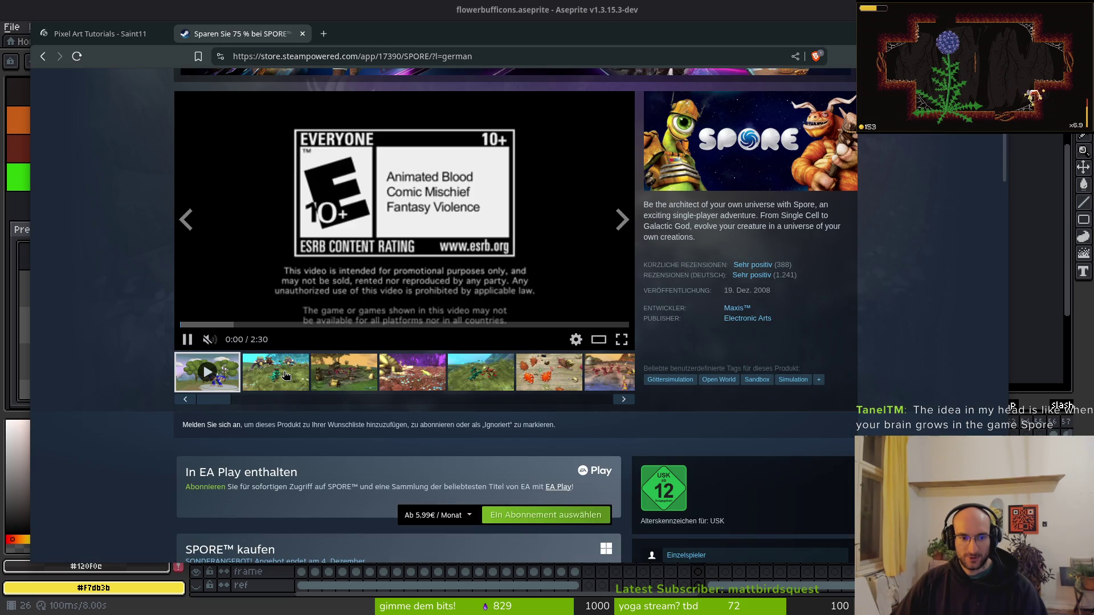
left_click(276, 372)
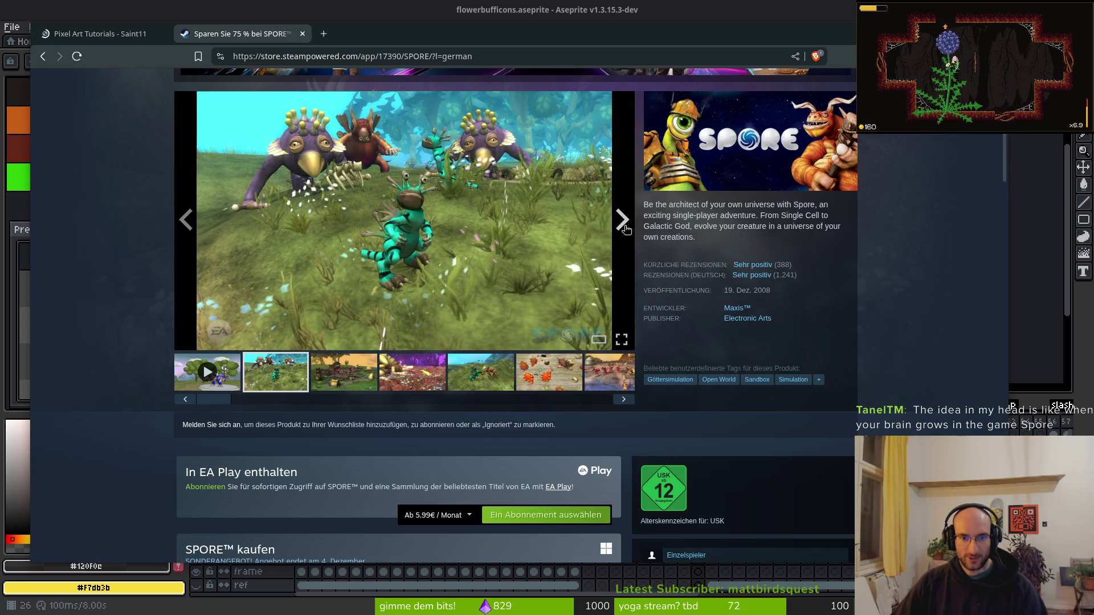
left_click(622, 220)
scroll(625, 229, "up", 2)
left_click(231, 442)
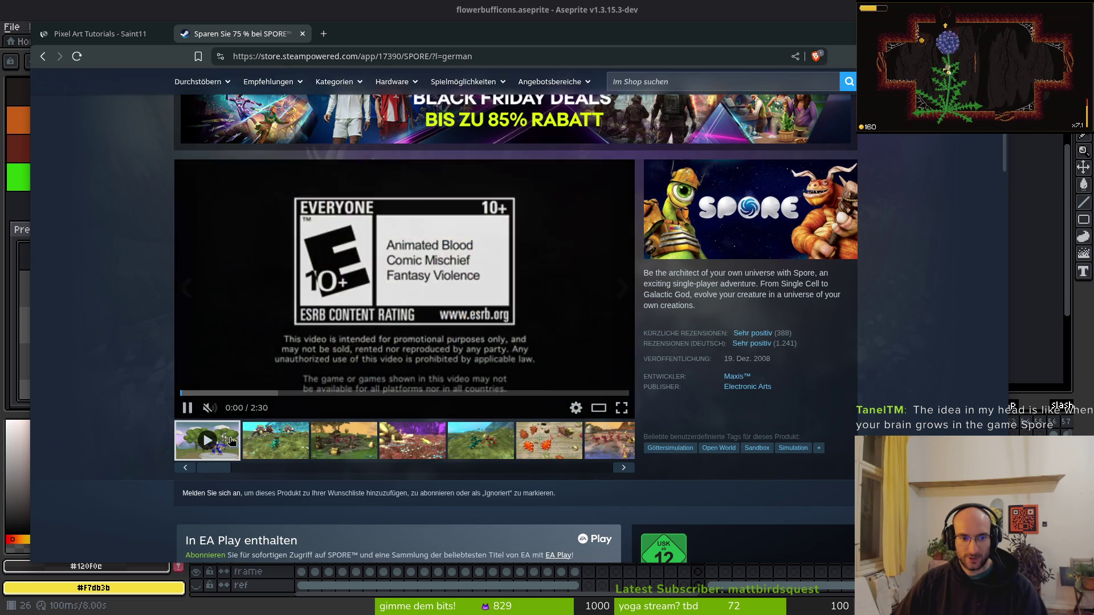
left_click(238, 396)
left_click(294, 392)
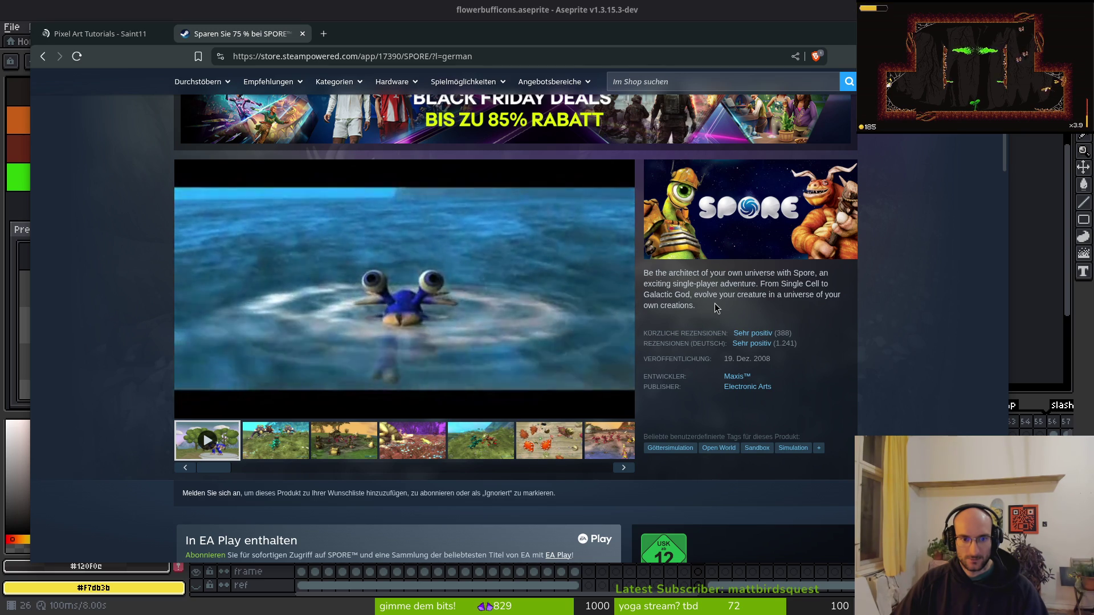
scroll(760, 350, "up", 4)
scroll(777, 392, "down", 5)
scroll(757, 371, "down", 15)
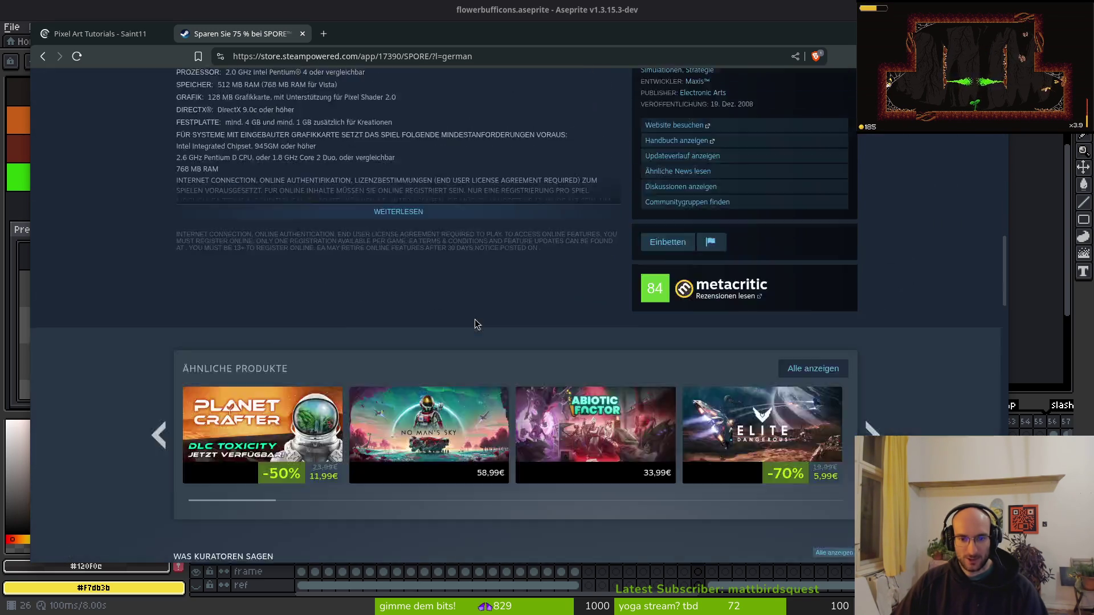
mouse_move(344, 353)
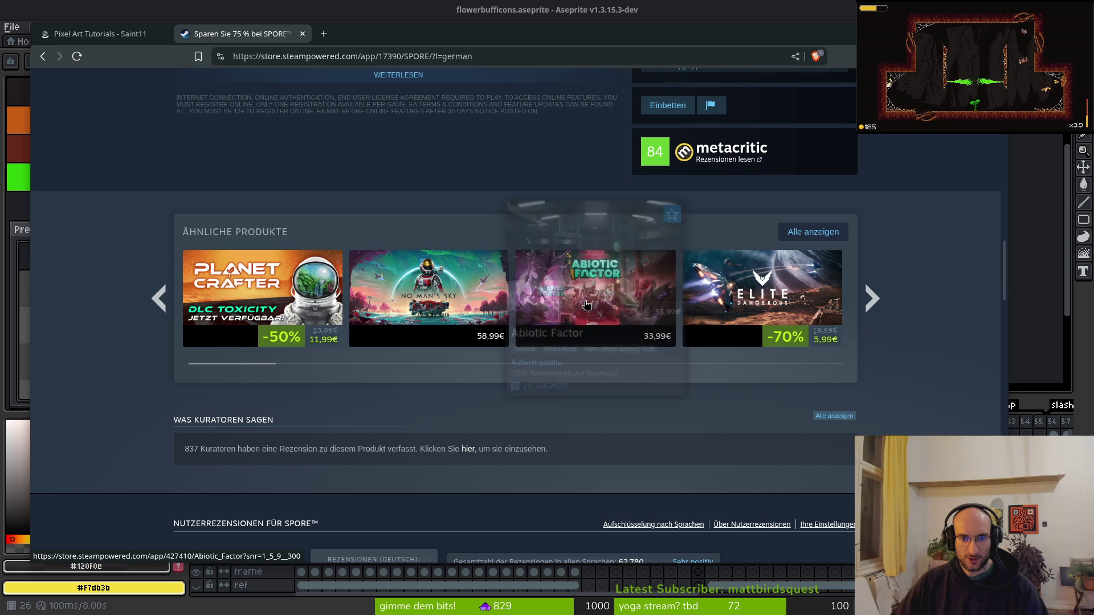
mouse_move(544, 303)
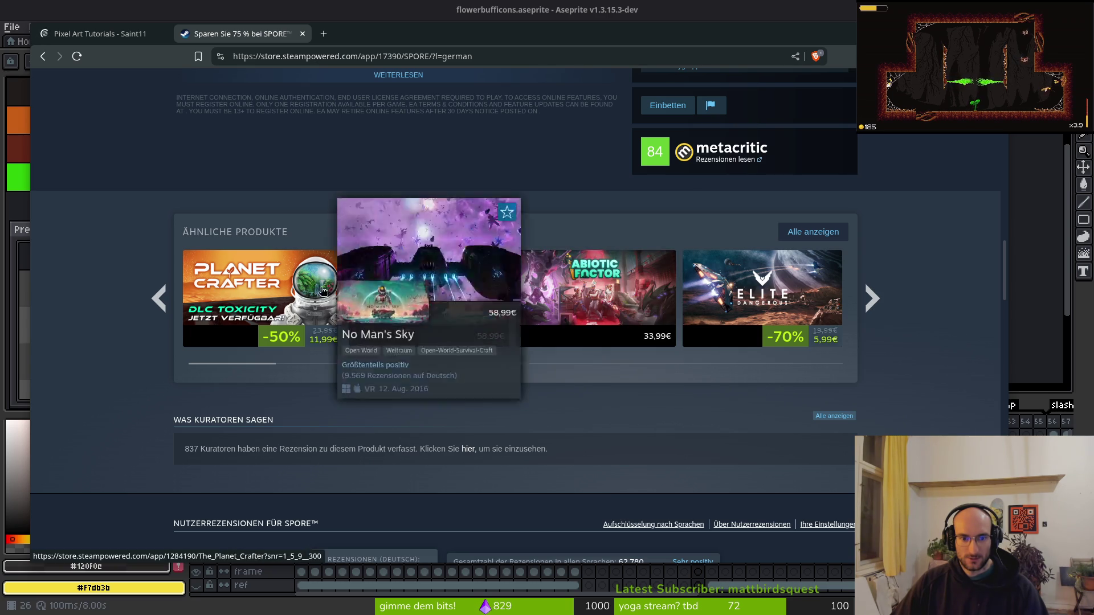
scroll(420, 304, "up", 20)
scroll(510, 319, "down", 5)
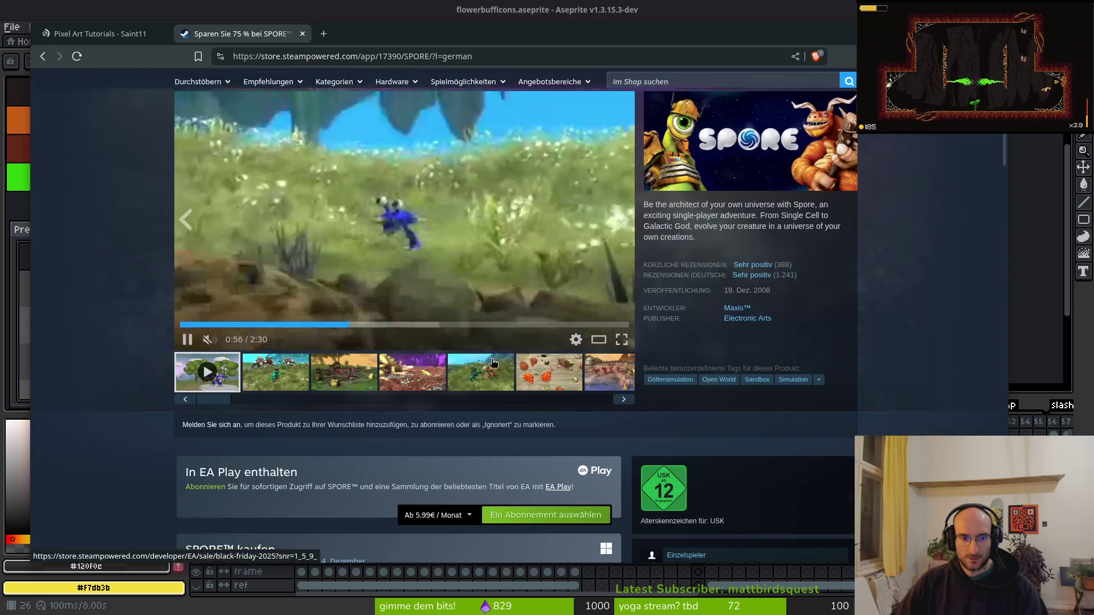
left_click(421, 325)
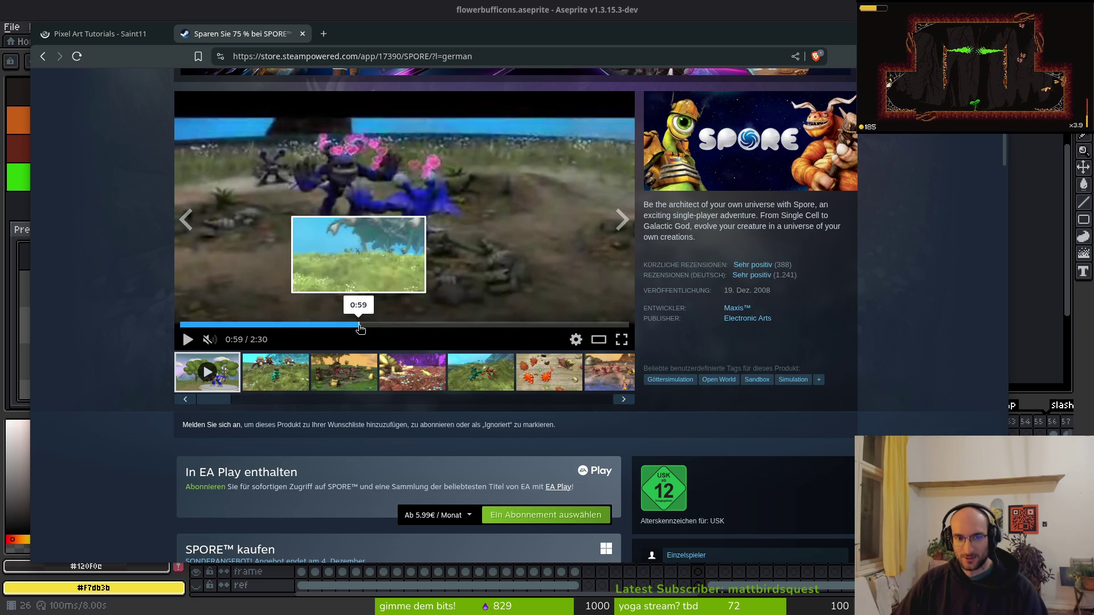
scroll(445, 380, "up", 5)
scroll(445, 381, "down", 4)
scroll(395, 363, "up", 4)
left_click(688, 140)
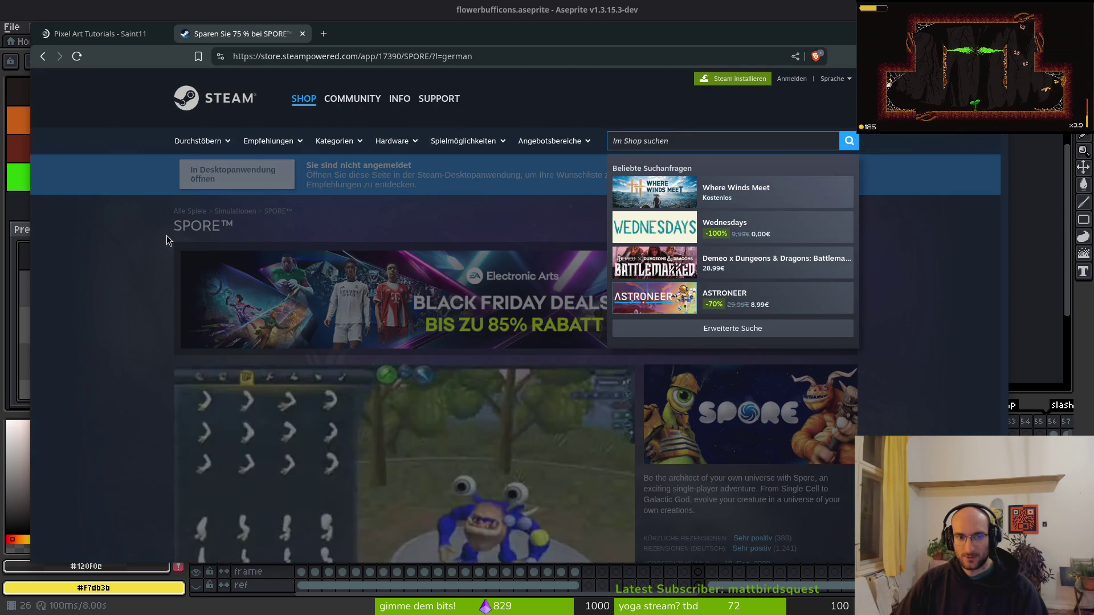
key("Escape")
key("ctrl+w")
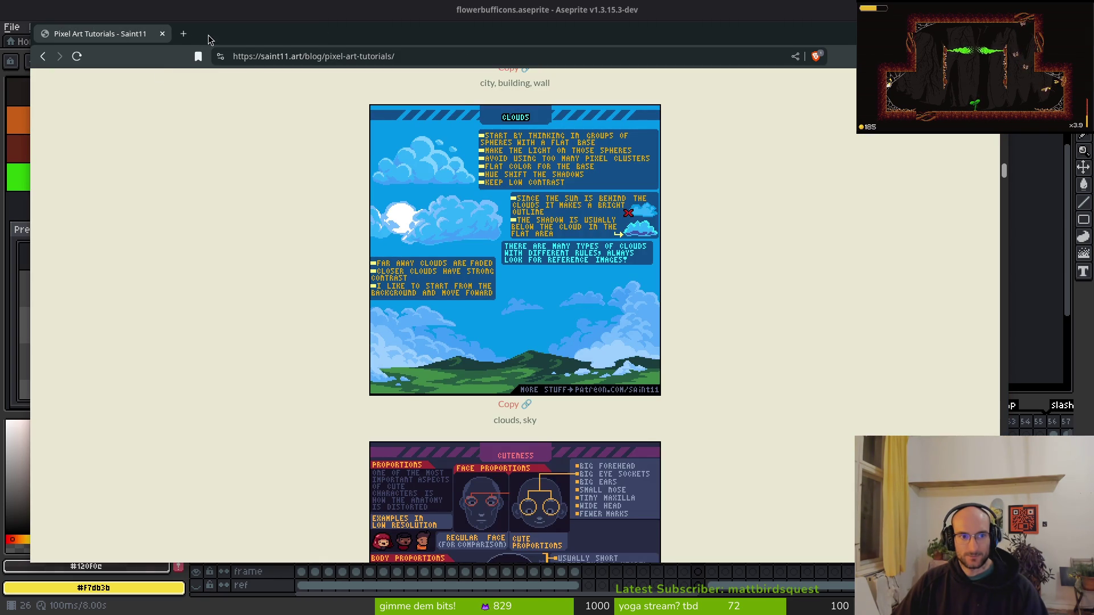
Search the web for spore gameplay and play Let's Play Spore Part 1 muted.
key("ctrl+t")
type("spore gameplay")
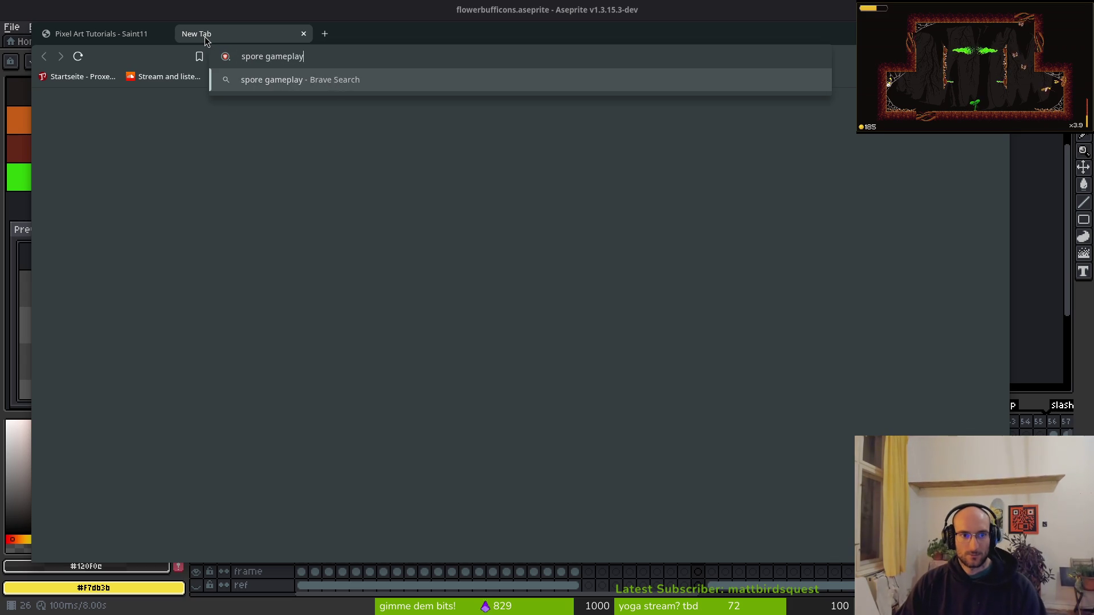
key("Return")
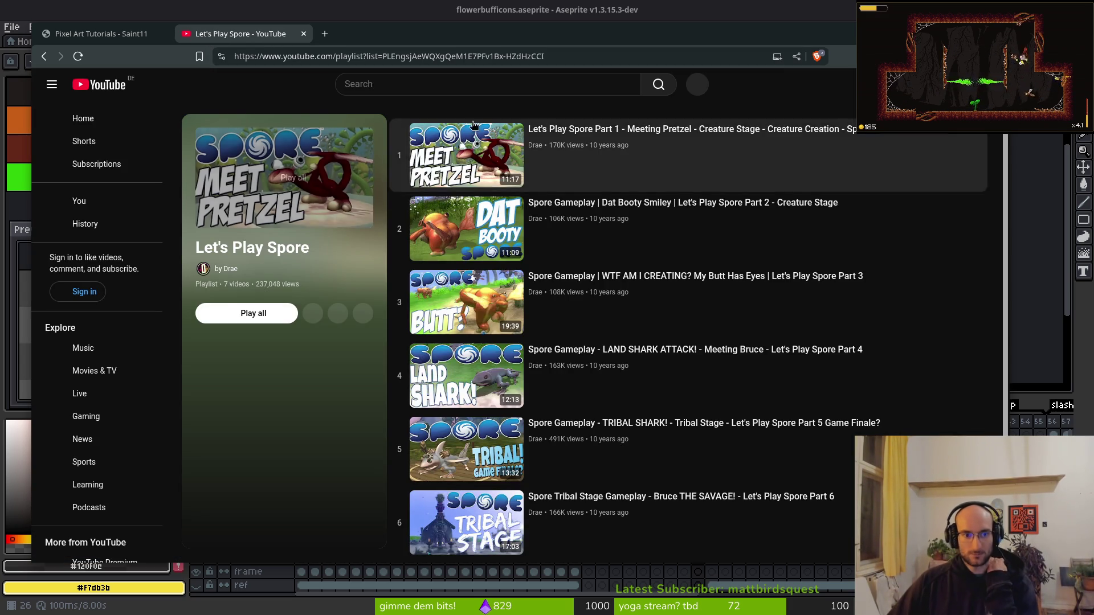
left_click(485, 172)
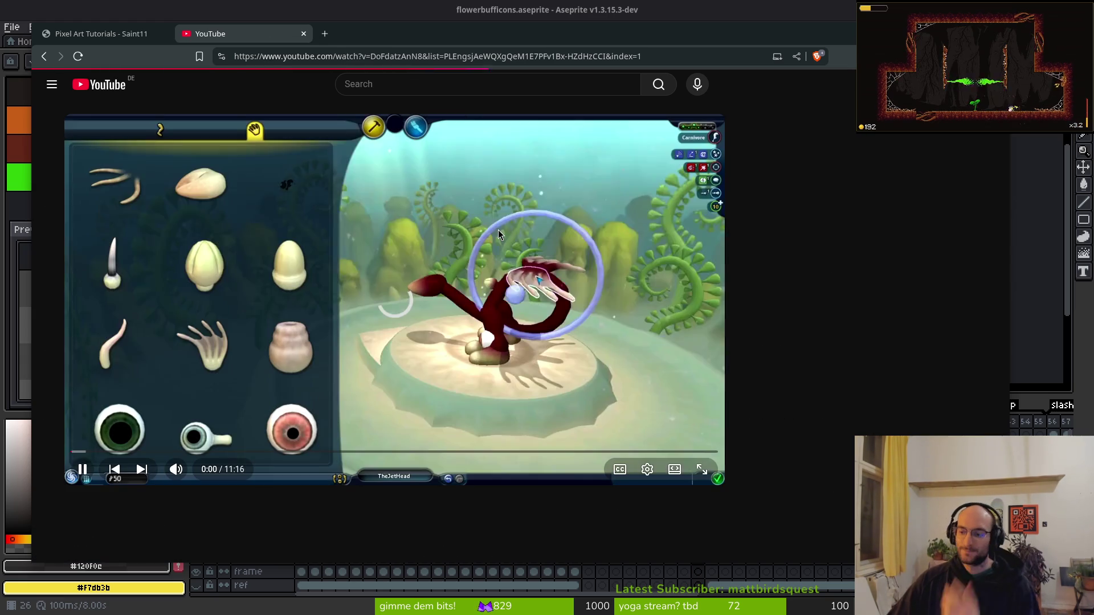
left_click(176, 468)
Skip ahead along the seek bar to the cell-stage footage around 3:06.
left_click(155, 451)
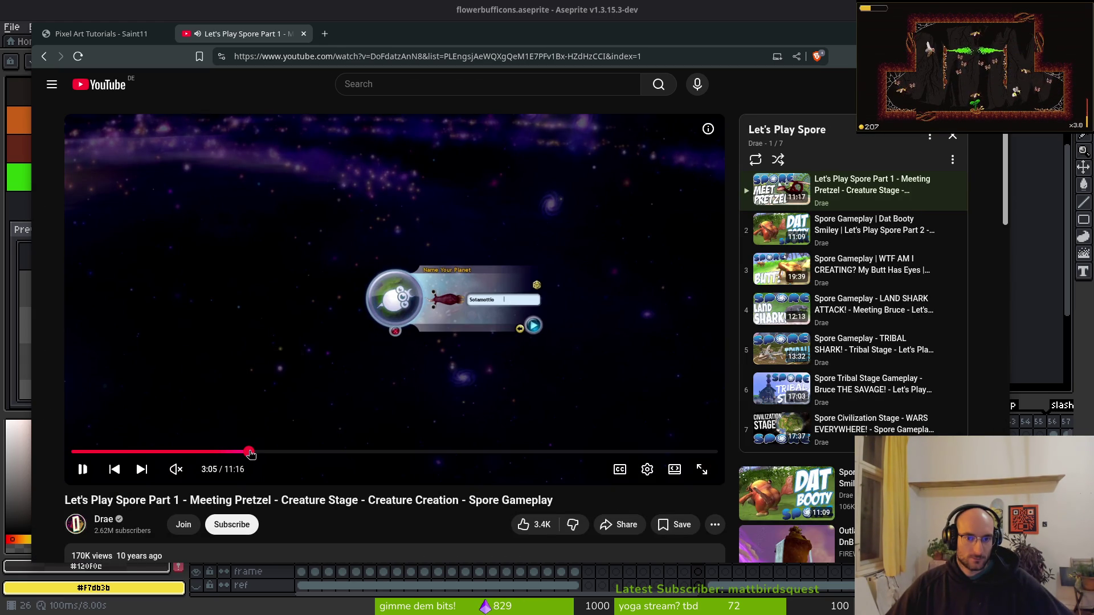
left_click(285, 452)
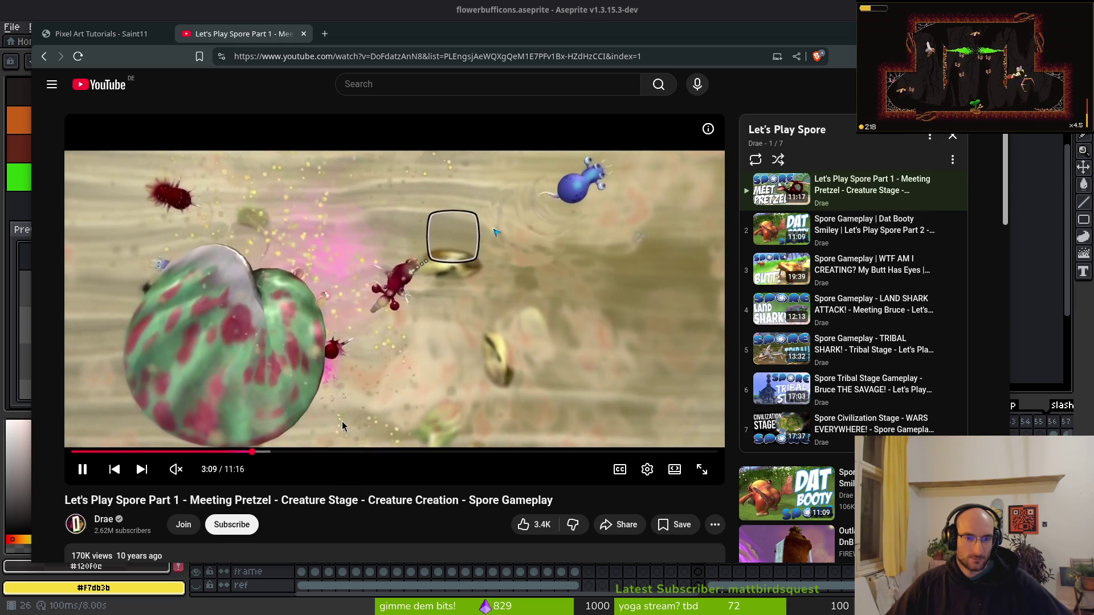
left_click(329, 452)
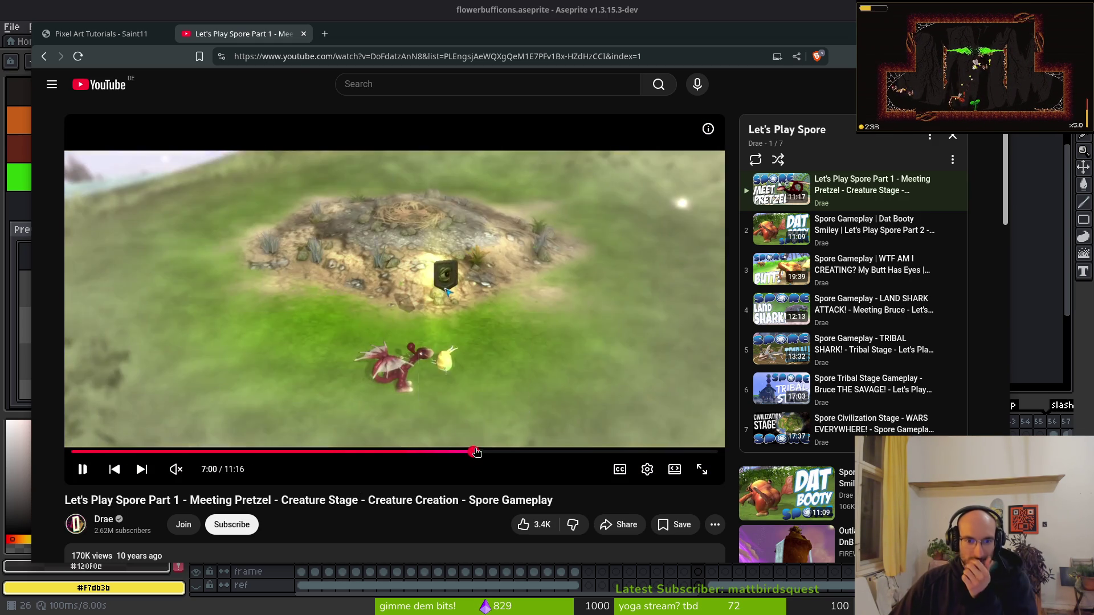
left_click(473, 452)
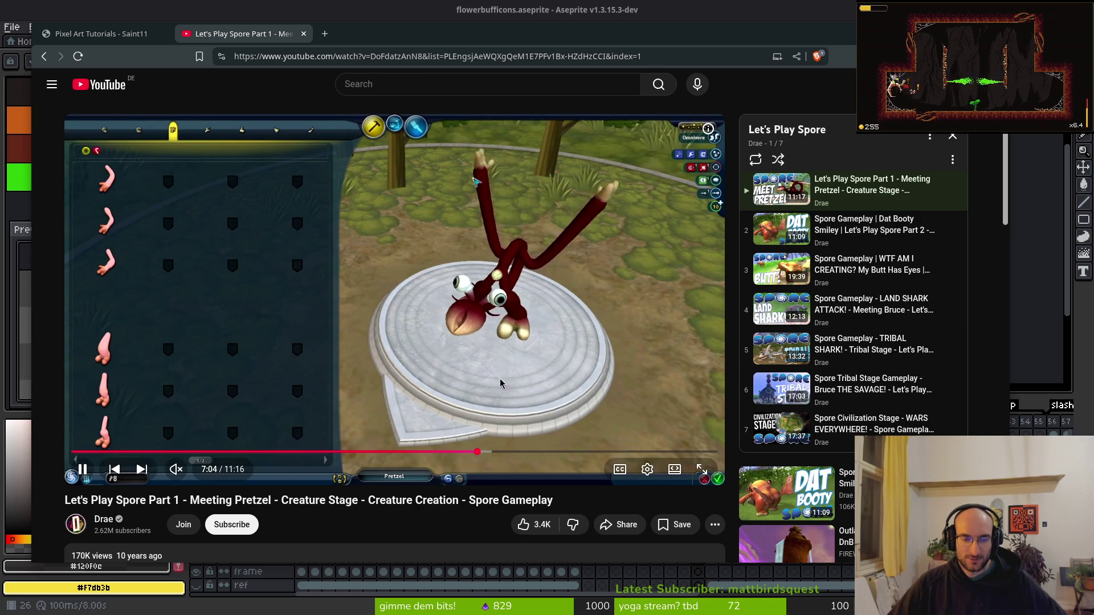
left_click(542, 452)
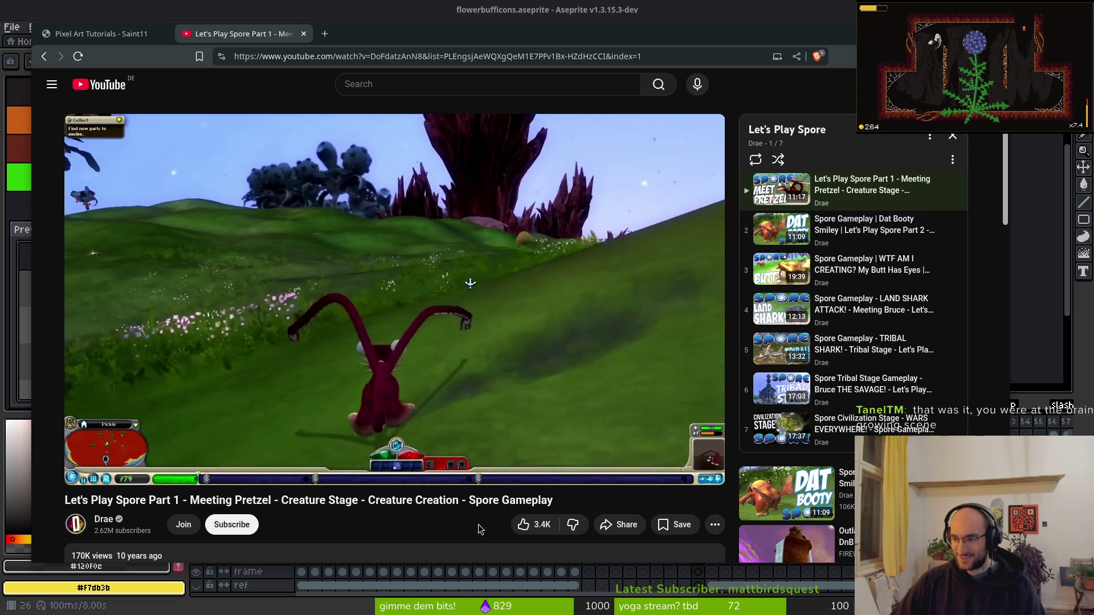
mouse_move(399, 452)
left_mouse_down()
mouse_move(237, 453)
mouse_move(333, 455)
left_mouse_up()
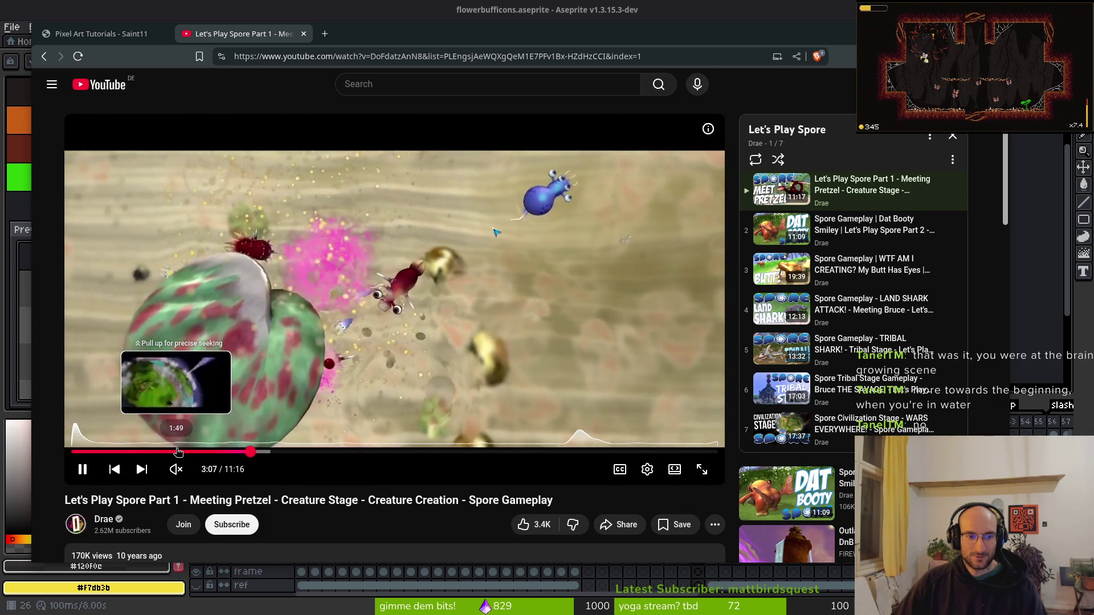
Seek the Spore video back near 1:50, then nudge it forward and back in 5-second steps.
left_click(176, 452)
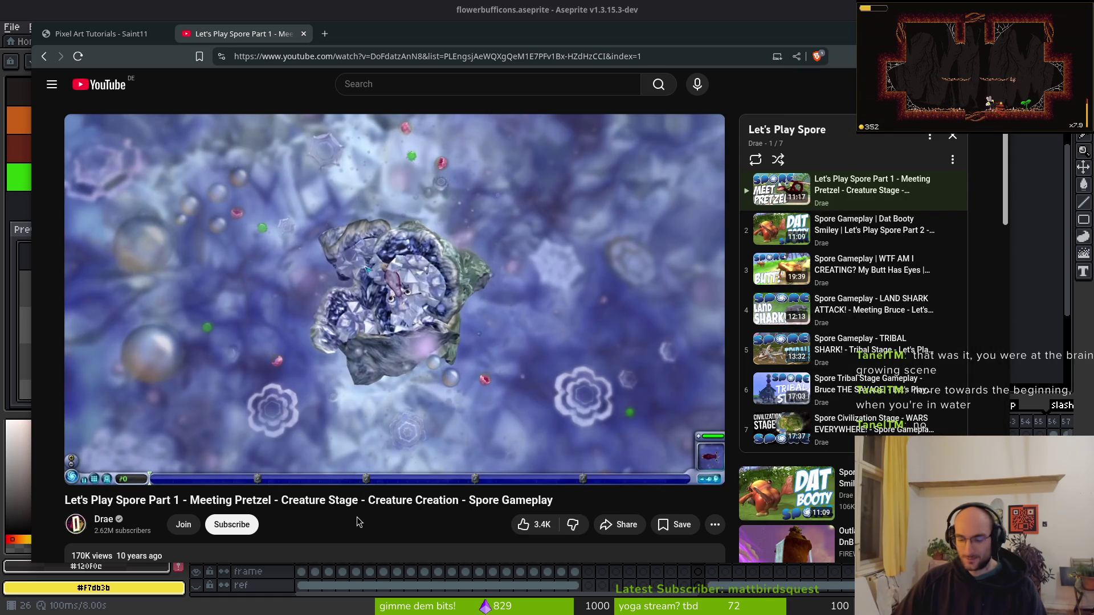
key("Right")
key("Right")
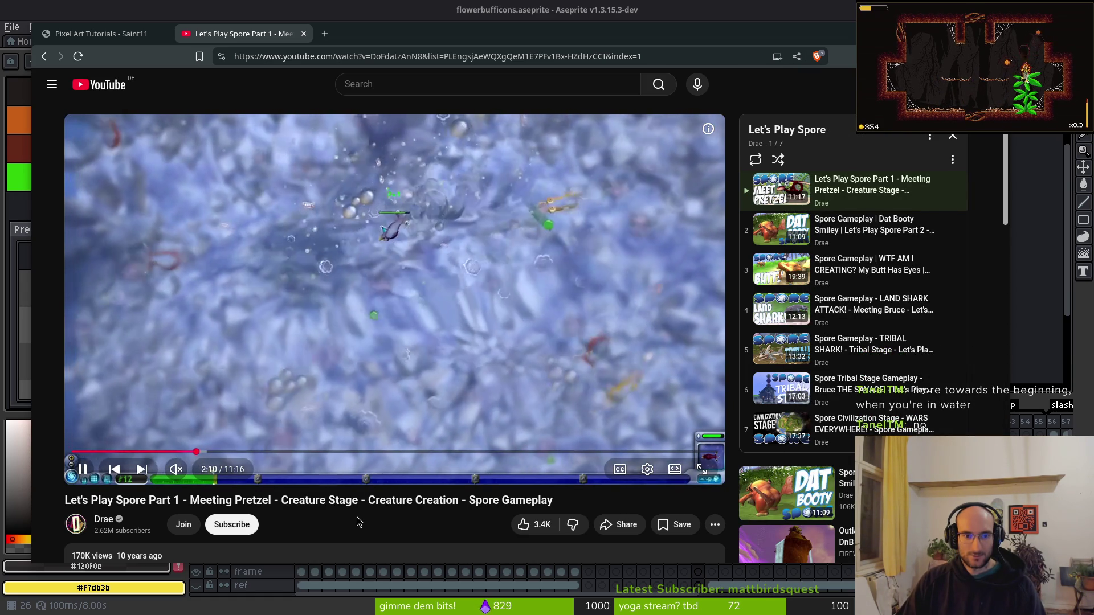
key("Right")
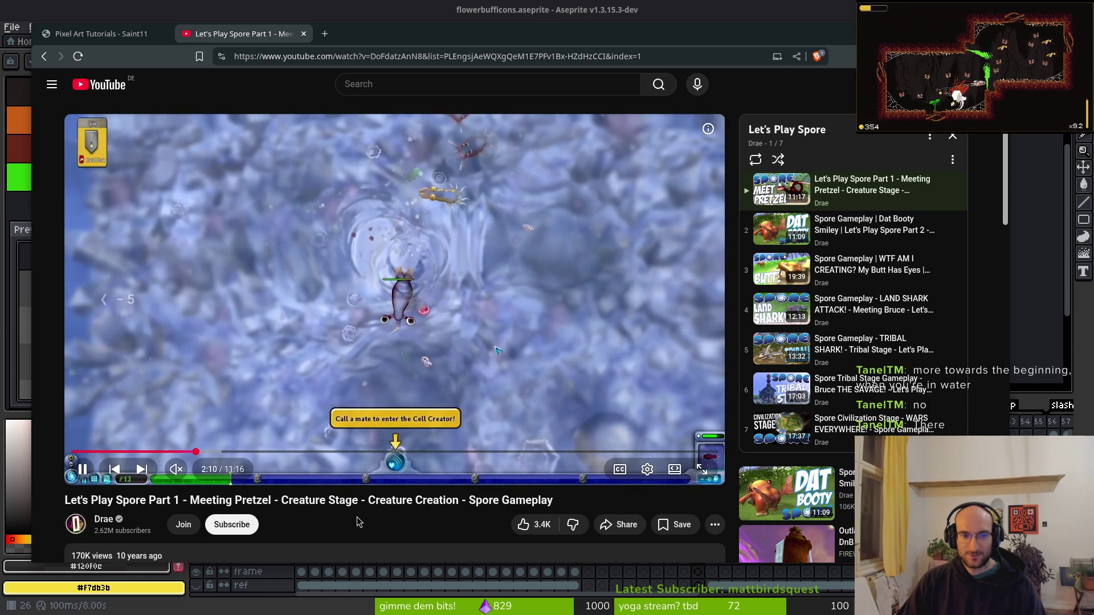
key("Left")
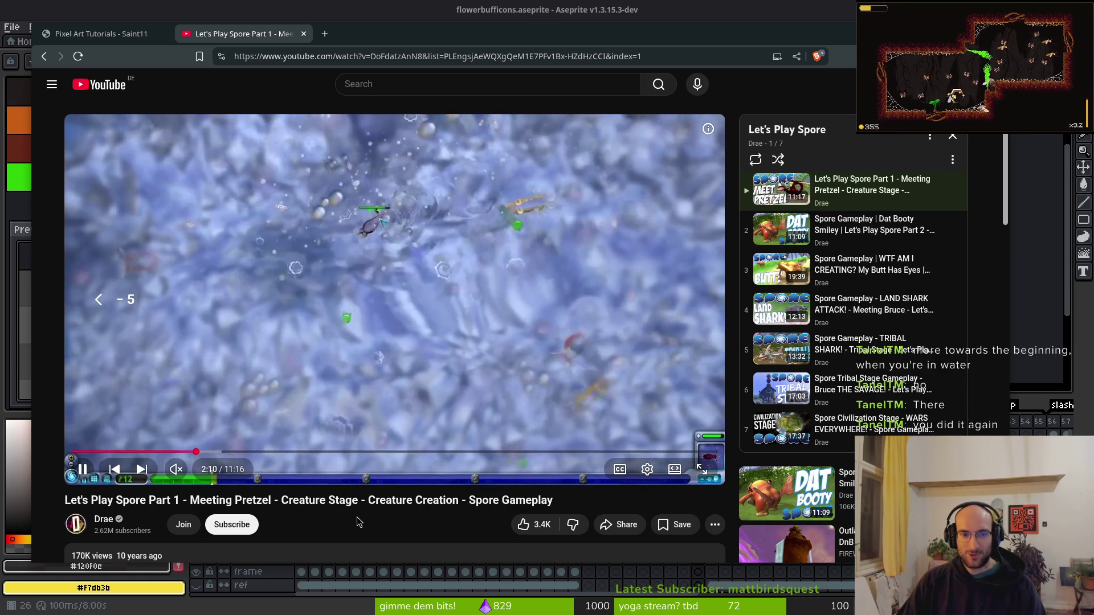
key("Left")
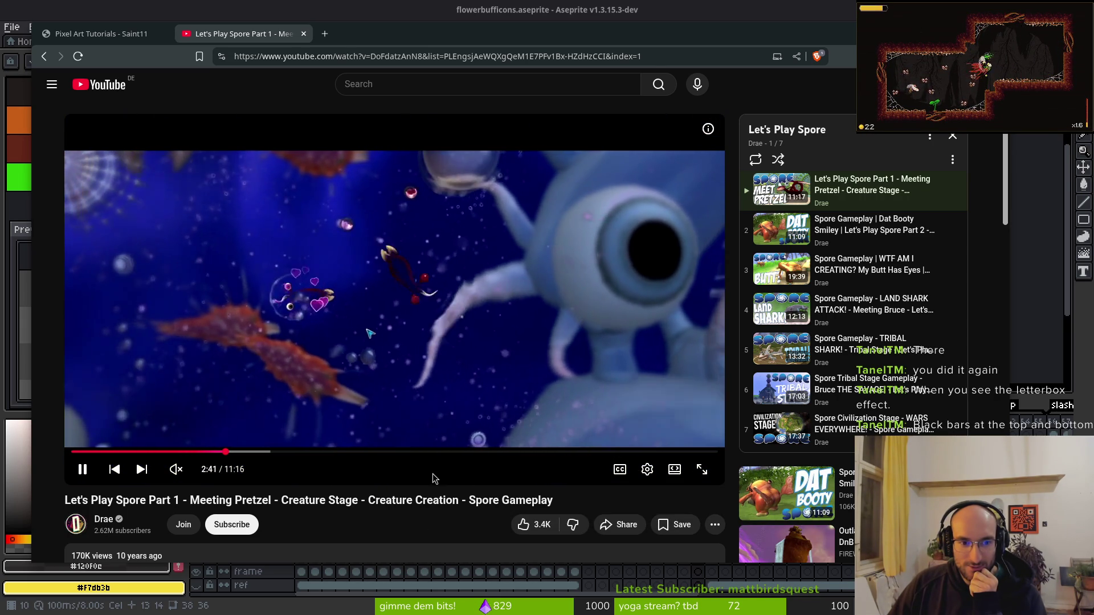
key("Left")
key("Left")
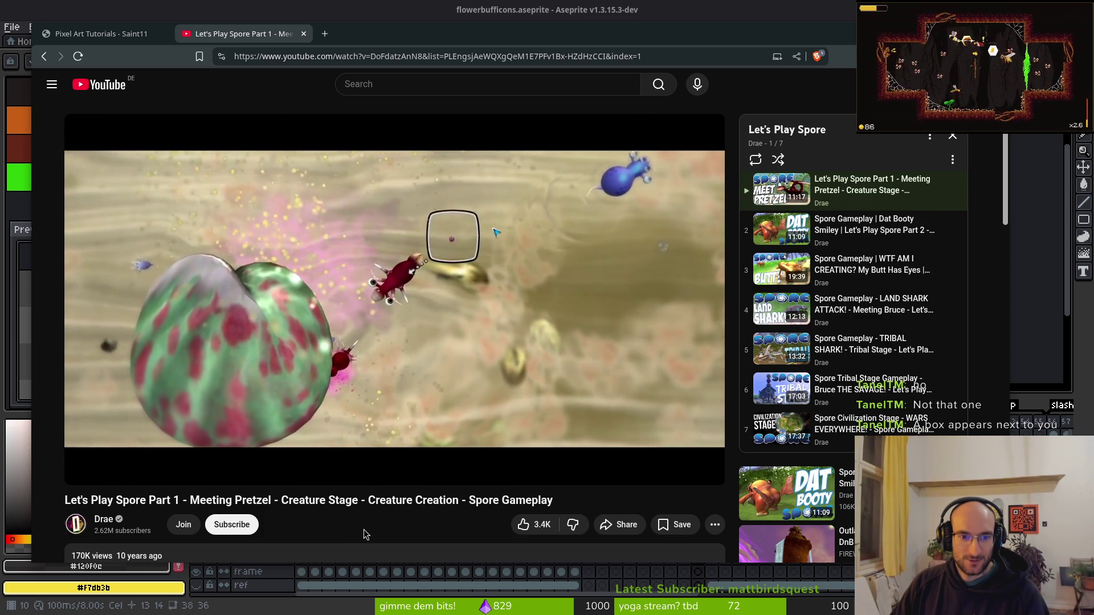
Rewind the Spore video repeatedly in 5- and 10-second steps to rewatch the cell stage ending.
key("Left")
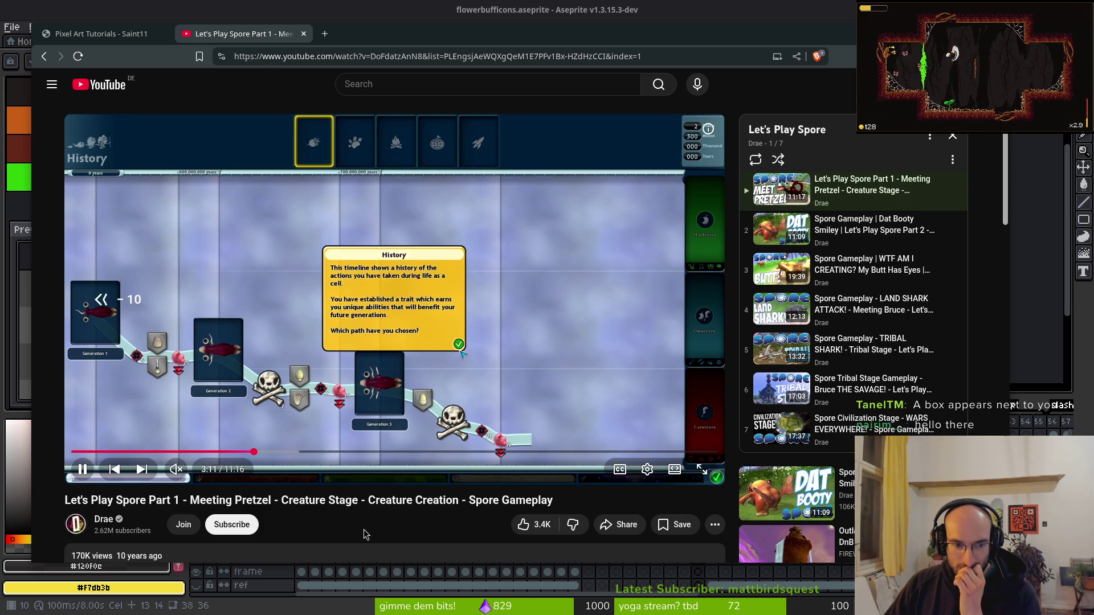
key("j")
key("Left")
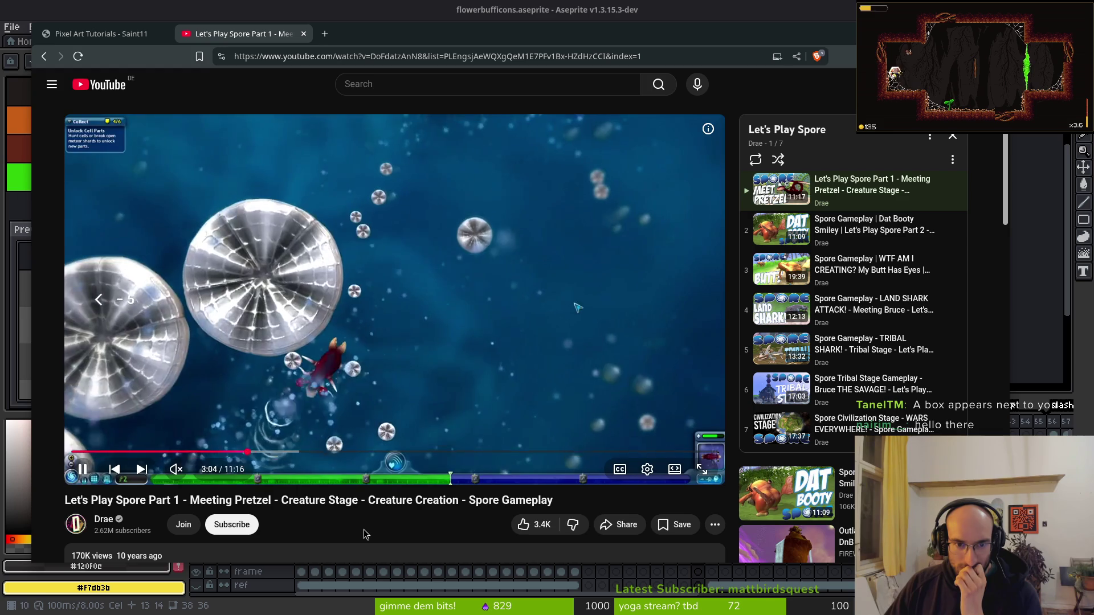
key("Left")
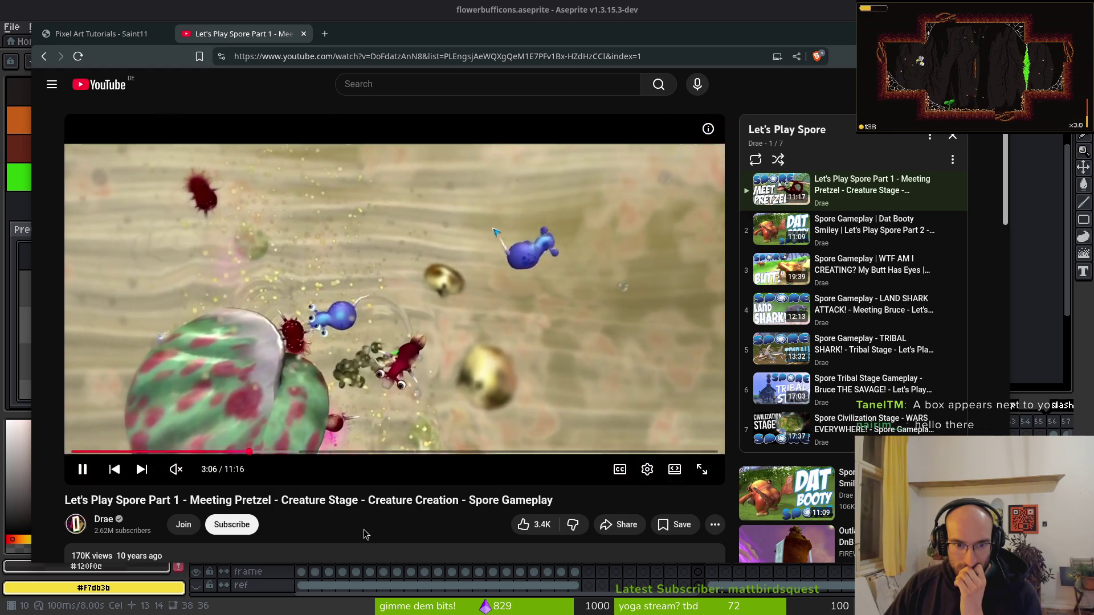
key("Left")
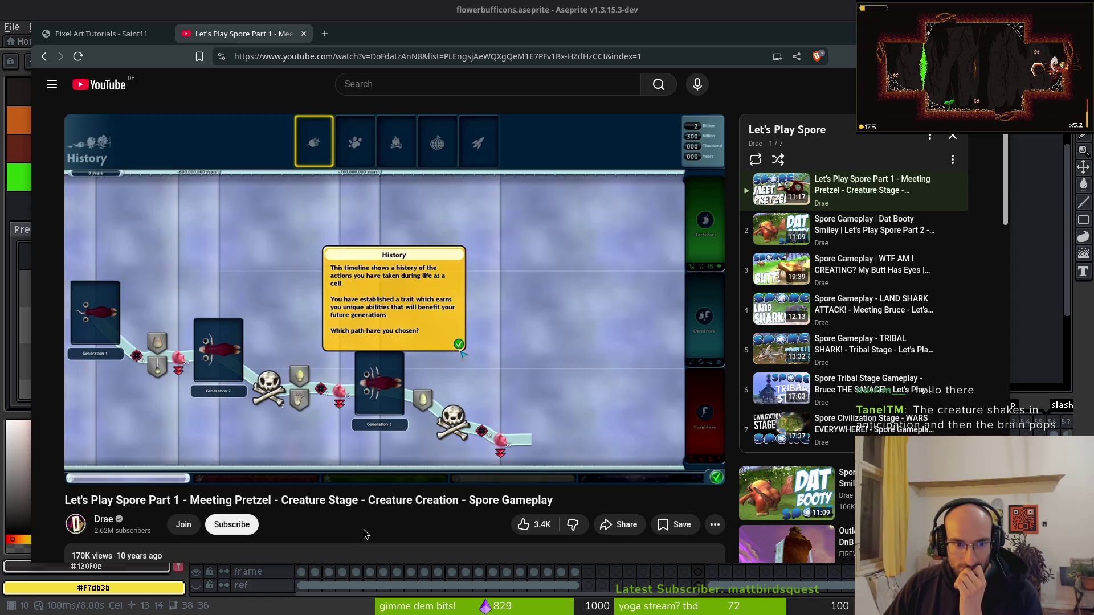
key("Left")
key("Left")
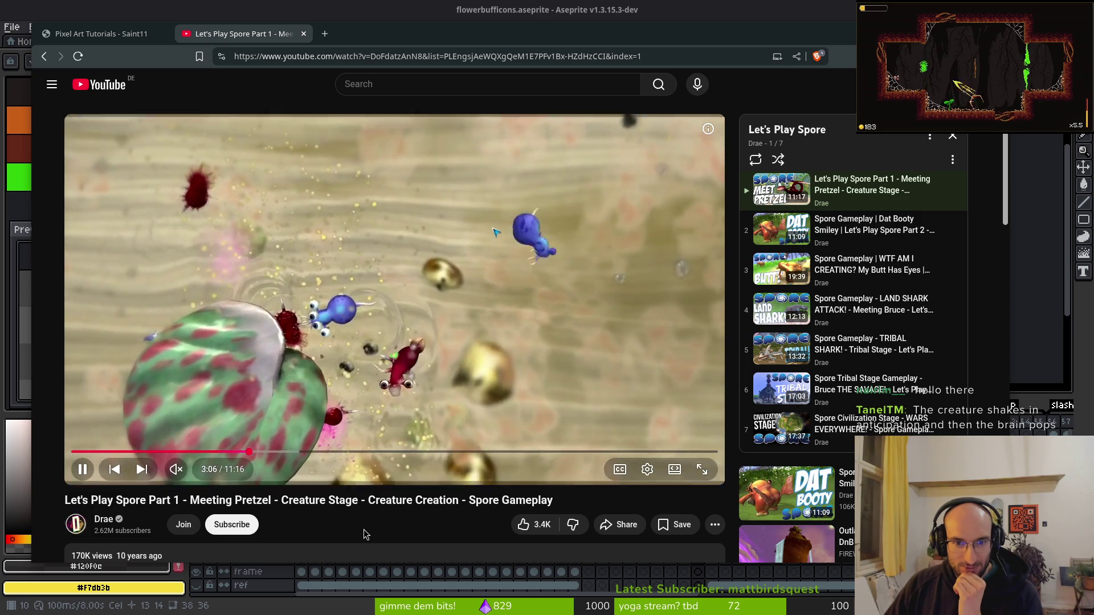
key("Left")
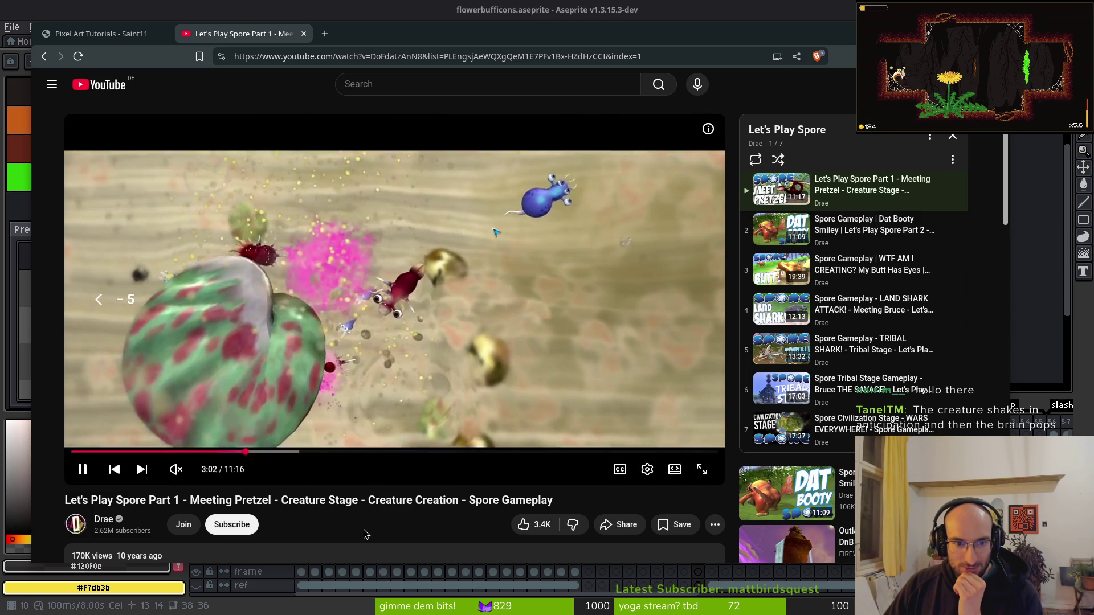
key("Left")
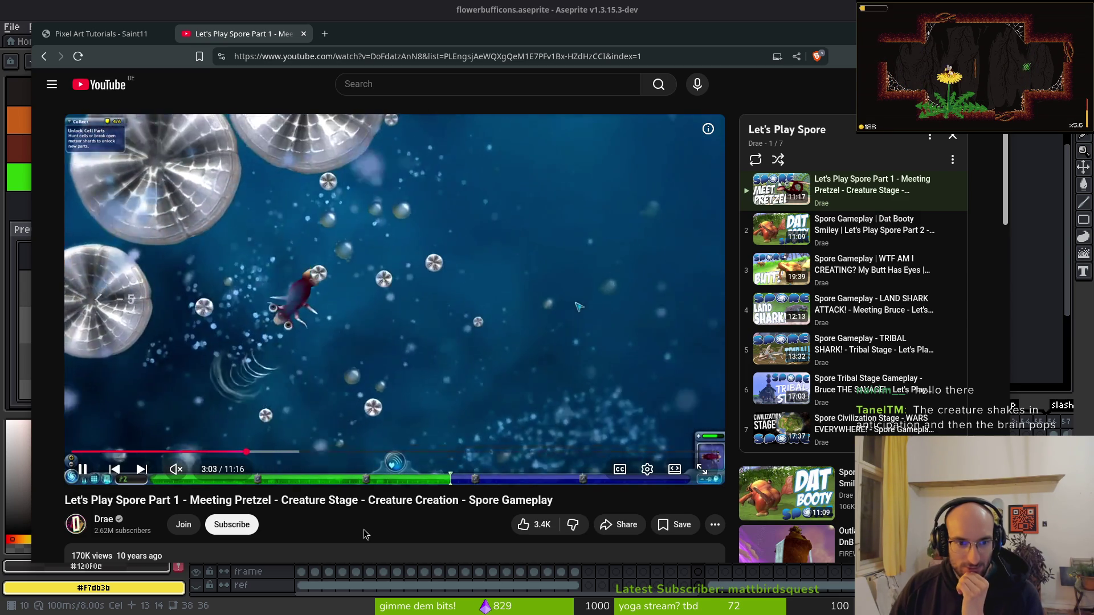
Skip forward, jump back ten seconds, and then close the Spore video tab.
key("Right")
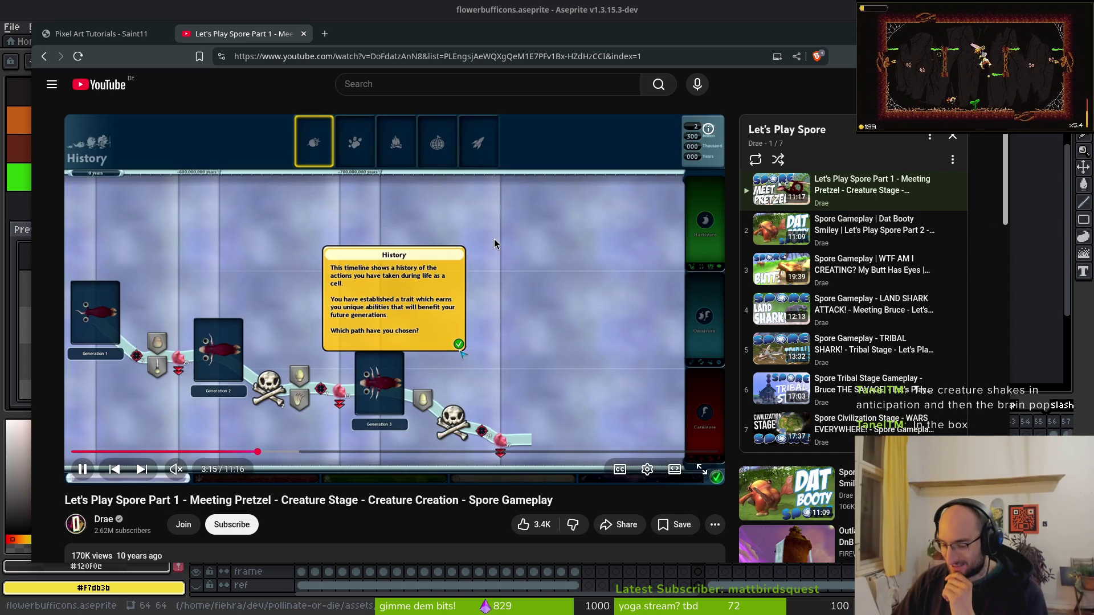
key("j")
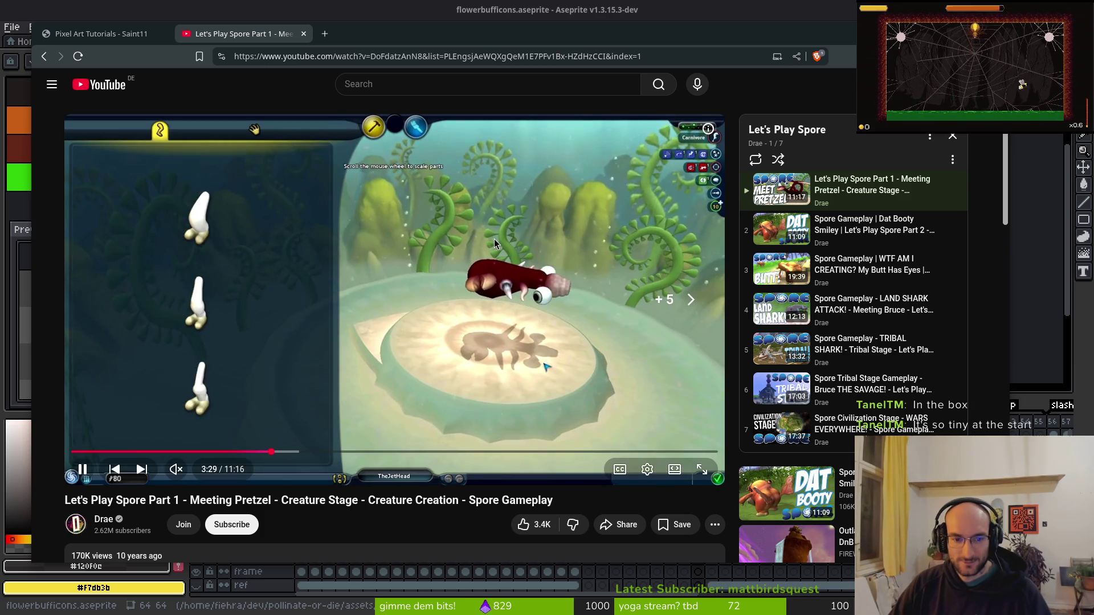
middle_click(258, 36)
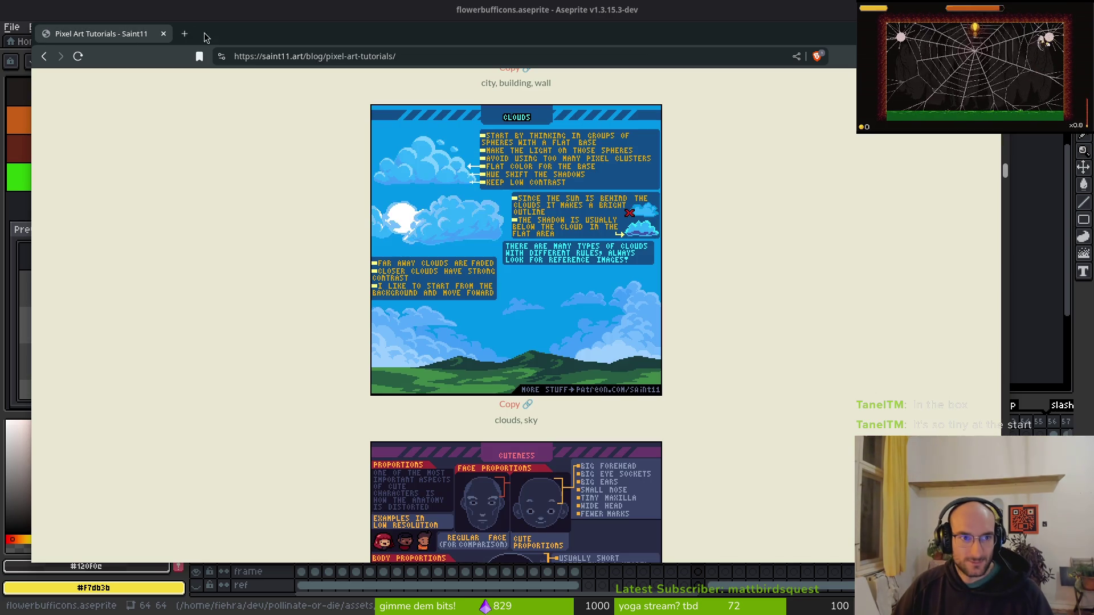
Scroll the tutorials past Darkness, Death/Take Hit and Defend to Animation Easing, then return to Aseprite.
scroll(568, 336, "down", 10)
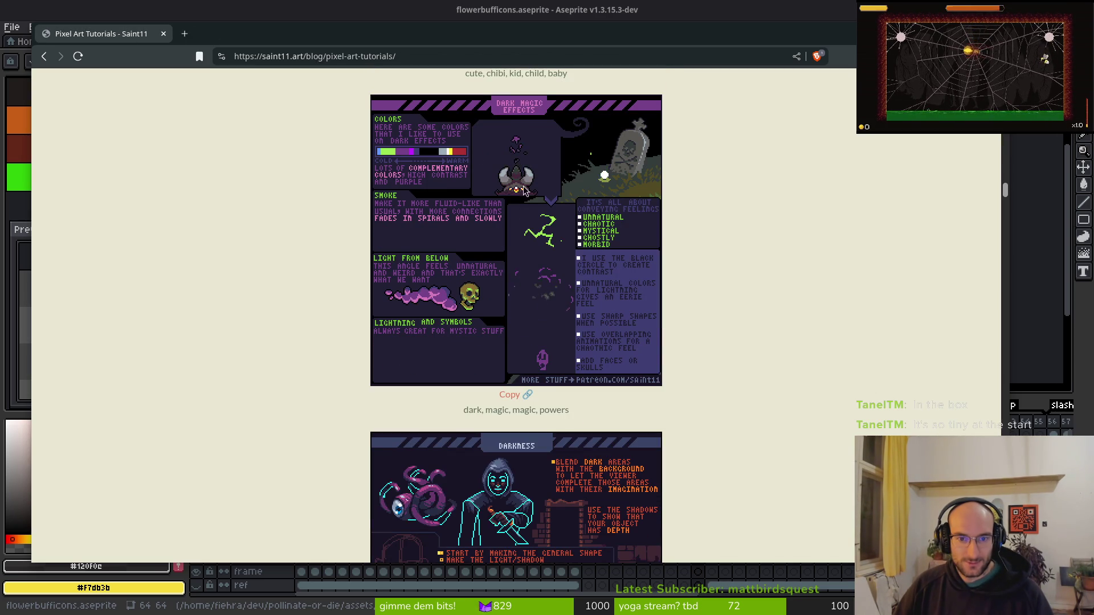
scroll(522, 192, "up", 2)
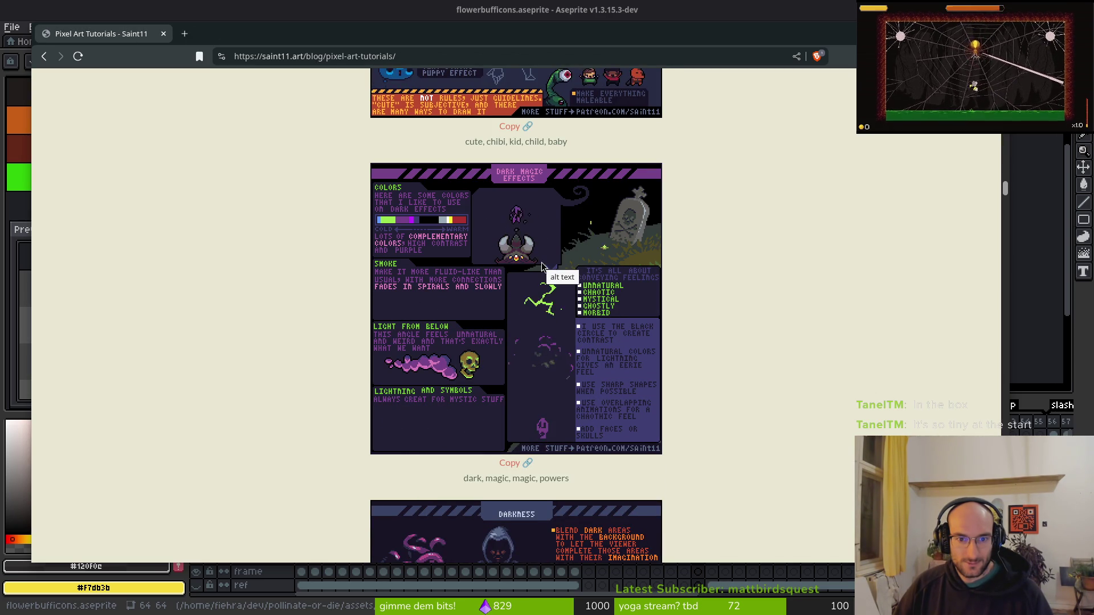
scroll(538, 278, "down", 10)
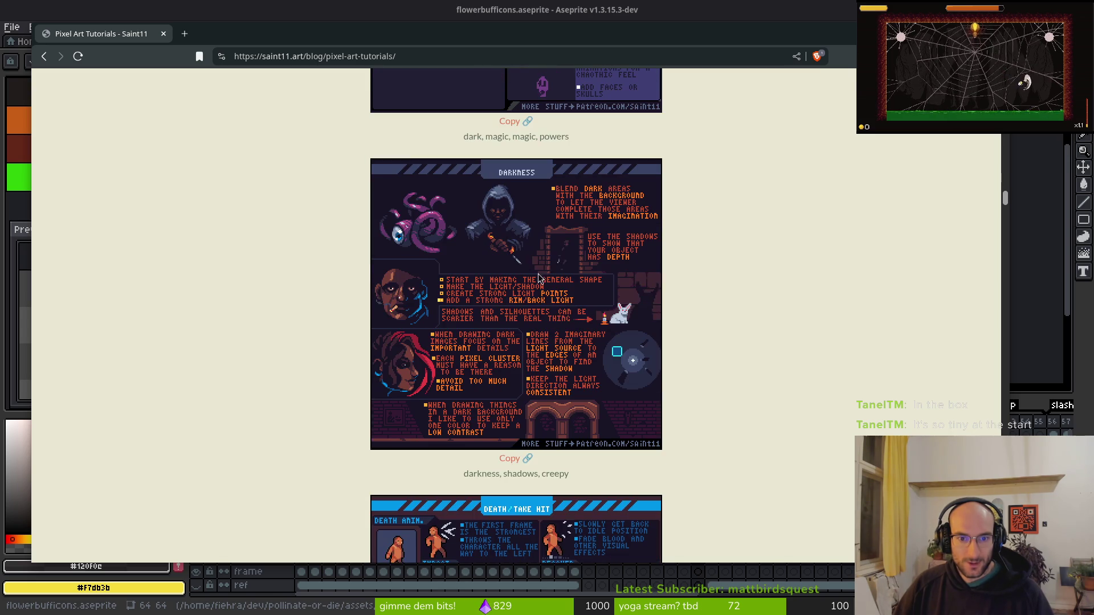
scroll(544, 312, "down", 10)
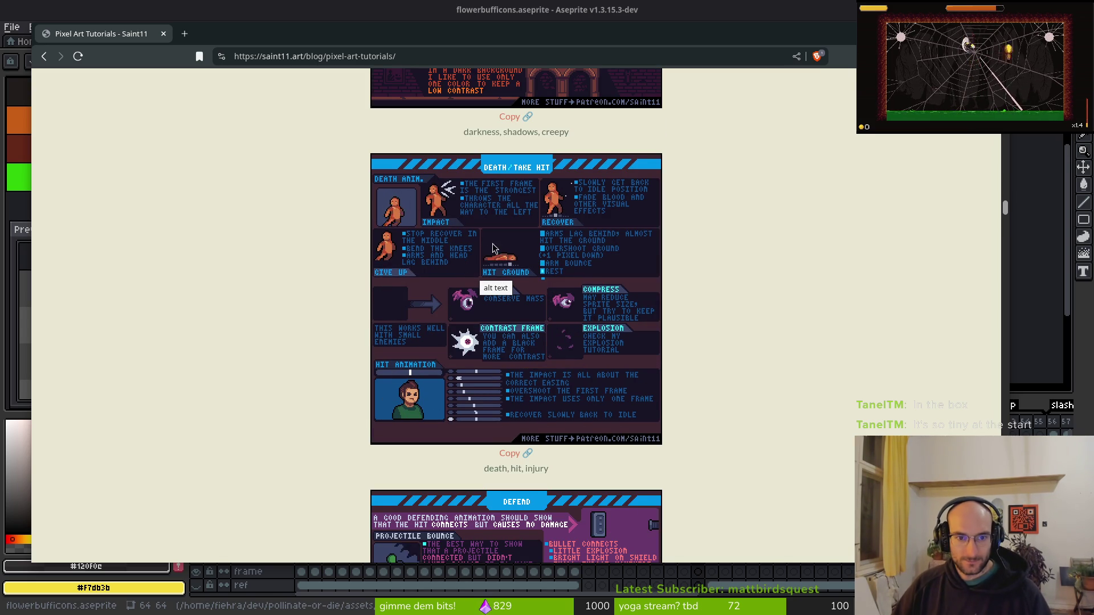
scroll(493, 247, "down", 8)
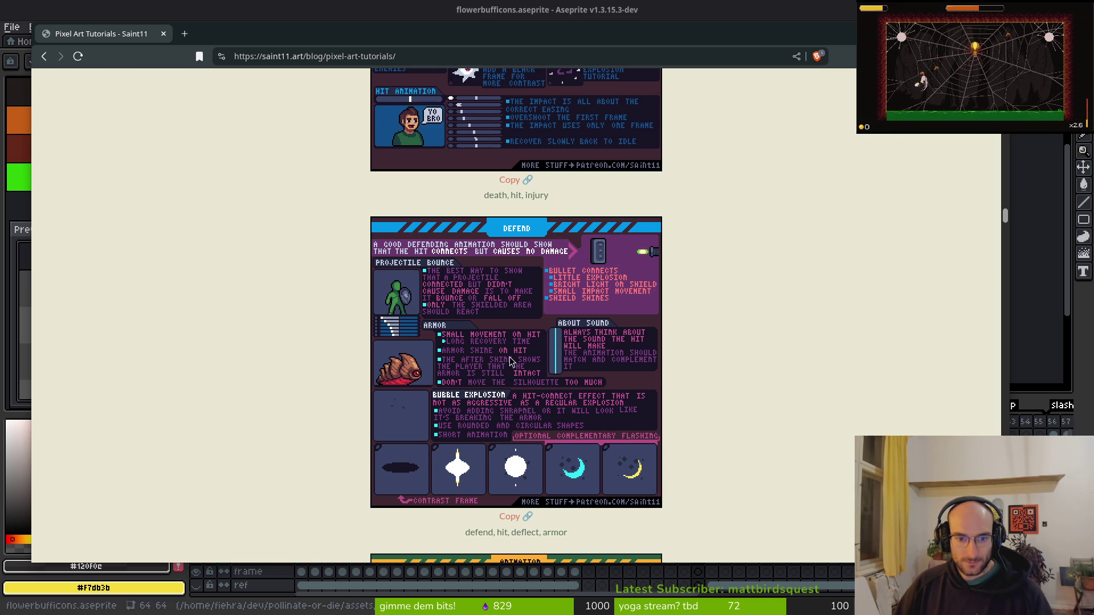
scroll(513, 375, "down", 7)
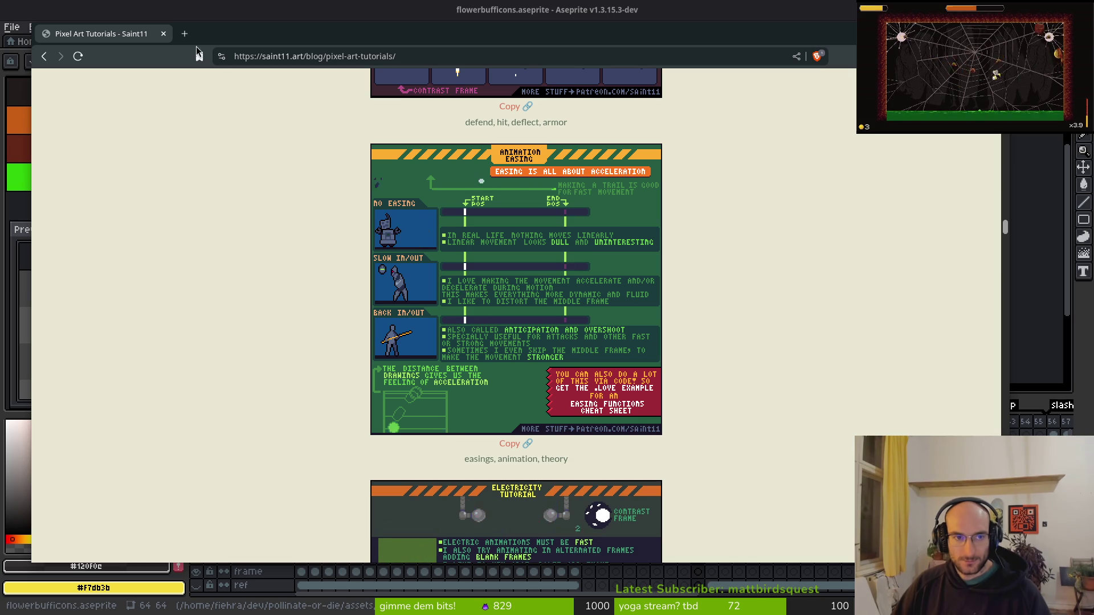
key("alt+Tab")
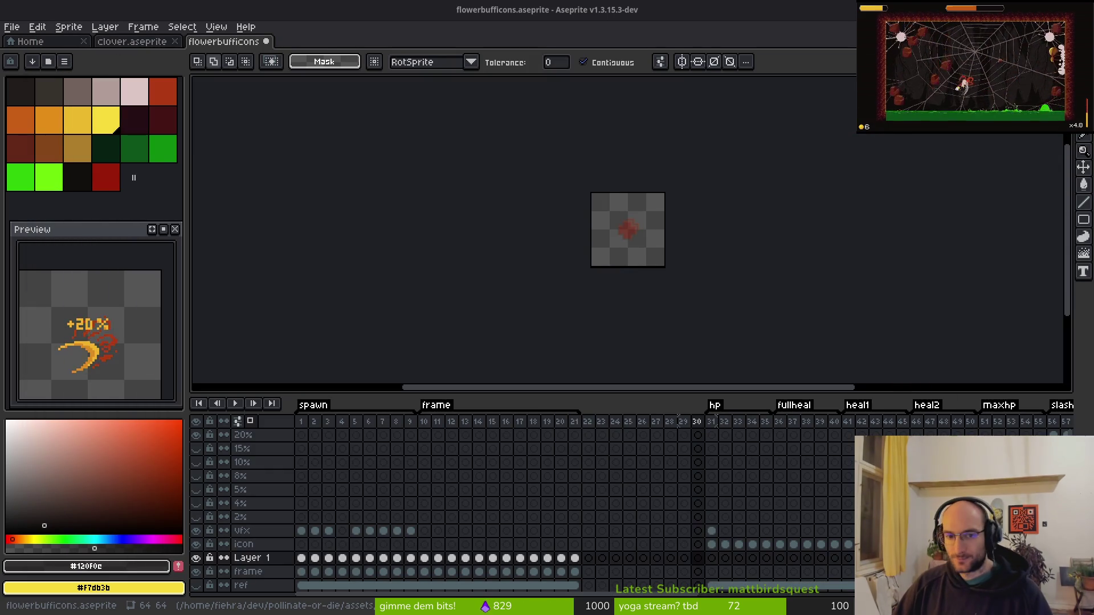
Select frames 22 through 30 in the timeline and create a new tag over them.
scroll(801, 207, "right", 3)
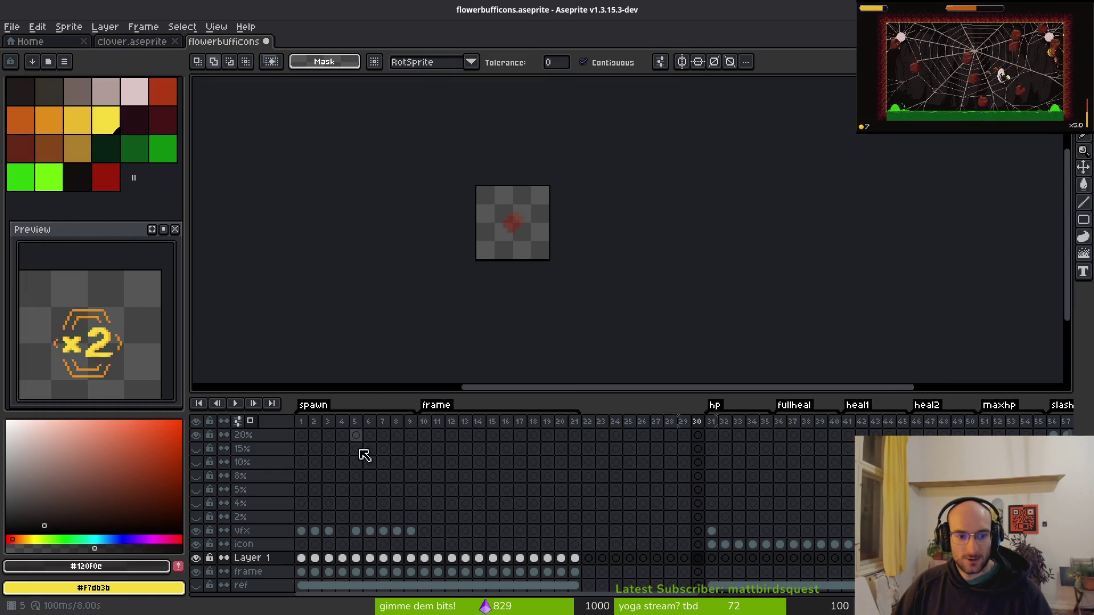
mouse_move(592, 435)
left_mouse_down()
mouse_move(695, 428)
mouse_move(684, 428)
left_mouse_up()
left_click(696, 435, "shift")
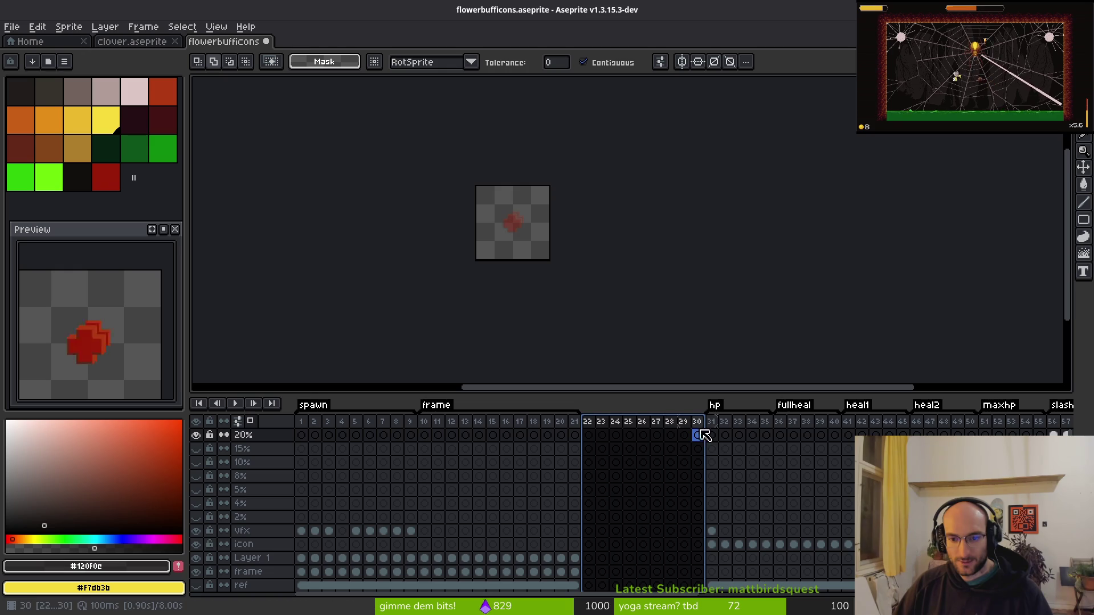
key("shift+F2")
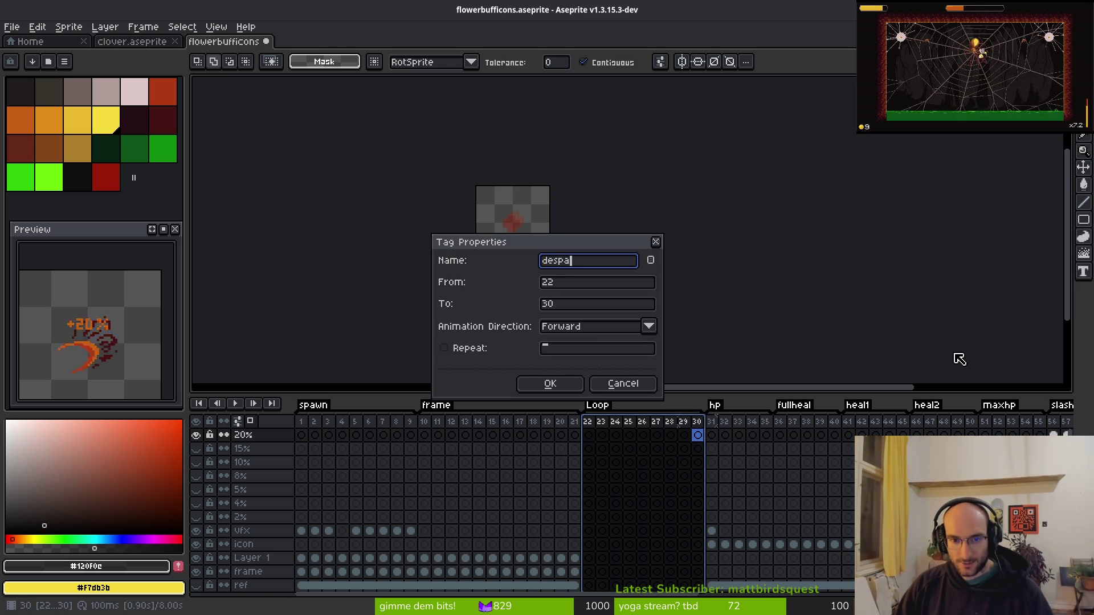
Name the new tag 'despawn' and view frame 25 inside it.
type("wn")
key("Return")
left_click(628, 423)
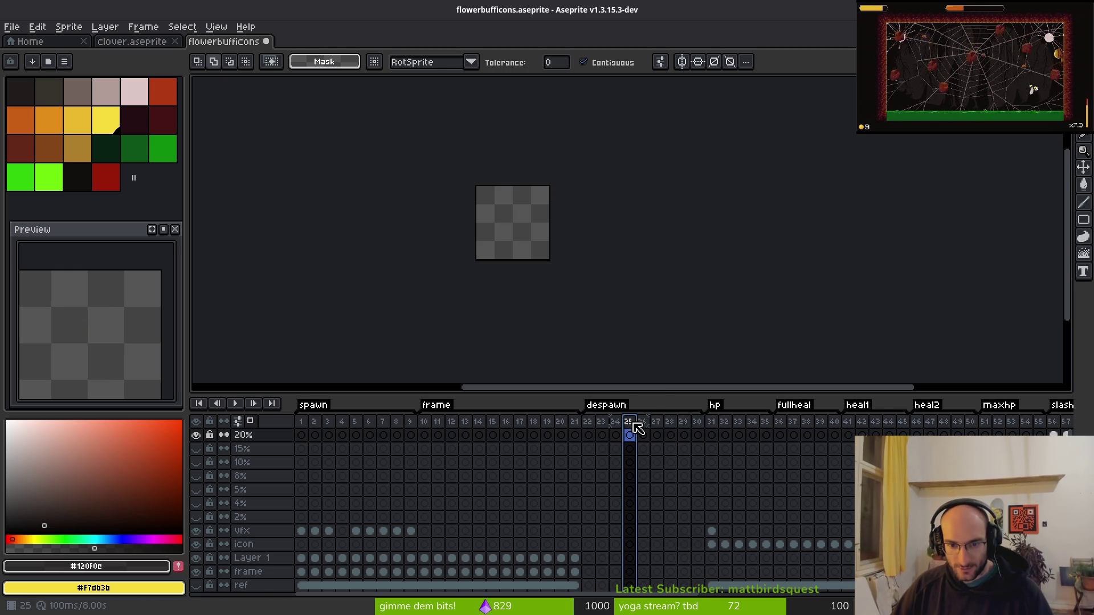
Delete the empty frame 30, save the sprite, and reselect despawn frames 22–29.
left_click(692, 430)
key("alt+c")
key("ctrl+s")
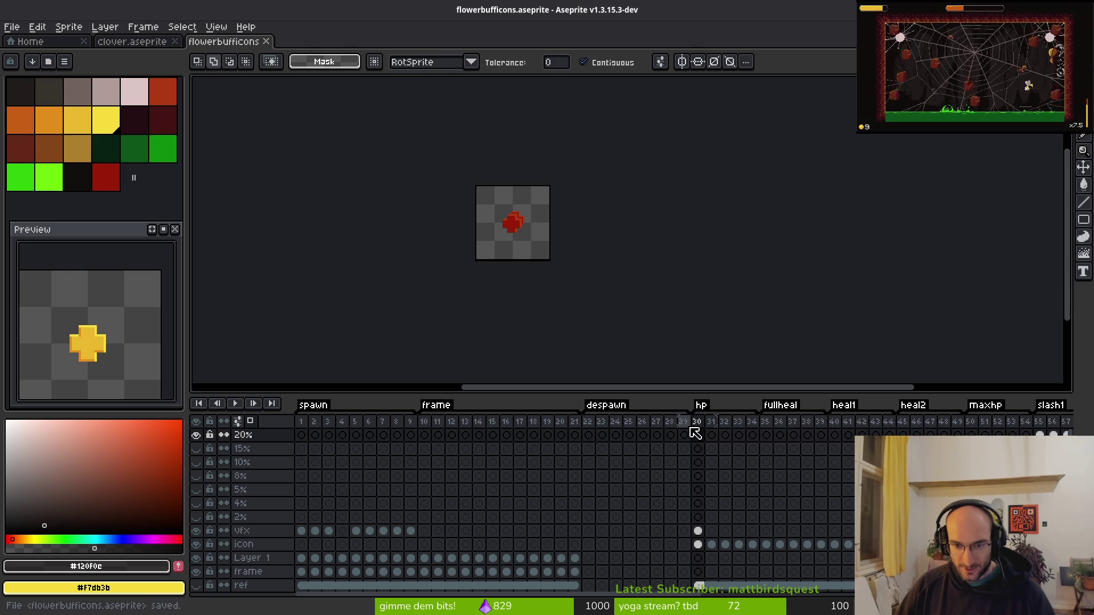
left_click_drag(597, 423, 688, 432)
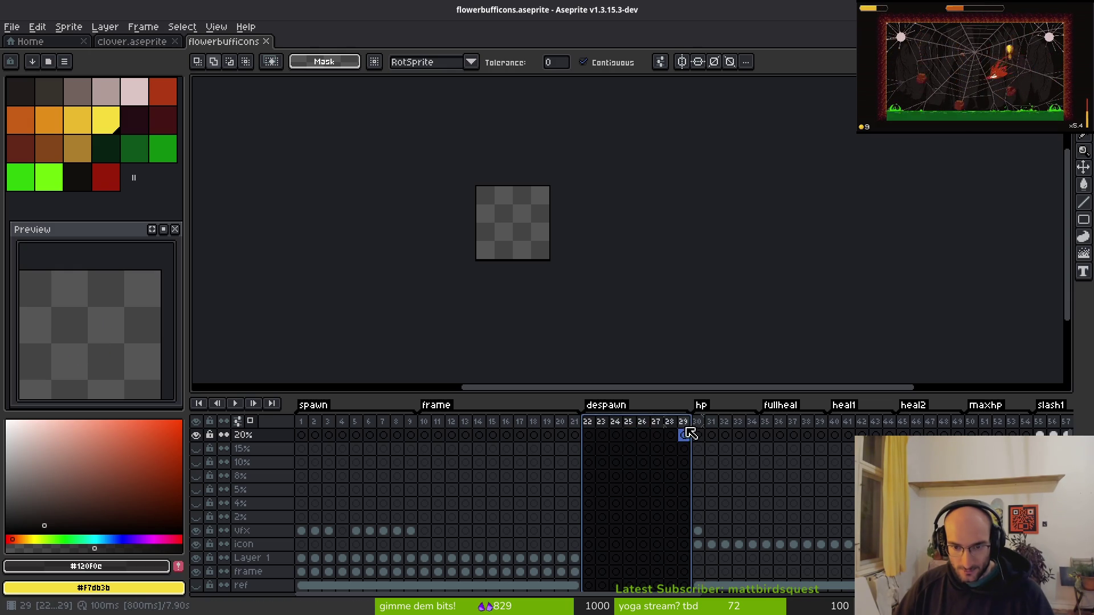
key("ctrl+s")
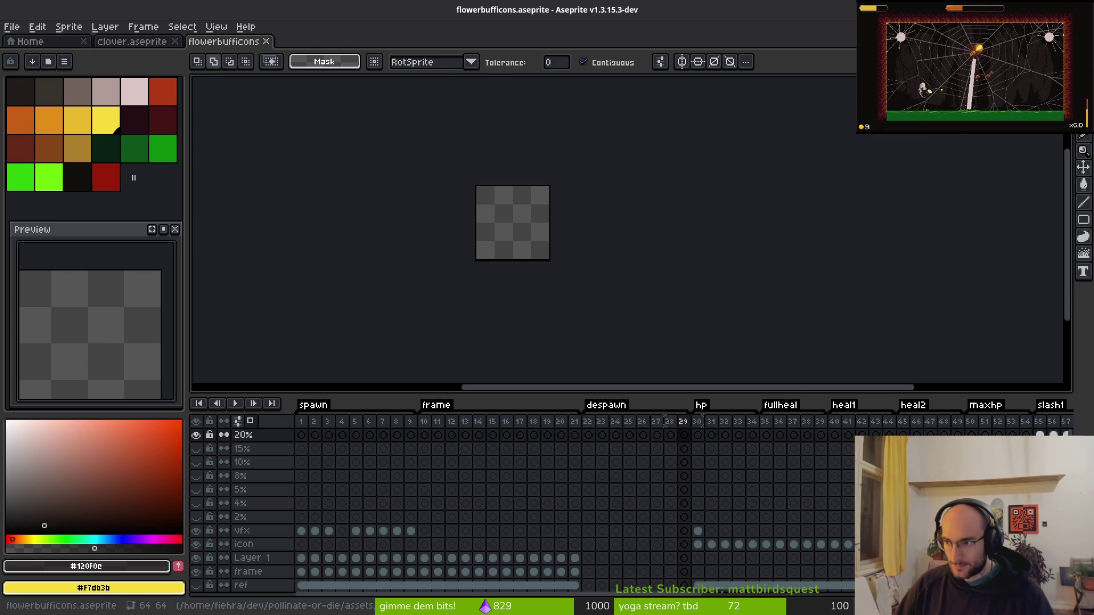
scroll(463, 221, "up", 4)
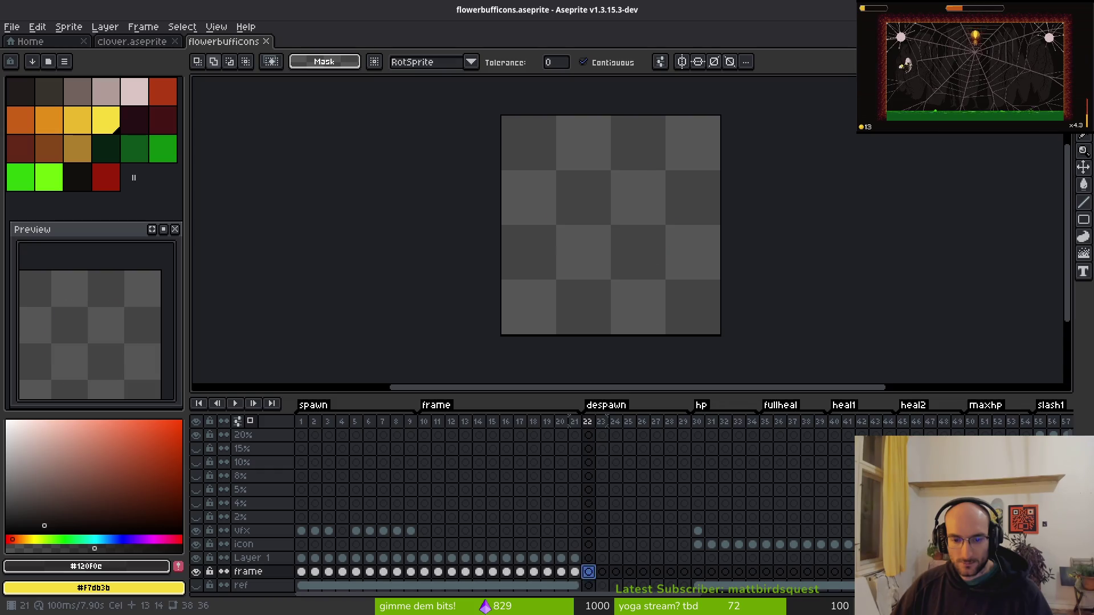
Step through the spawn animation frames, hide the frame layer, and return to frame 22.
left_click(574, 571)
left_click(319, 572)
key("Right")
key("Right")
key("Right")
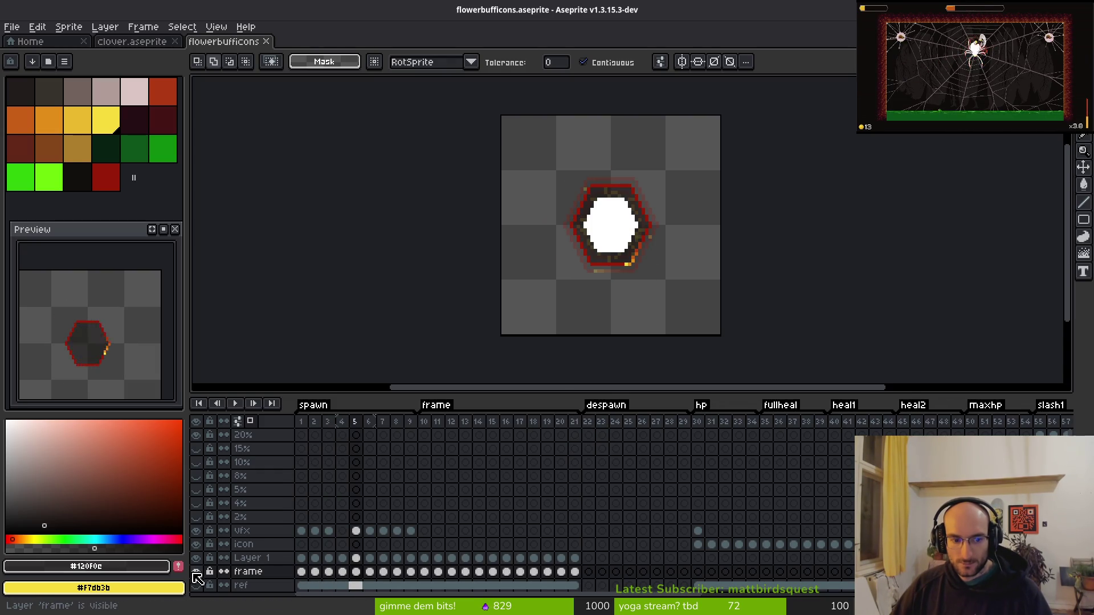
left_click(196, 571)
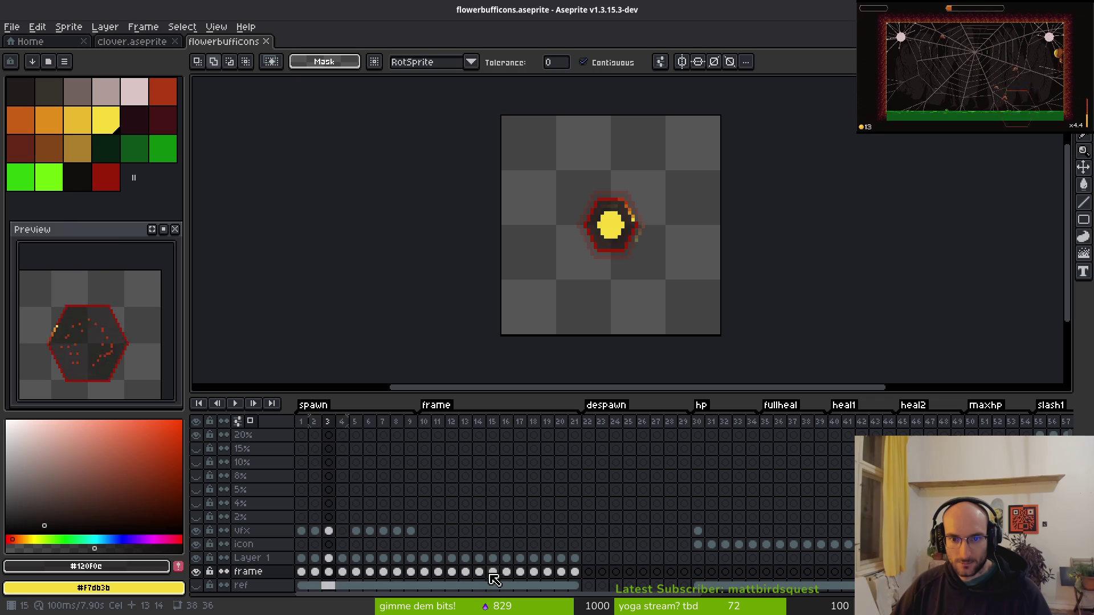
left_click(589, 571)
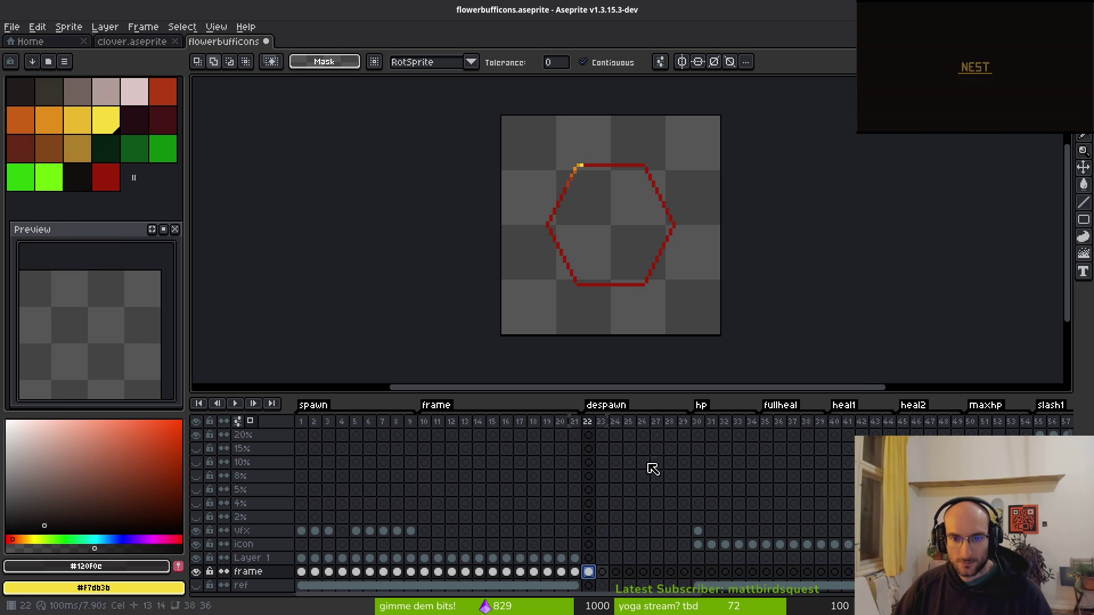
Eyedrop the hexagon outline's red as the drawing colour.
scroll(585, 199, "up", 2)
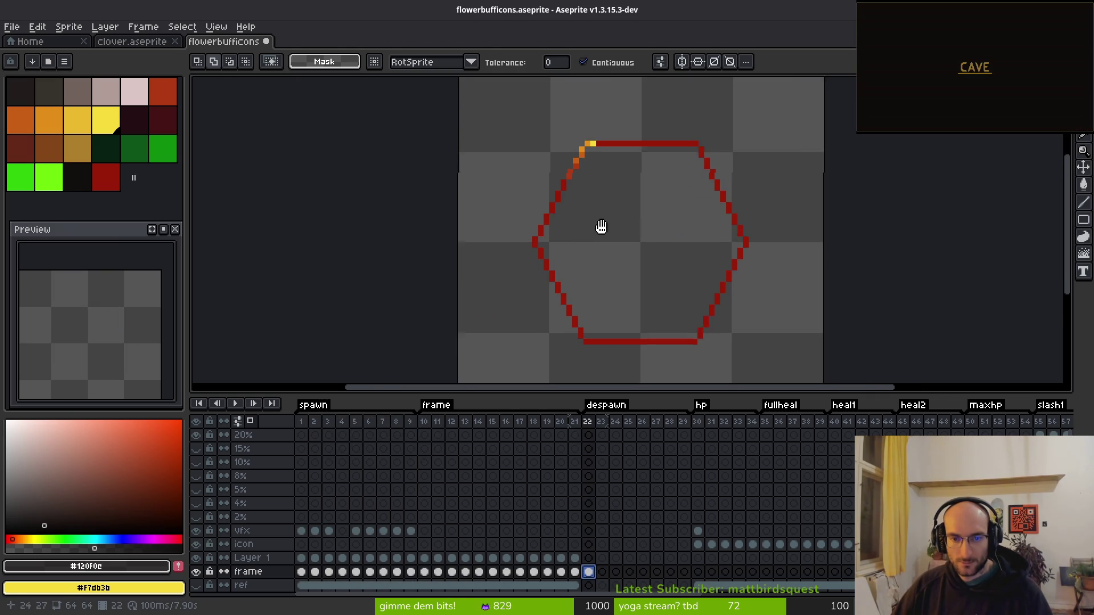
key("i")
left_click(631, 172)
key("b")
scroll(596, 342, "up", 2)
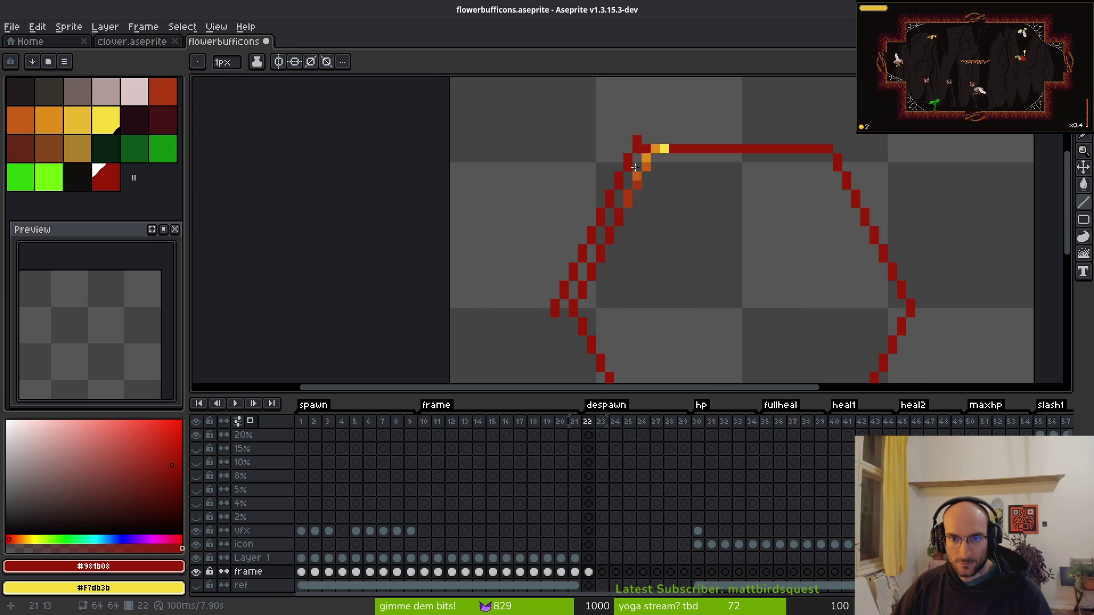
scroll(592, 153, "down", 3)
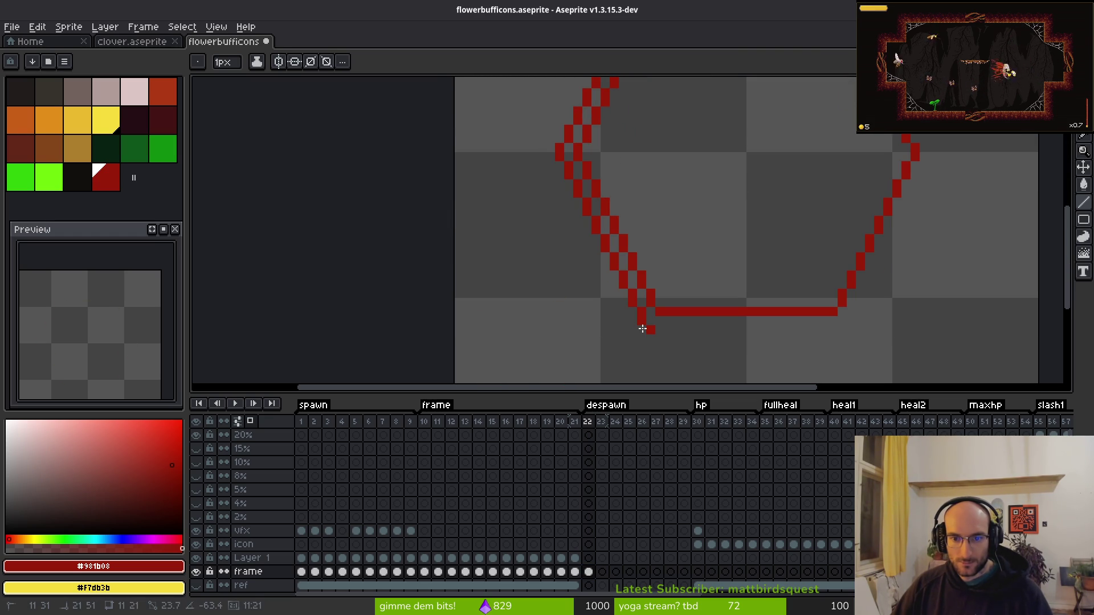
scroll(655, 293, "down", 2)
scroll(655, 205, "up", 2)
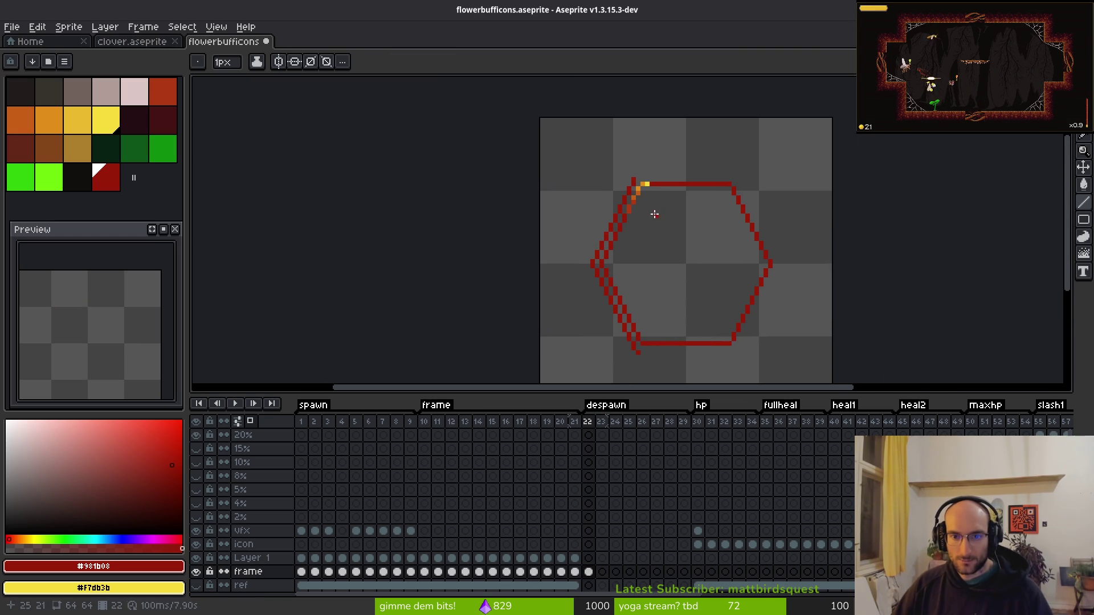
Magic-wand select the hexagon's interior, try deleting it, then restore the outline.
key("w")
key("ctrl+d")
scroll(712, 228, "down", 1)
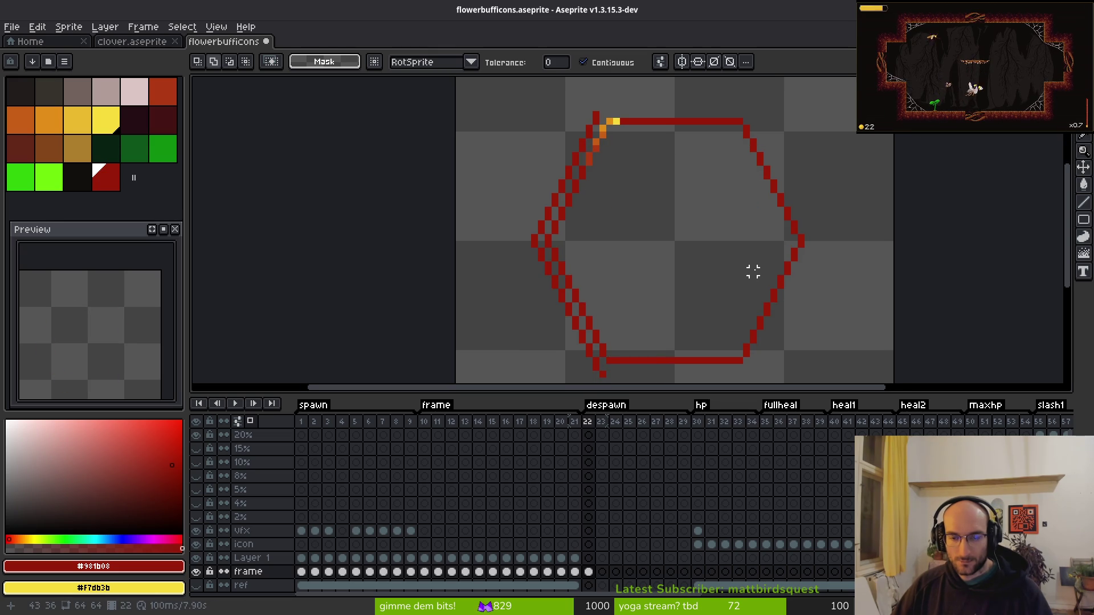
left_click(644, 214)
key("ctrl+z")
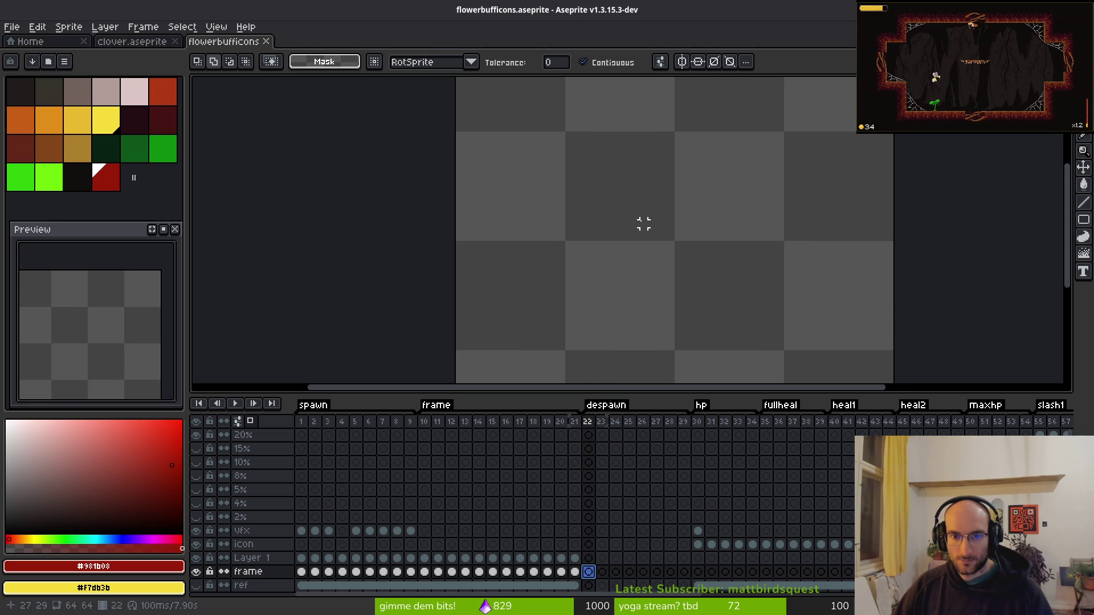
key("ctrl+y")
scroll(641, 239, "up", 1)
Draw a 20-pixel horizontal red line along the hexagon's top edge.
key("b")
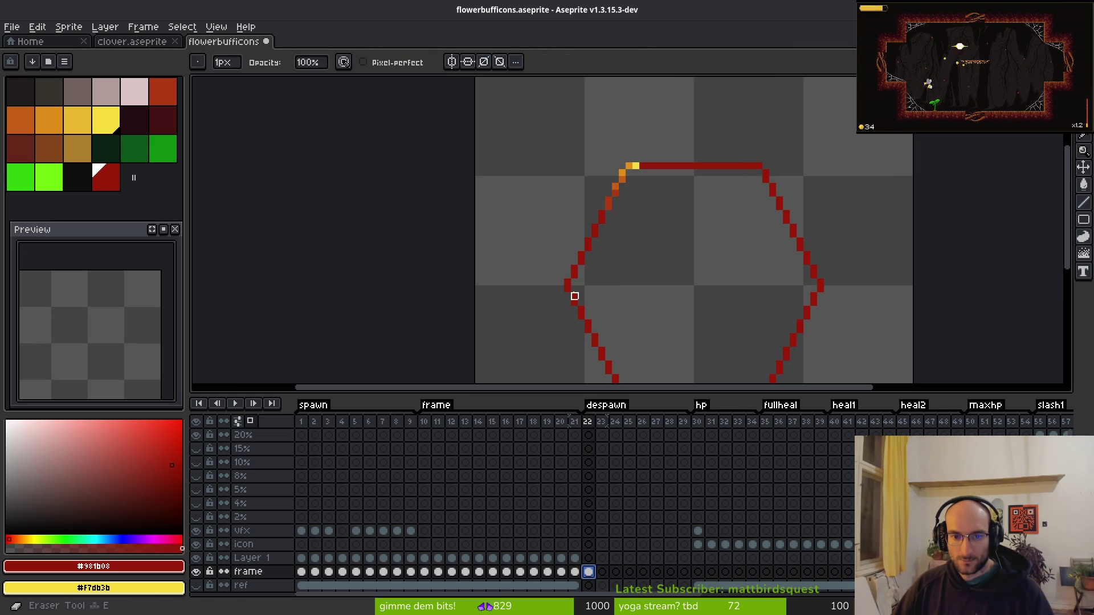
scroll(587, 273, "up", 1)
key("plus")
key("plus")
key("plus")
scroll(604, 200, "down", 3)
scroll(674, 337, "left", 2)
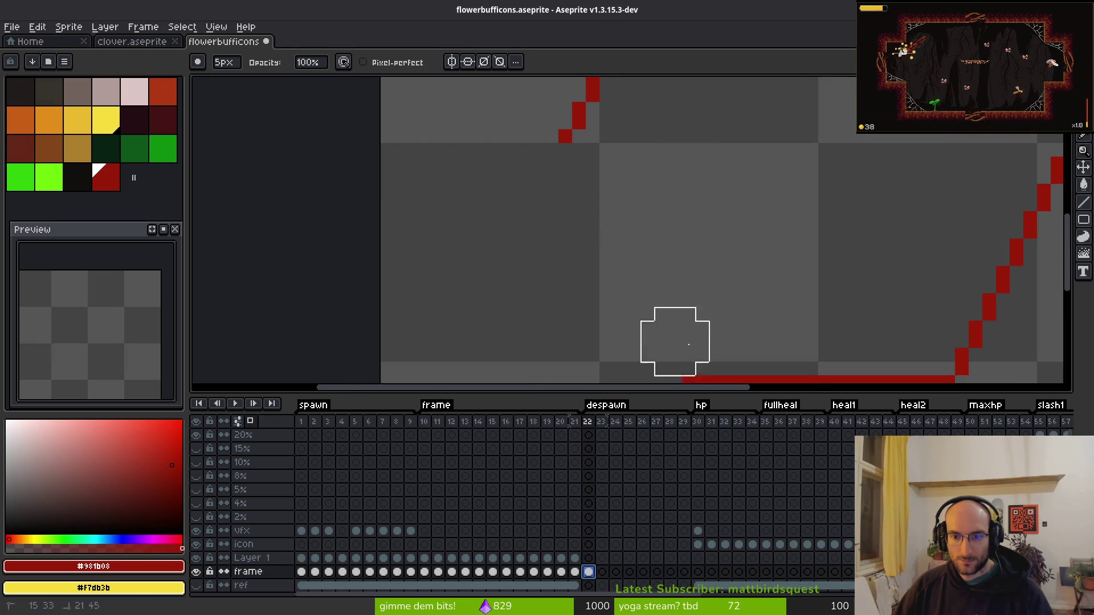
scroll(697, 329, "down", 2)
left_click_drag(698, 328, 693, 329)
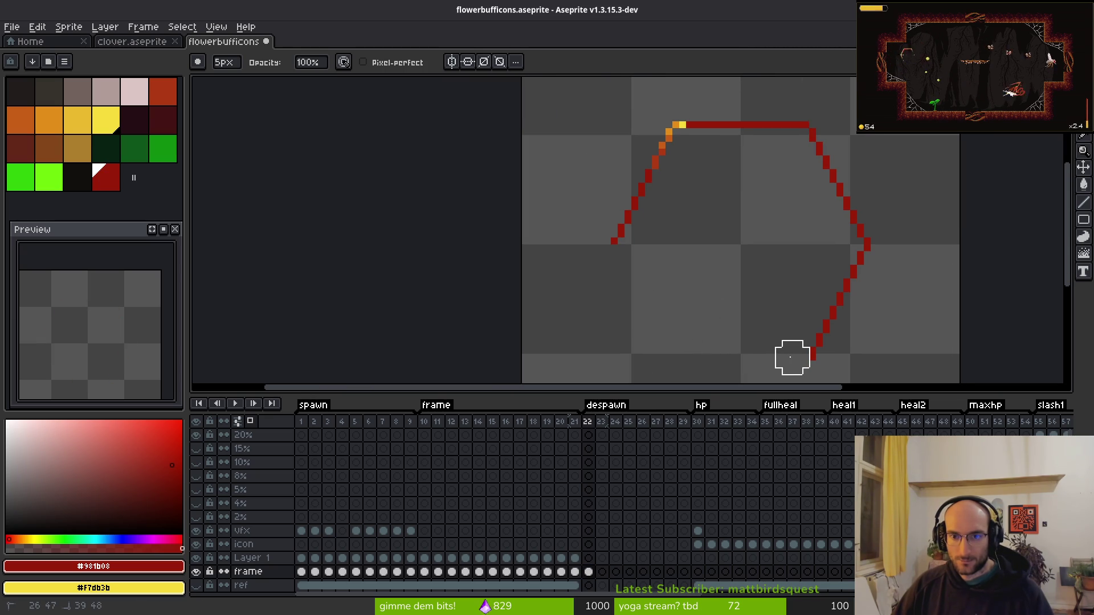
scroll(723, 298, "up", 3)
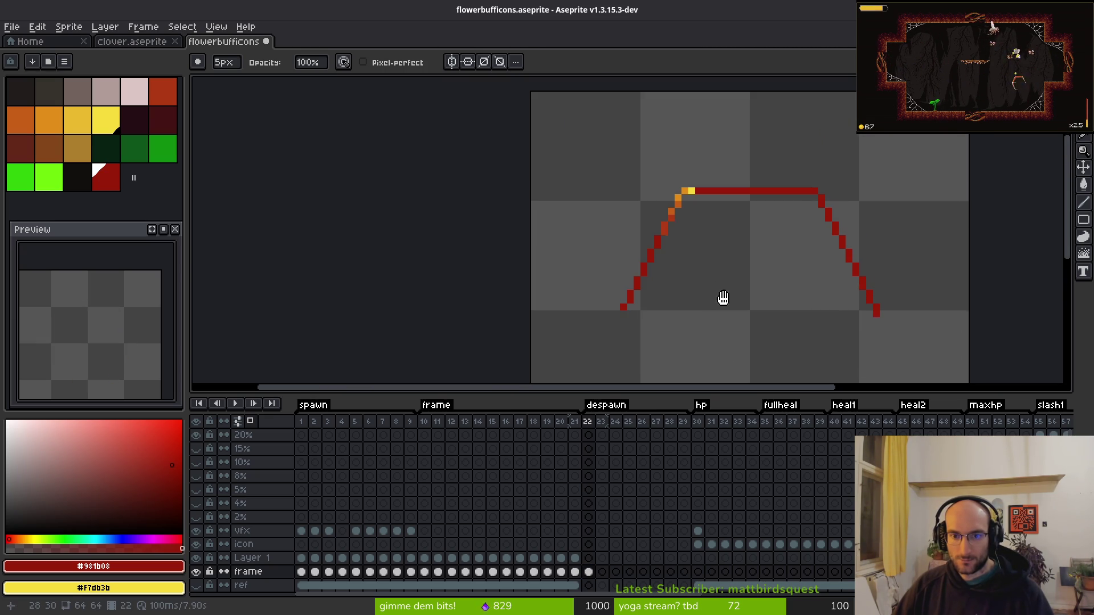
key("l")
scroll(614, 346, "up", 3)
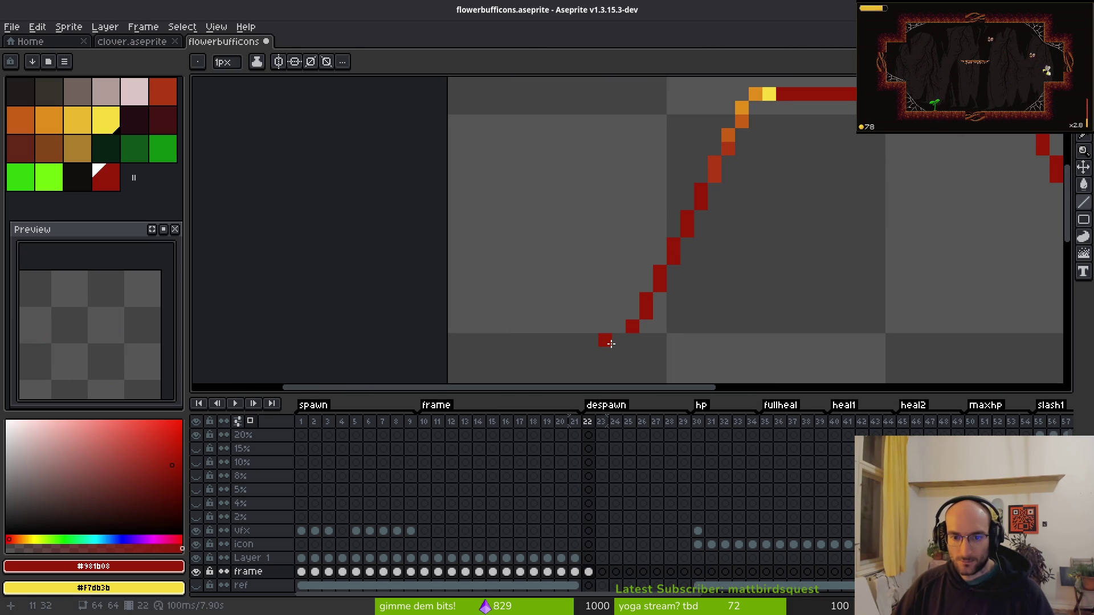
mouse_move(697, 140)
left_mouse_down()
mouse_move(661, 114)
mouse_move(569, 86)
left_mouse_up()
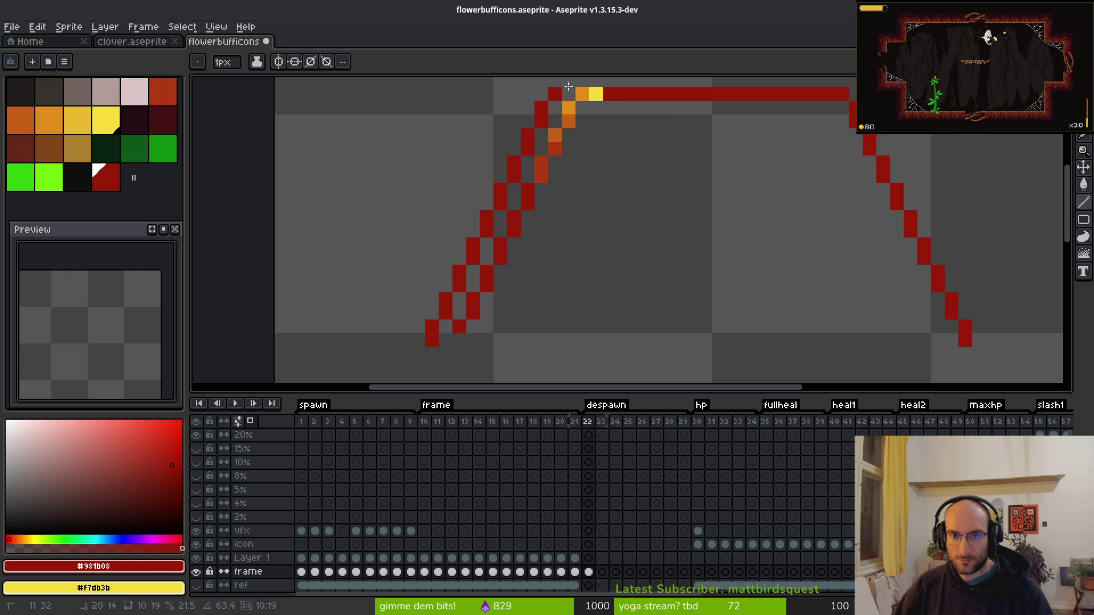
scroll(628, 209, "up", 2)
left_click_drag(571, 142, 836, 144)
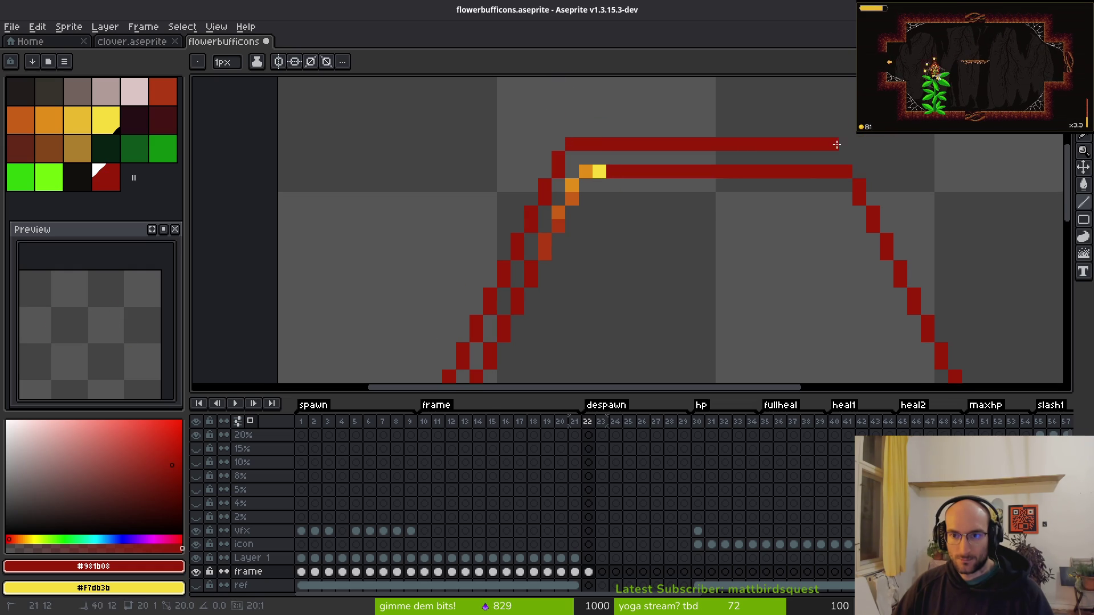
Erase the orange highlight, stray pixels, and doubled top row and right edge with a 5-pixel eraser.
key("e")
scroll(735, 176, "down", 1)
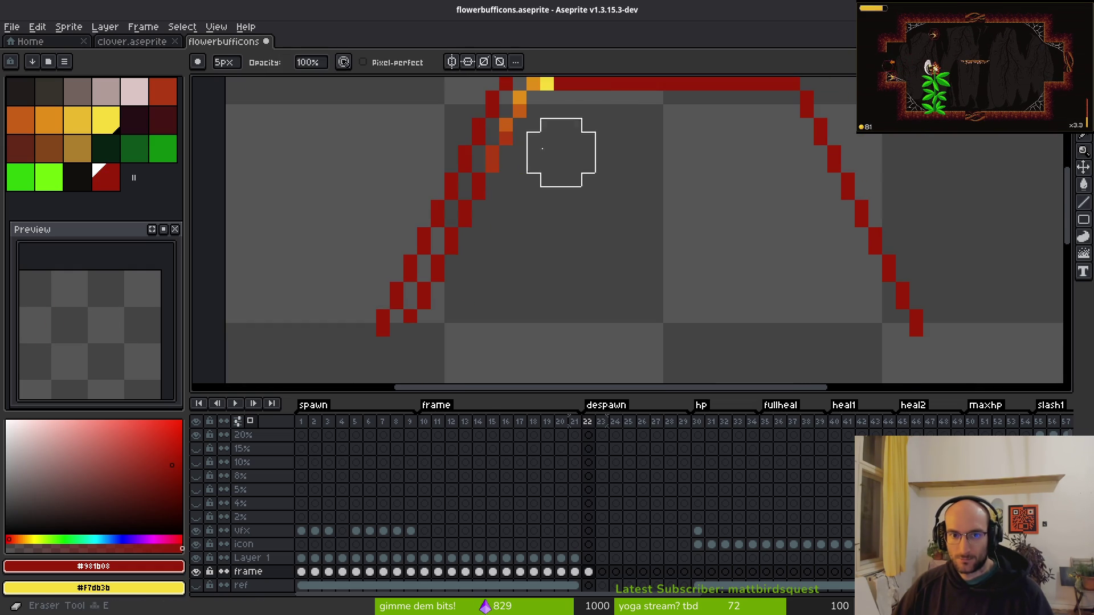
left_click_drag(465, 275, 500, 216)
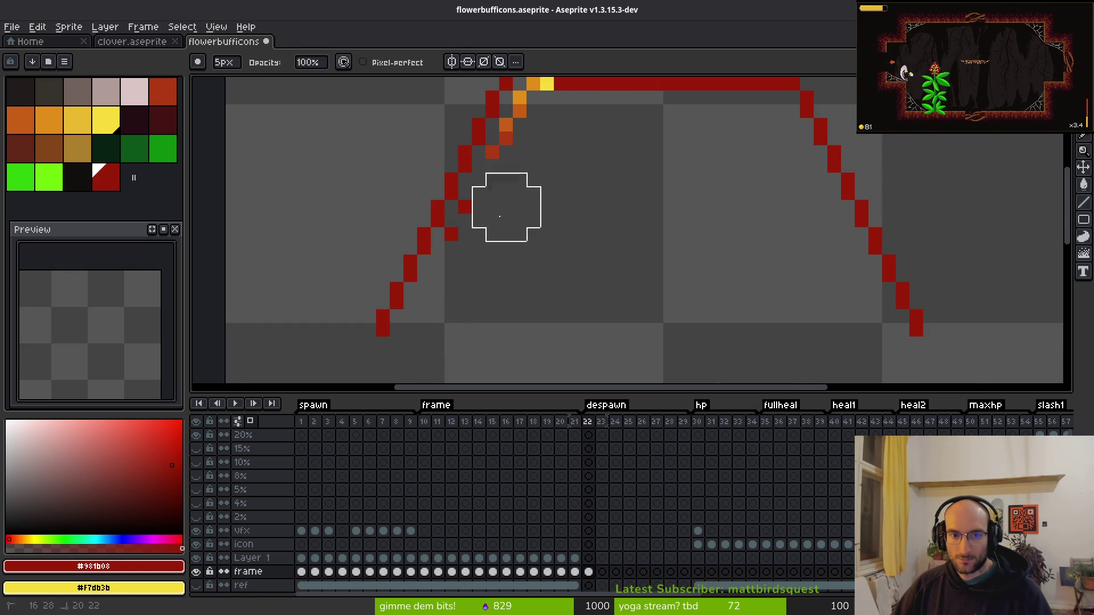
left_click_drag(529, 163, 520, 147)
scroll(520, 146, "up", 3)
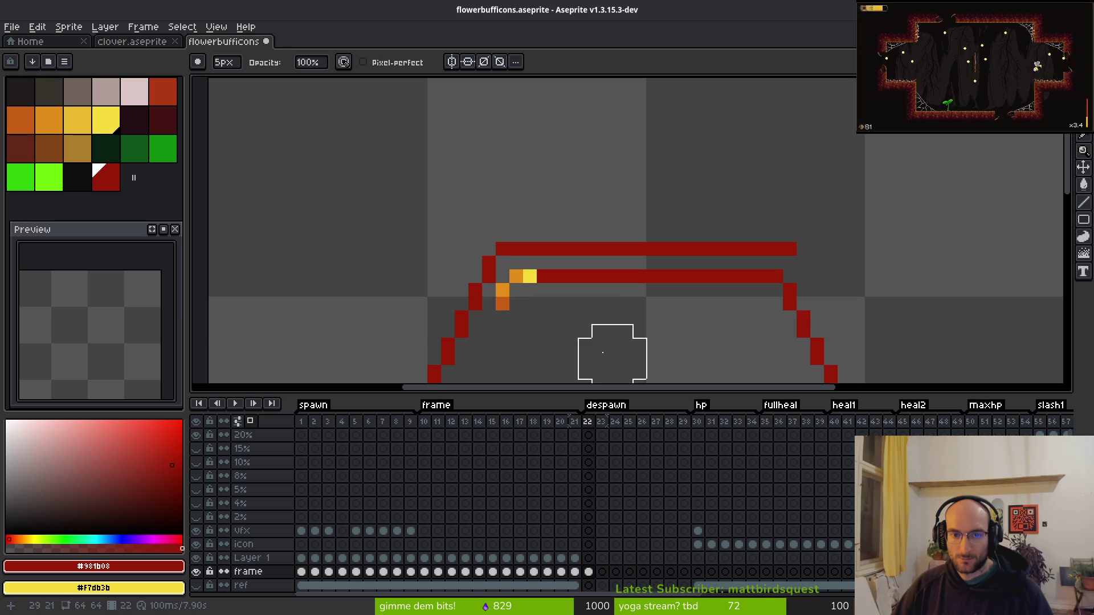
mouse_move(530, 303)
left_mouse_down()
mouse_move(904, 315)
mouse_move(665, 171)
mouse_move(690, 231)
left_mouse_up()
Redraw the right diagonal edge in 1-pixel red and marquee the hexagon's top half.
key("b")
scroll(670, 208, "down", 2)
left_click_drag(643, 114, 692, 236)
scroll(631, 281, "up", 2)
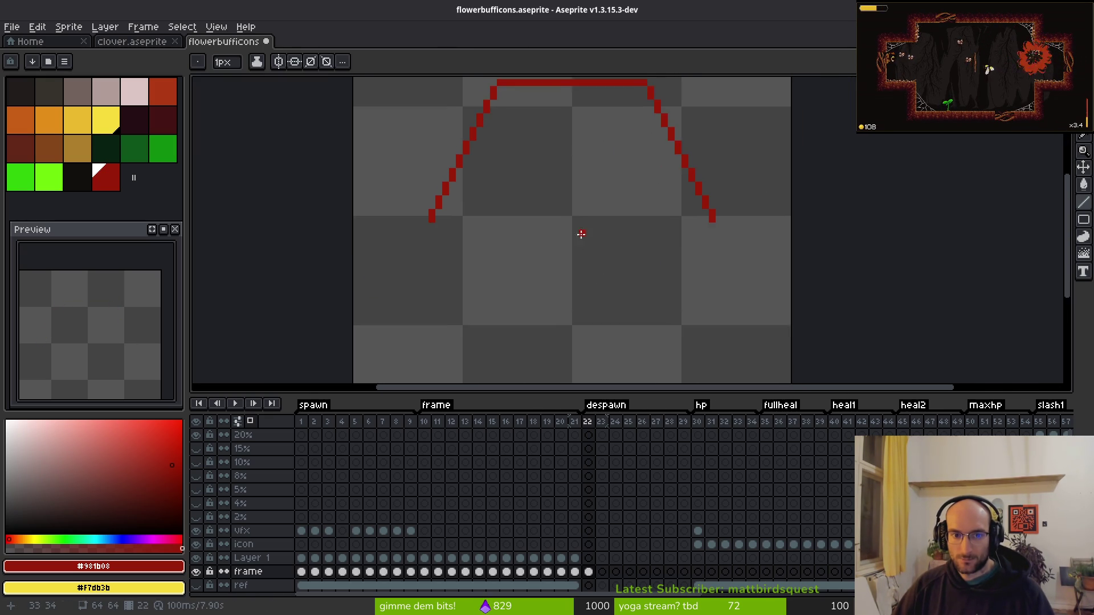
key("m")
mouse_move(412, 104)
left_mouse_down()
mouse_move(684, 285)
mouse_move(826, 346)
left_mouse_up()
Paste a vertically flipped copy of the top half below it to close the hexagon, then save.
key("ctrl+c")
key("ctrl+v")
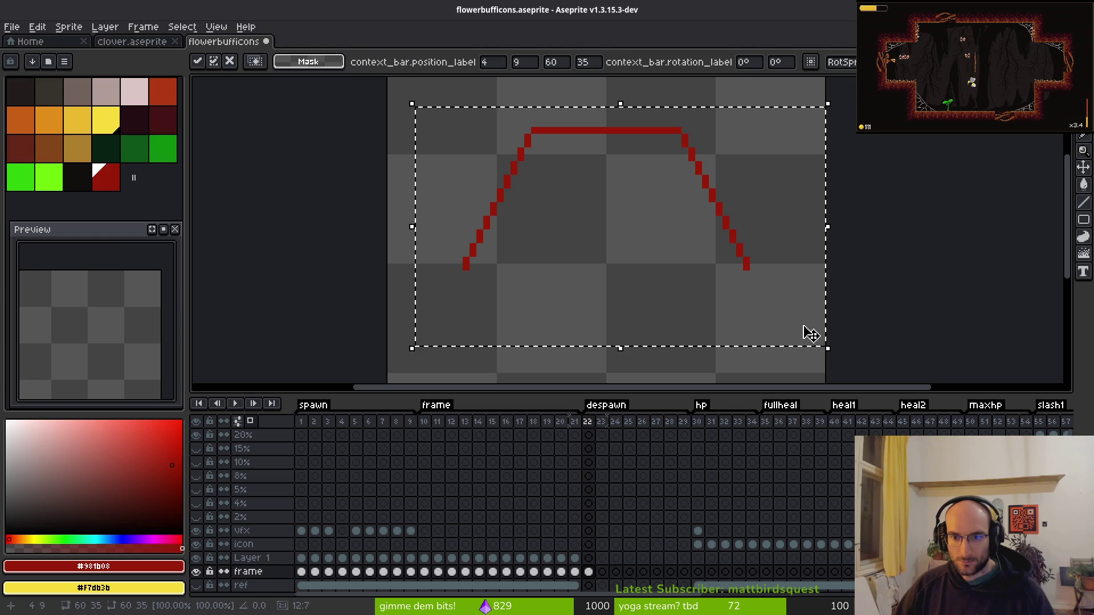
key("shift+v")
left_click_drag(671, 274, 666, 335)
key("Return")
key("ctrl+d")
key("ctrl+s")
Try a dark fill inside the hexagon, then undo it and return to rectangular selection.
scroll(611, 225, "down", 1)
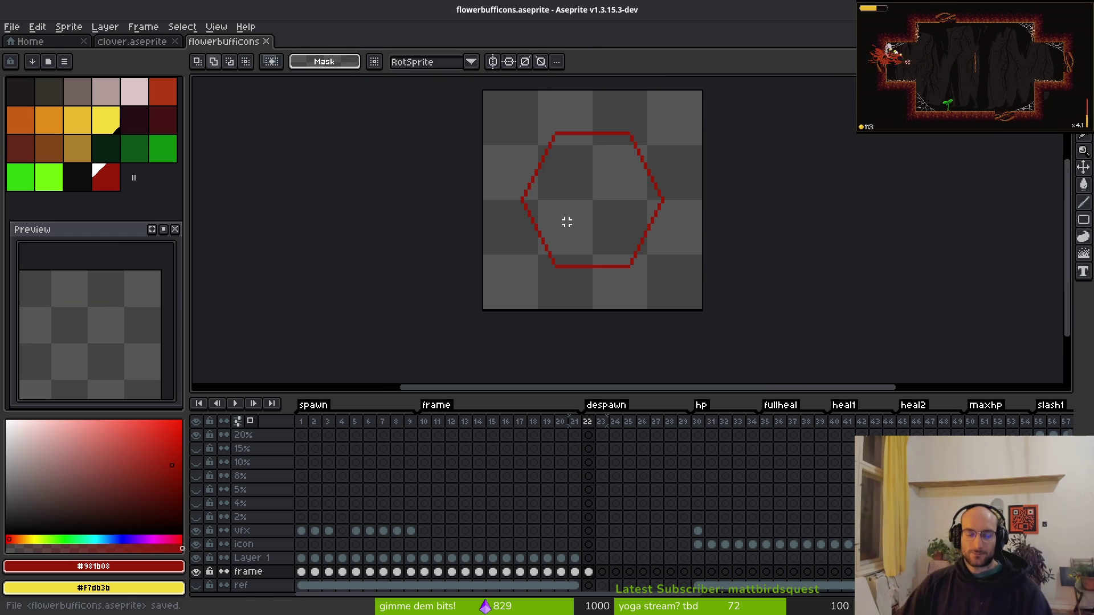
key("g")
left_click(615, 225)
key("ctrl+z")
key("ctrl+y")
key("ctrl+z")
key("ctrl+y")
key("ctrl+z")
key("m")
scroll(648, 274, "up", 2)
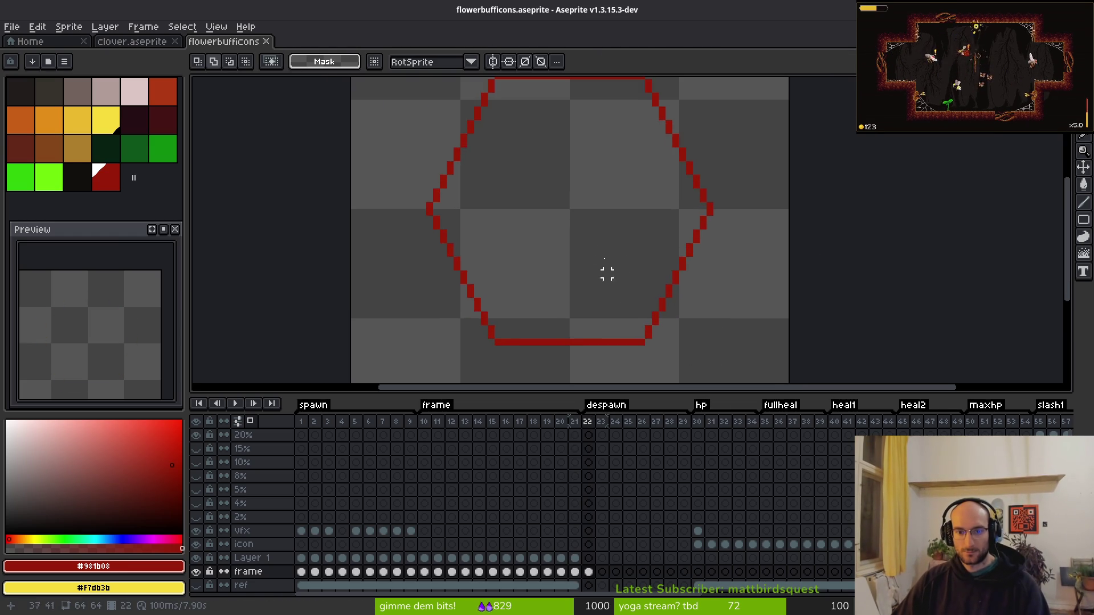
scroll(607, 272, "down", 1)
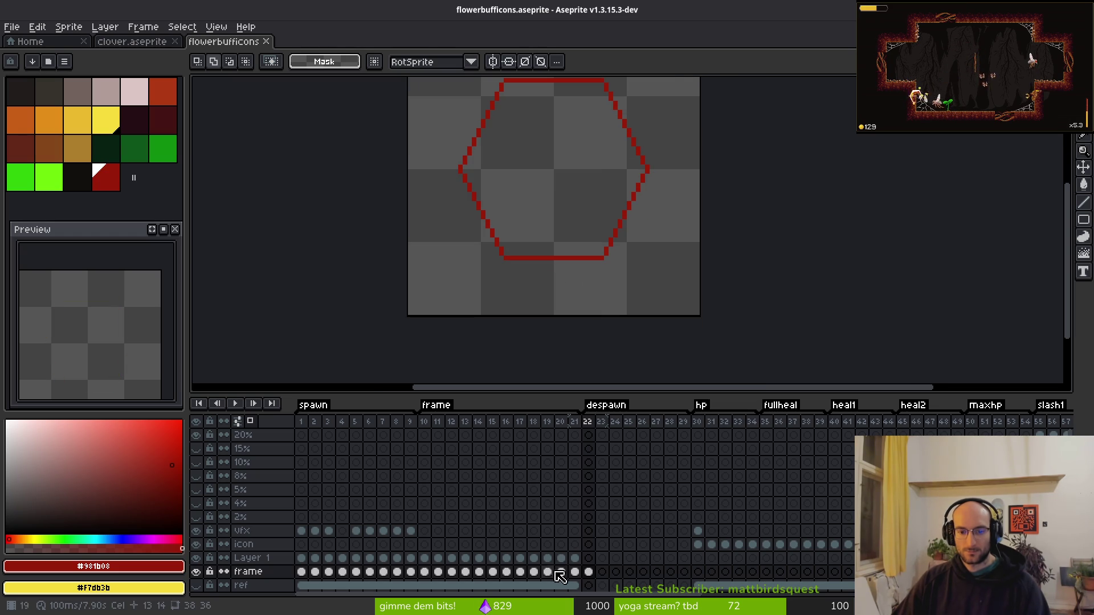
Copy frame 8's hexagon cel into frame 23 and check the paste.
left_click(562, 573)
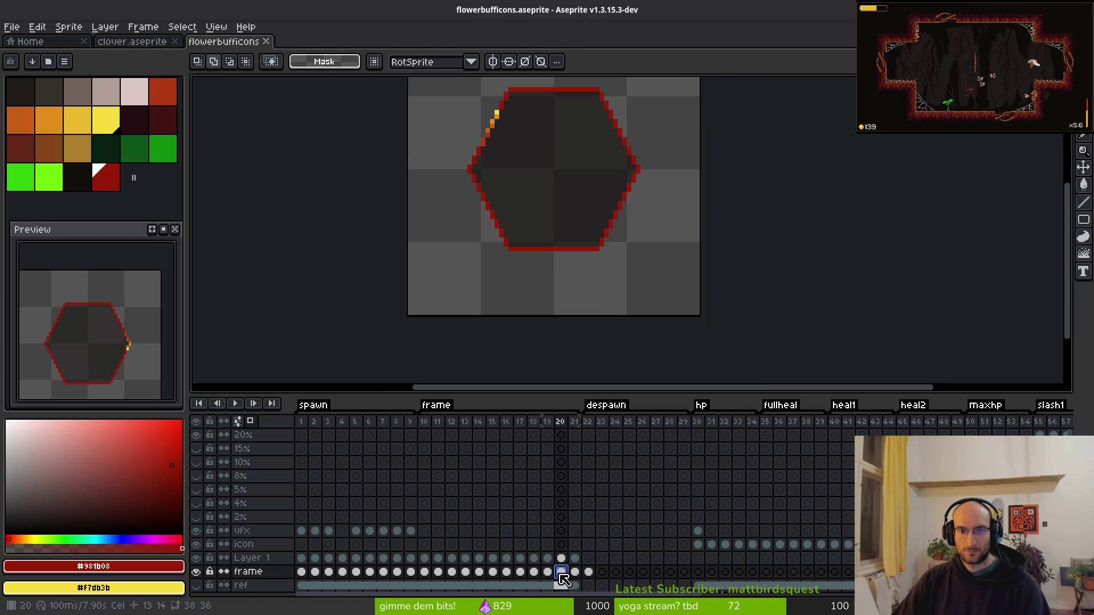
left_click(400, 572)
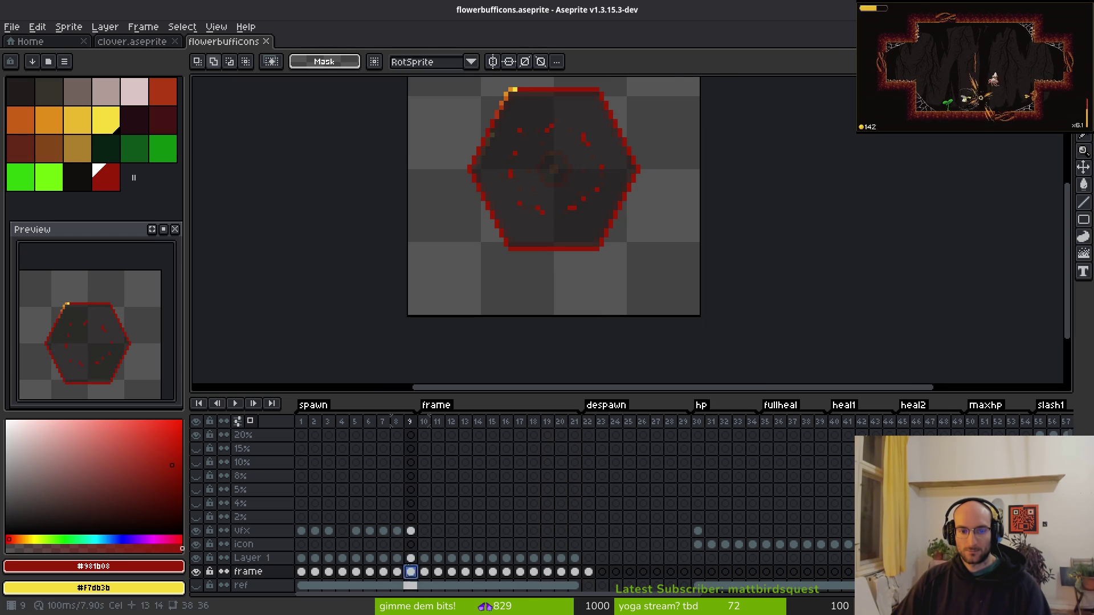
key("ctrl+c")
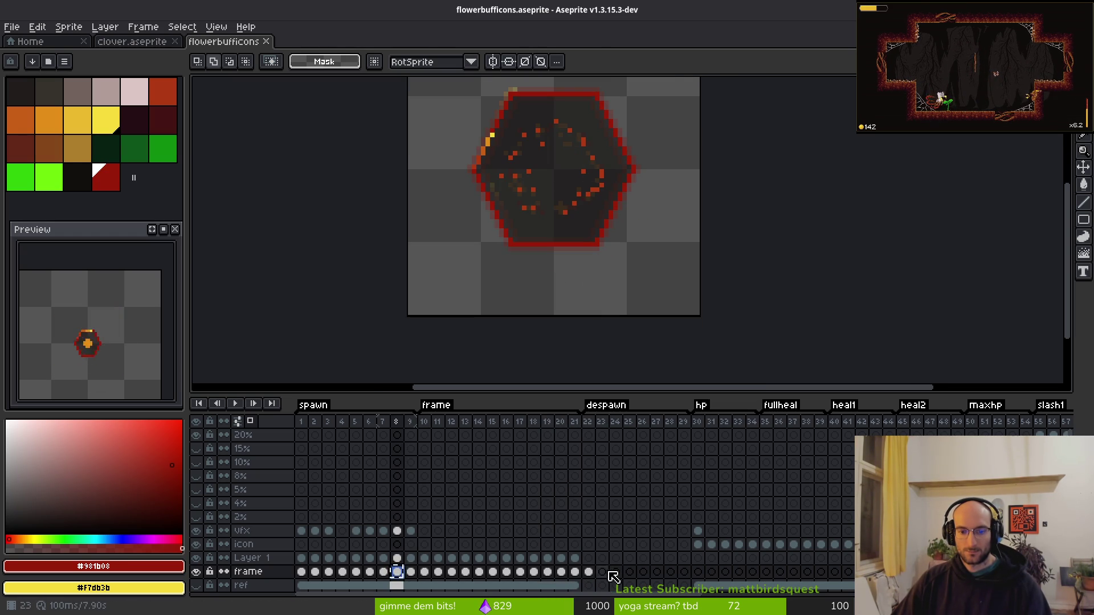
left_click(609, 573)
key("ctrl+v")
left_click(384, 572)
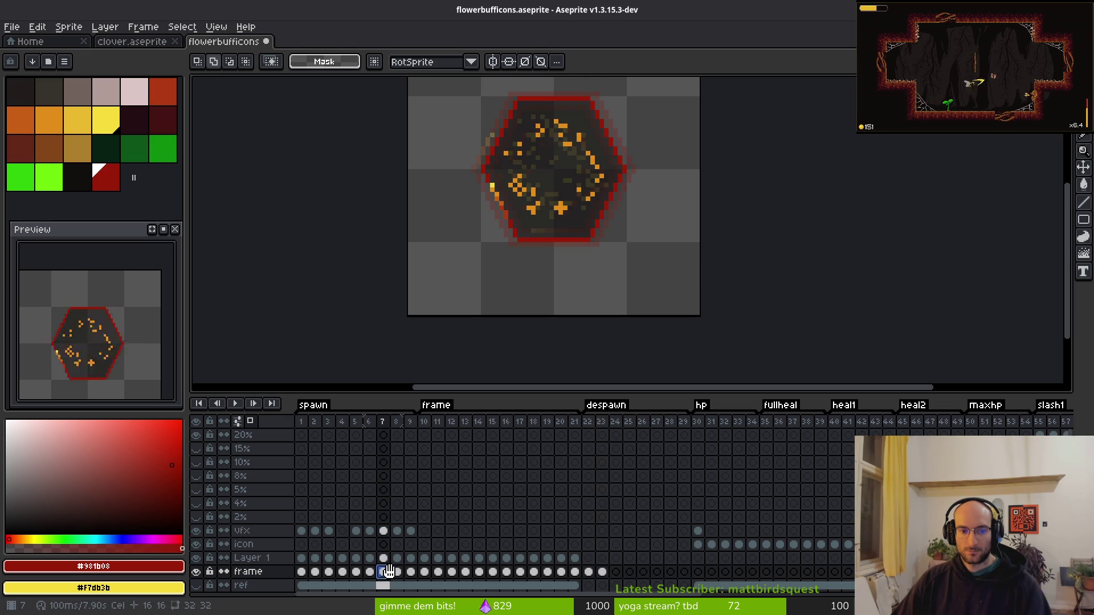
left_click(397, 572)
left_click(602, 572)
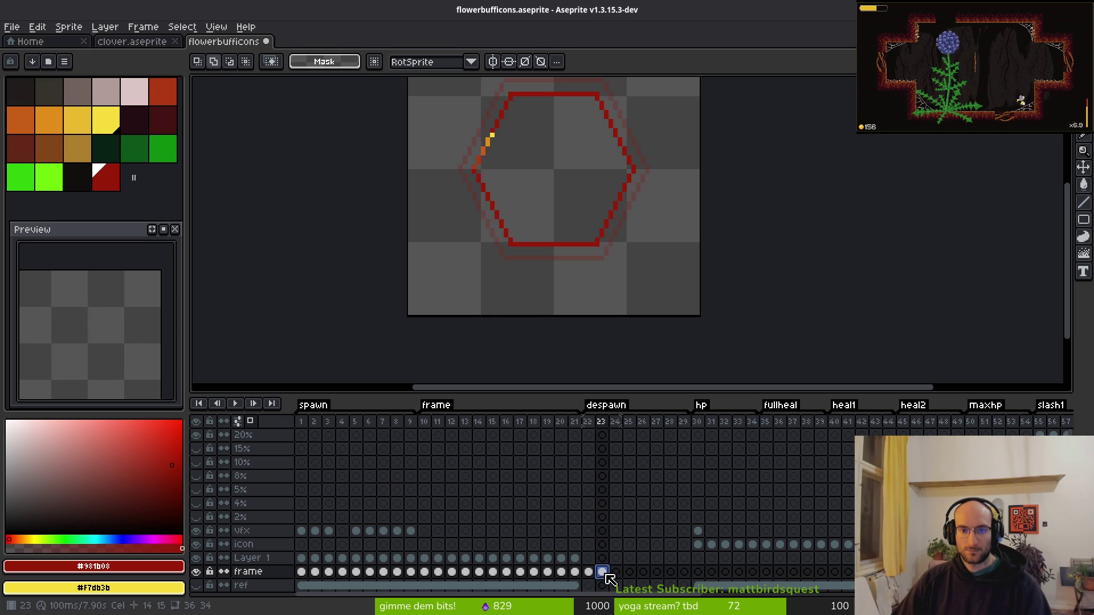
Paste frame 7's hexagon into frames 24 and 25.
left_click(383, 572)
key("ctrl+c")
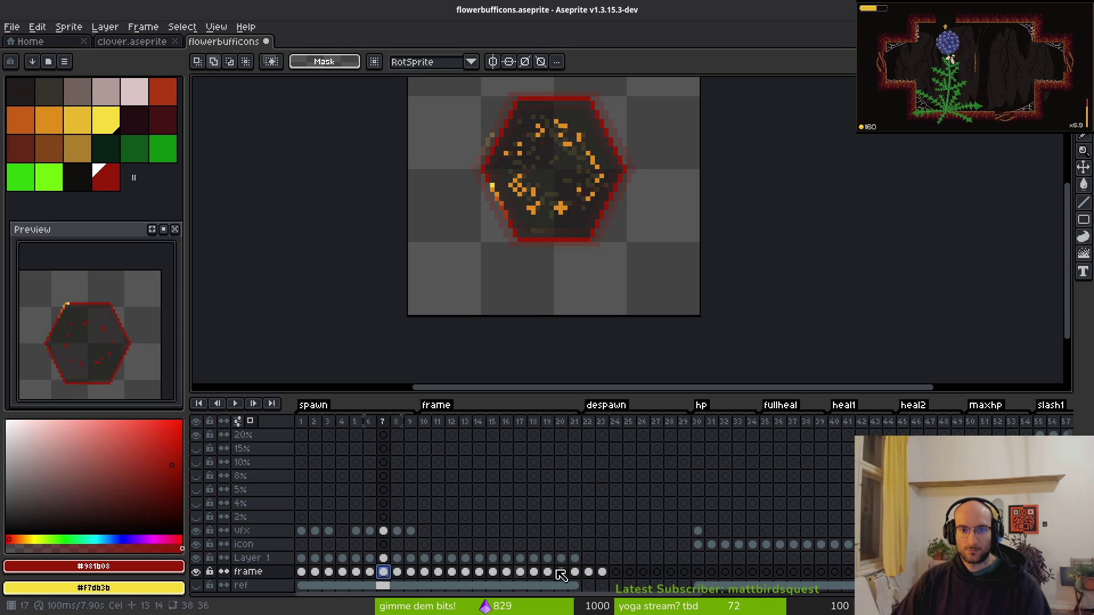
left_click(616, 572)
key("ctrl+v")
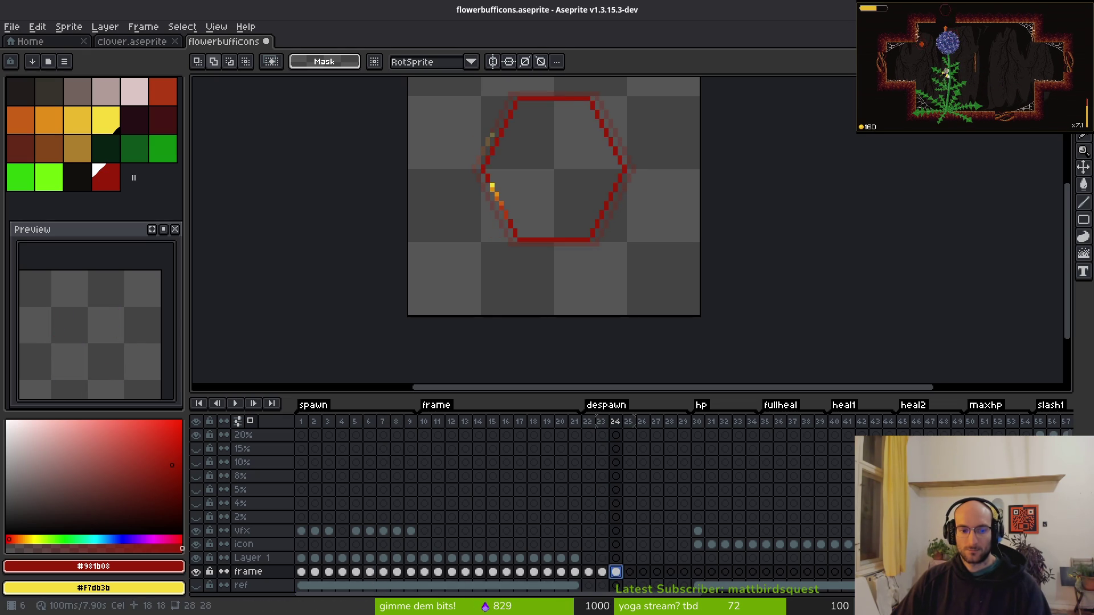
left_click(629, 572)
key("ctrl+v")
Copy an early spawn frame's hexagon into frames 26 and 27.
left_click(356, 572)
key("ctrl+c")
left_click(643, 572)
key("ctrl+v")
left_click(343, 572)
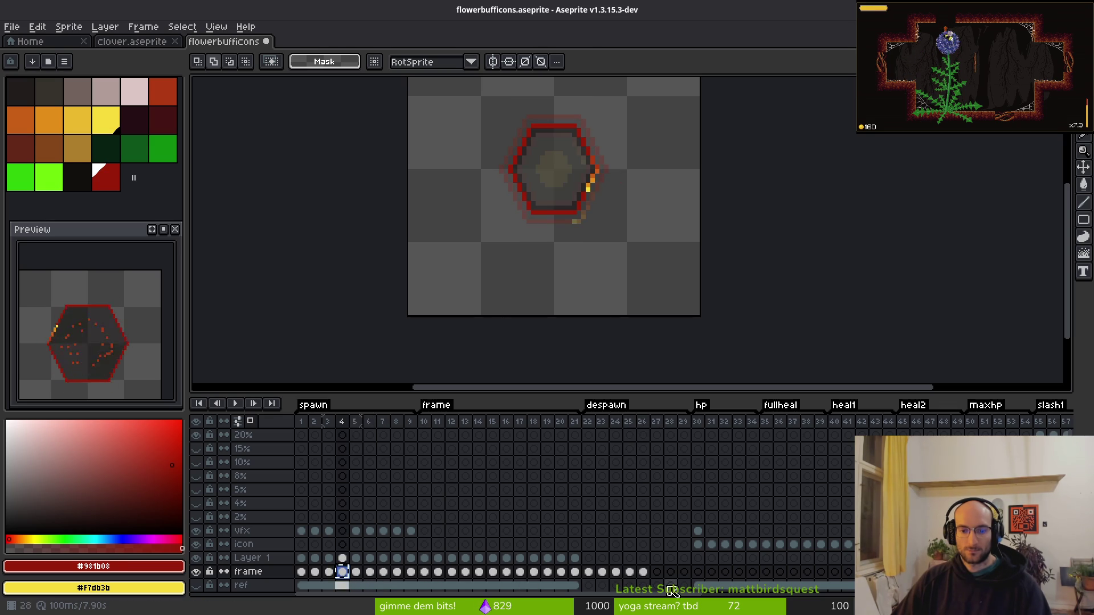
left_click(656, 572)
key("ctrl+v")
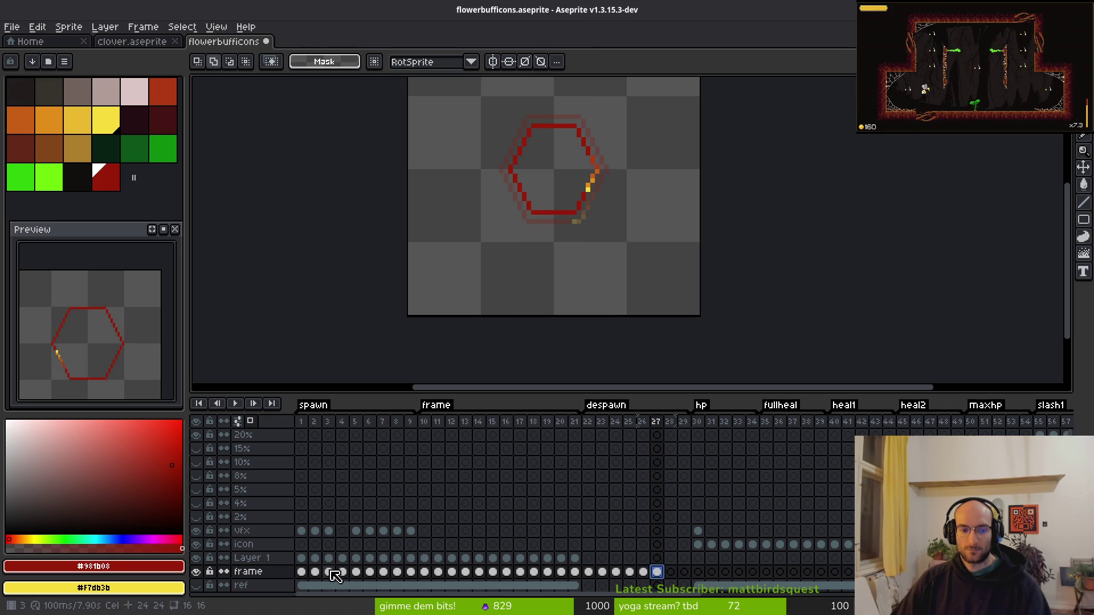
Paste frame 3's hexagon outline into frame 28 and frame 2's small hexagon into frame 29.
left_click(329, 572)
key("ctrl+c")
left_click(671, 571)
key("ctrl+v")
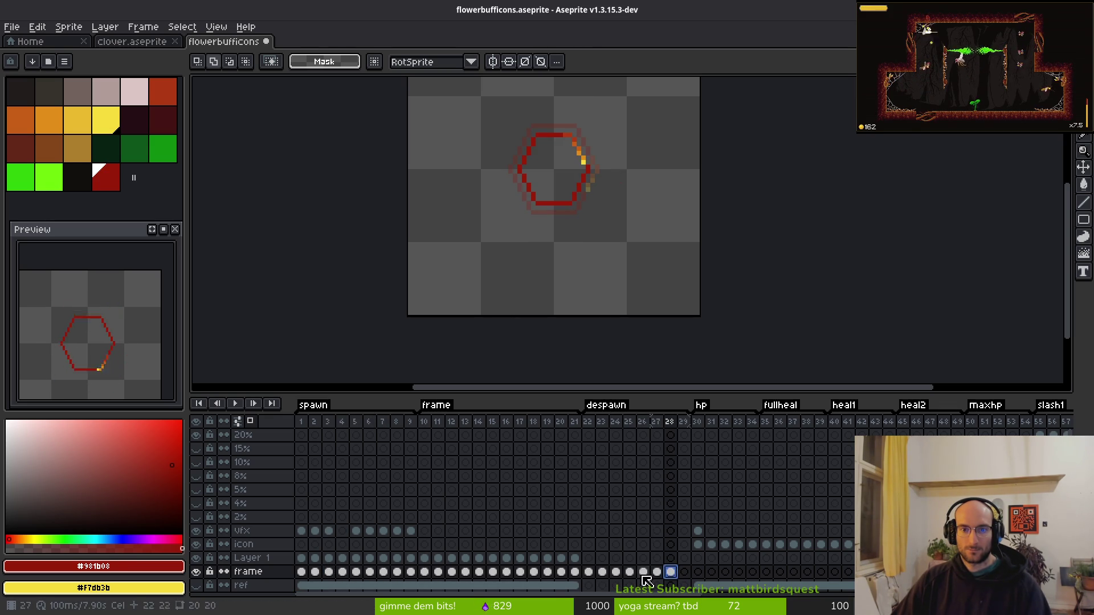
left_click(315, 572)
key("ctrl+c")
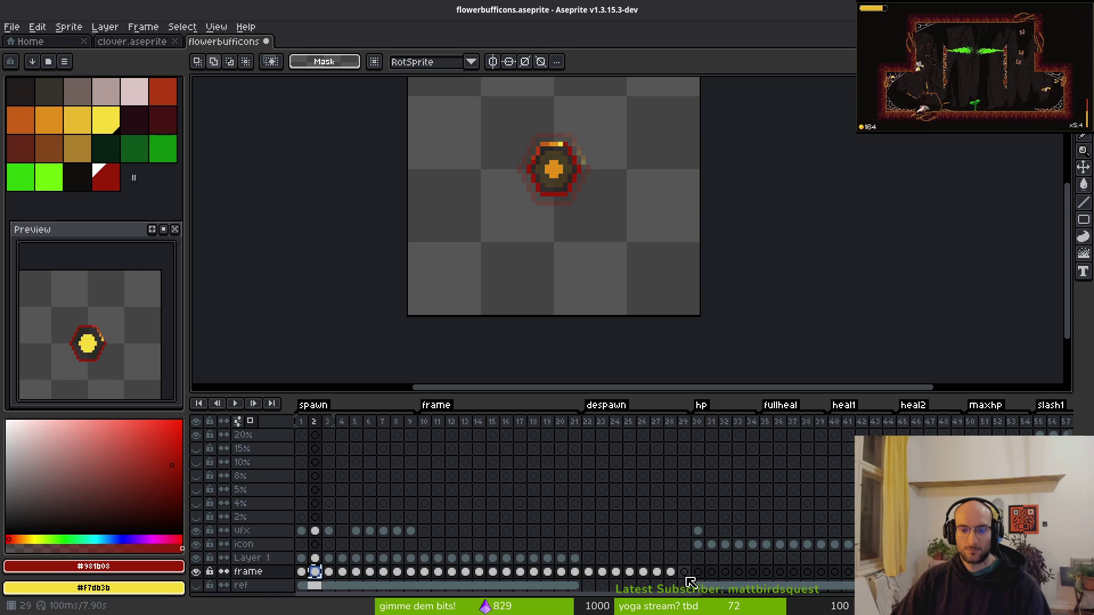
left_click(684, 572)
key("ctrl+v")
Step through despawn frames 21–24 to compare the pasted hexagons.
left_click(575, 571)
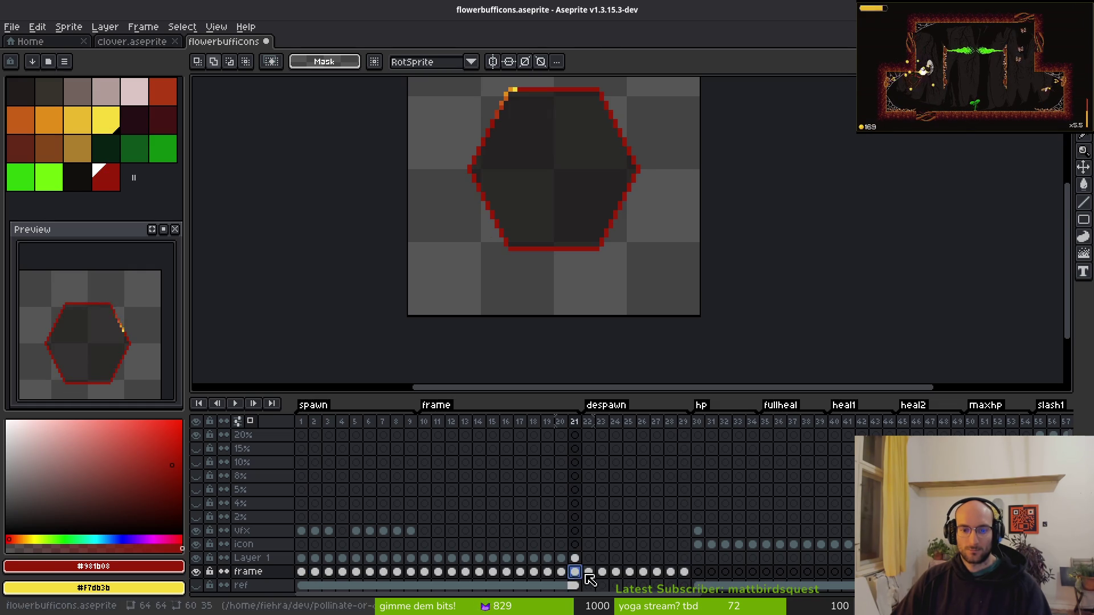
left_click(589, 572)
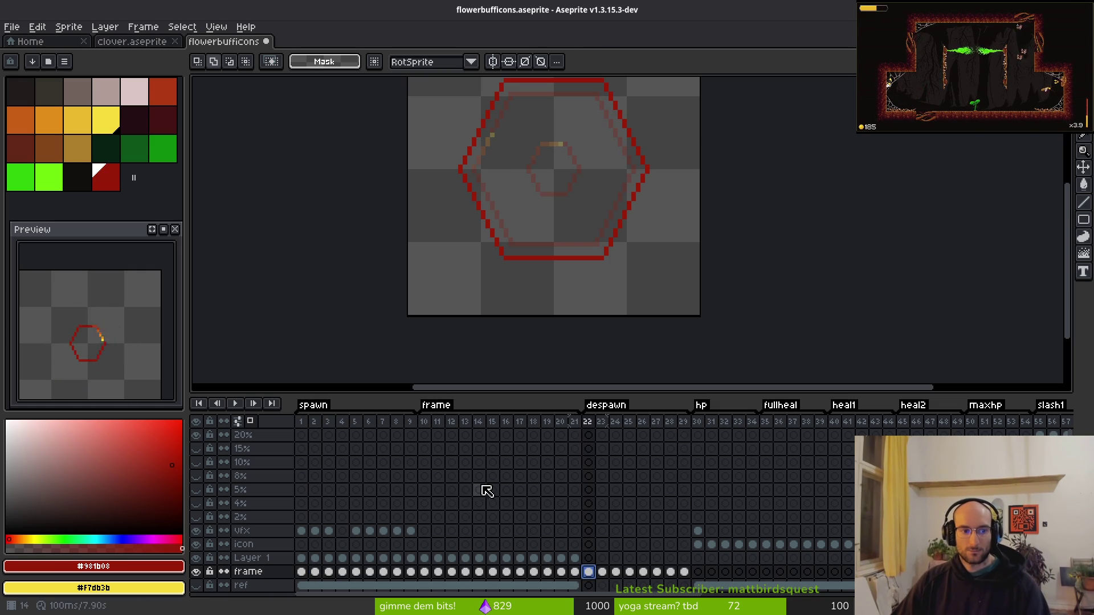
scroll(559, 225, "up", 3)
key("i")
key("Left")
key("Right")
key("Right")
key("Right")
key("Right")
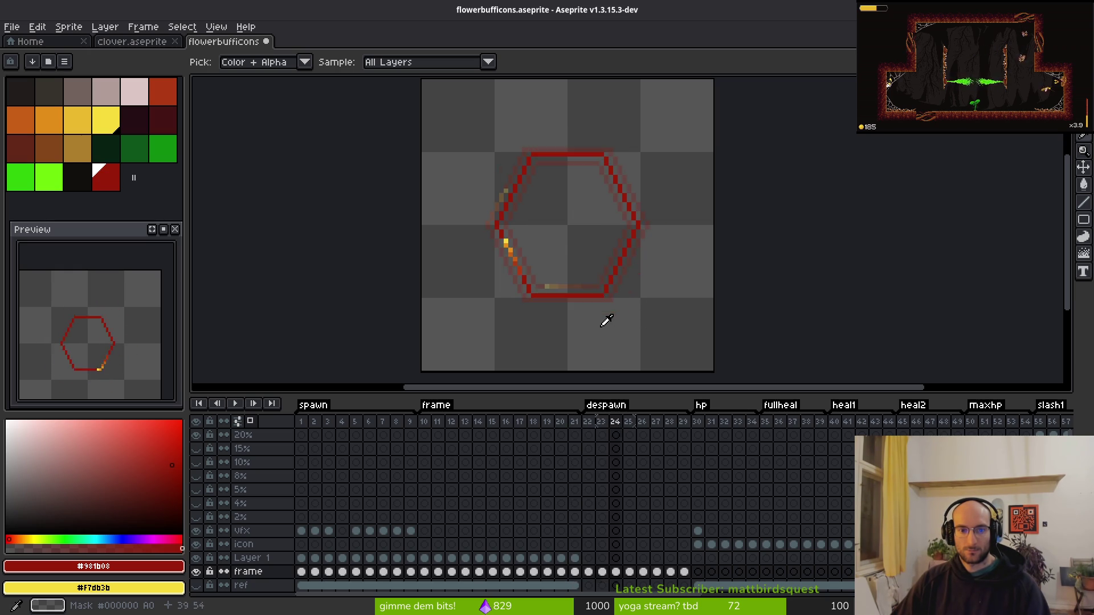
key("Left")
key("Left")
key("Left")
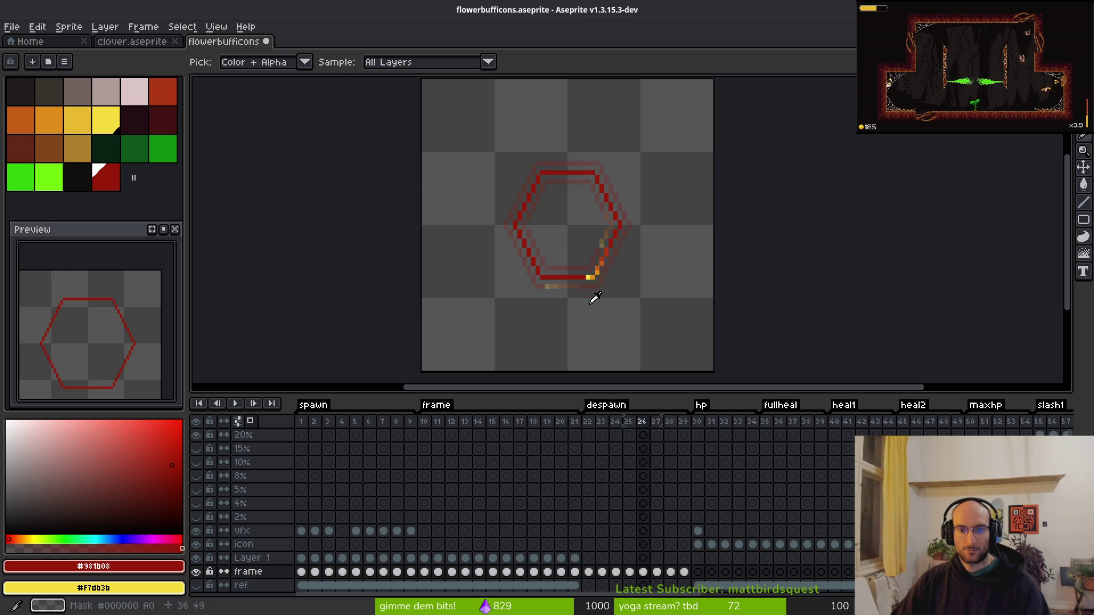
key("Left")
key("Right")
key("Right")
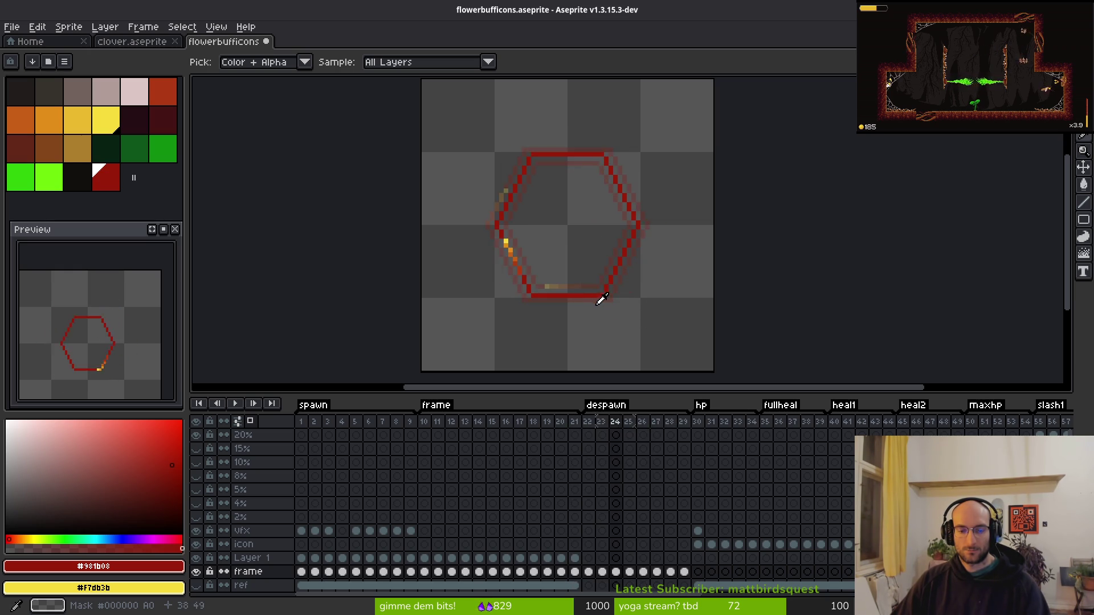
key("Left")
key("Left")
key("Left")
key("Left")
key("Right")
key("m")
mouse_move(601, 313)
left_mouse_down()
mouse_move(610, 285)
mouse_move(611, 310)
left_mouse_up()
key("Right")
key("i")
key("Right")
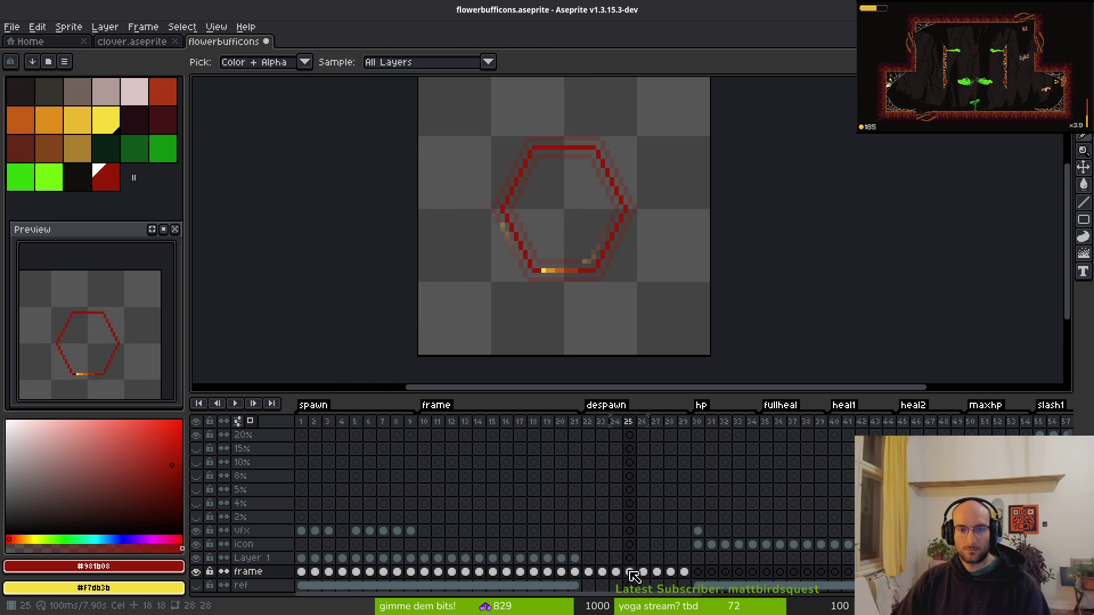
Clear the hexagons from frames 24, 26–27 and 29, then save the sprite.
key("Delete")
left_click_drag(643, 572, 661, 572)
key("Delete")
left_click(686, 571)
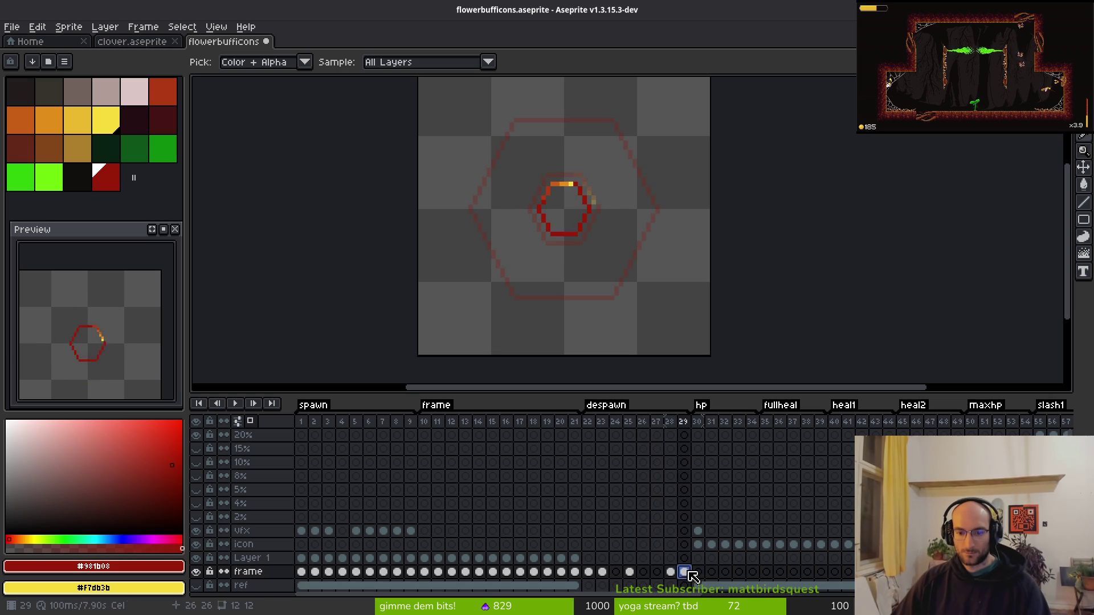
key("Delete")
key("ctrl+s")
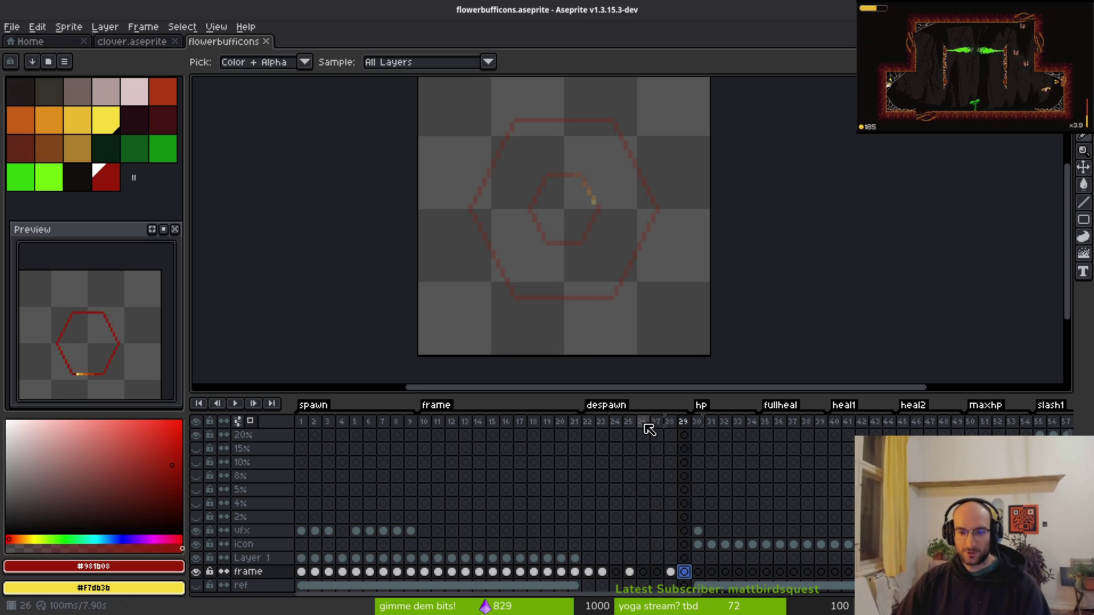
left_click_drag(645, 425, 655, 422)
Delete empty frames 24–27 and the leftover frame 26, then save.
left_click(616, 422, "ctrl")
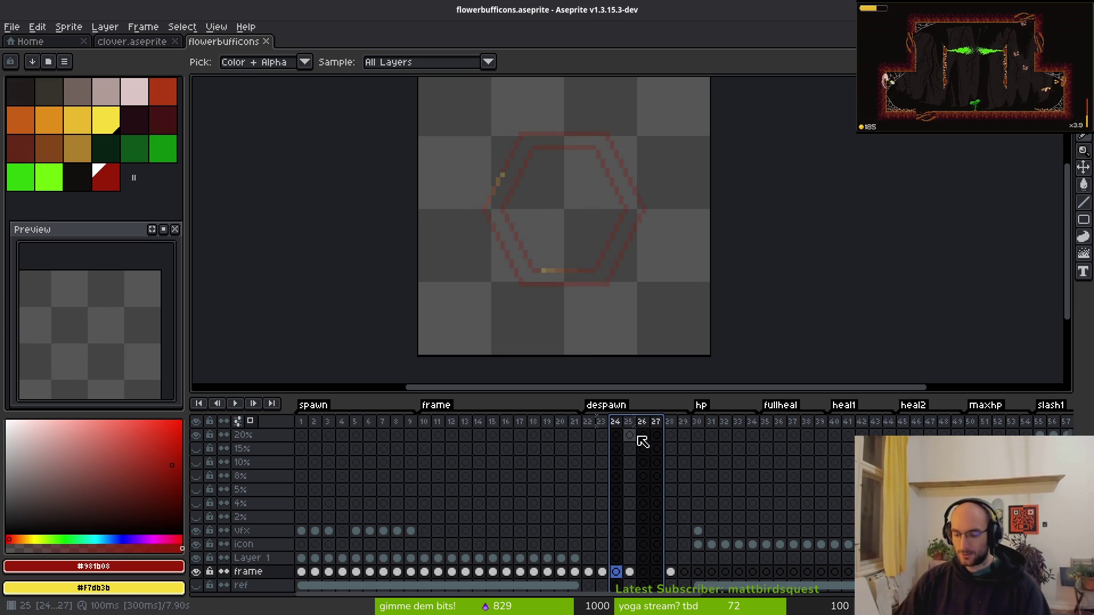
key("Delete")
left_click(640, 428)
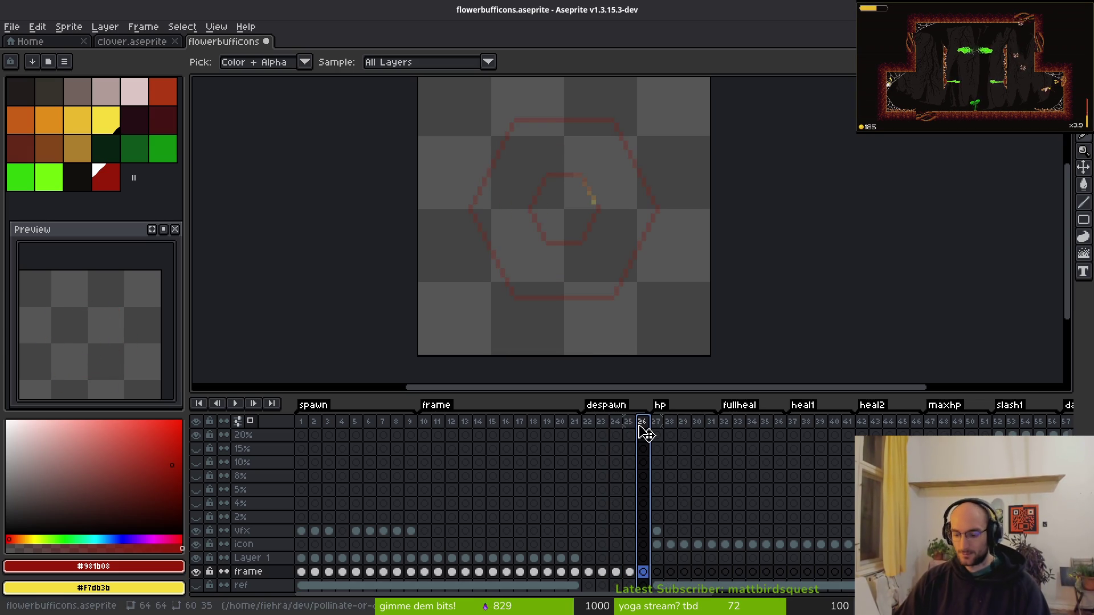
key("Delete")
mouse_move(564, 424)
left_mouse_down()
mouse_move(630, 419)
mouse_move(647, 432)
left_mouse_up()
key("ctrl+s")
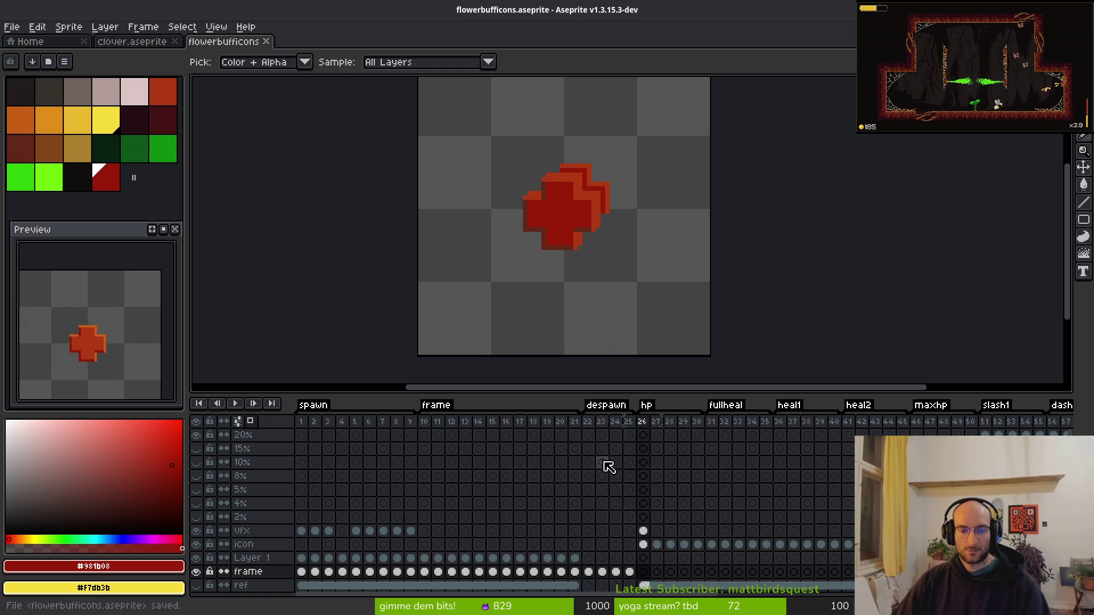
Insert a blank frame after frame 22.
left_click(615, 452)
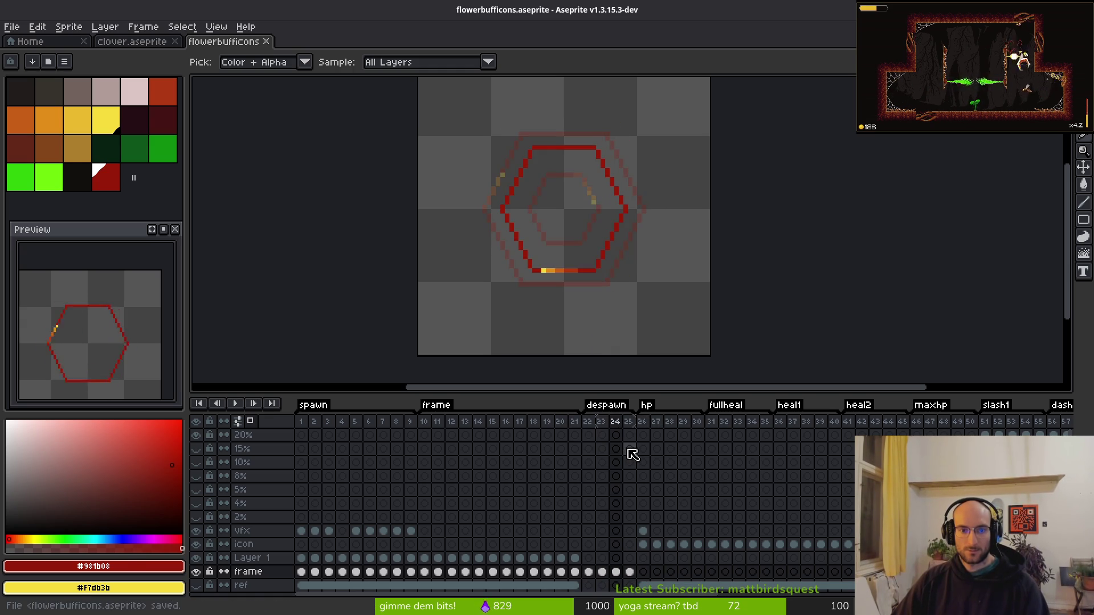
left_click(631, 454)
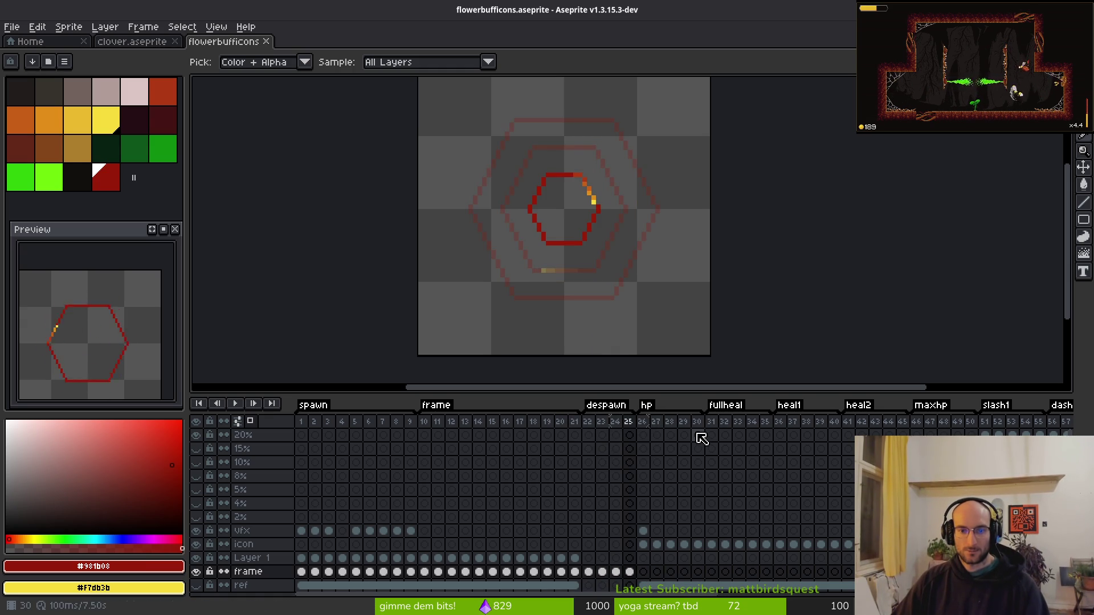
key("Right")
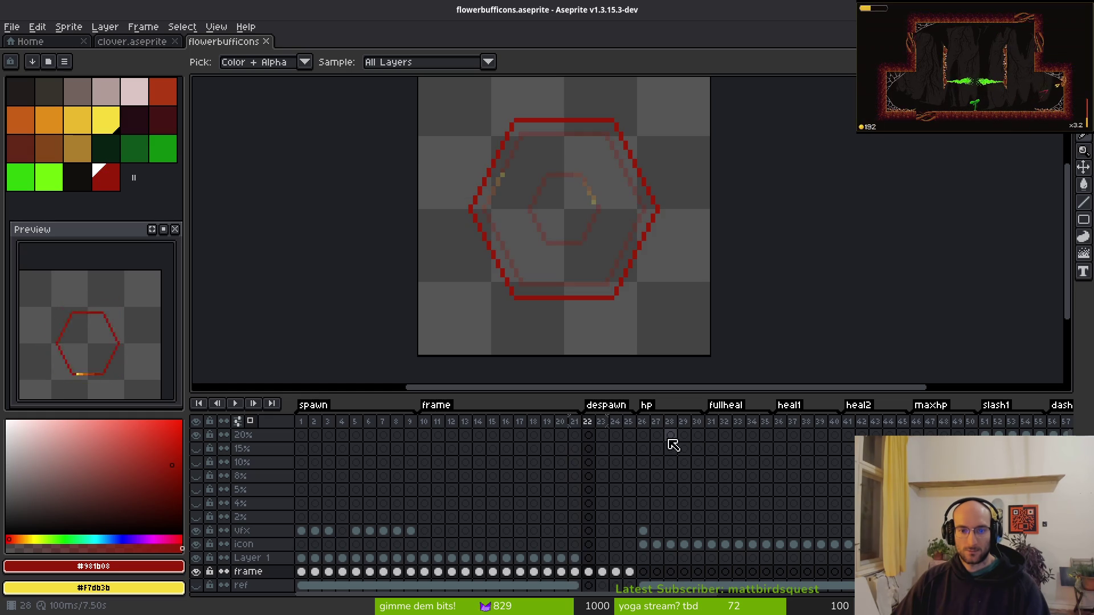
key("m")
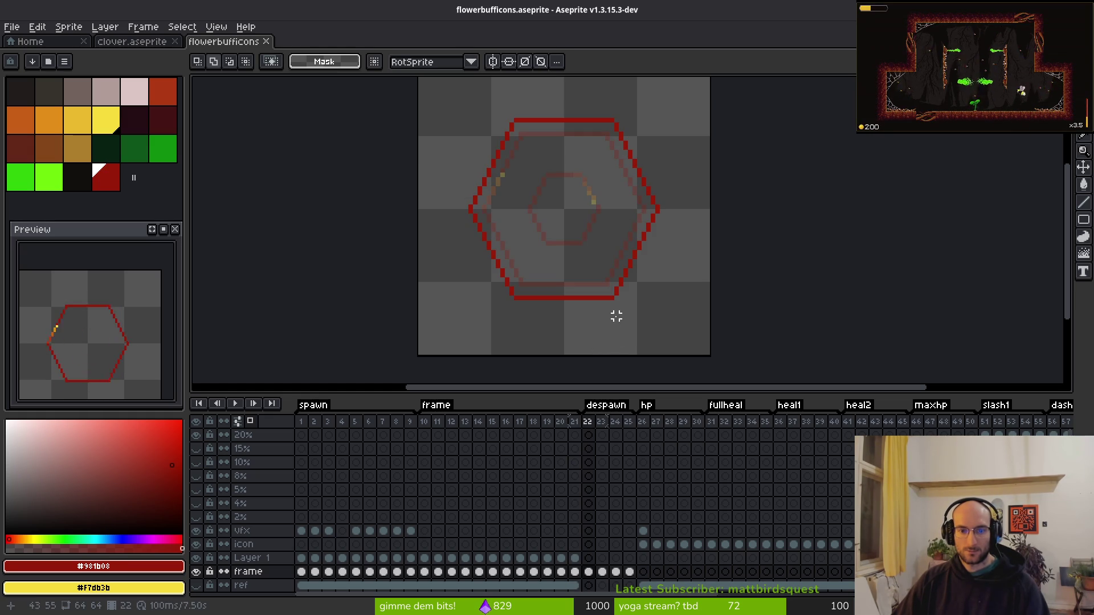
key("alt+b")
left_click(588, 571)
Paste frame 22's hexagon into the new frame 23 and compare the two.
key("ctrl+c")
left_click(602, 571)
key("ctrl+v")
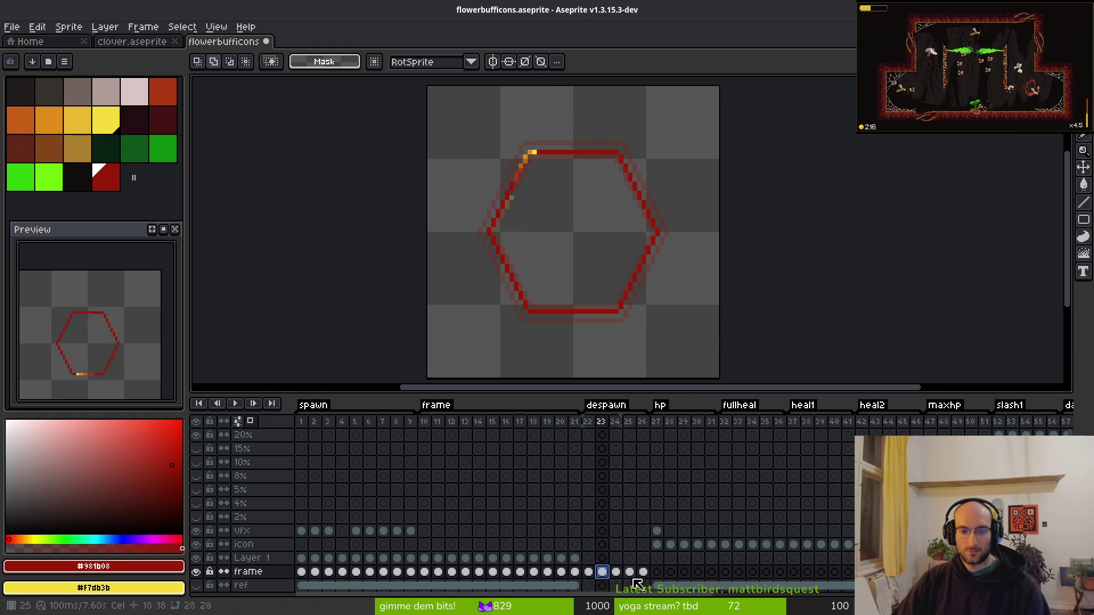
left_click(588, 571)
key("i")
key("Left")
key("Right")
key("Right")
key("Left")
Step back and forth through frames 21–23 to review the despawn animation.
key("Right")
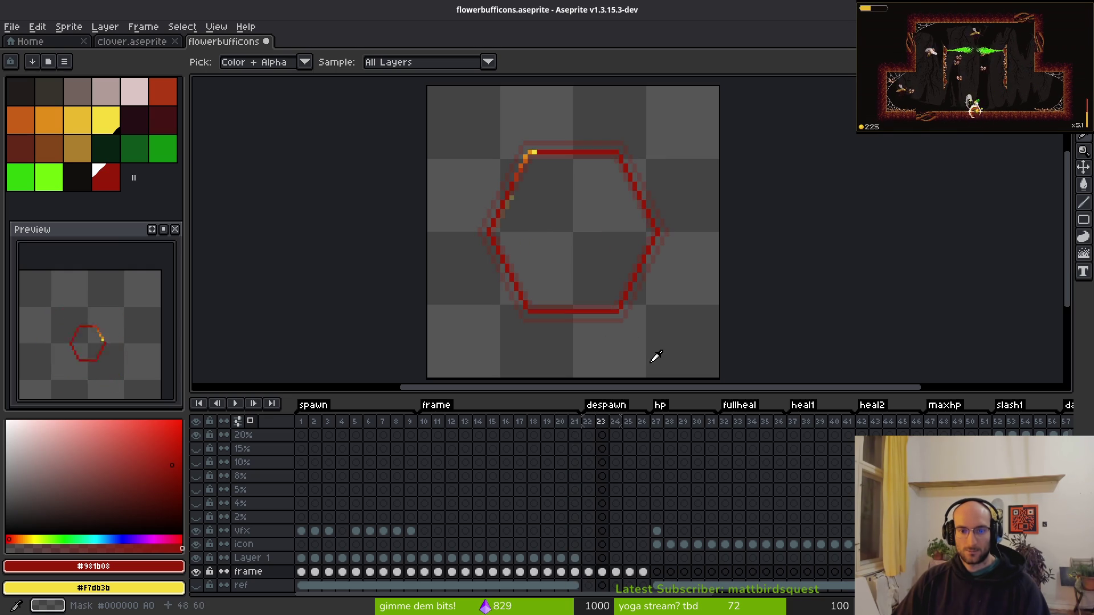
key("Left")
key("Left")
key("Right")
key("Right")
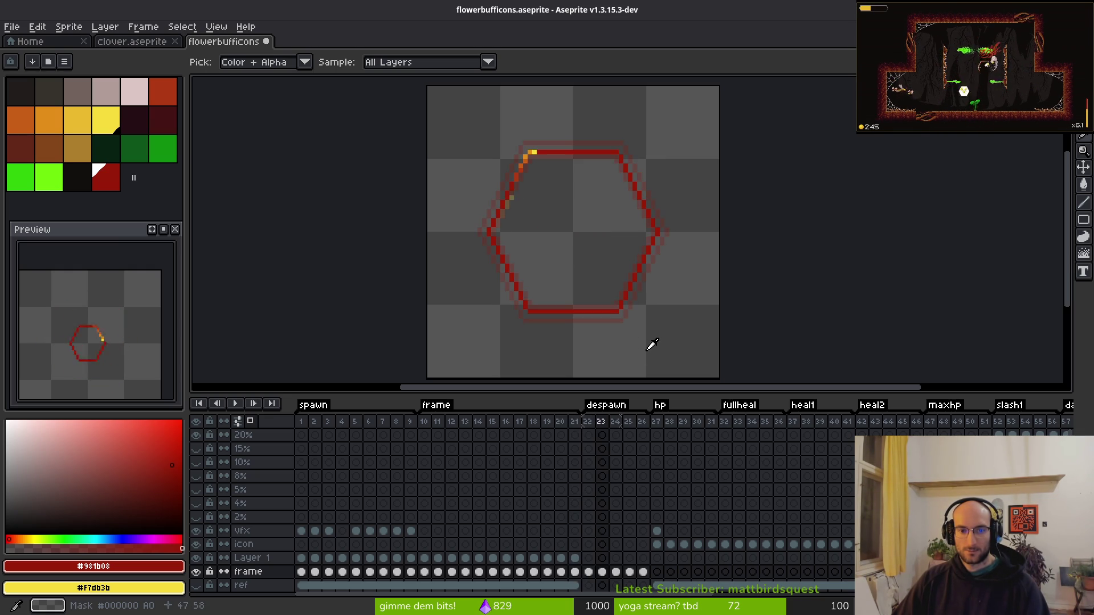
key("Right")
key("Right")
key("Left")
key("Left")
key("Right")
key("Left")
key("Left")
key("Right")
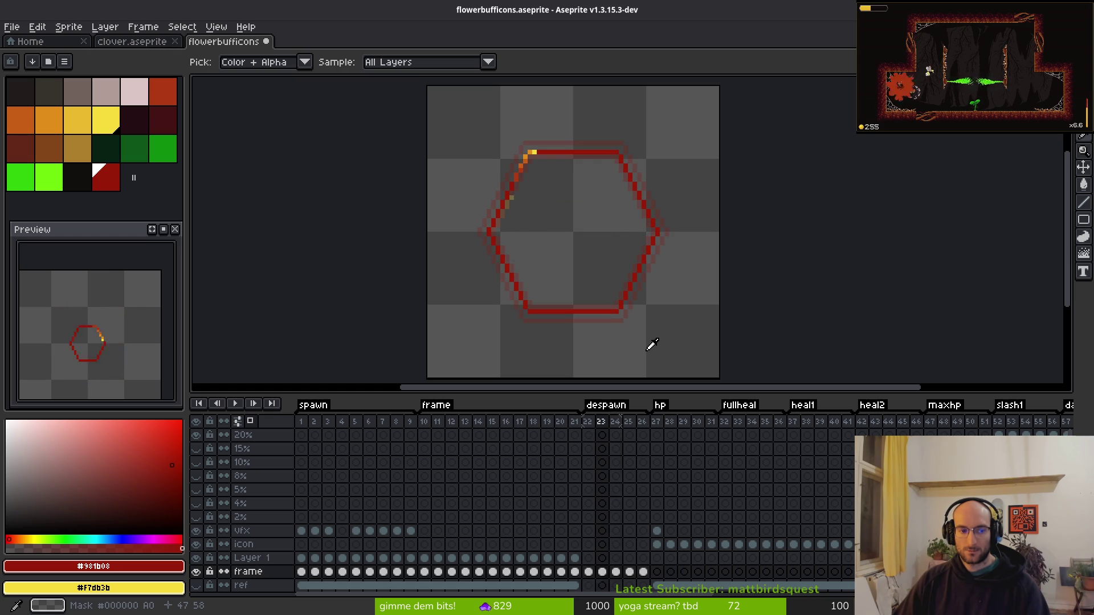
key("Right")
key("Left")
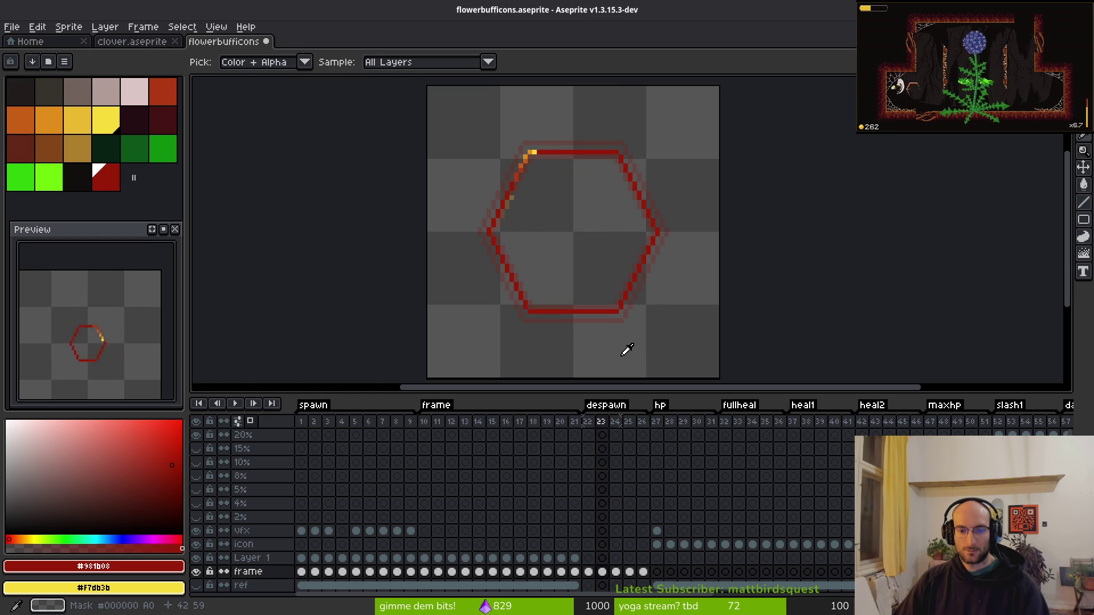
key("Left")
key("m")
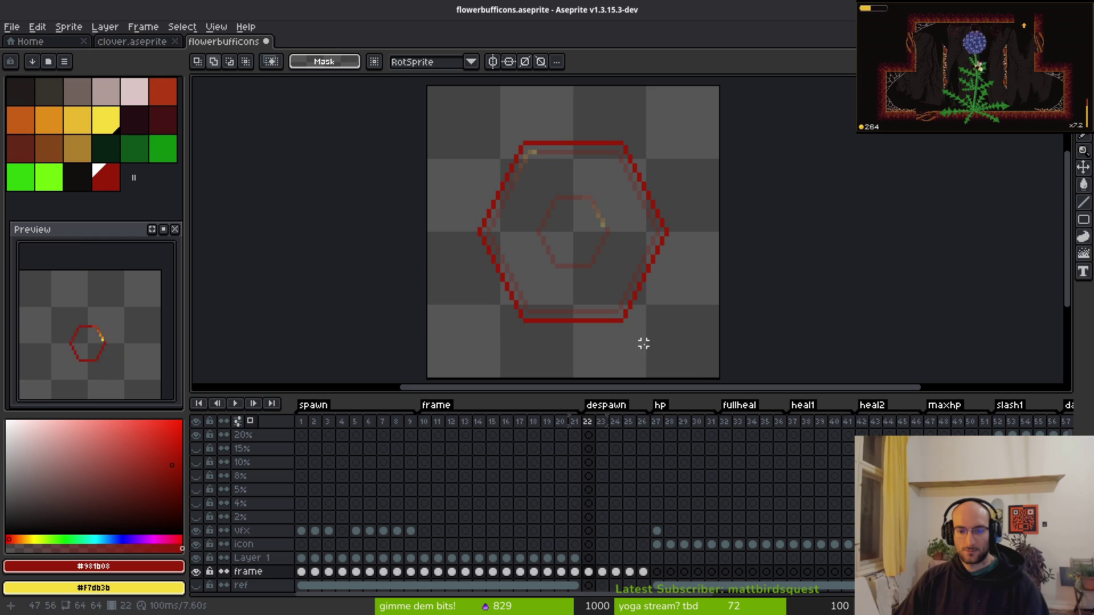
left_click_drag(631, 329, 621, 322)
key("i")
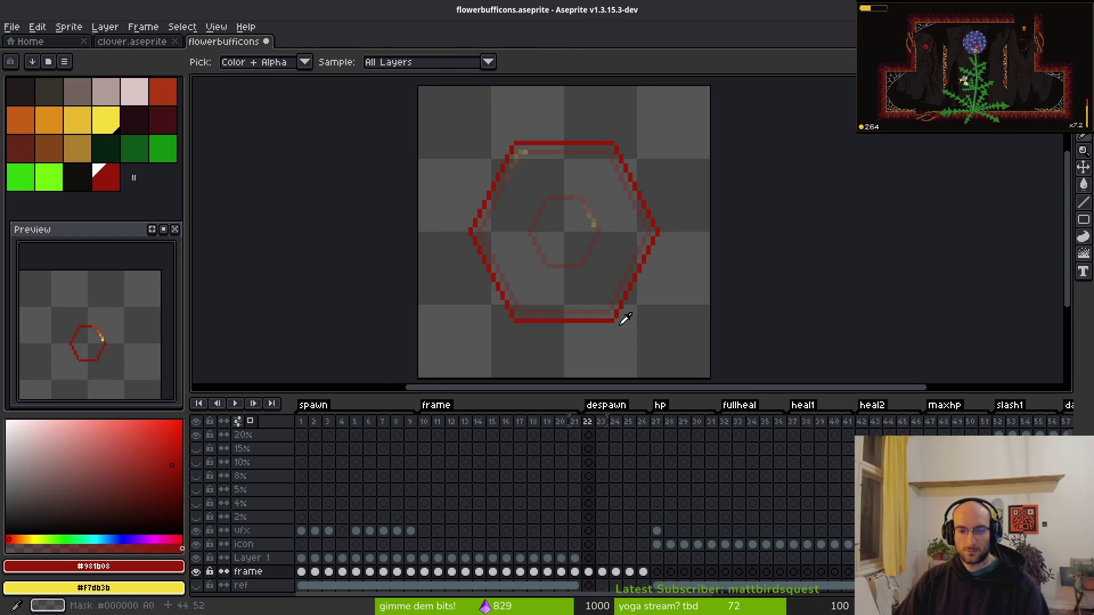
key("Left")
key("Right")
key("Right")
key("Right")
key("Right")
Delete frame 24 and recheck frames 21–23.
key("Left")
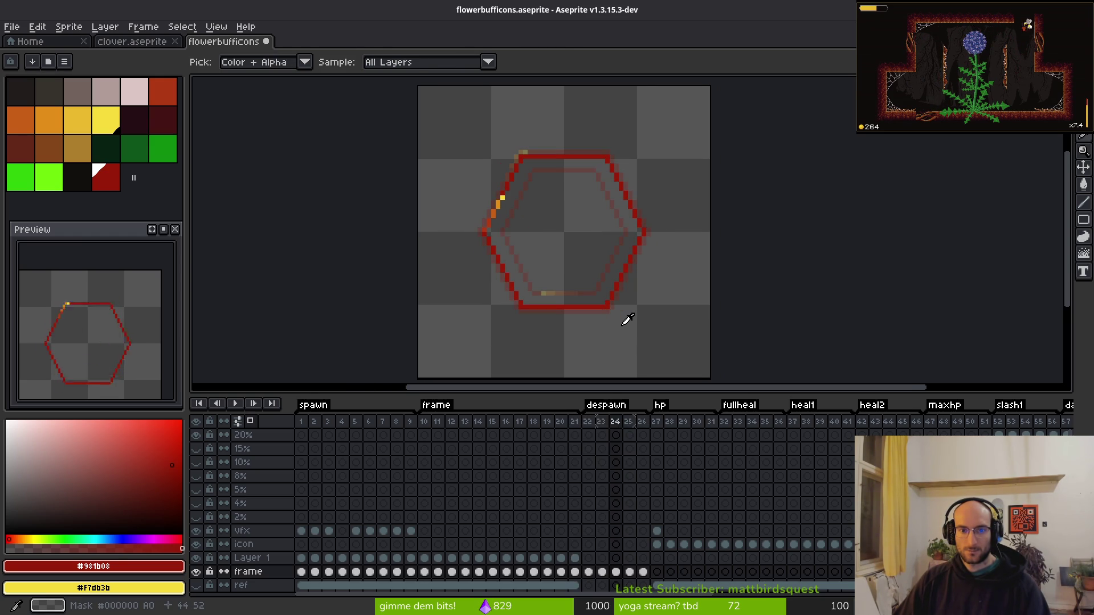
key("m")
left_click(616, 423)
key("Delete")
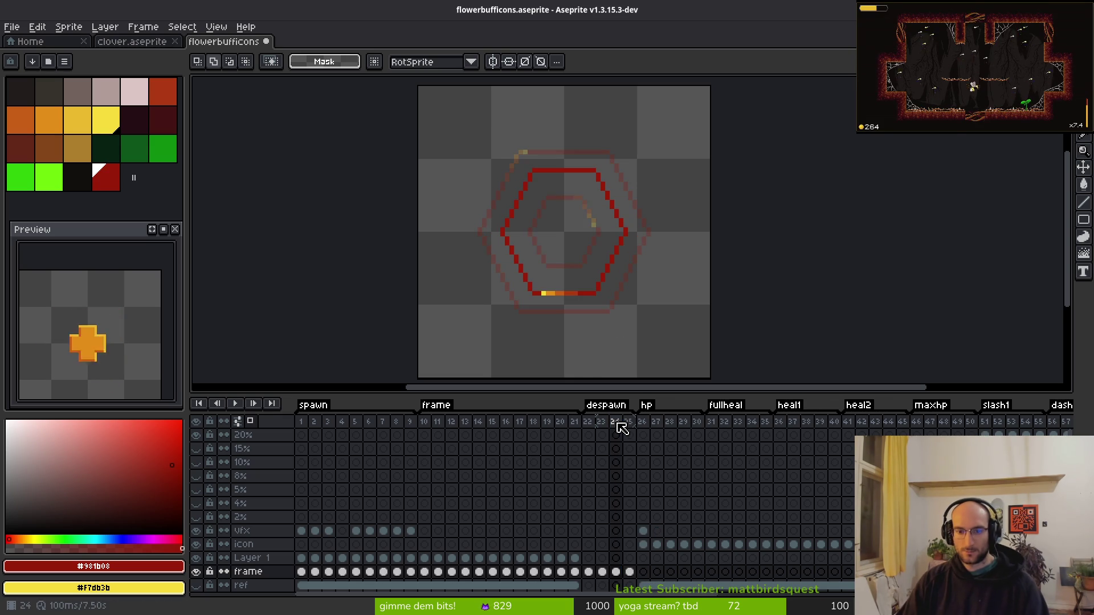
left_click(589, 427)
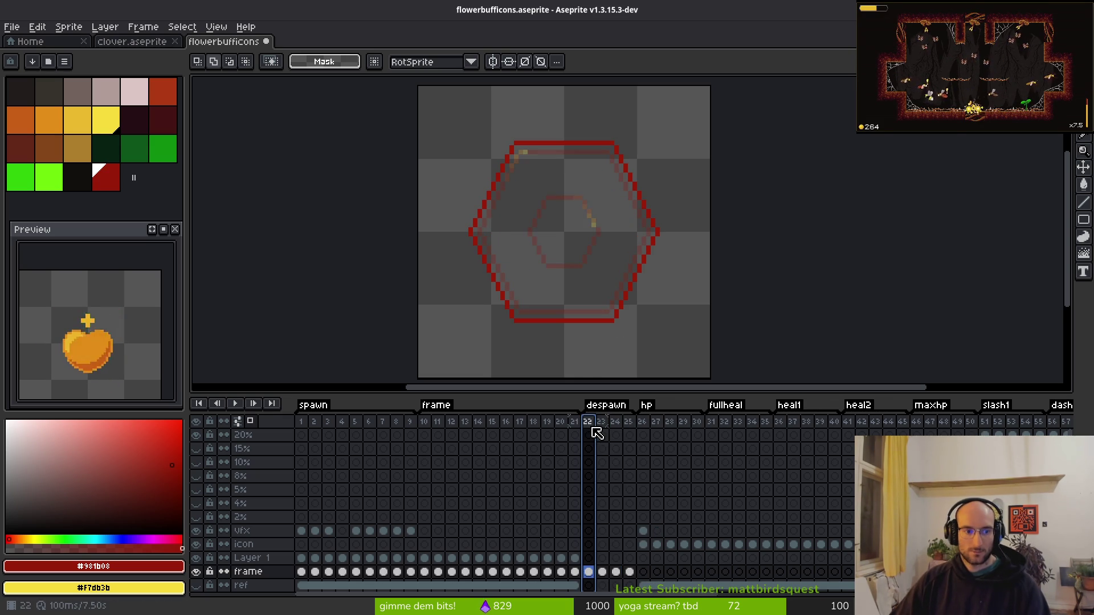
left_click(602, 432)
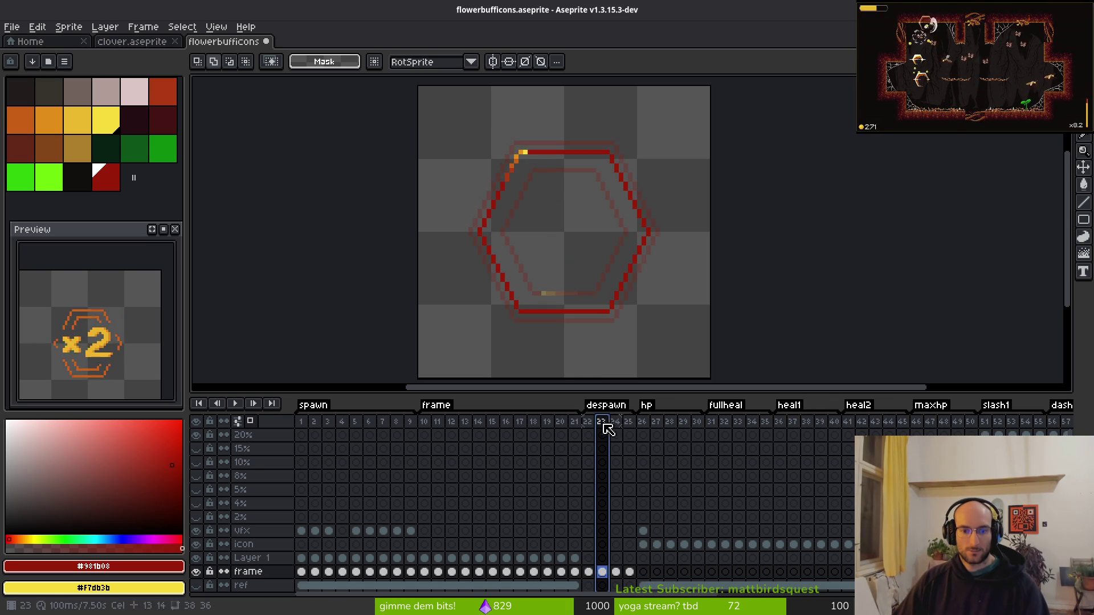
left_click(596, 429)
left_click(571, 431)
left_click(593, 433)
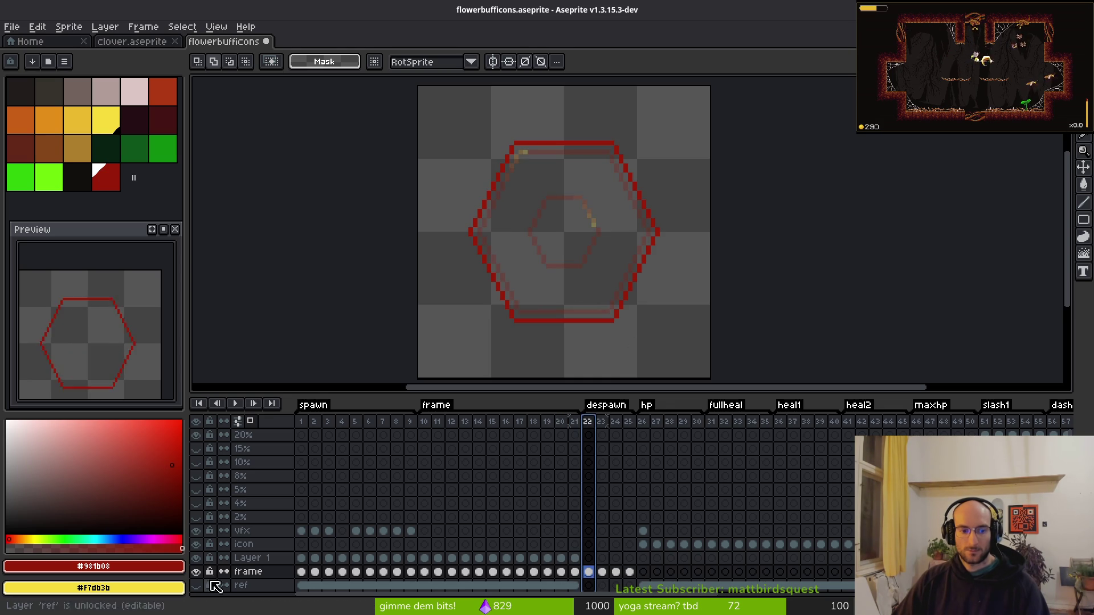
Inspect the vfx cels at frames 5, 9, 25 and 26 to find the white blob.
left_click(397, 530)
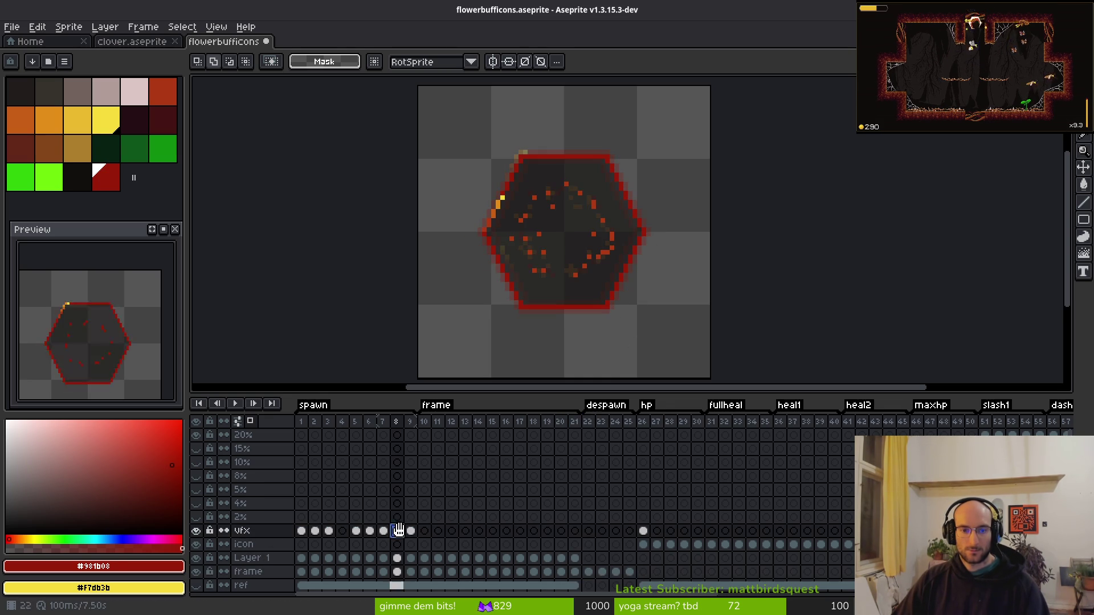
left_click(411, 531)
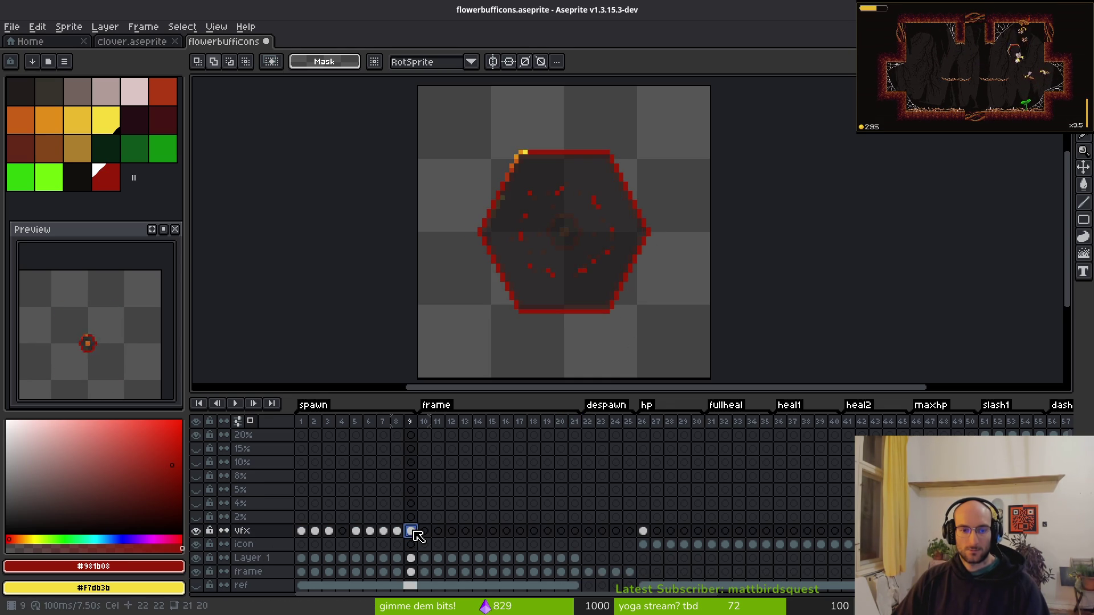
left_click(356, 533)
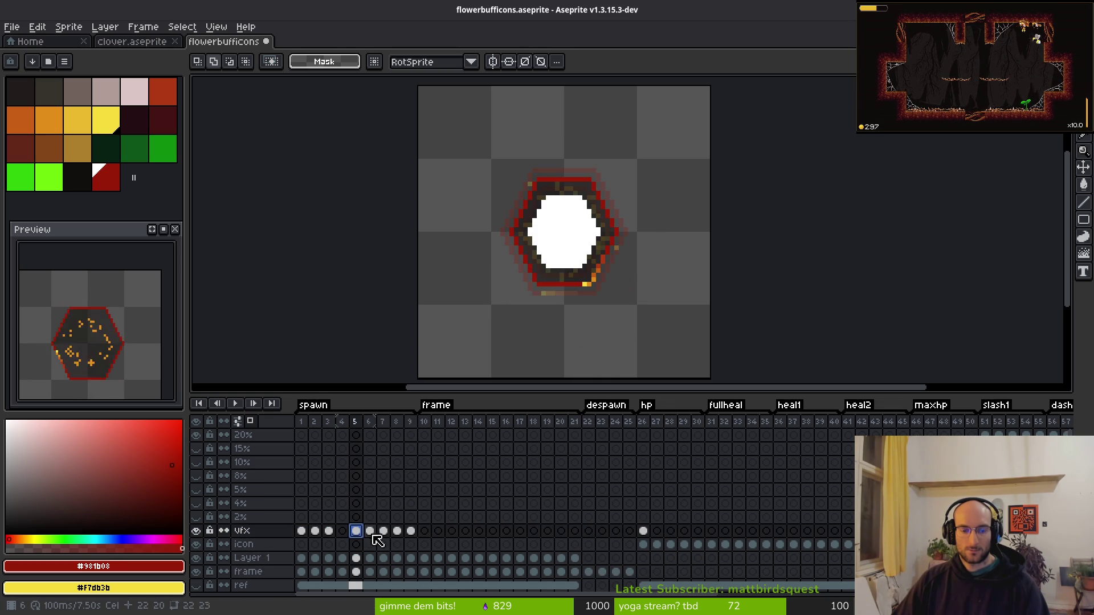
left_click(601, 531)
left_click(629, 531)
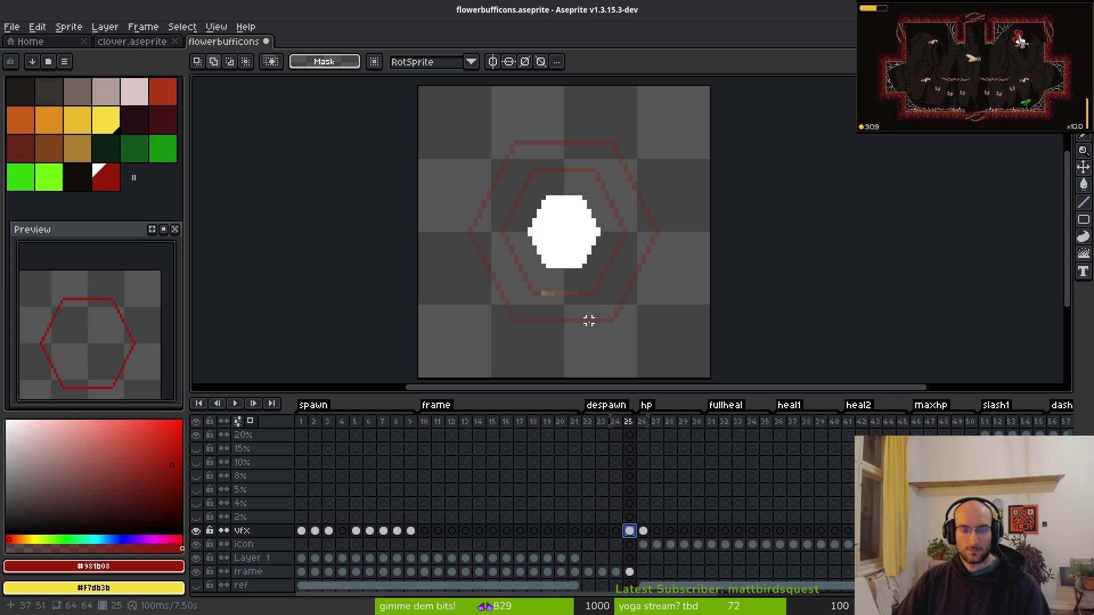
left_click(643, 533)
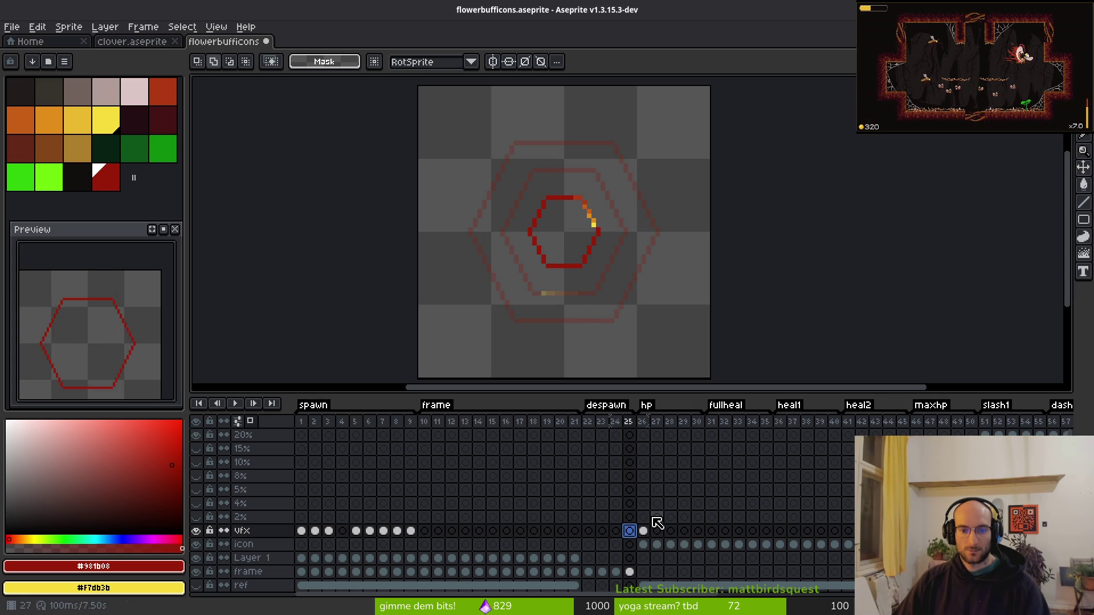
Paste the white blob into frame 24 and confirm its placement.
key("Left")
key("Right")
key("Left")
key("Right")
key("Left")
key("ctrl+v")
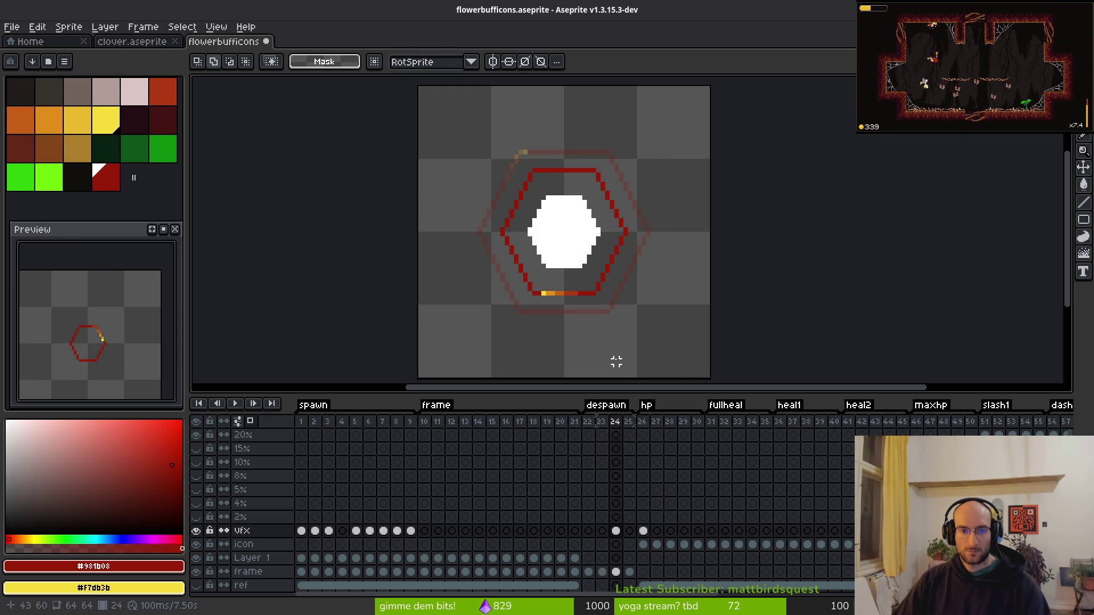
key("Return")
key("Right")
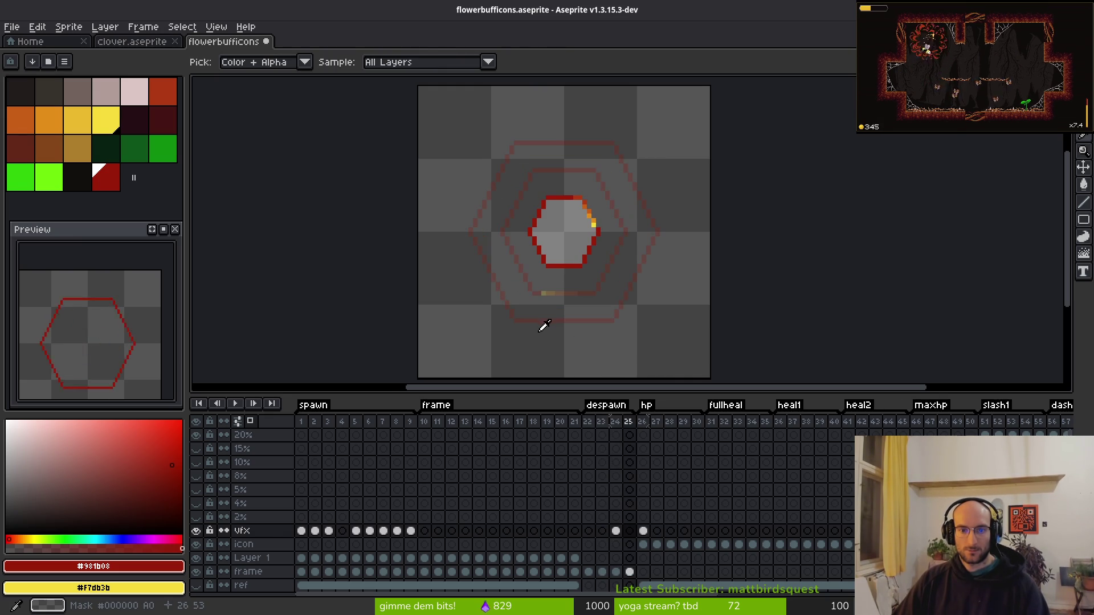
Insert a frame after frame 25 and copy frame 3's yellow blob cel into frame 26.
key("alt+b")
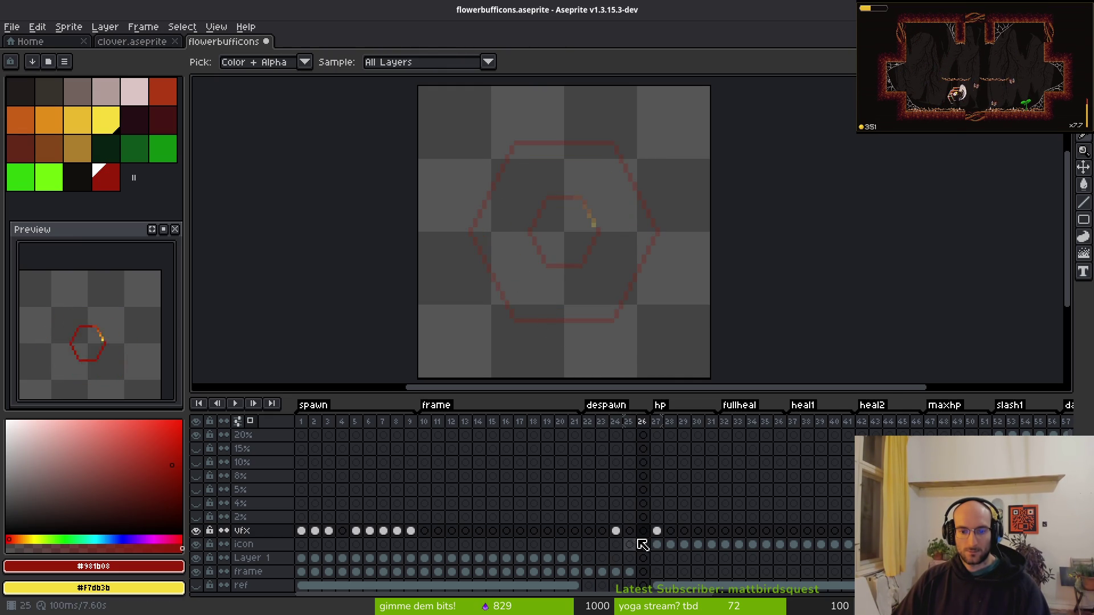
left_click(616, 531)
left_click(328, 531)
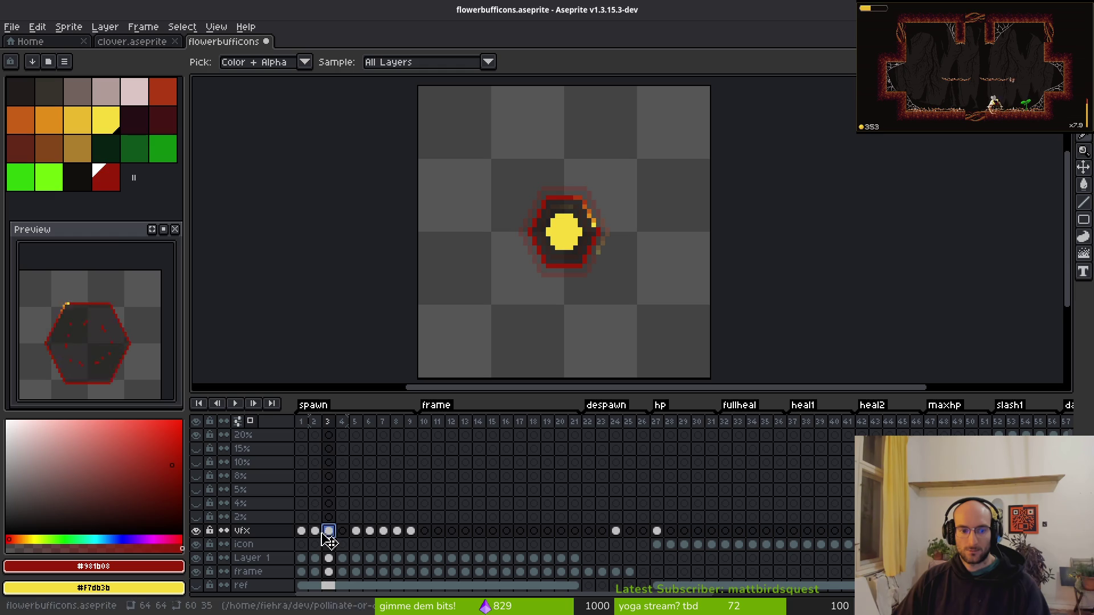
key("Left")
left_click(328, 532)
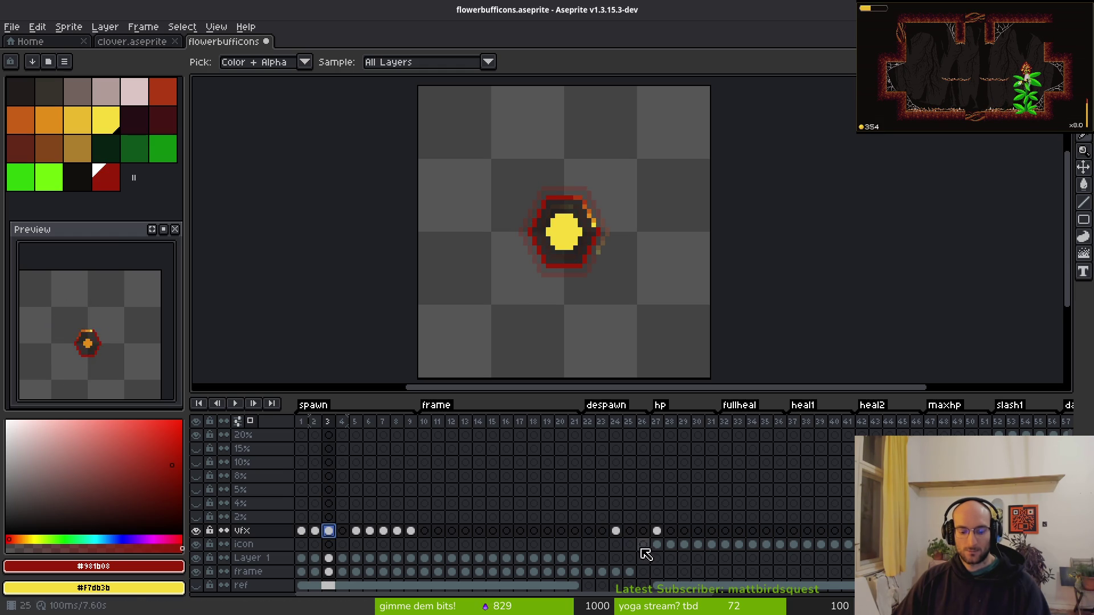
left_click(643, 531)
mouse_move(315, 531)
left_mouse_down()
mouse_move(644, 525)
mouse_move(660, 549)
left_mouse_up()
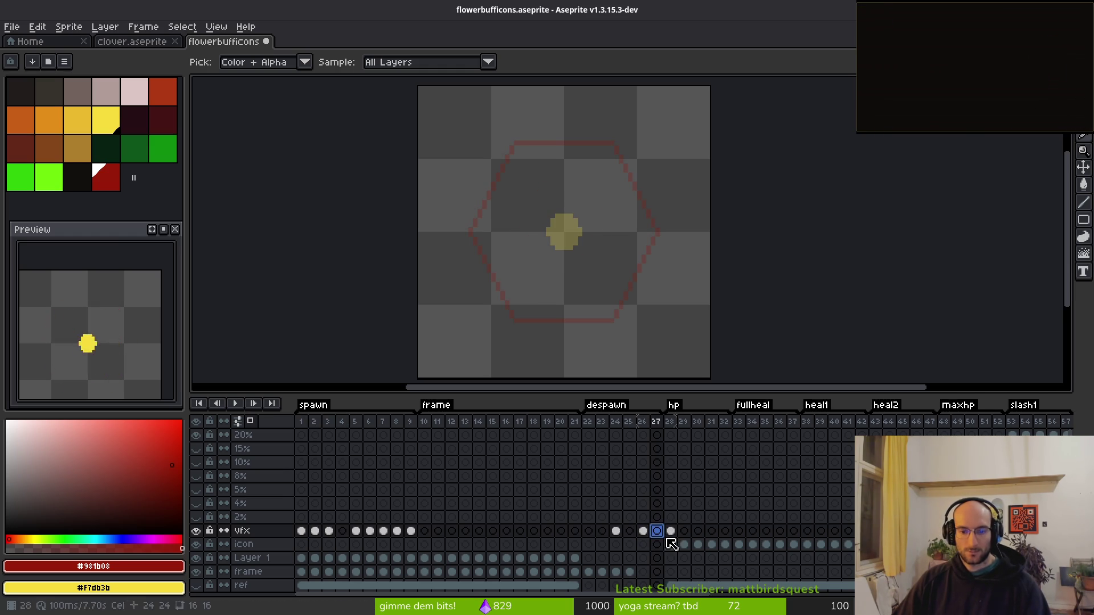
left_click(316, 532)
left_click(657, 533)
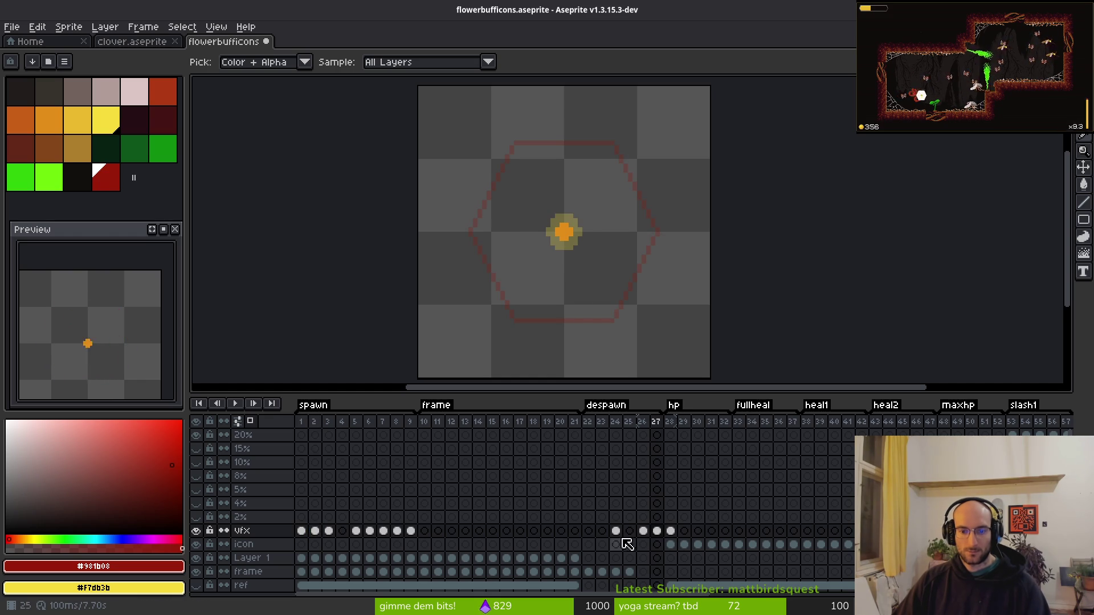
left_click(593, 532)
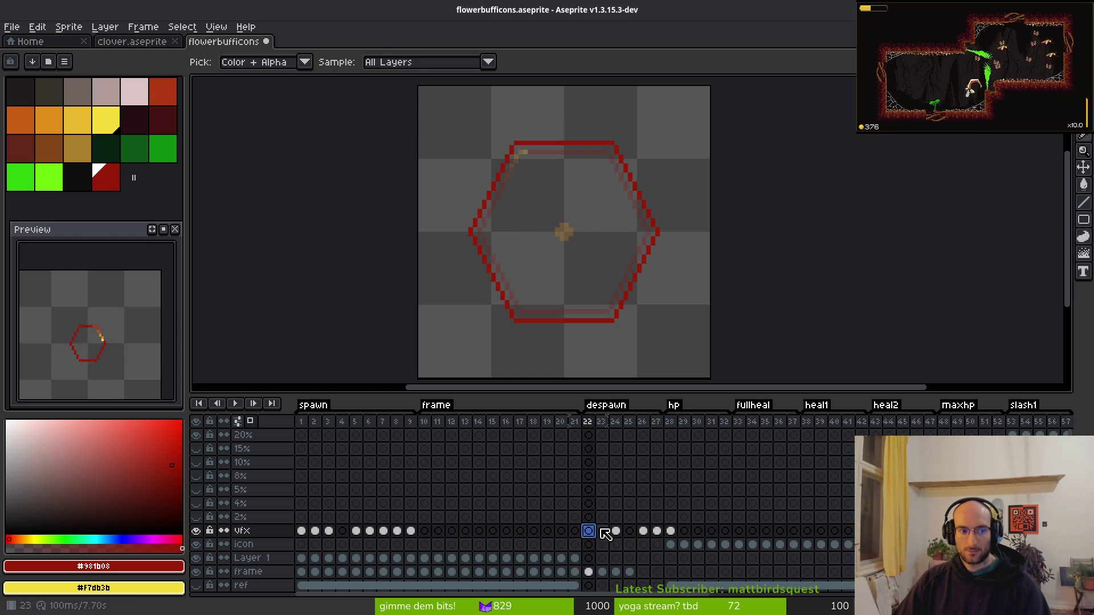
Repaint the orange and yellow edge pixels of despawn frame 23 red with the Pencil.
key("m")
left_click(589, 572)
key("i")
scroll(547, 181, "up", 2)
key("period")
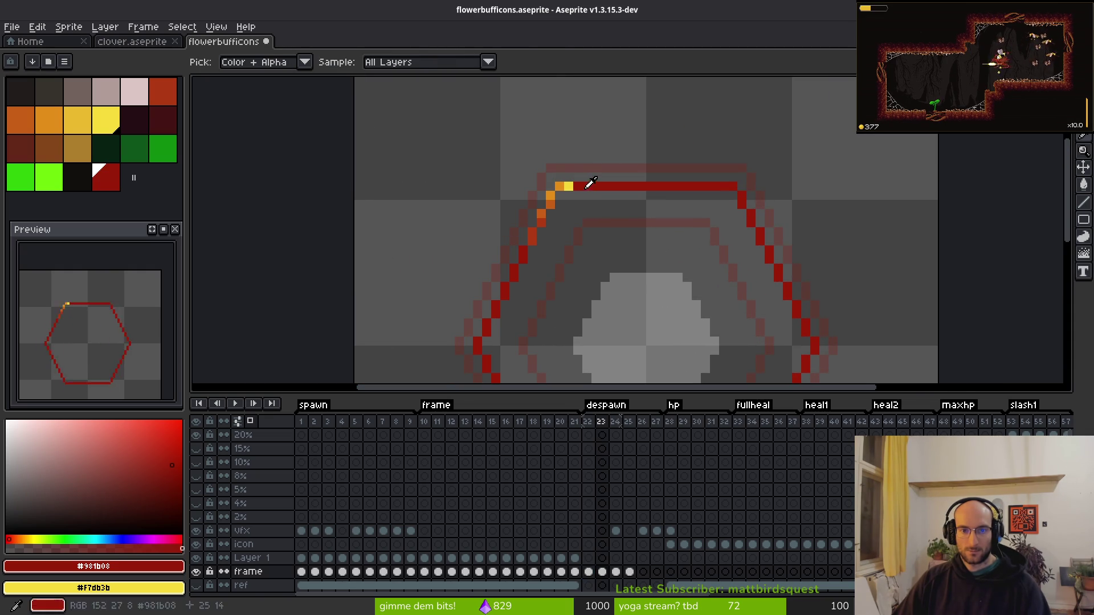
scroll(589, 182, "up", 4)
key("b")
mouse_move(504, 172)
left_mouse_down()
mouse_move(513, 176)
mouse_move(431, 308)
mouse_move(471, 315)
left_mouse_up()
scroll(484, 330, "down", 2)
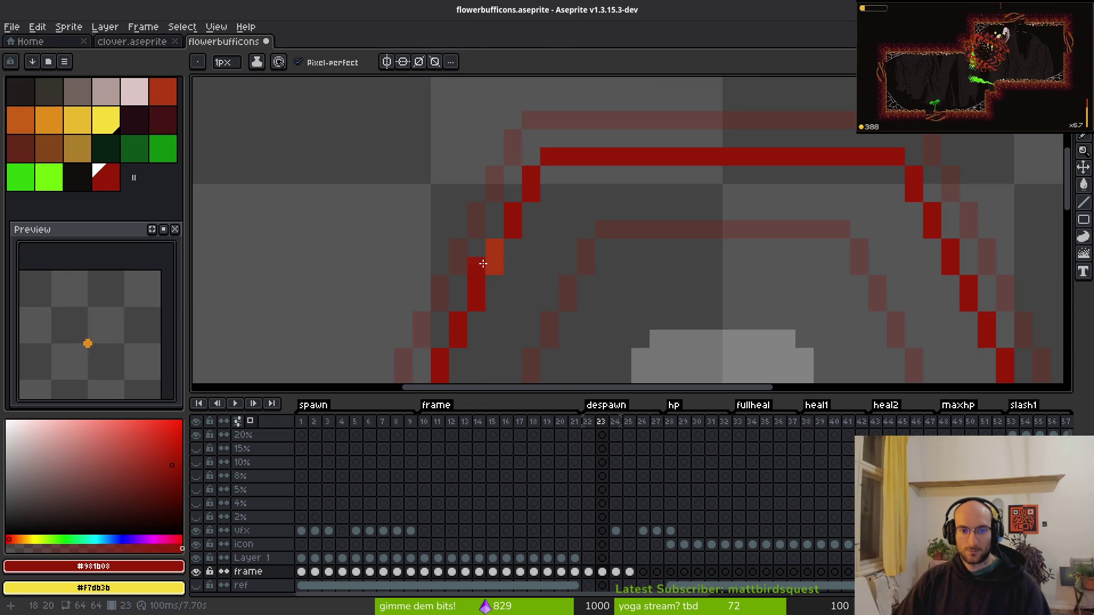
Flood-fill the orange bottom-edge pixels of frame 24 with red.
key("g")
key("period")
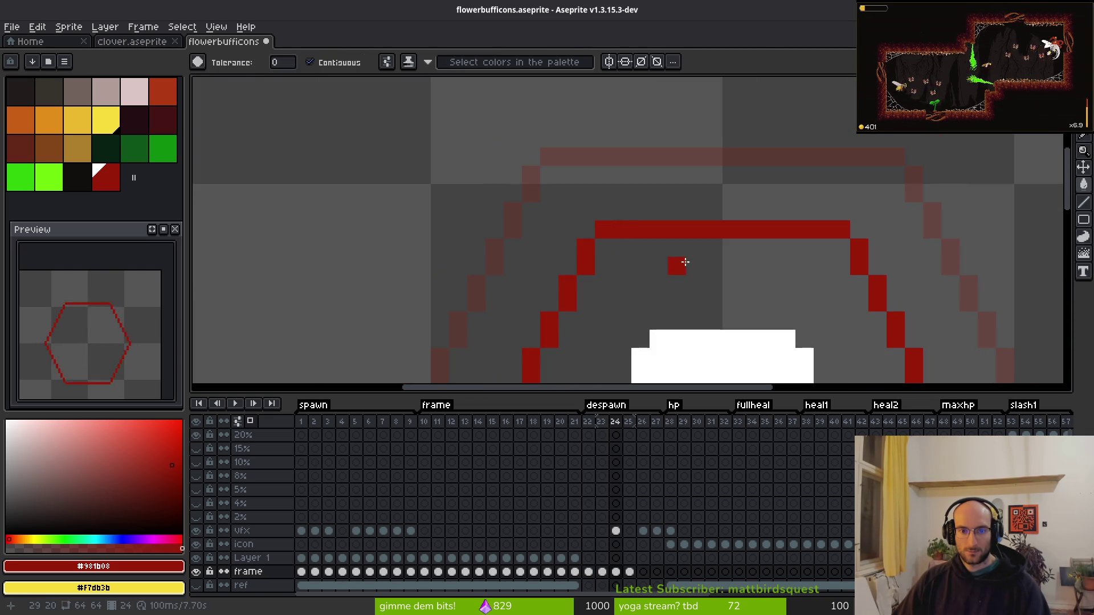
scroll(679, 263, "down", 2)
scroll(575, 270, "up", 3)
left_click(604, 273)
left_click(661, 274)
left_click(710, 274)
Fill frame 25's orange right and upper-right edge pixels red, undoing one stray interior fill.
key("period")
scroll(781, 246, "down", 3)
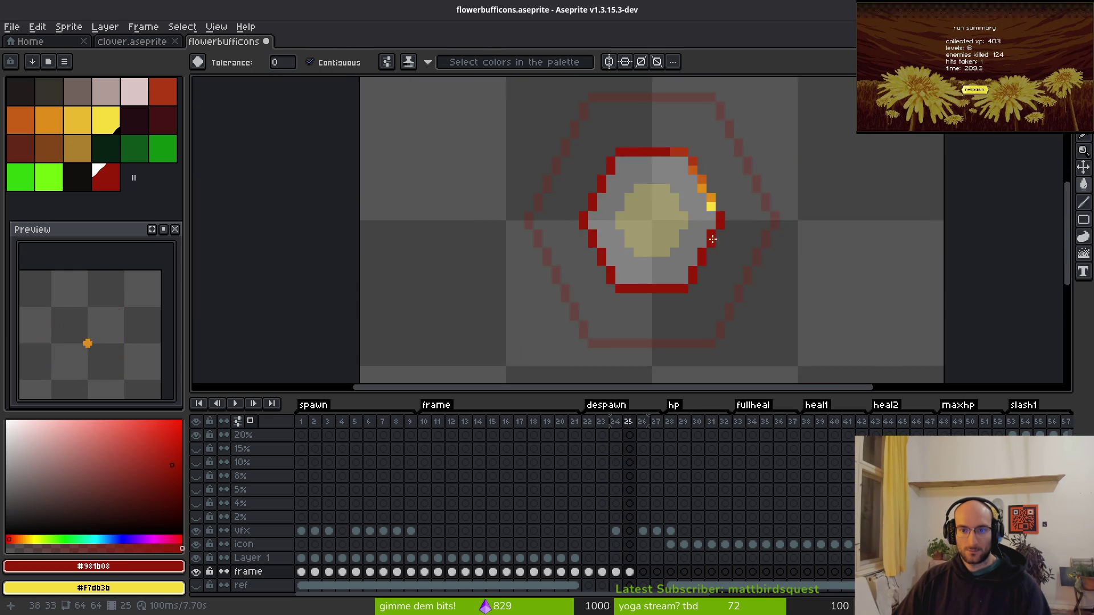
scroll(706, 217, "up", 3)
left_click(673, 328)
left_click(671, 293)
left_click(635, 256)
left_click(635, 219)
left_click(599, 184)
left_click(575, 163)
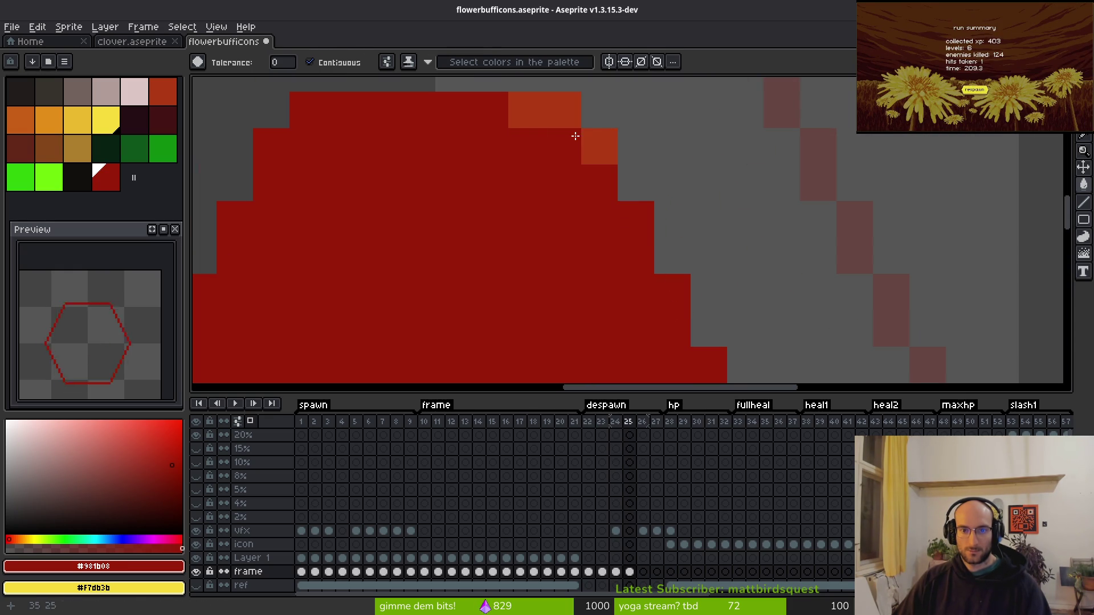
key("ctrl+z")
left_click(557, 112)
left_click(599, 147)
Step back through the despawn frames and save flowerbufficons.aseprite.
key("period")
scroll(624, 243, "down", 3)
key("comma")
key("comma")
key("comma")
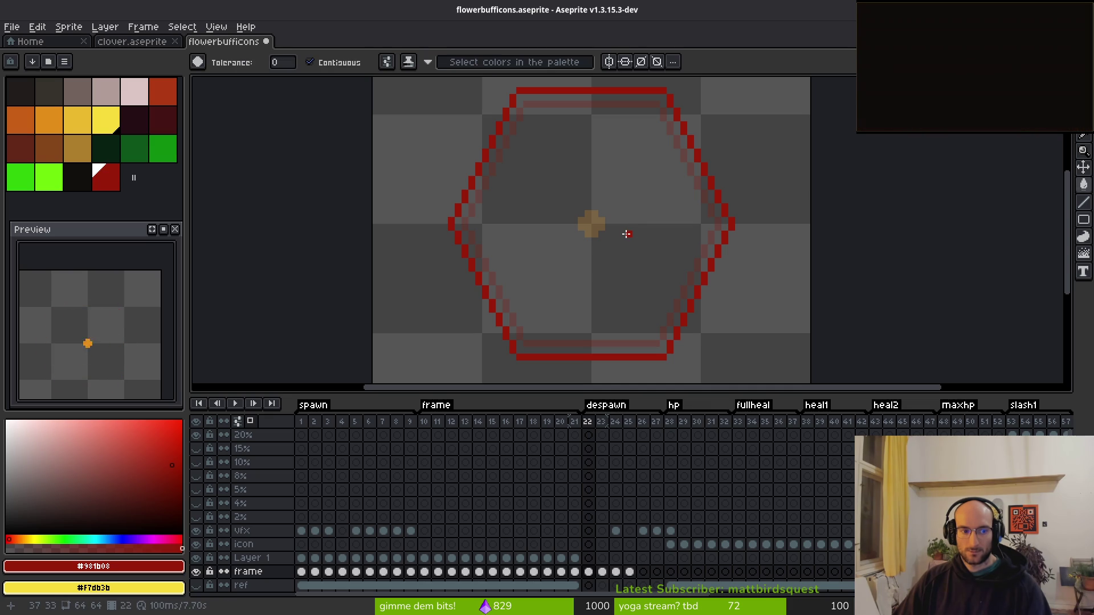
key("ctrl+s")
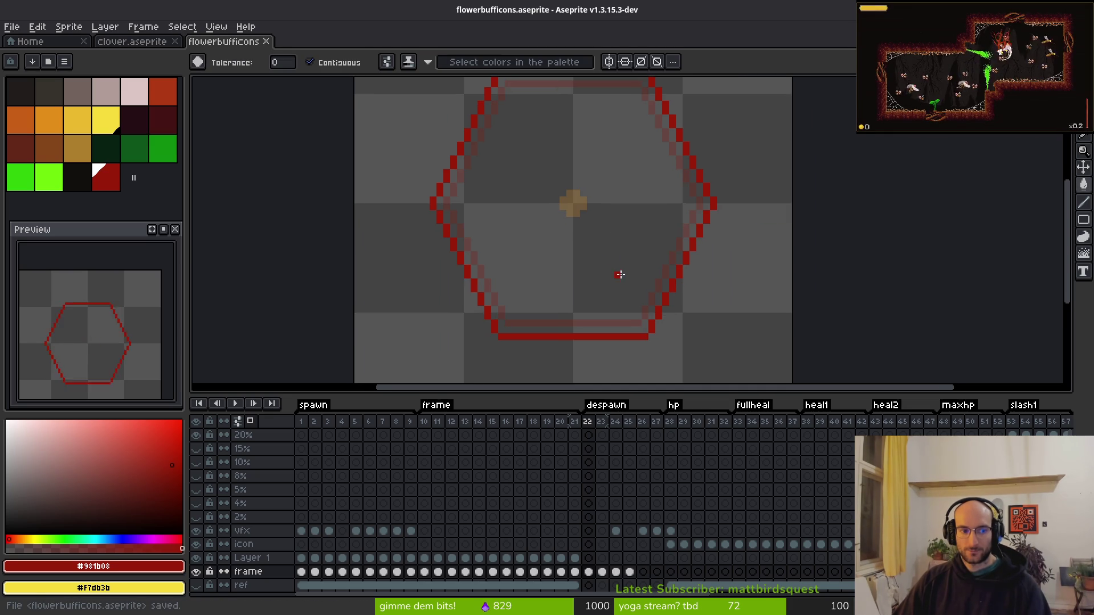
scroll(618, 271, "down", 1)
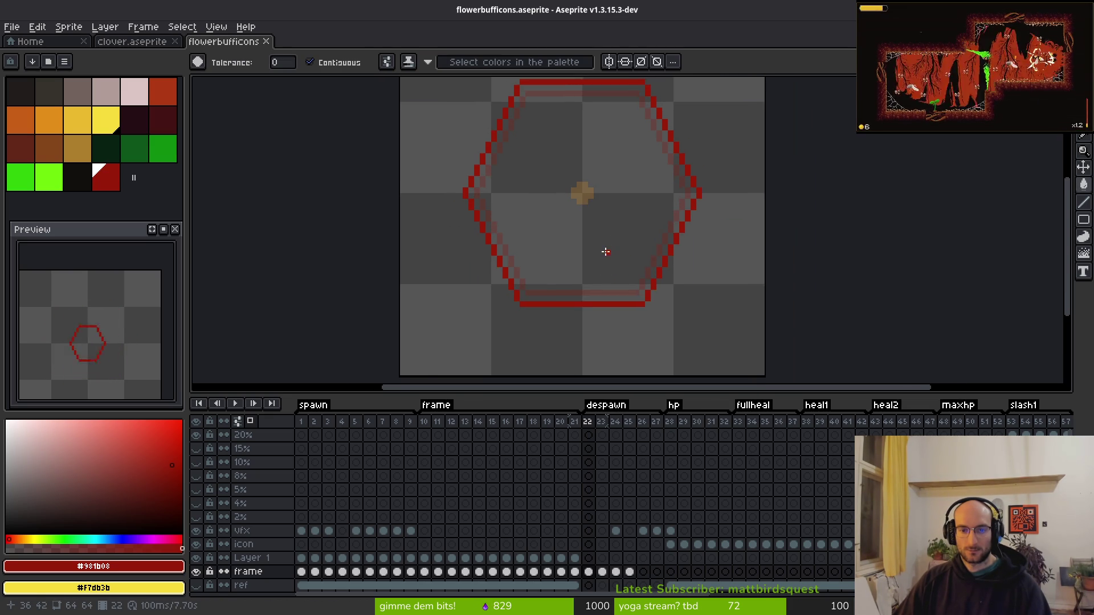
scroll(605, 252, "down", 2)
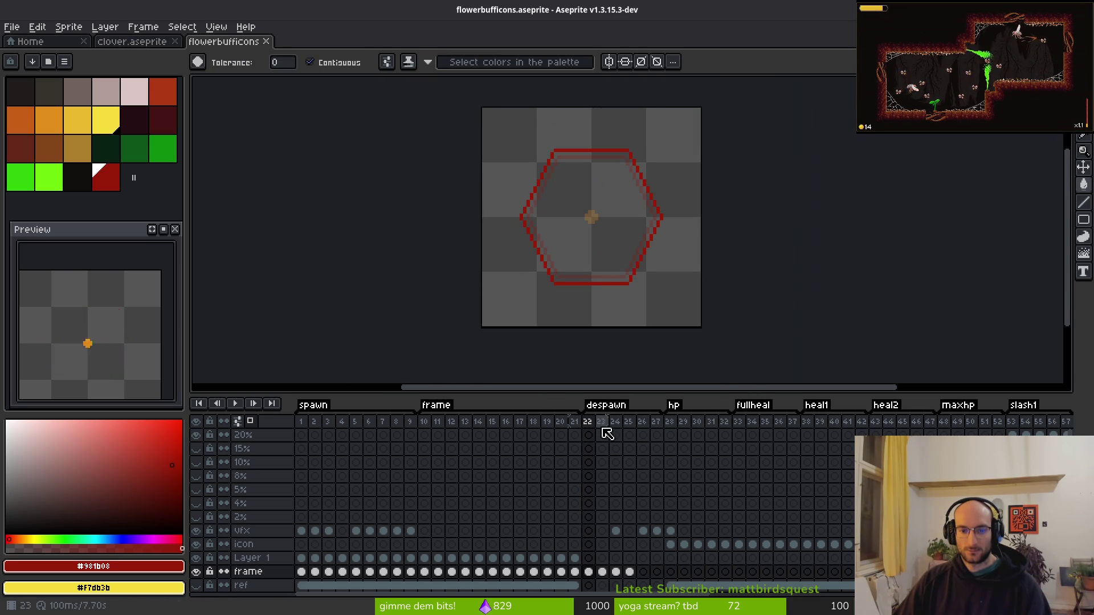
Review despawn frames 25 to 27 against frame 1 and save again.
left_click(629, 572)
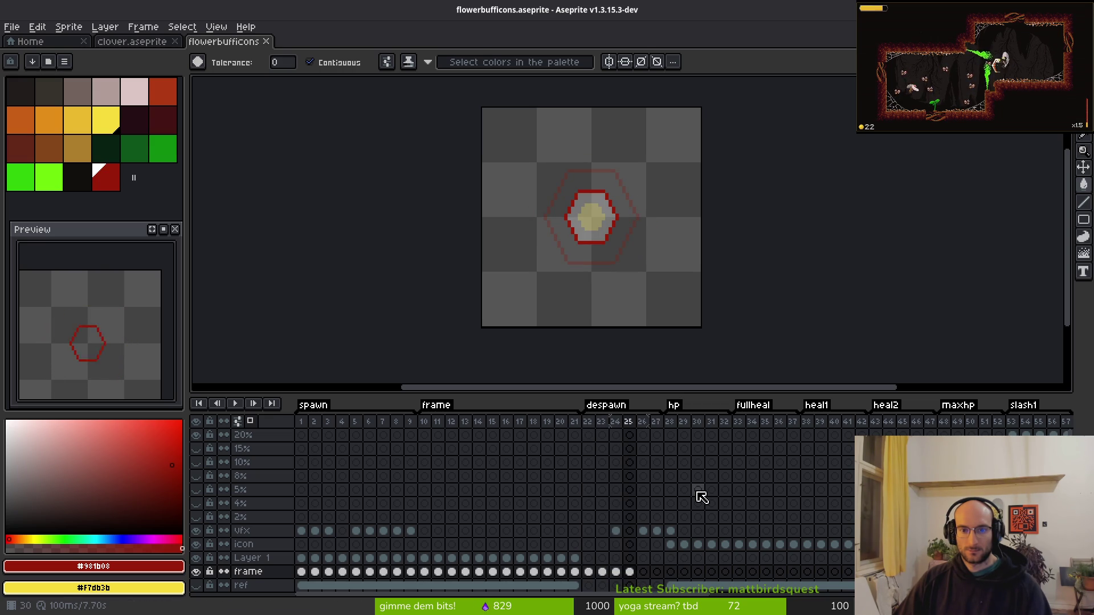
key("i")
key("Right")
key("Right")
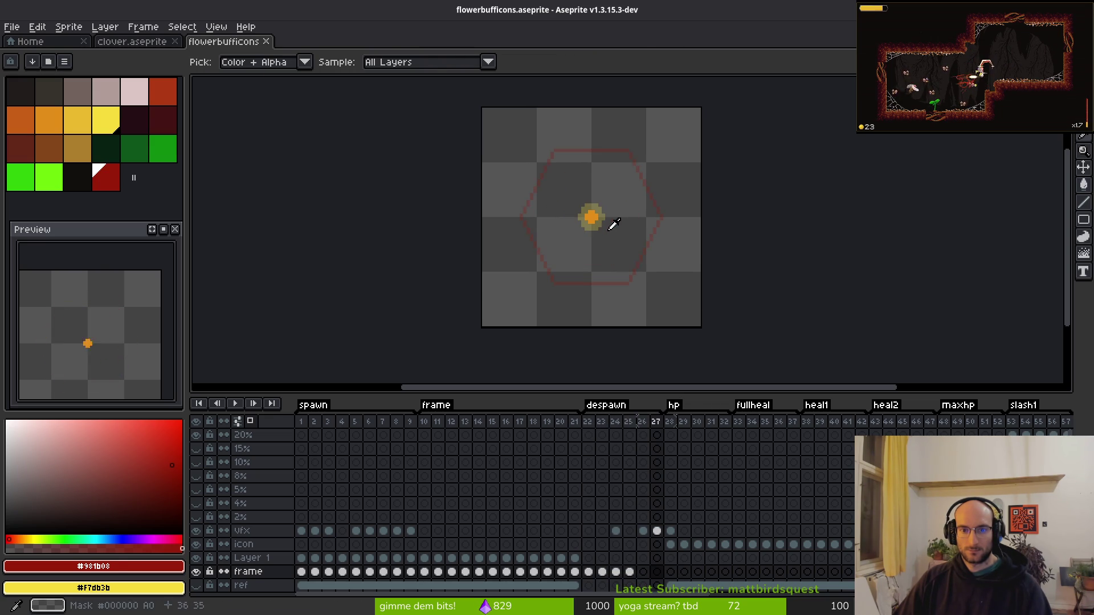
key("w")
scroll(609, 240, "up", 4)
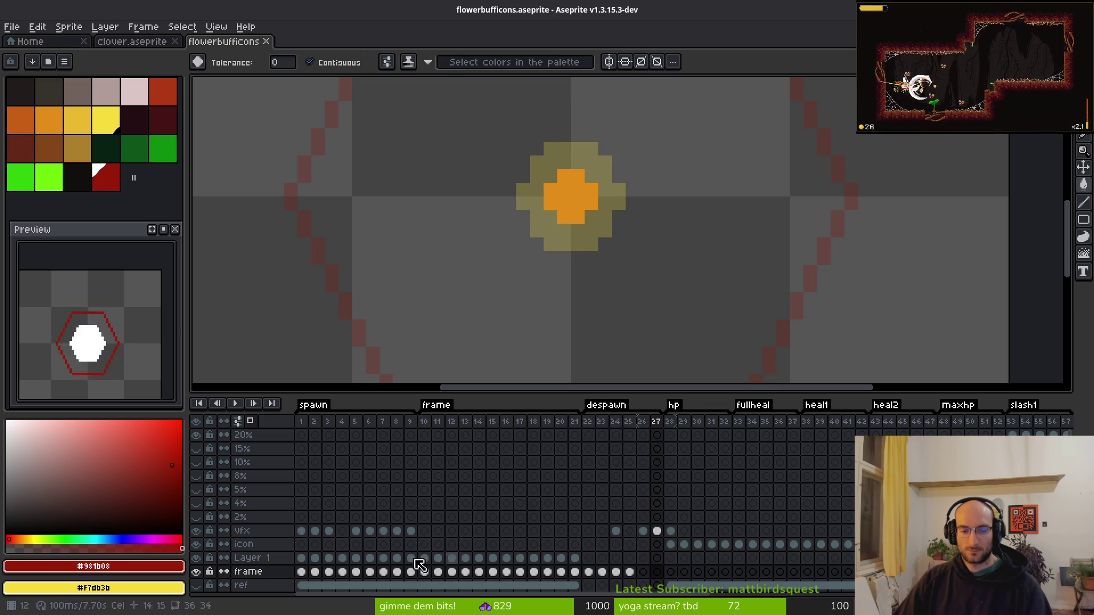
left_click(301, 571)
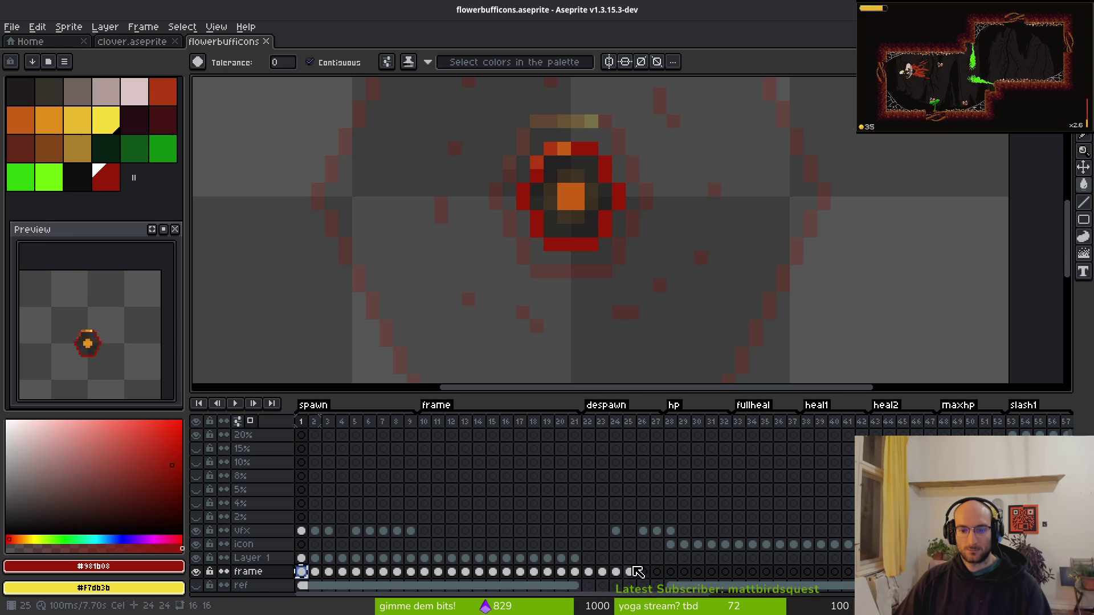
left_click(642, 571)
left_click(655, 572)
key("ctrl+s")
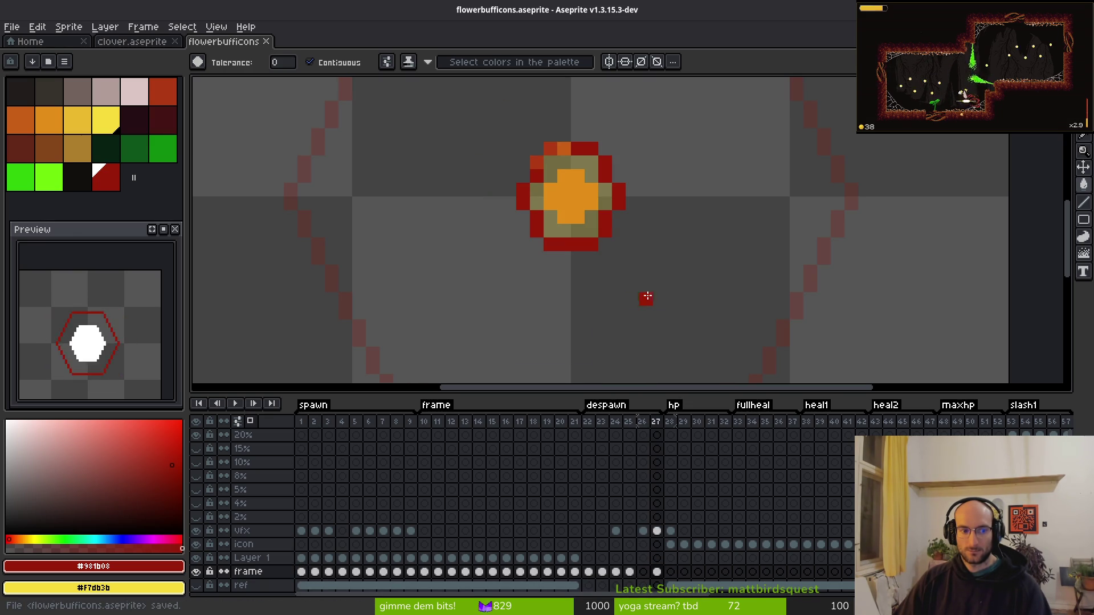
Delete the red ring around frame 27's hp icon and select frames 1 to 26 on all layers.
key("Delete")
scroll(619, 261, "down", 5)
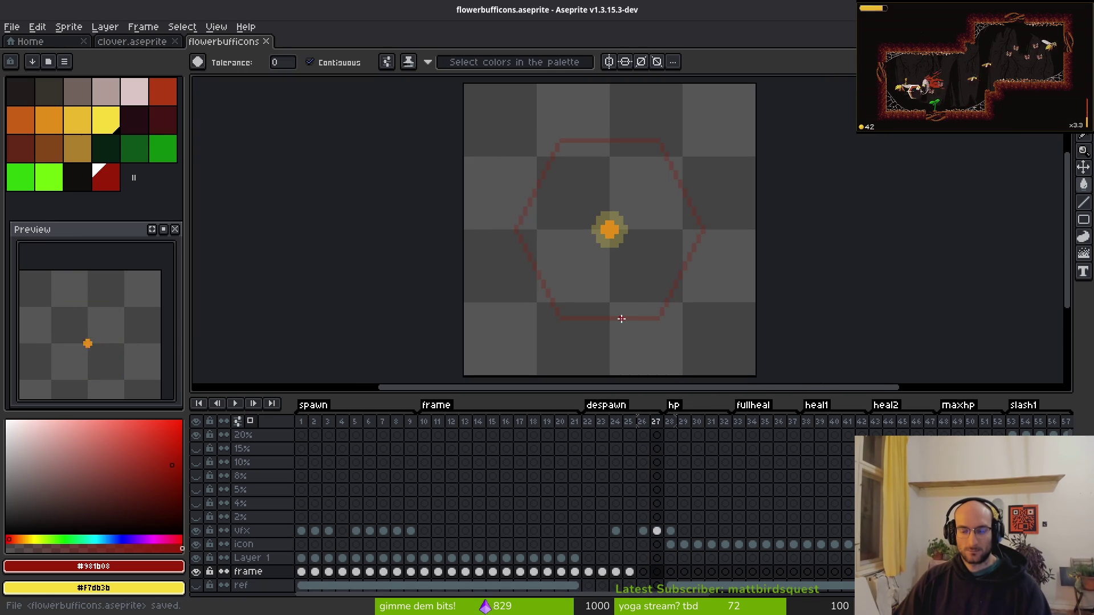
scroll(643, 296, "down", 2)
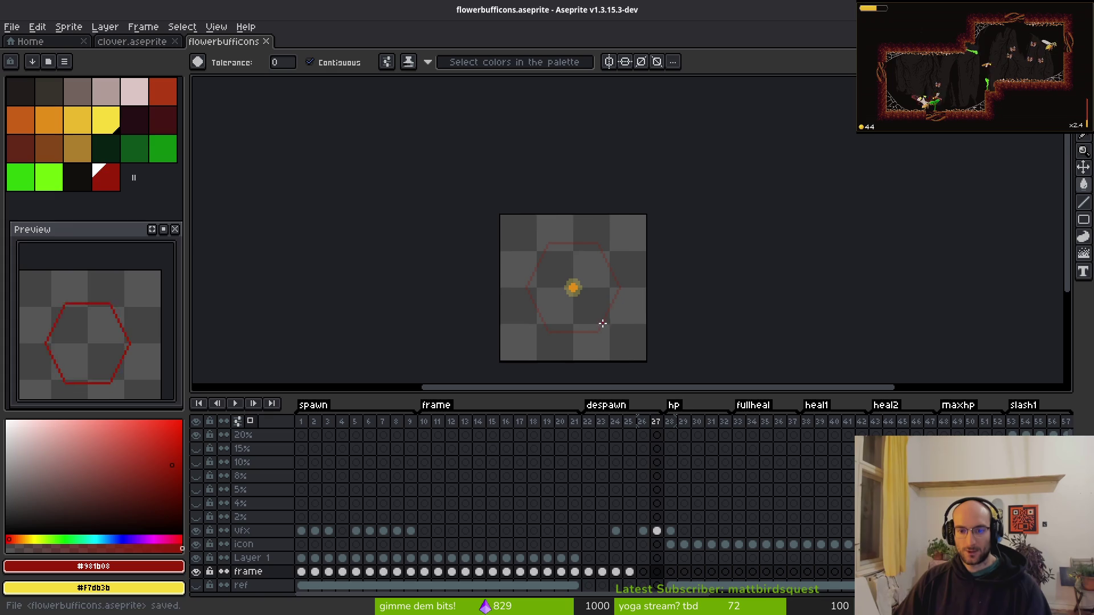
left_click_drag(301, 422, 657, 434)
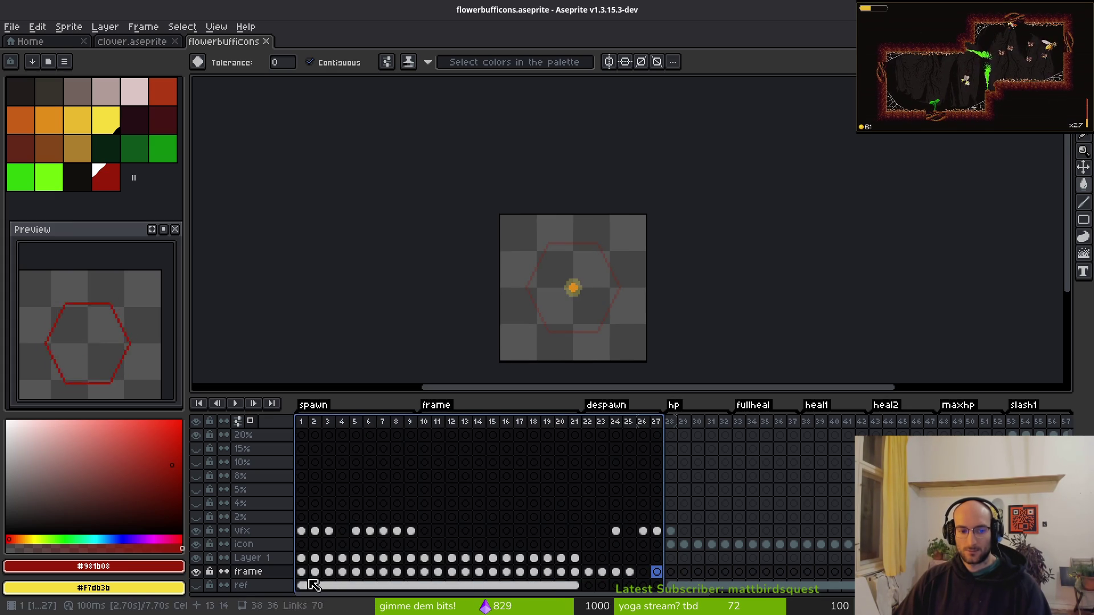
Cancel the Export Sprite Sheet settings and close the flowerbufficons-Sheet tab.
key("ctrl+e")
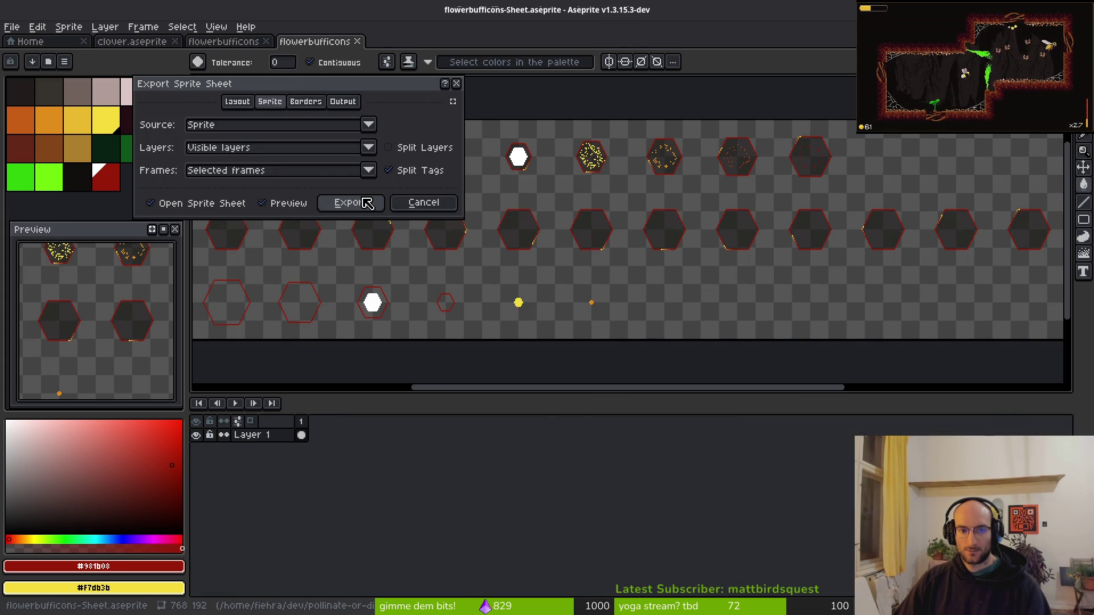
key("Escape")
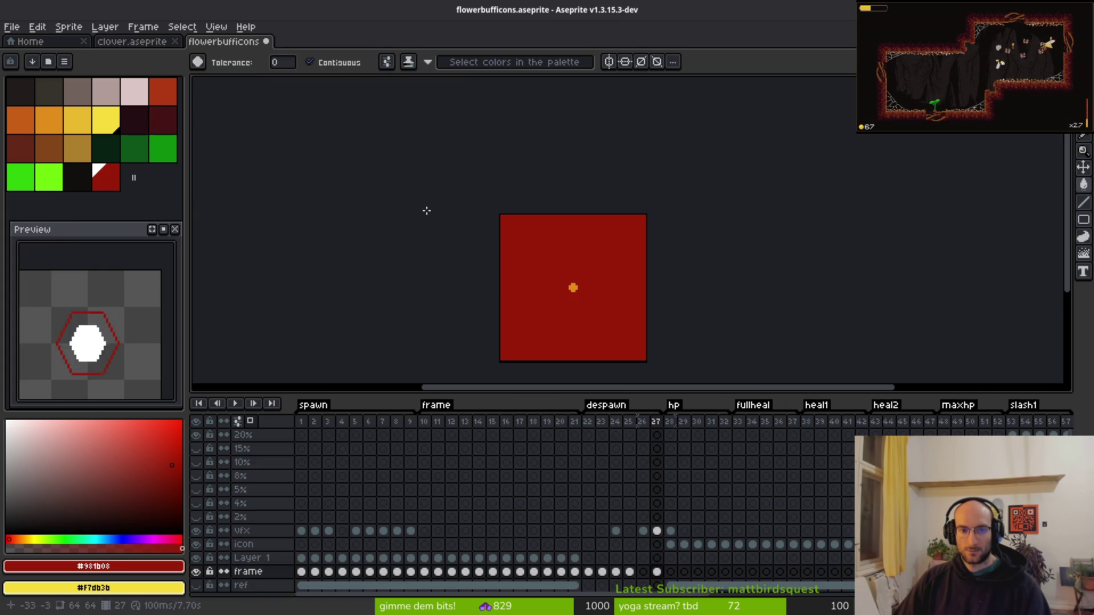
key("Right")
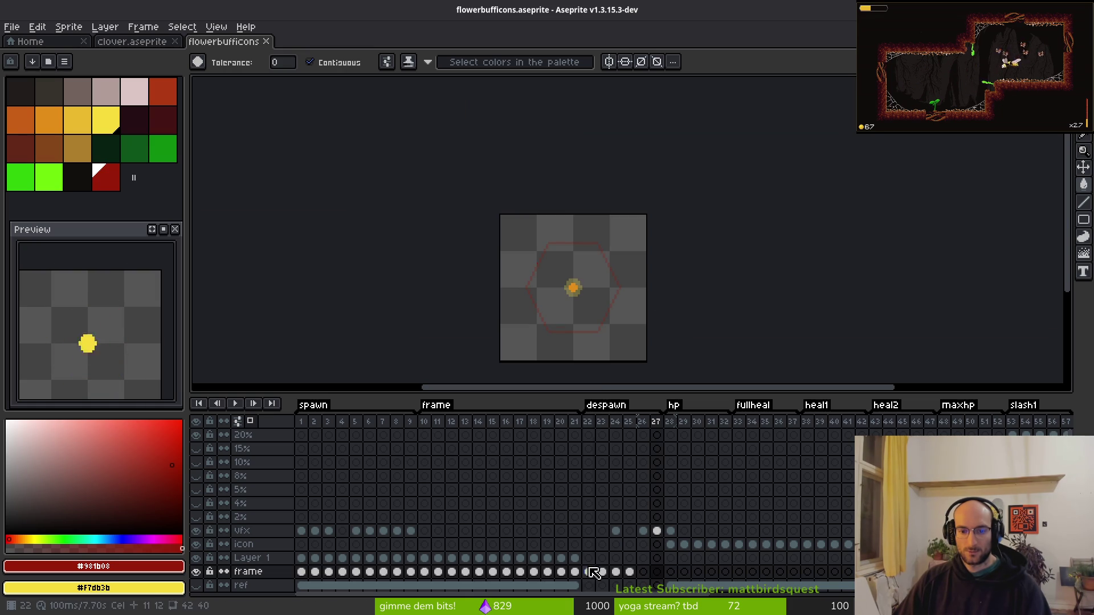
Copy frame 22's hexagon shape from the frame layer and paste it into Layer 1.
left_click(588, 571)
scroll(587, 337, "up", 2)
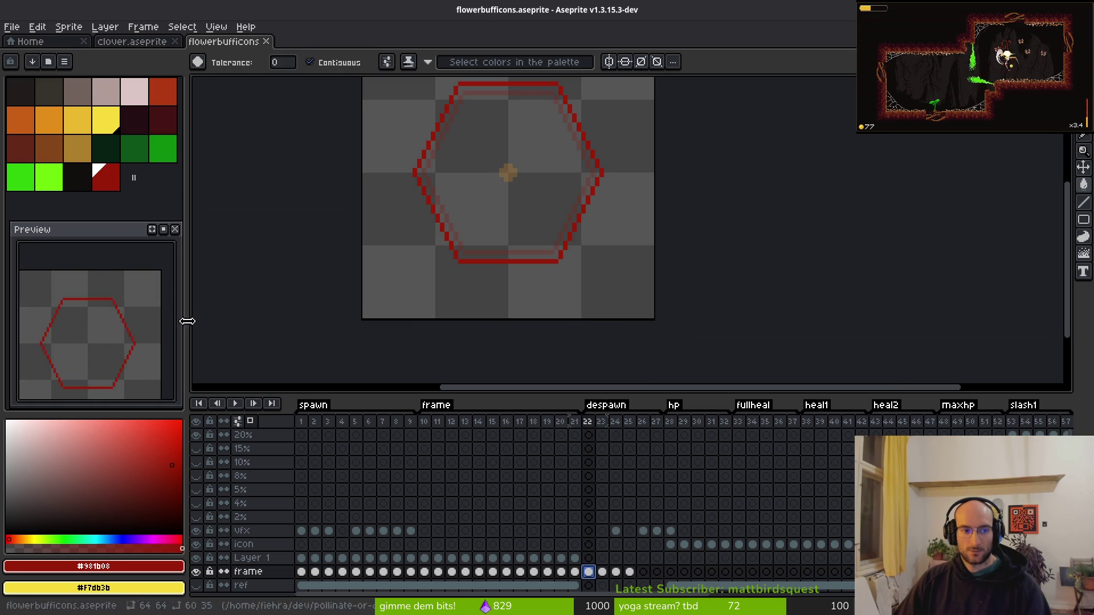
left_click(574, 558)
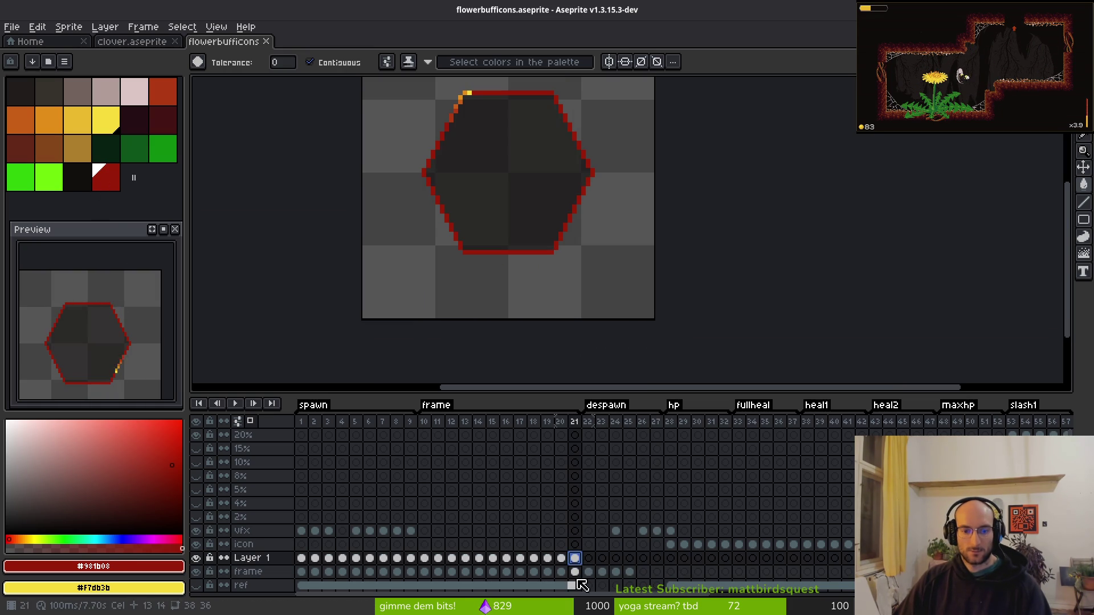
left_click(588, 571)
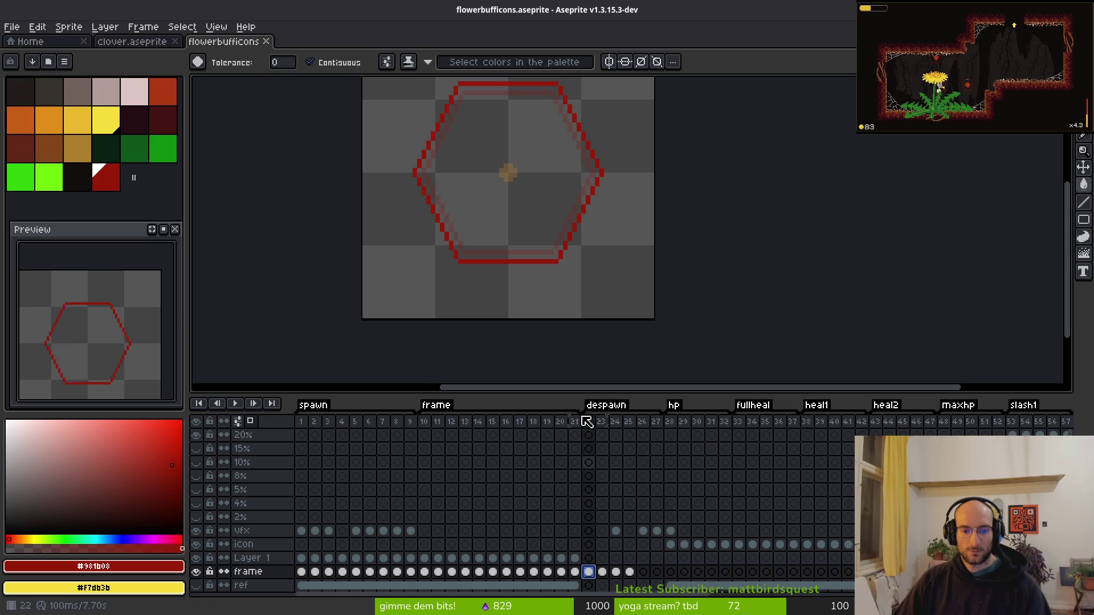
left_click(532, 246)
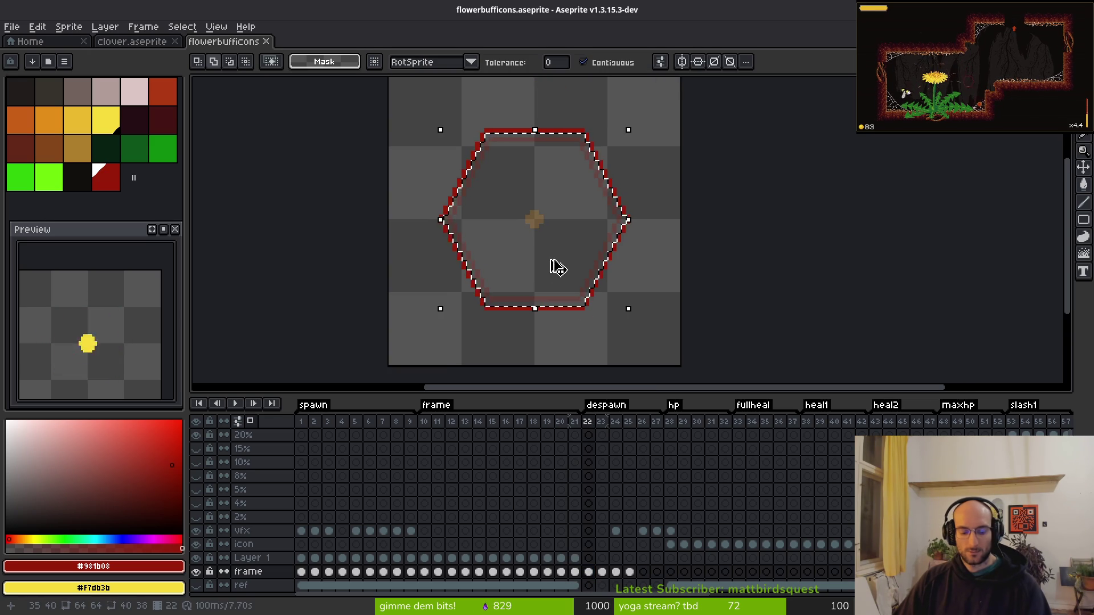
key("ctrl+d")
left_click(595, 560)
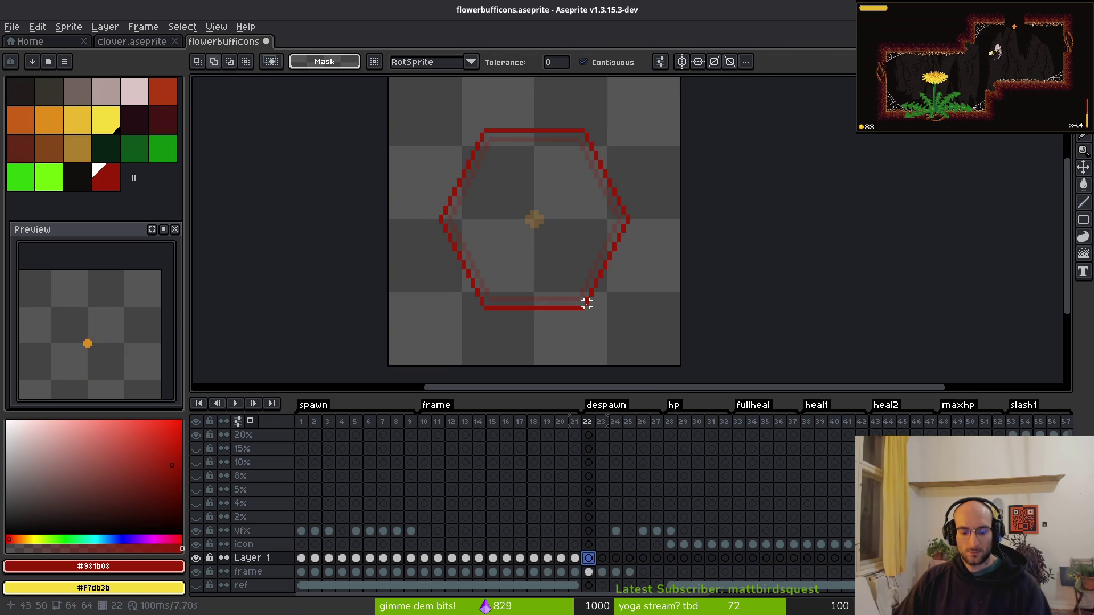
key("ctrl+v")
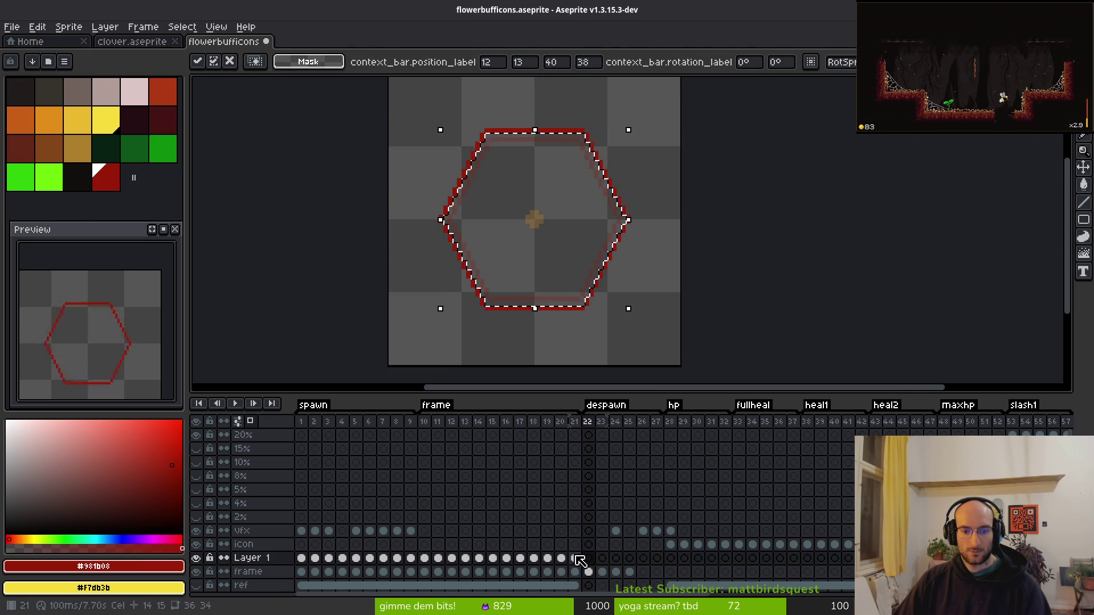
Pick the dark fill colour #120f0c from frame 21's filled hexagon.
left_click(575, 559)
left_click(544, 274, "alt")
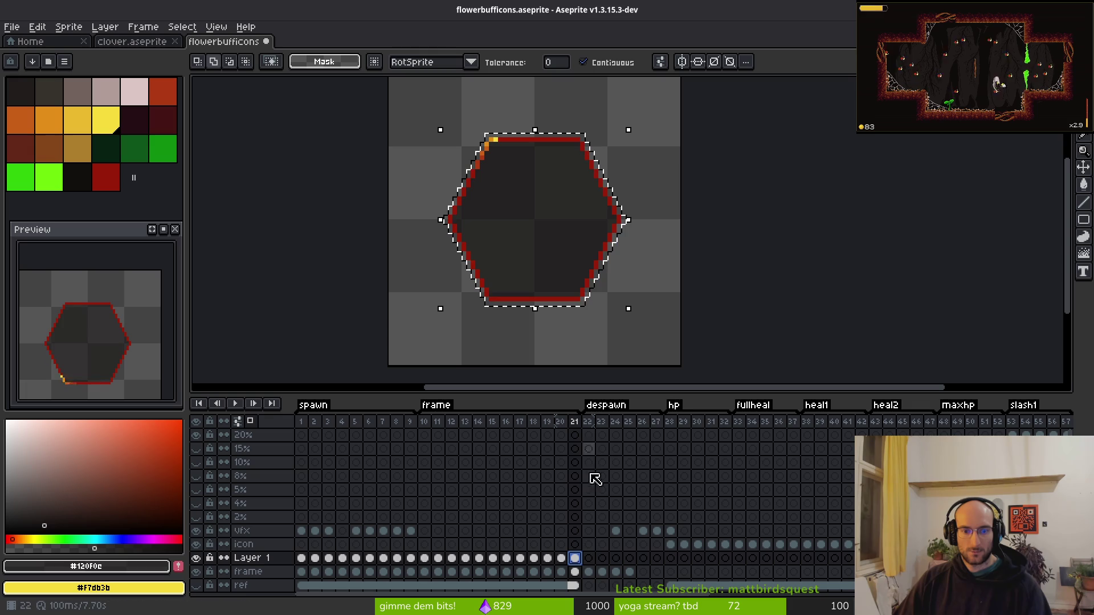
left_click(589, 559)
key("g")
key("ctrl+d")
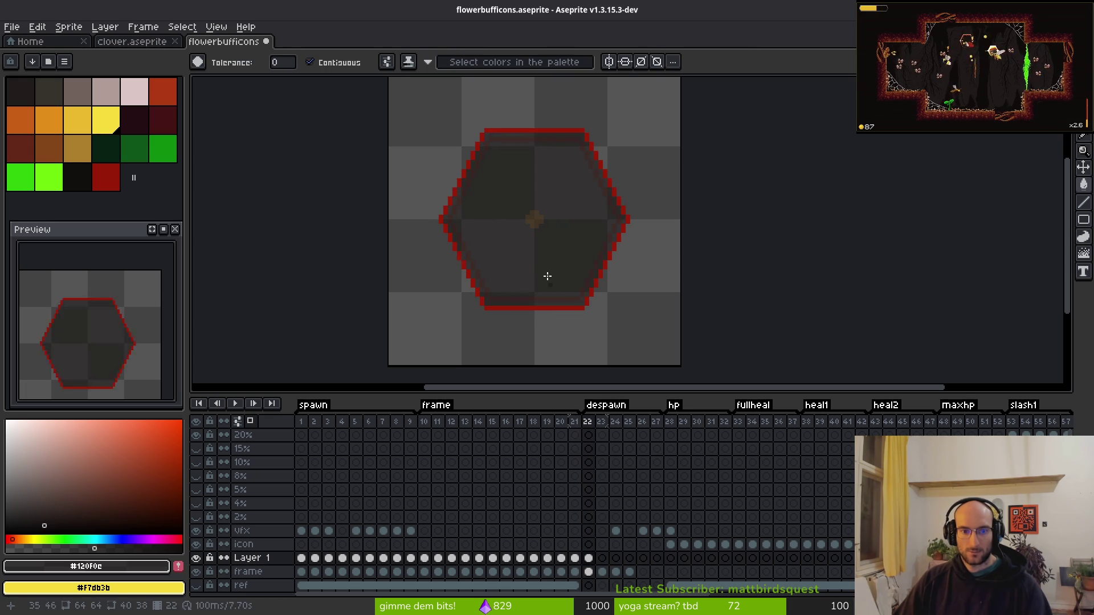
left_click(588, 559)
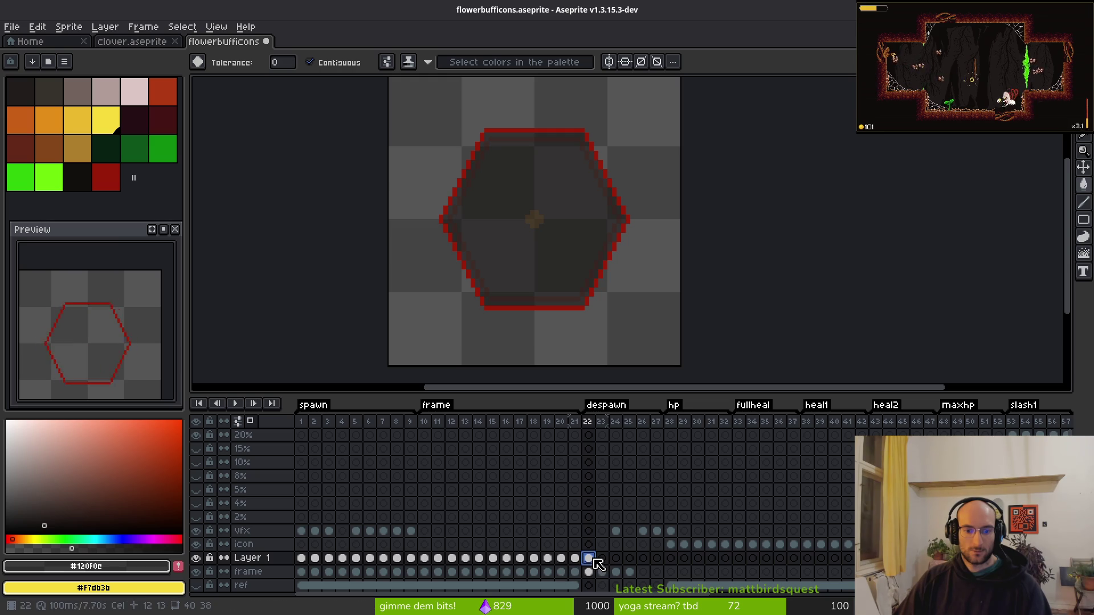
Clear the wrong fill and bucket-fill frame 22's hexagon interior with #120f0c.
key("w")
left_click(542, 232)
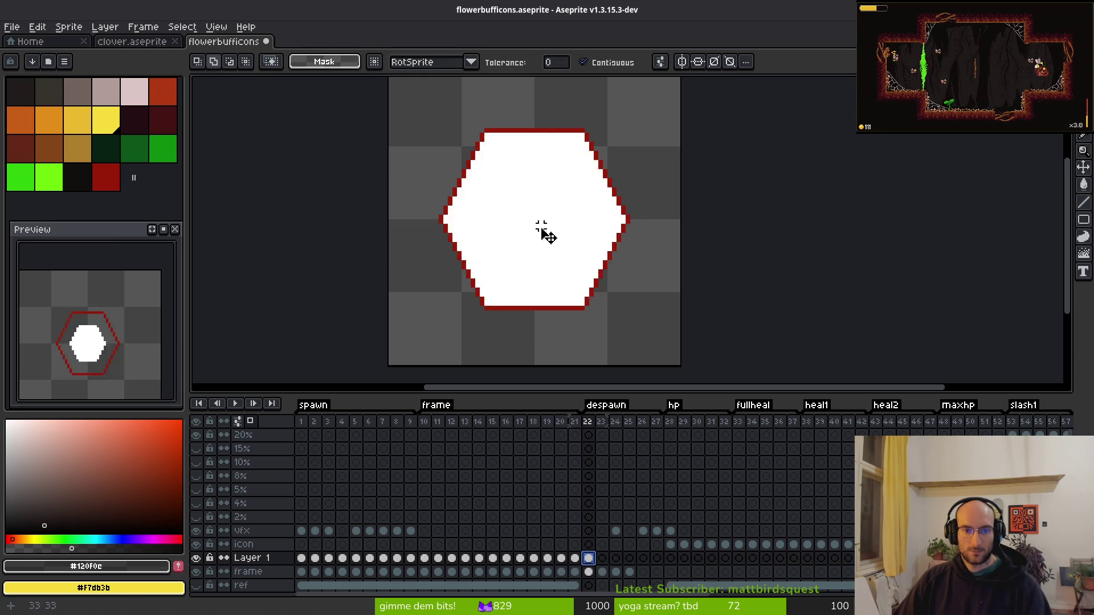
key("g")
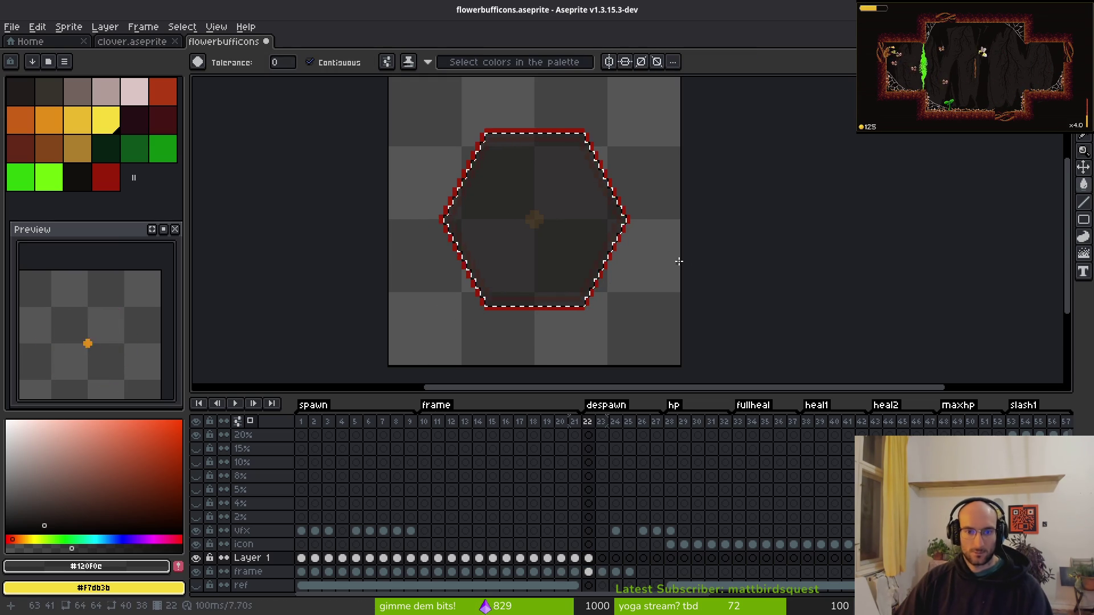
key("Delete")
key("w")
left_click(570, 249)
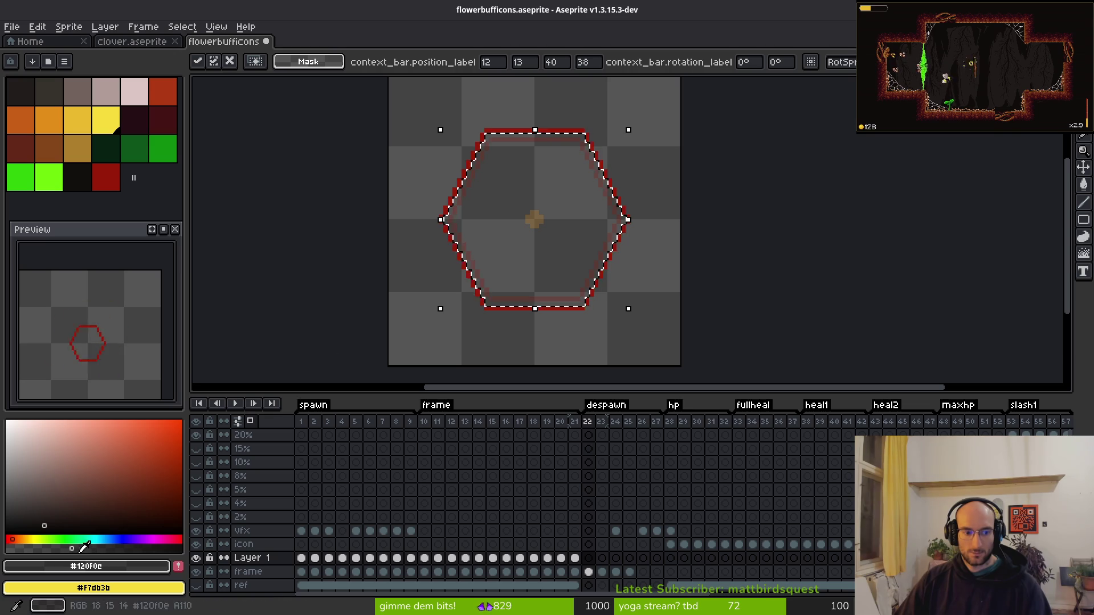
key("g")
left_click(514, 265)
key("ctrl+d")
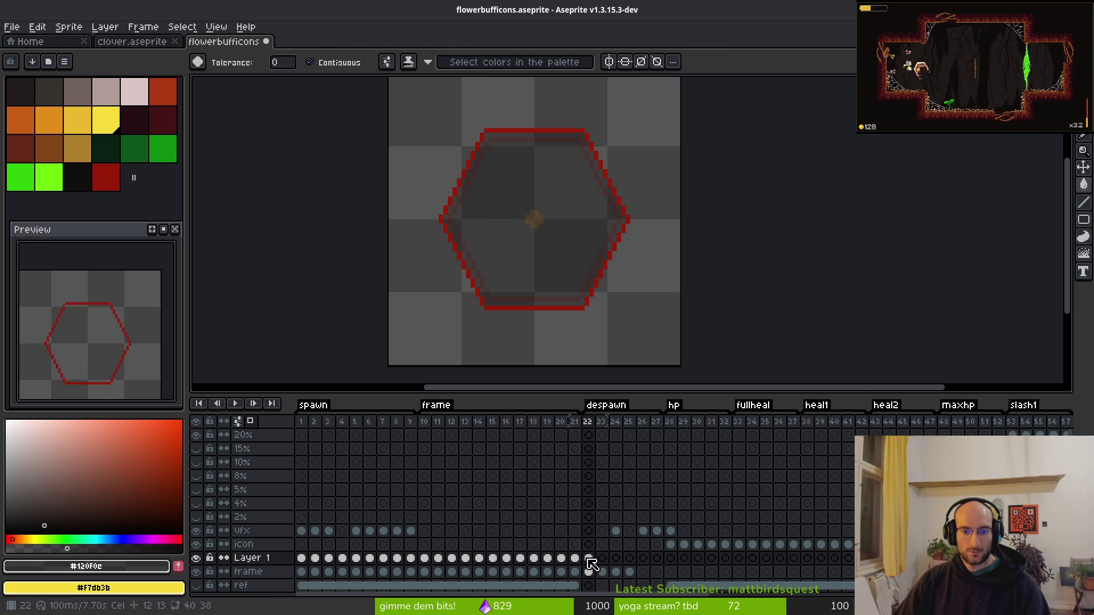
left_click(599, 561)
Select frame 23's outer hexagon on the frame layer and paste it into Layer 1.
key("m")
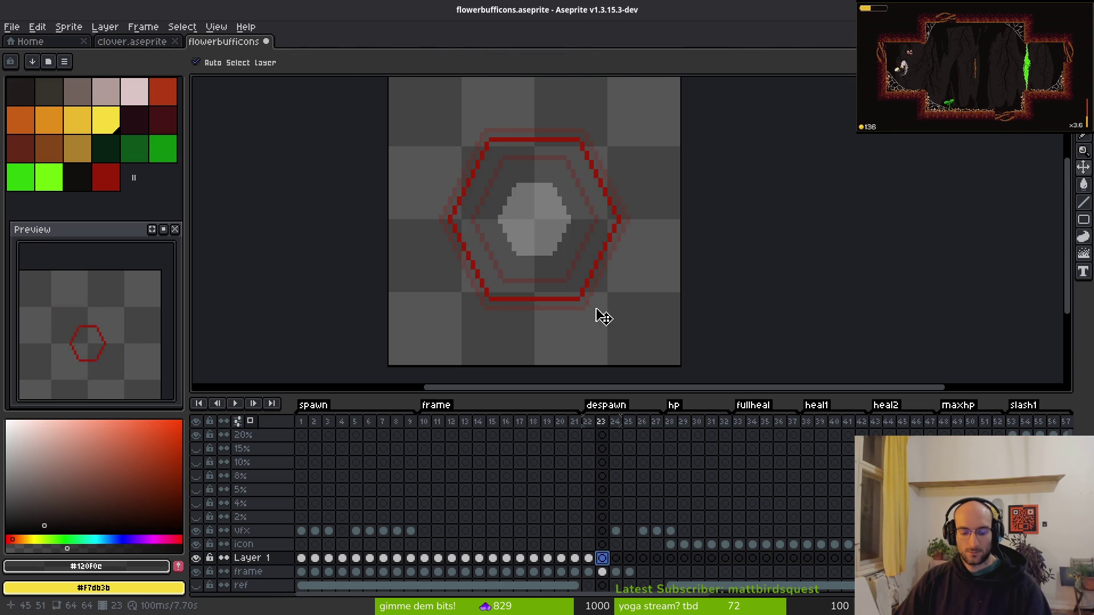
key("ctrl+shift+d")
key("ctrl+d")
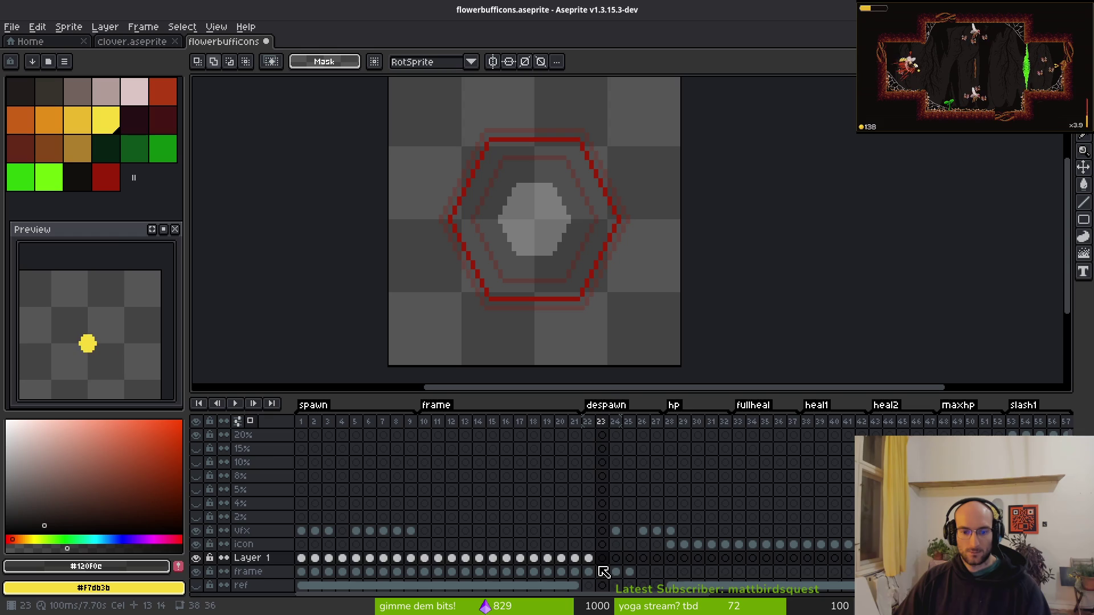
left_click(602, 572)
key("w")
left_click(540, 261)
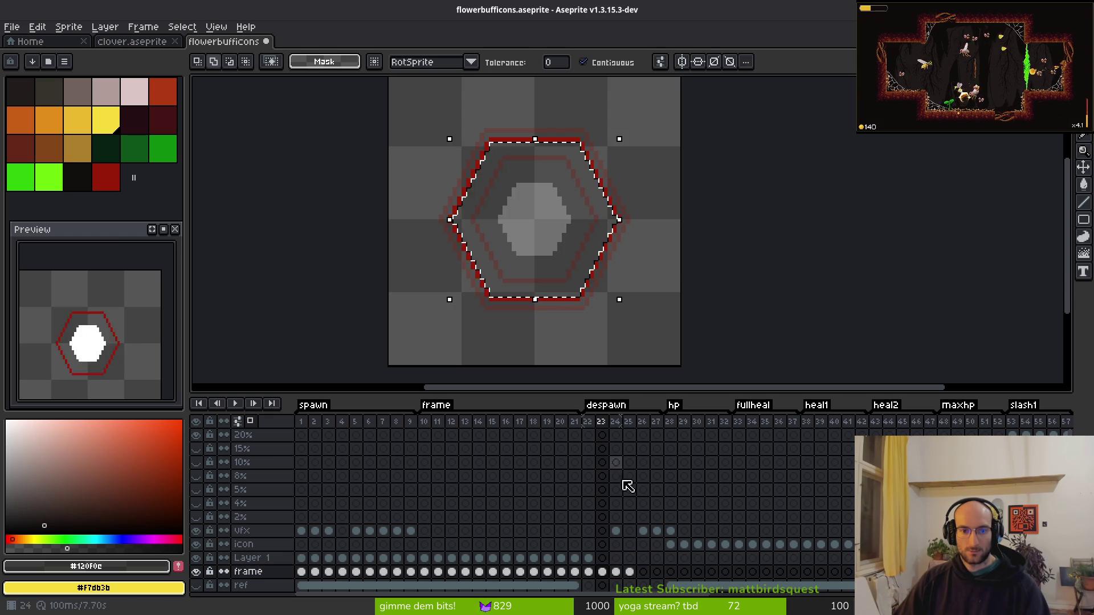
left_click(602, 559)
key("ctrl+v")
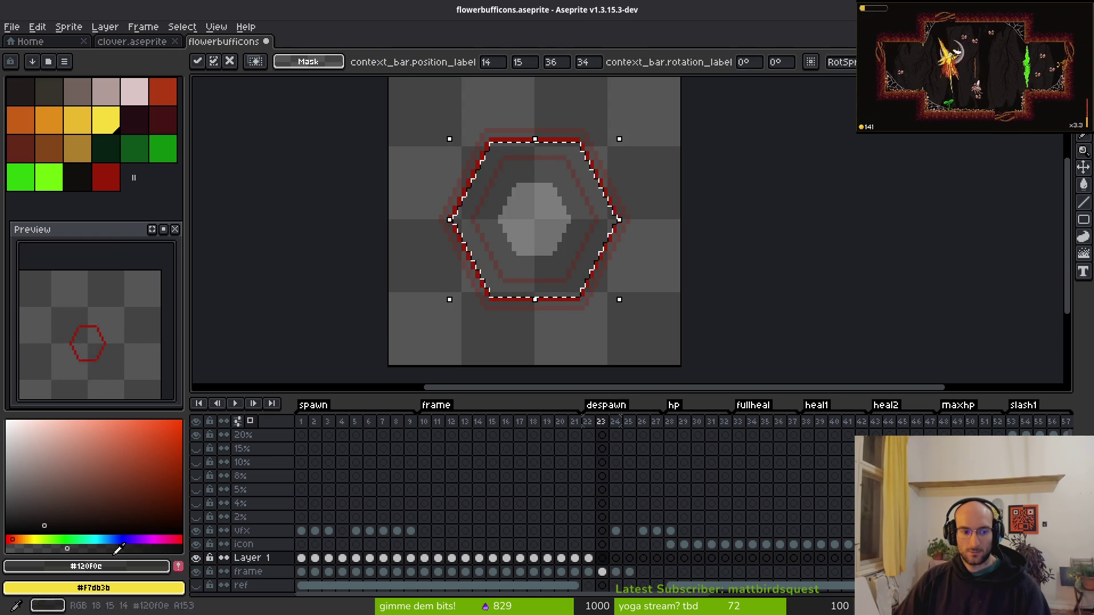
key("g")
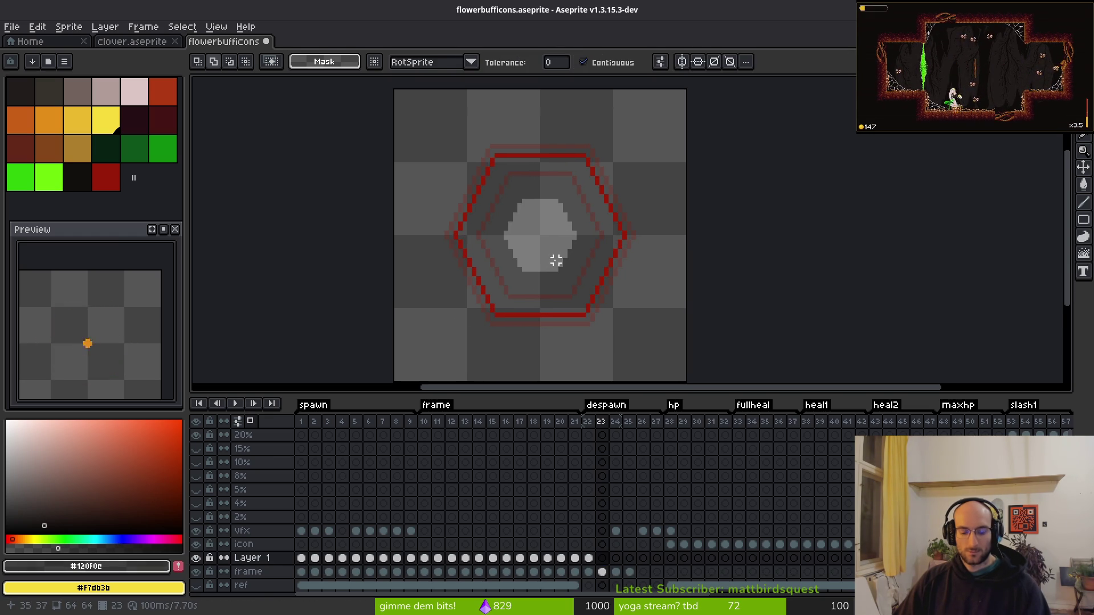
left_click(602, 558)
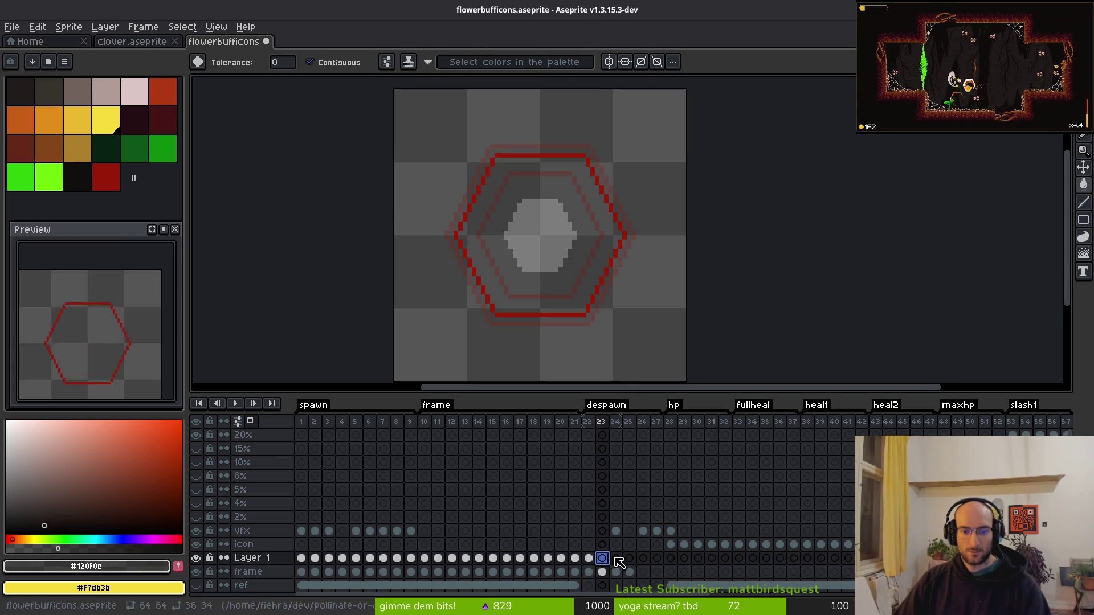
key("ctrl+z")
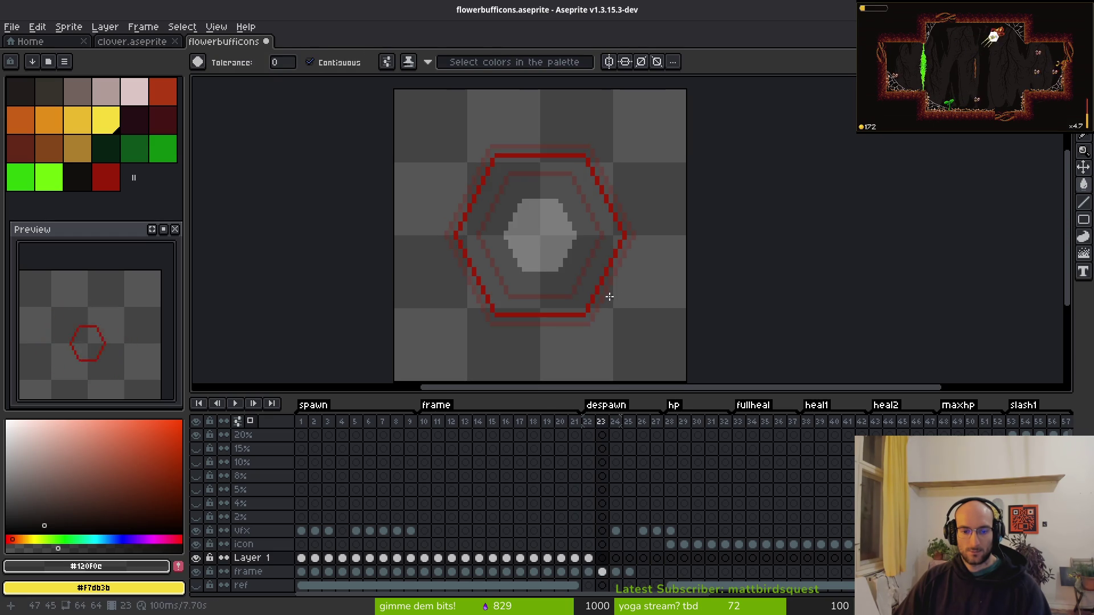
Re-paste the hexagon into Layer 1 and fill it dark red, comparing with frame 22.
left_click(602, 558)
key("ctrl+v")
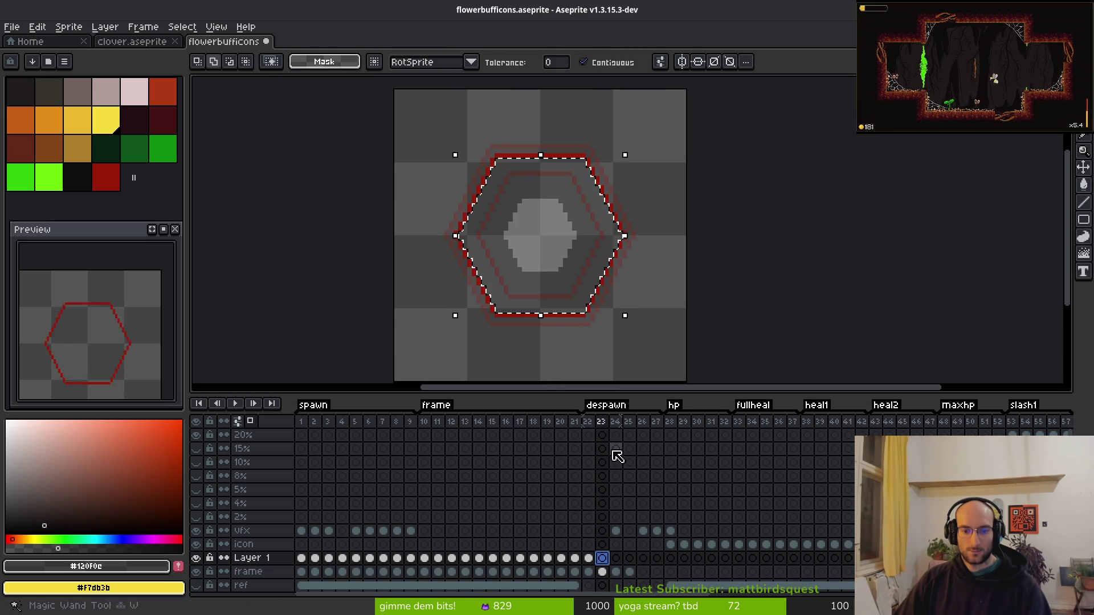
key("ctrl+v")
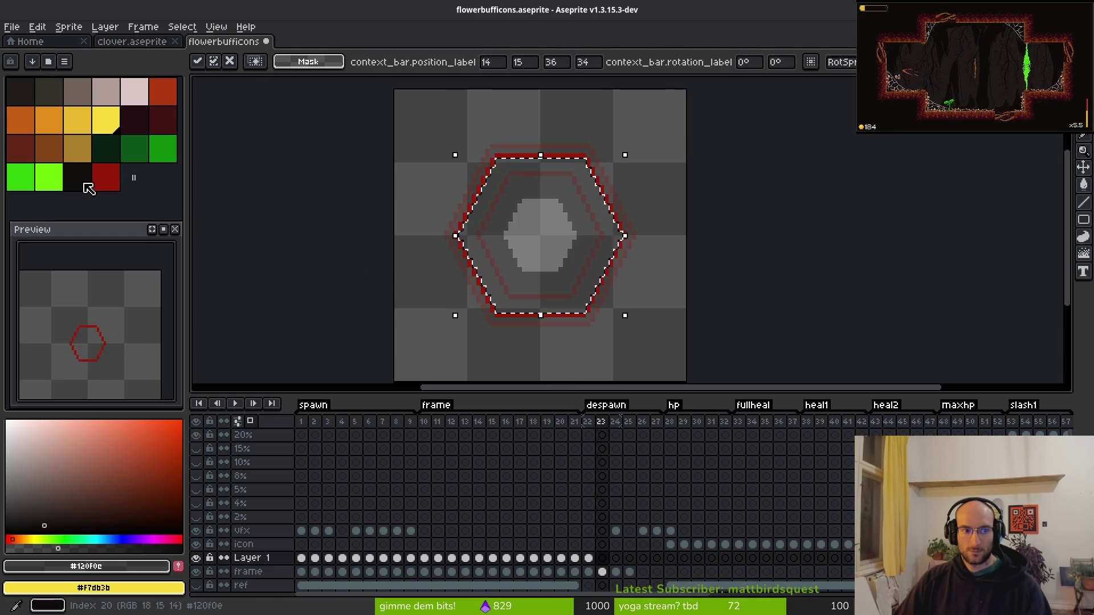
left_click(106, 177)
key("g")
left_click(567, 315)
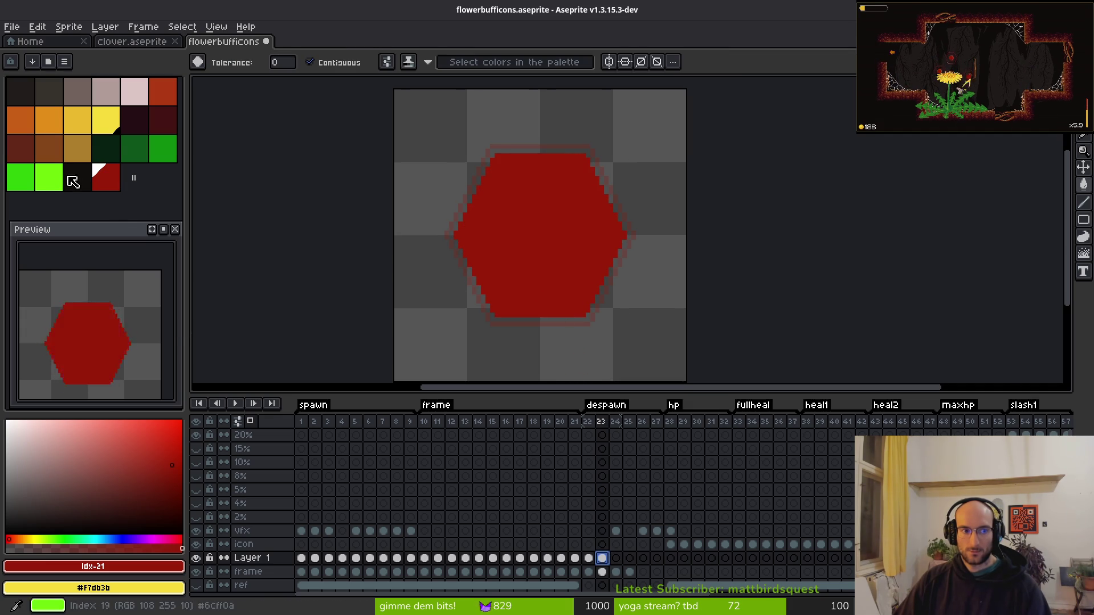
left_click(589, 559)
key("Right")
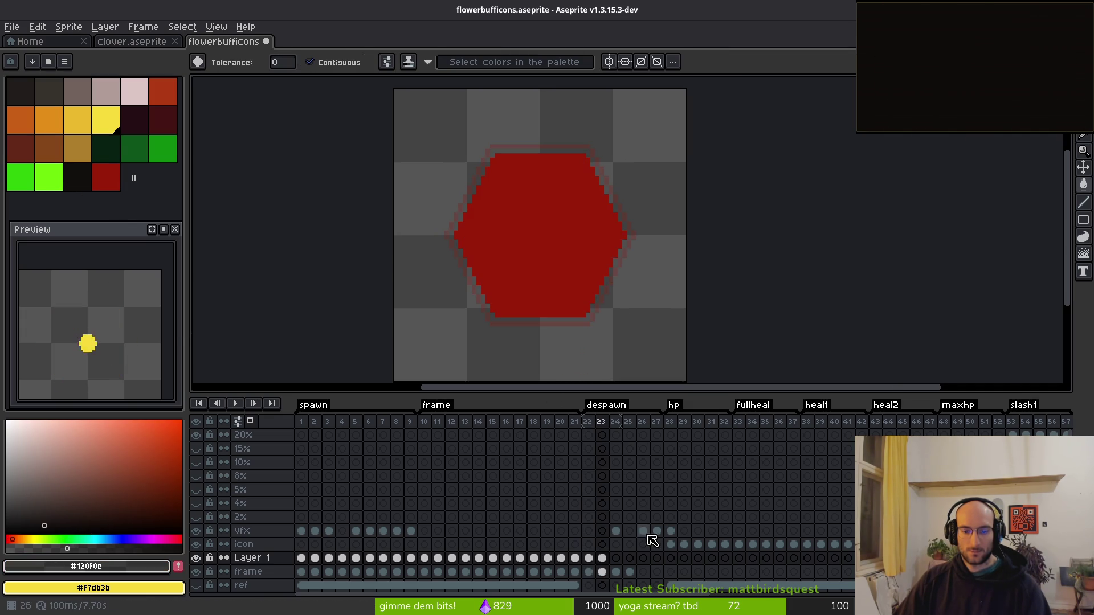
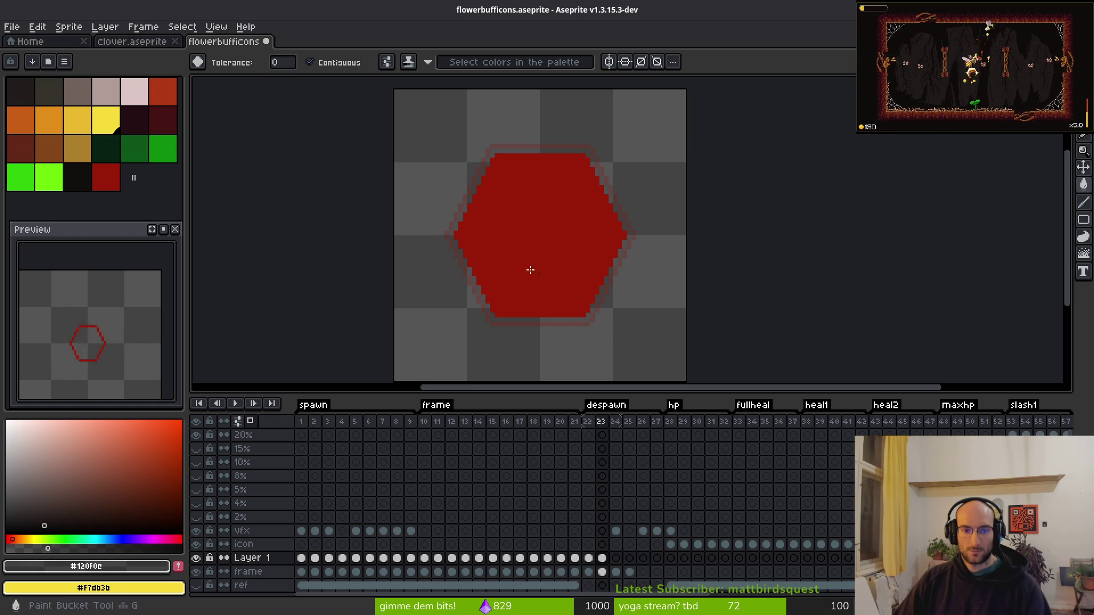
Delete the solid red hexagon fill and paste the hexagon outline image from CopyQ.
key("w")
left_click(563, 287)
key("Delete")
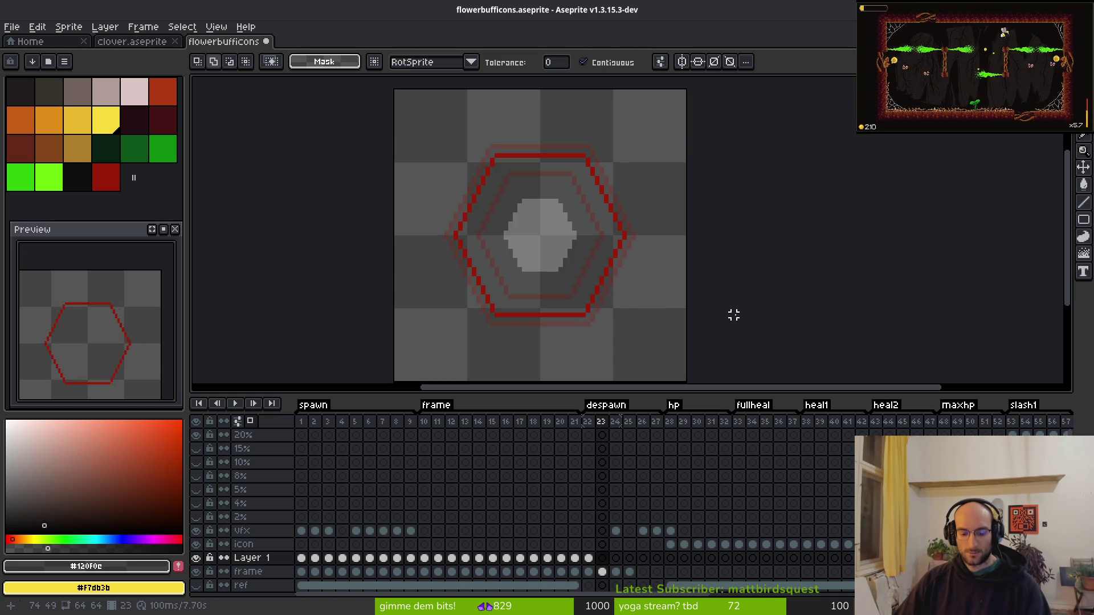
key("ctrl+alt+v")
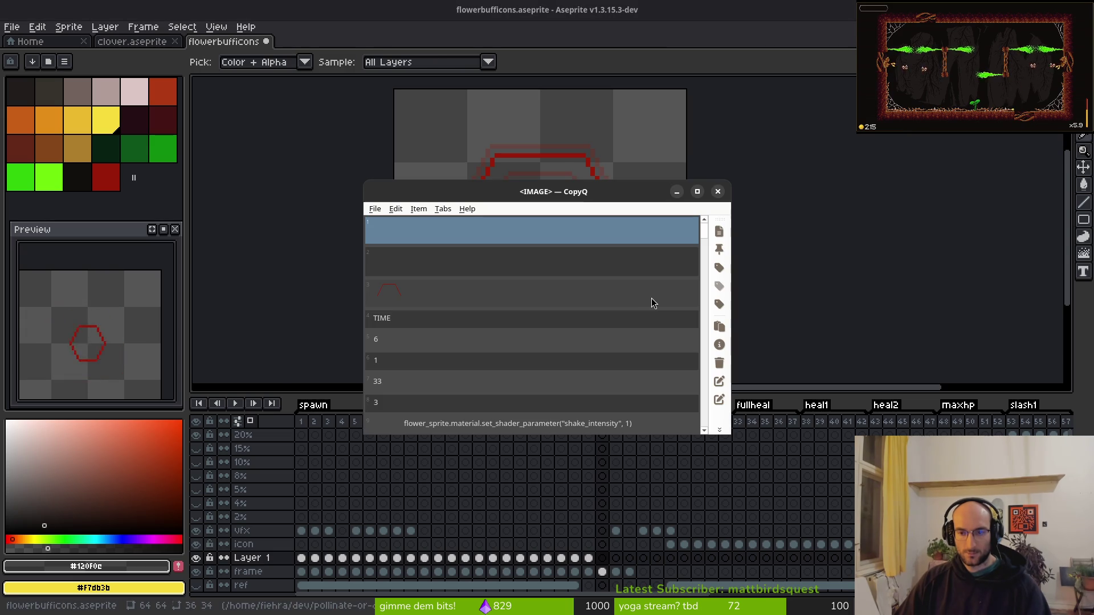
key("Return")
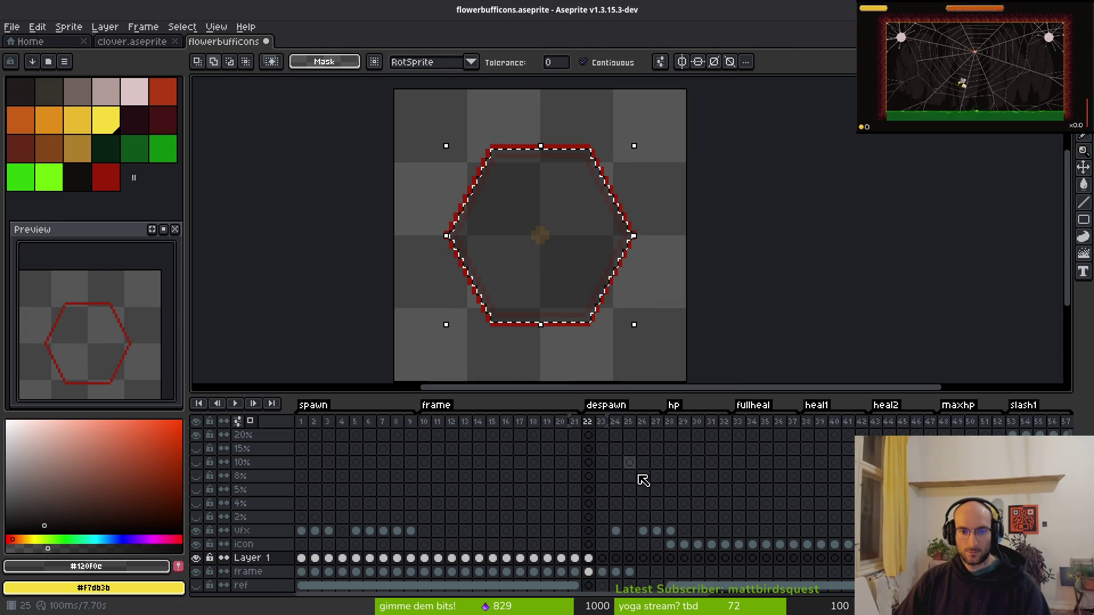
Copy the hexagon outline into the Layer 1 cel at frame 23.
left_click(602, 571)
left_click(578, 312)
left_click(602, 558)
key("ctrl+d")
left_click(602, 571)
key("ctrl+shift+d")
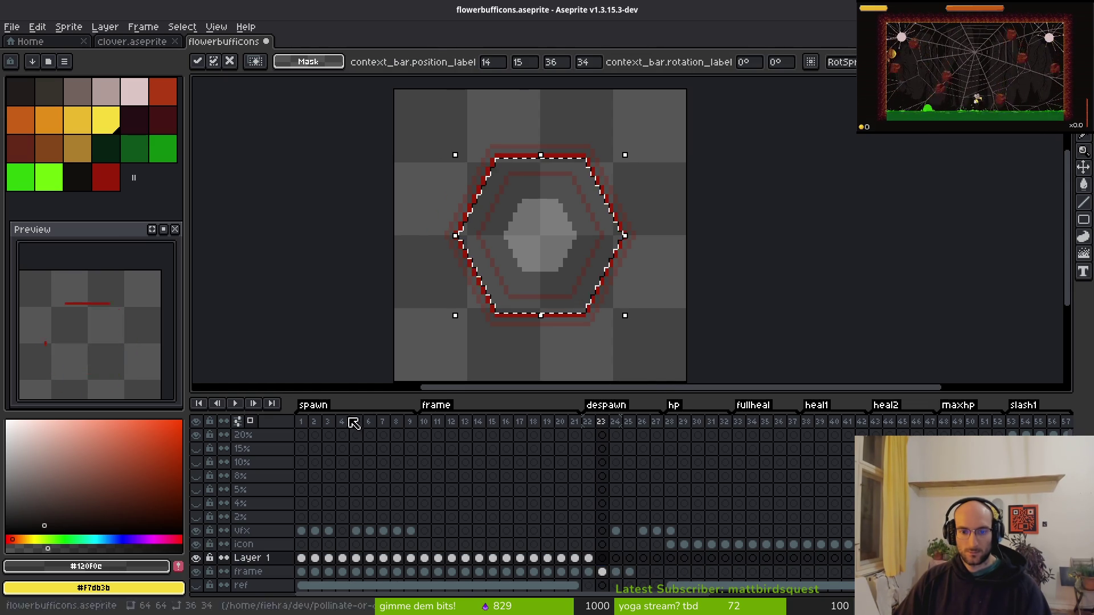
key("Return")
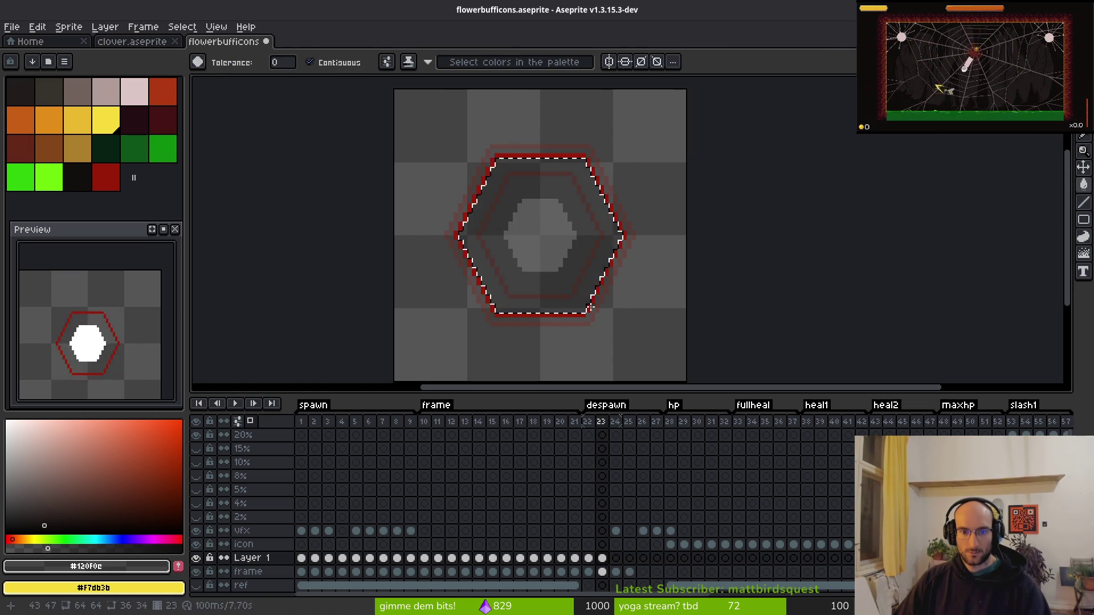
key("i")
key("Left")
key("Right")
key("Right")
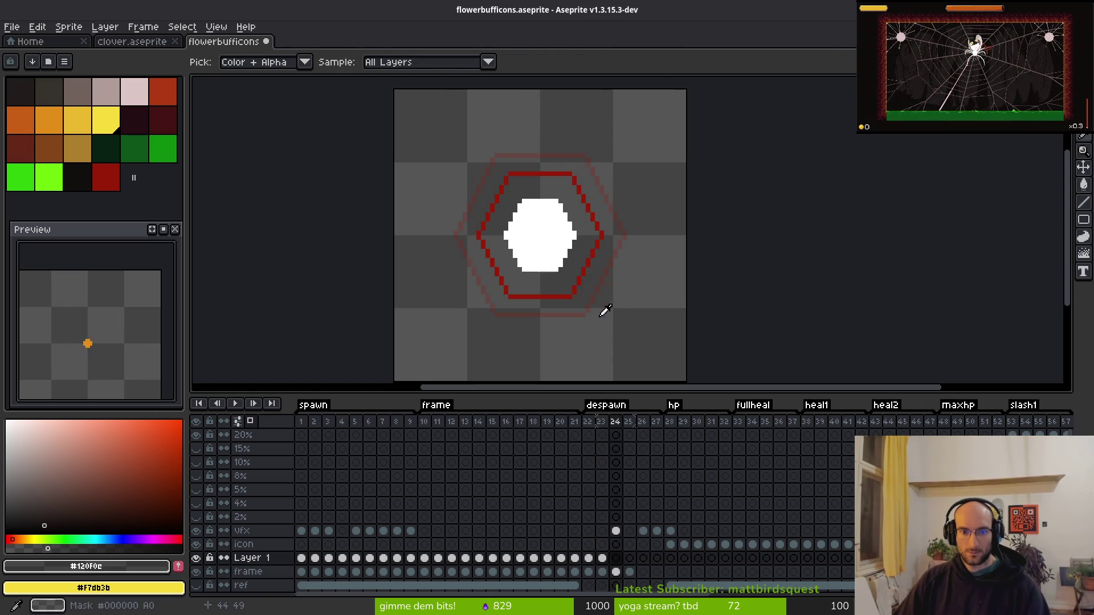
Copy the hexagon outline into the Layer 1 cel at frame 24.
key("w")
key("i")
key("Return")
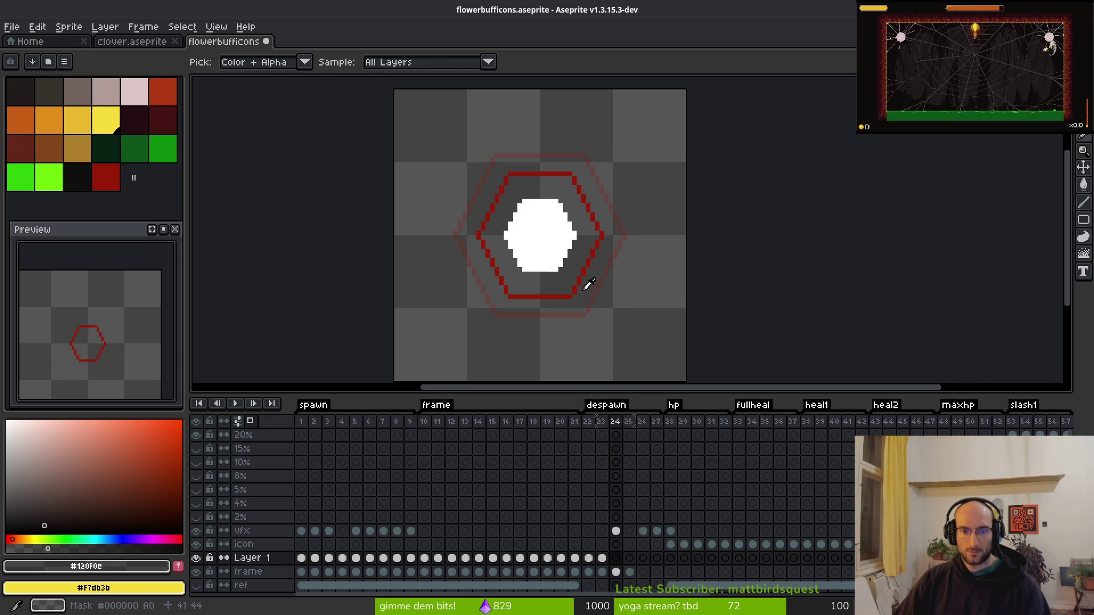
key("w")
left_click(563, 300, "ctrl")
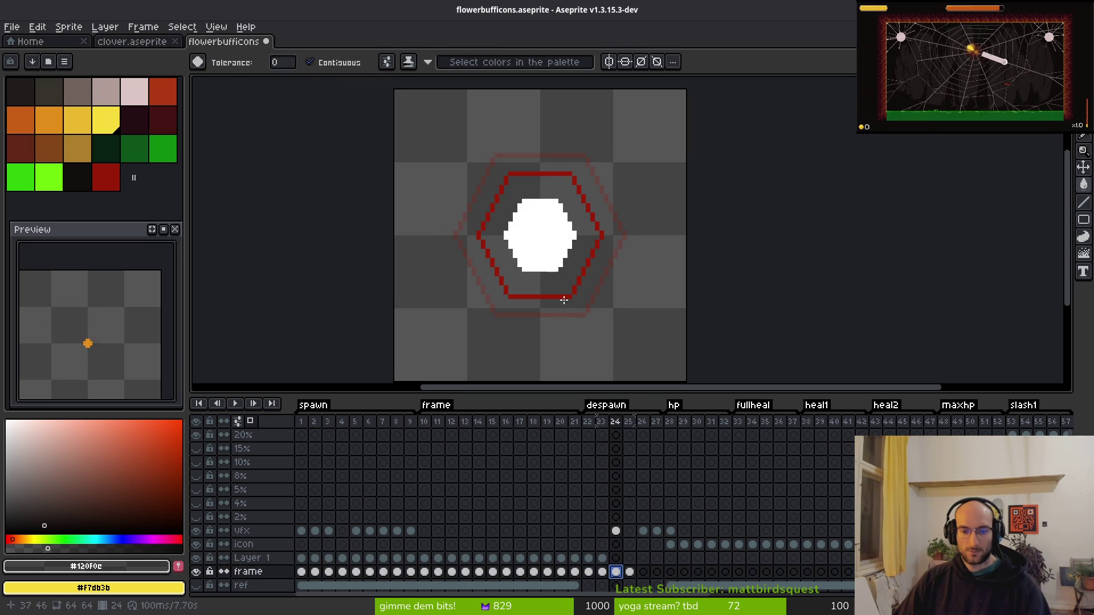
left_click(539, 285)
left_click(629, 572)
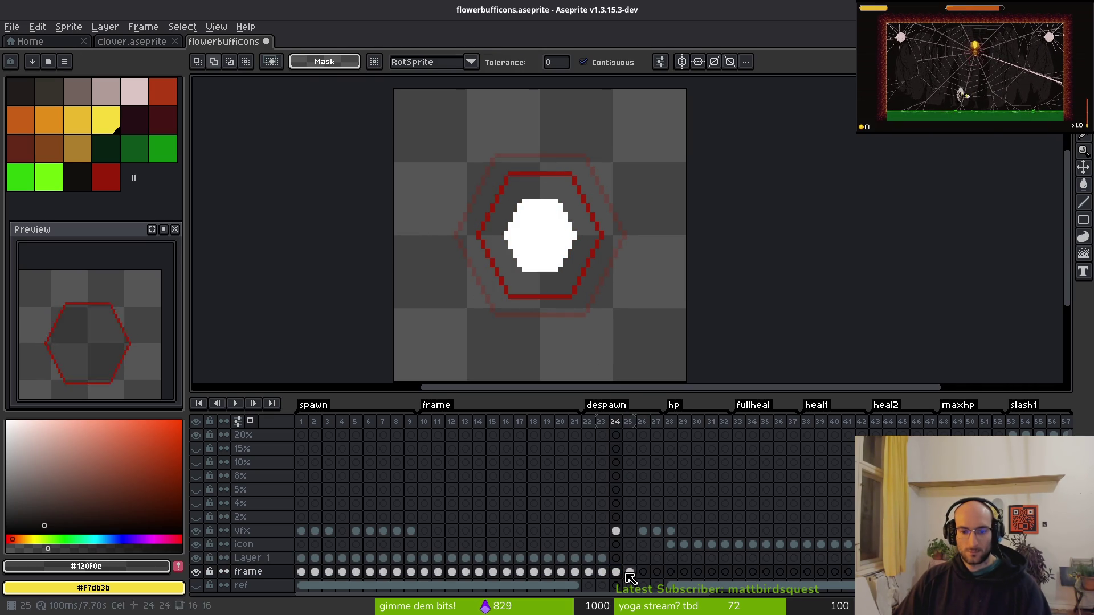
left_click(615, 557)
key("ctrl+shift+d")
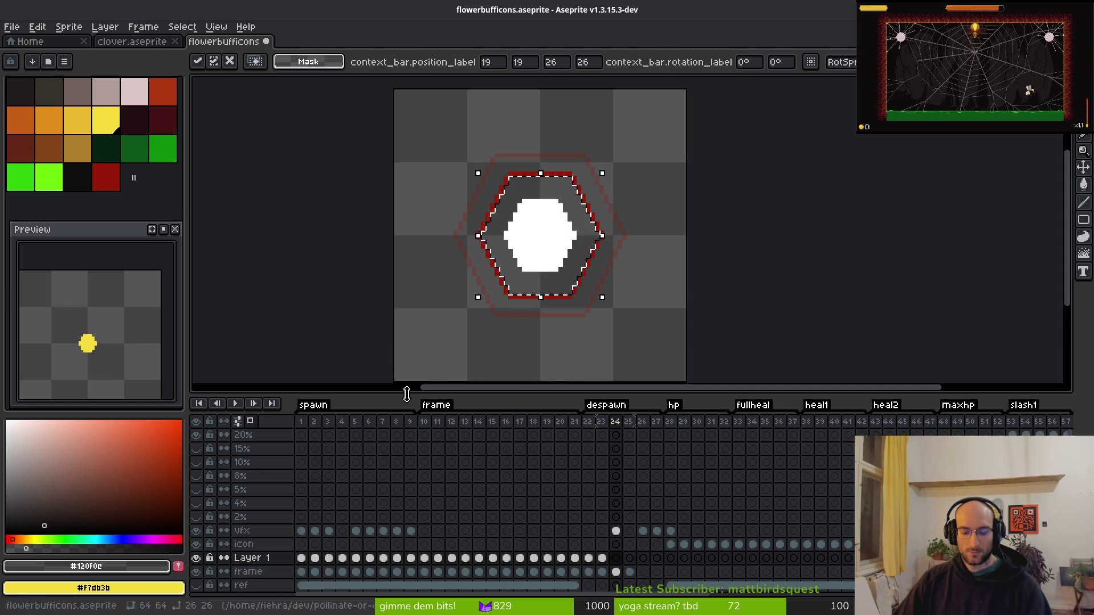
Save flowerbufficons and select frames 1 through 26 in the timeline.
key("g")
key("ctrl+d")
key("ctrl+s")
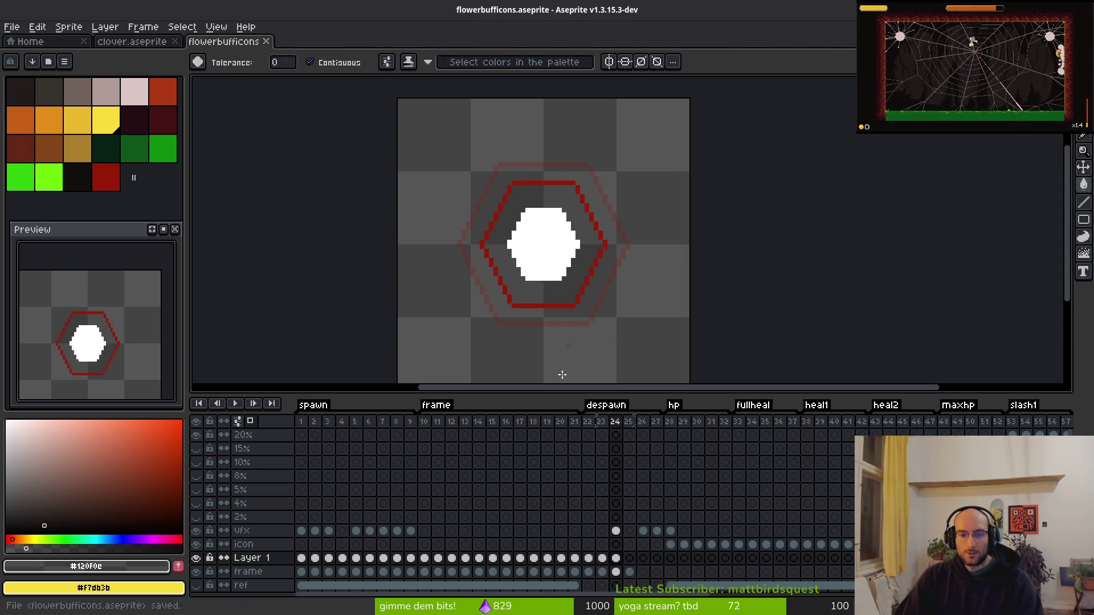
left_click_drag(300, 422, 651, 431)
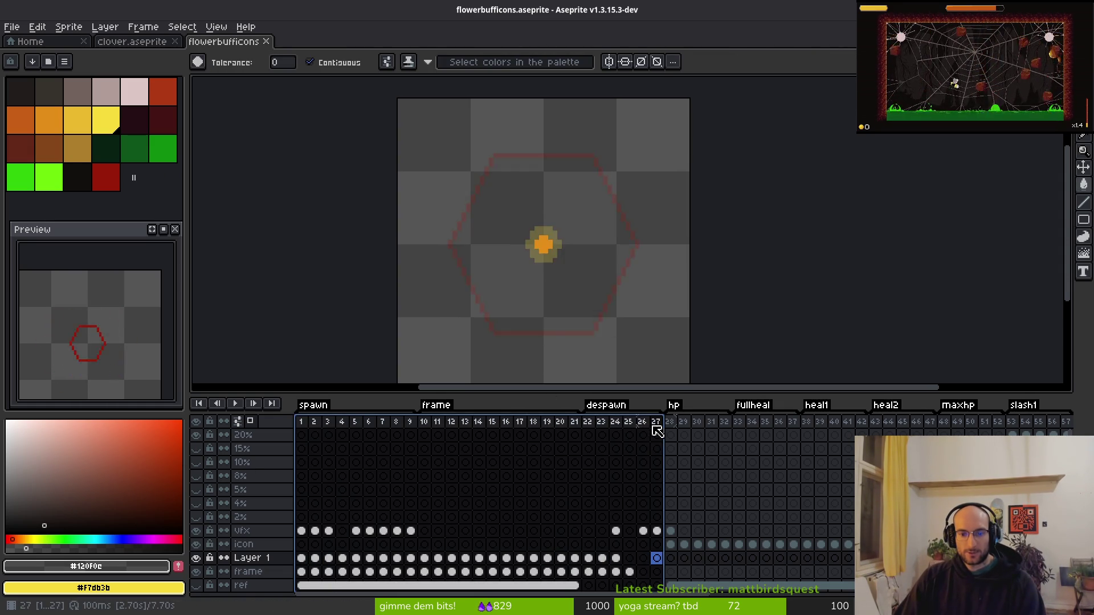
Start a sprite sheet export of the selected frames and browse to the art/ui folder.
key("ctrl+e")
left_click(350, 203)
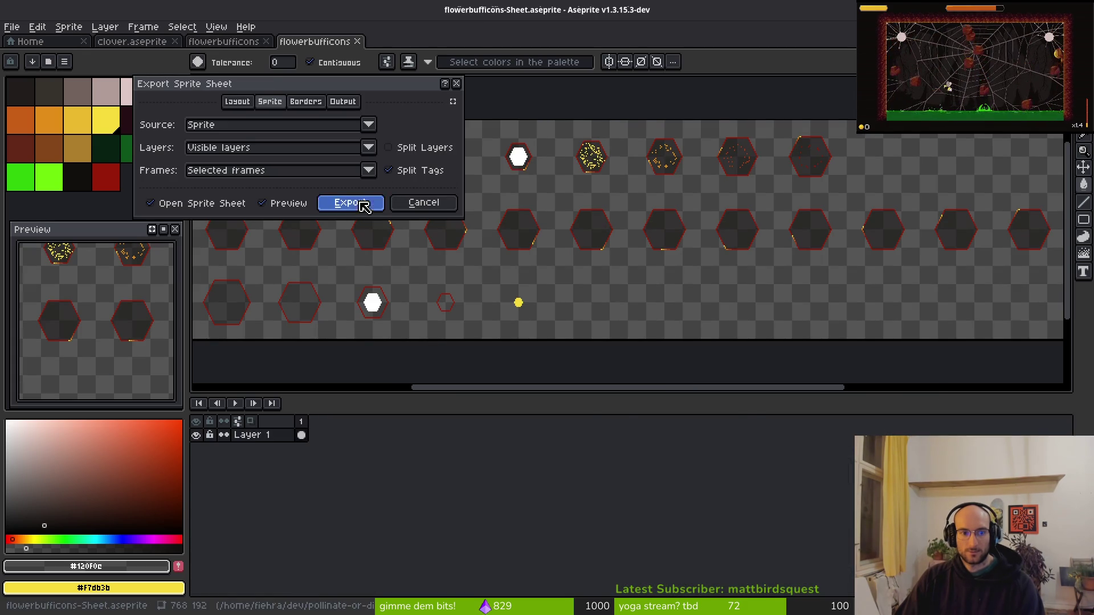
key("ctrl+alt+shift+s")
left_click(276, 56)
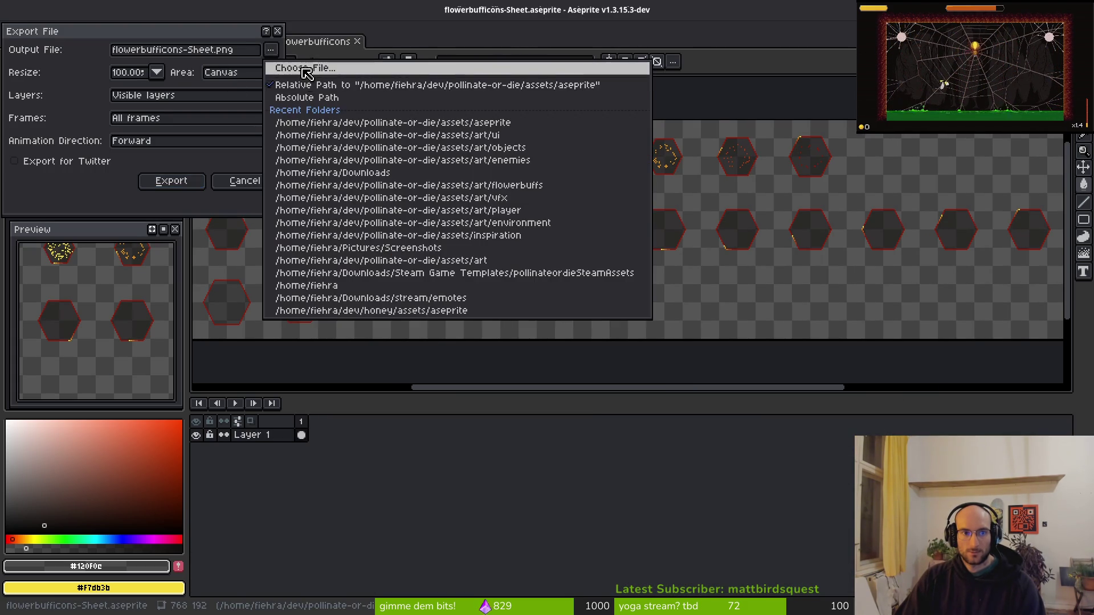
left_click(54, 51)
left_click(69, 118)
double_click(69, 117)
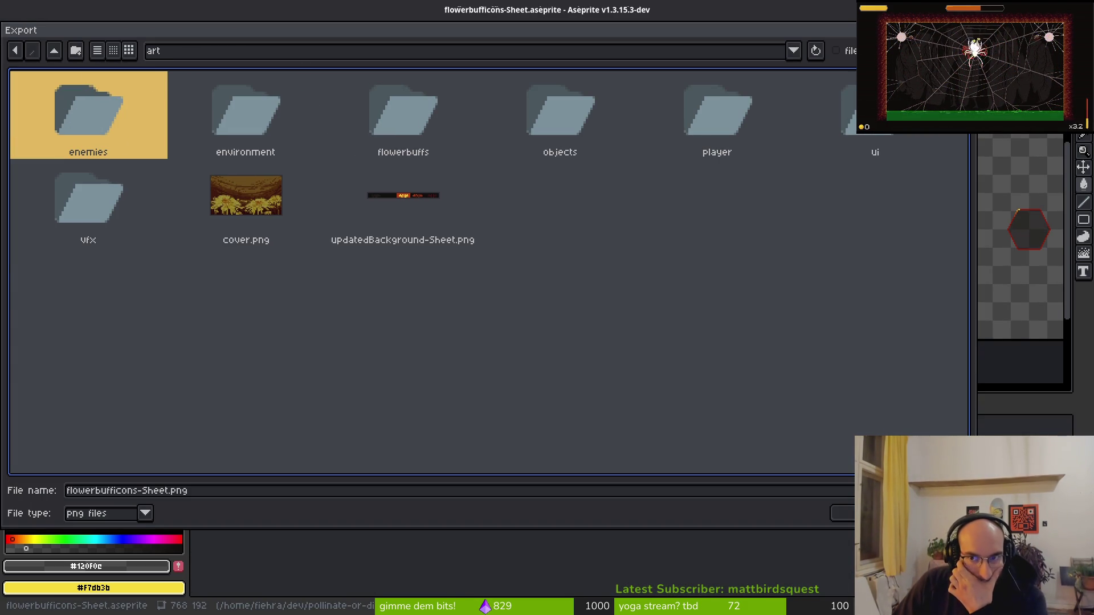
double_click(871, 149)
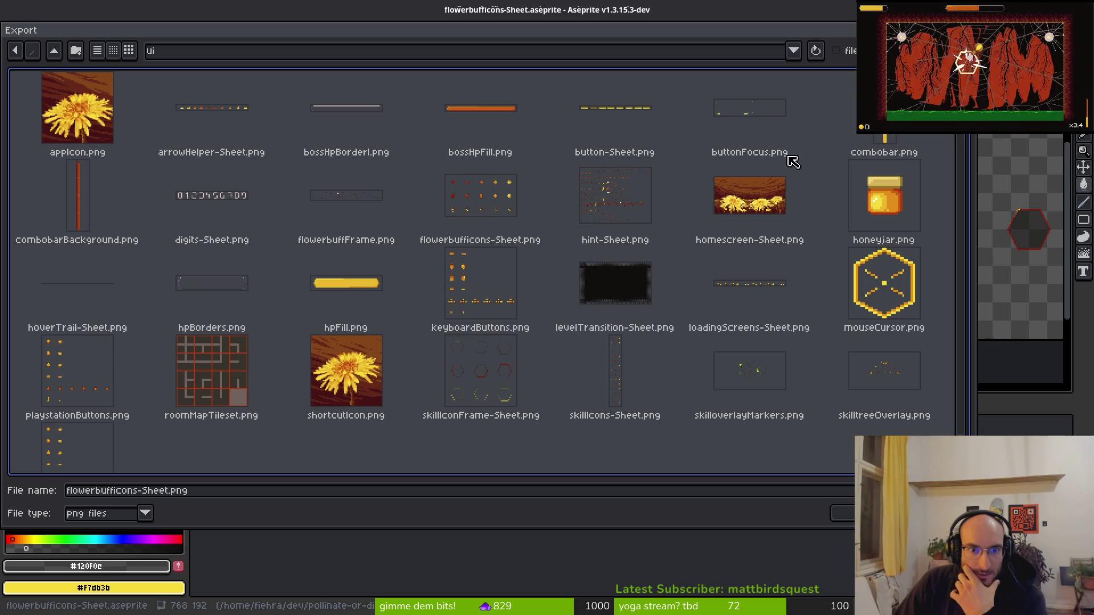
Choose flowerbuffFrame.png as the output, accept the overwrite, and export the sheet.
left_click(362, 210)
left_click(852, 520)
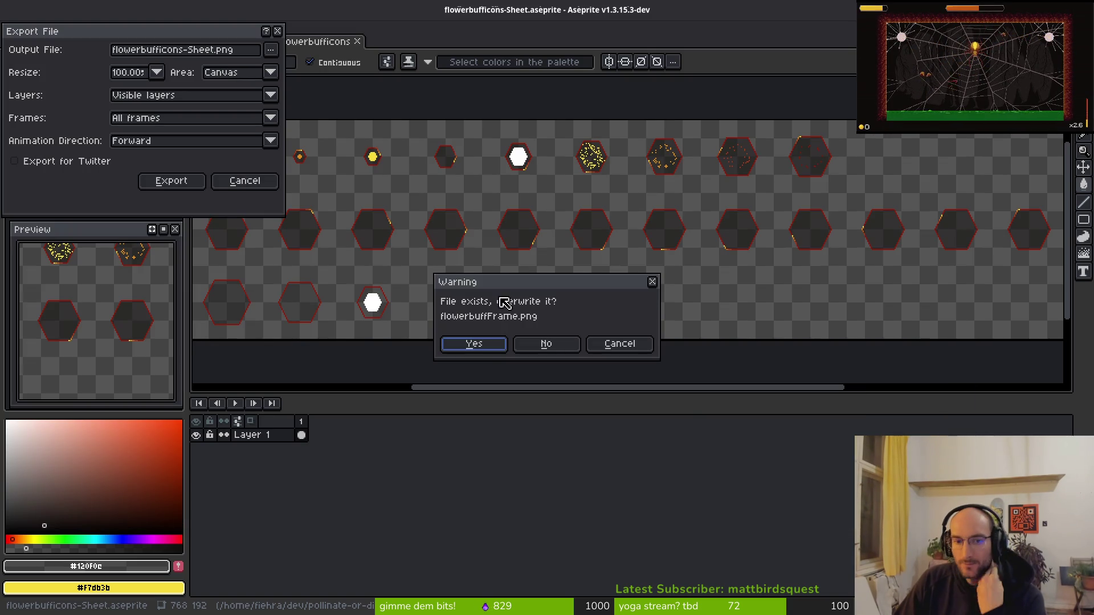
left_click(474, 344)
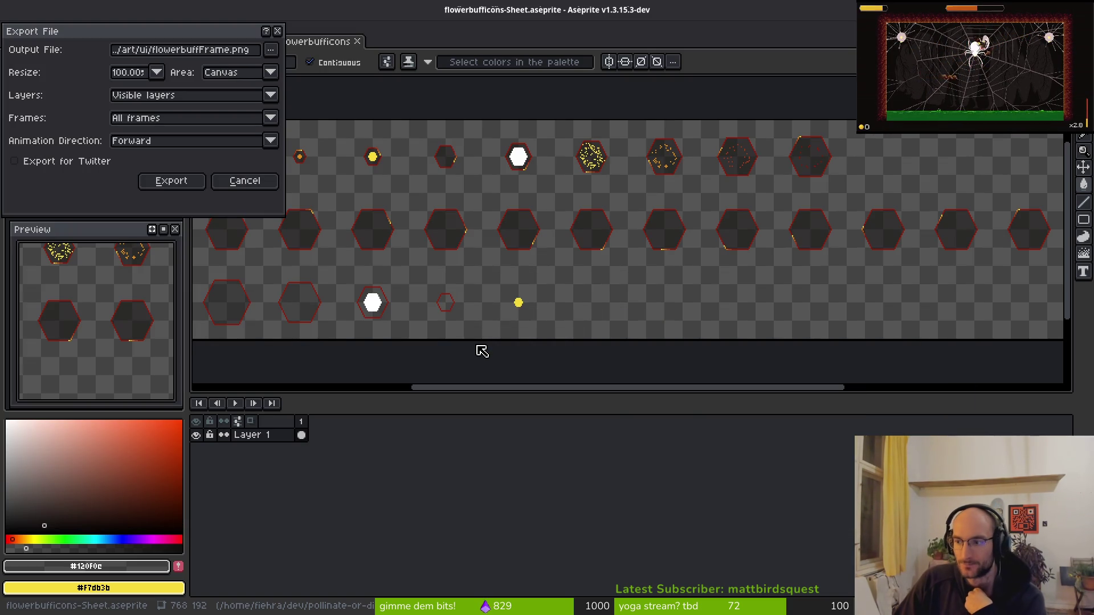
left_click(173, 182)
key("Tab")
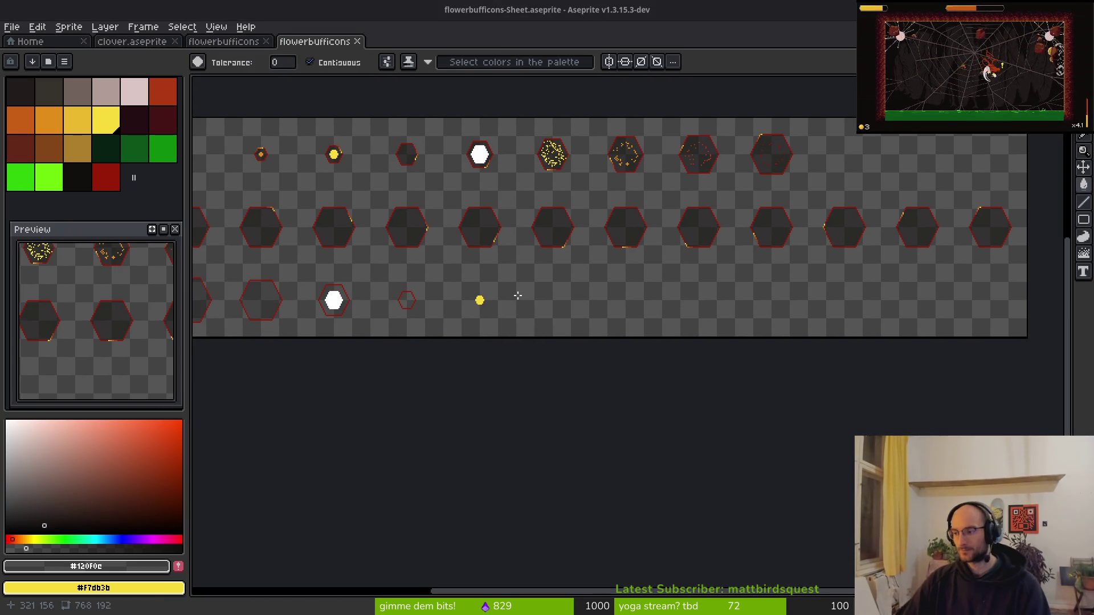
key("alt+Tab")
key("alt+Tab")
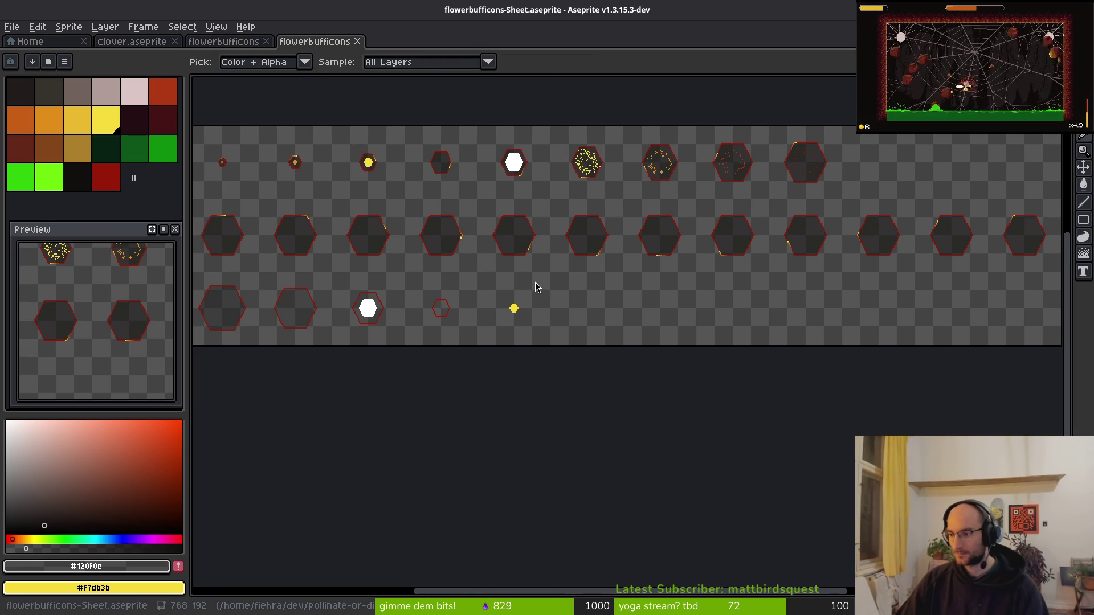
Open the flower_buff scene and set the sprite's vertical frame count to 3.
key("alt+Tab")
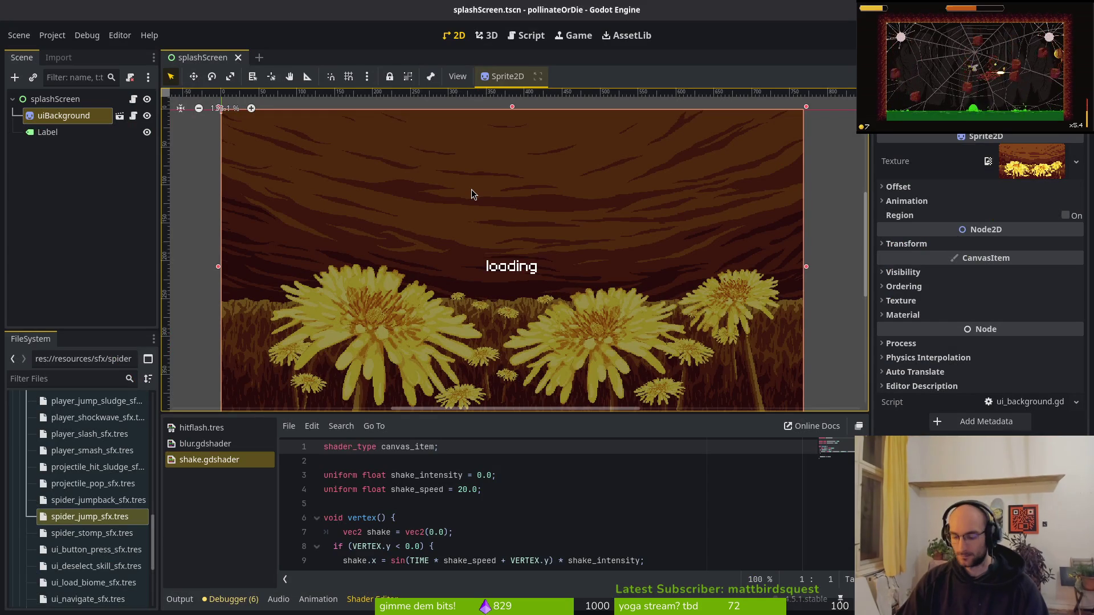
left_click(180, 600)
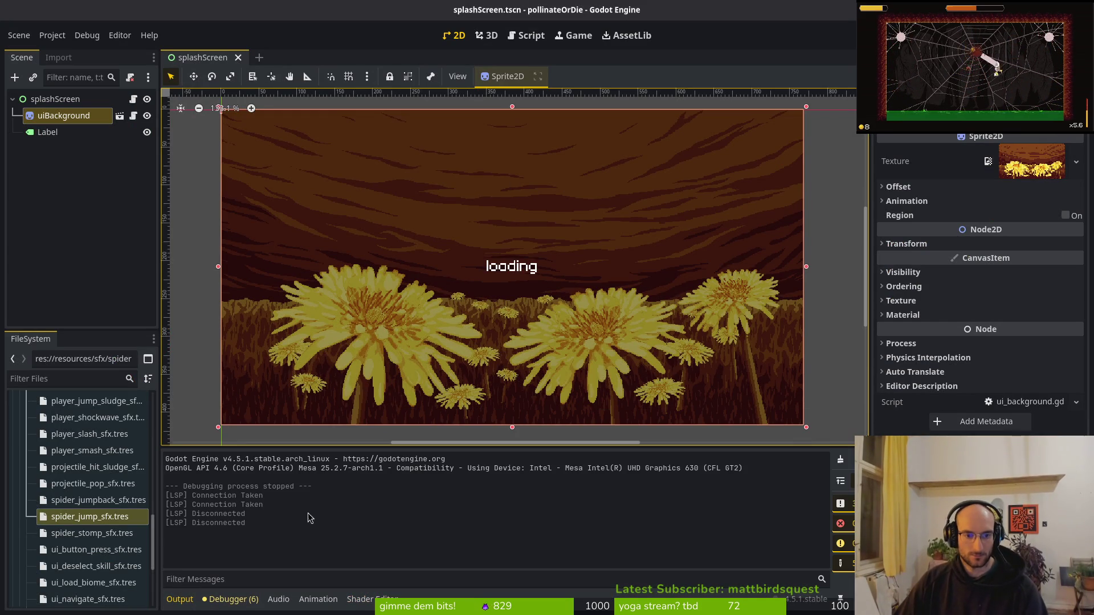
key("alt+shift+o")
type("flowe")
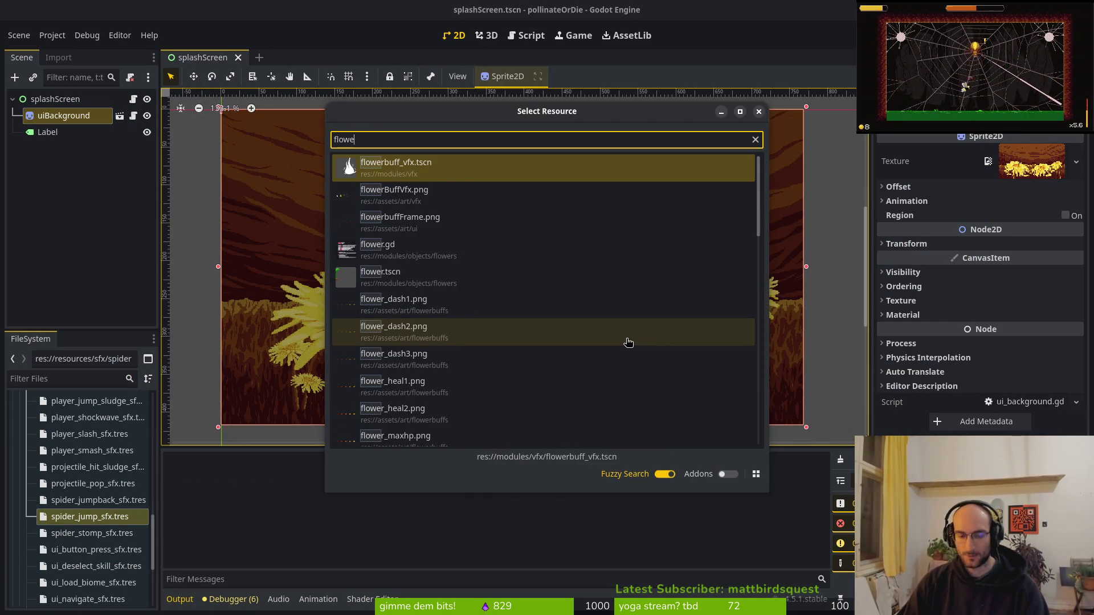
type("rbuff")
key("Down")
key("Down")
key("Down")
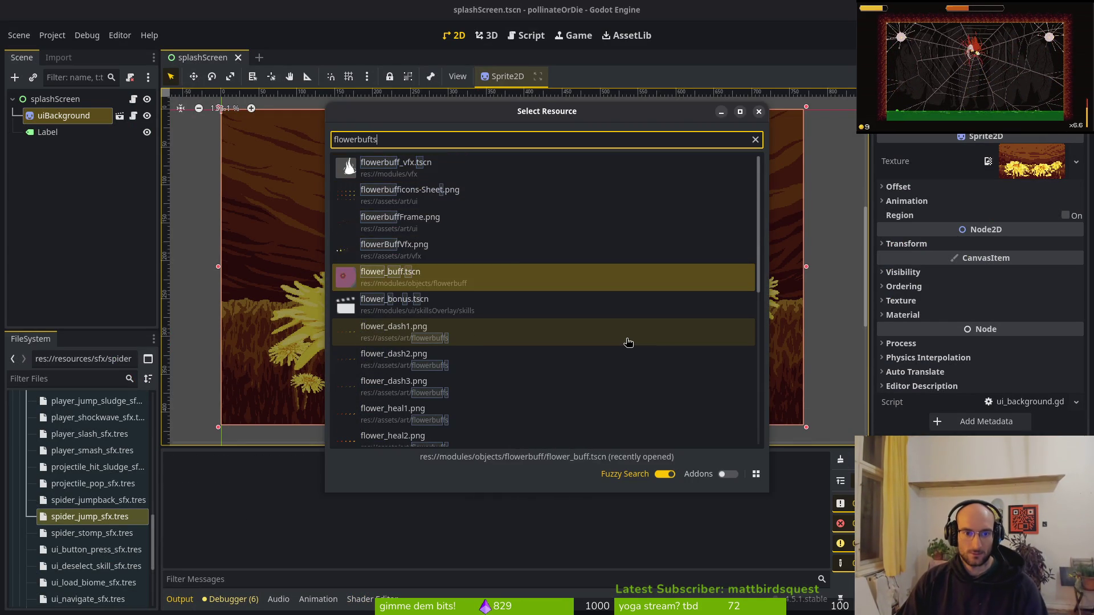
key("Return")
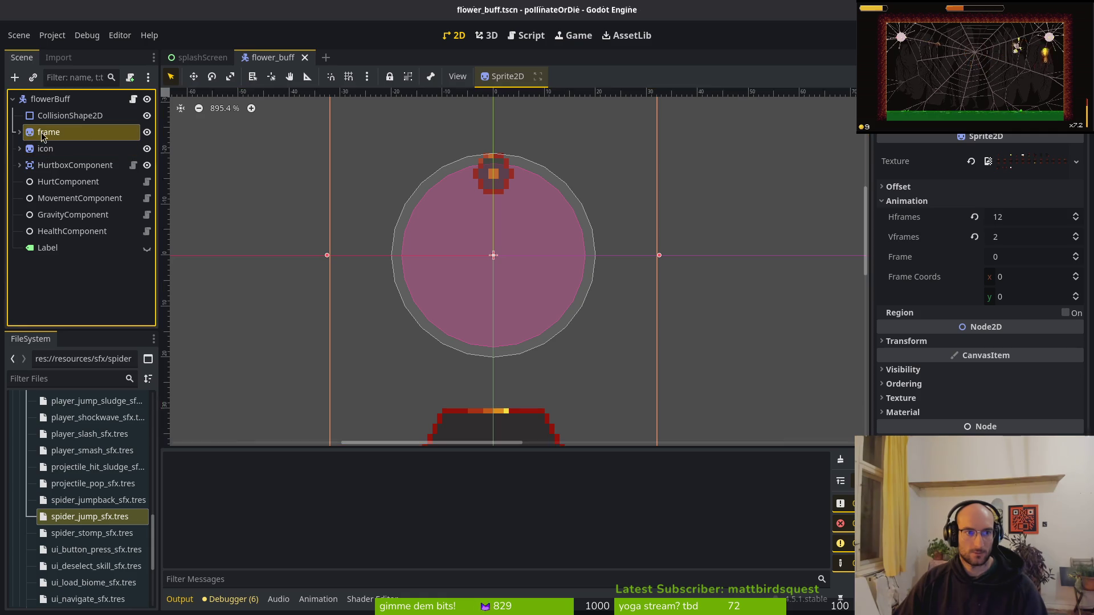
left_click(1010, 239)
type("3")
key("Return")
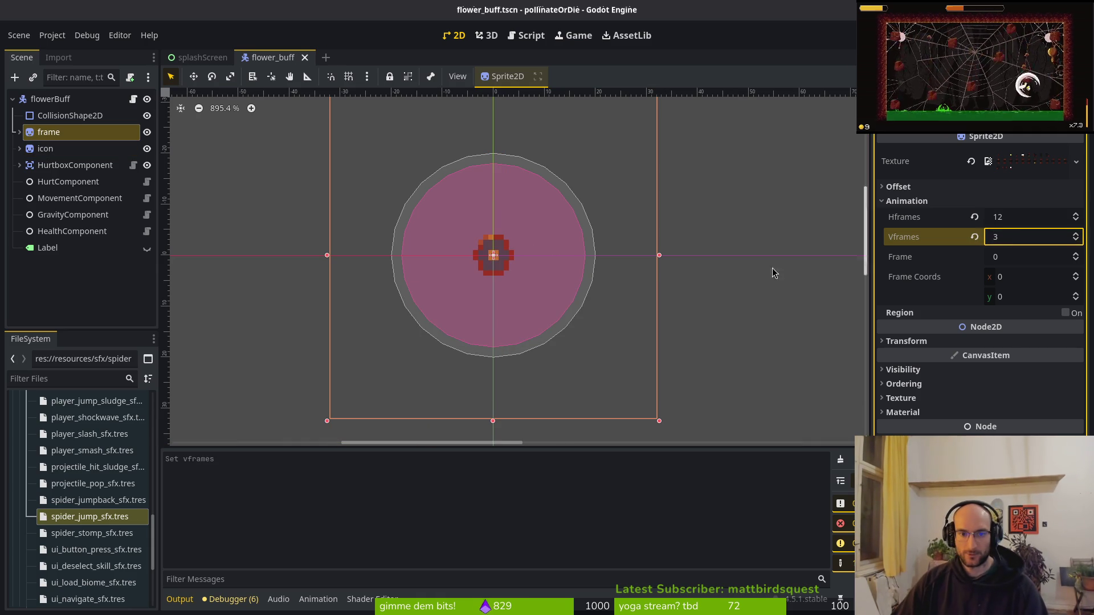
Create a new despawn animation on the frame node's AnimationPlayer.
left_click(19, 132)
left_click(74, 148)
left_click(398, 460)
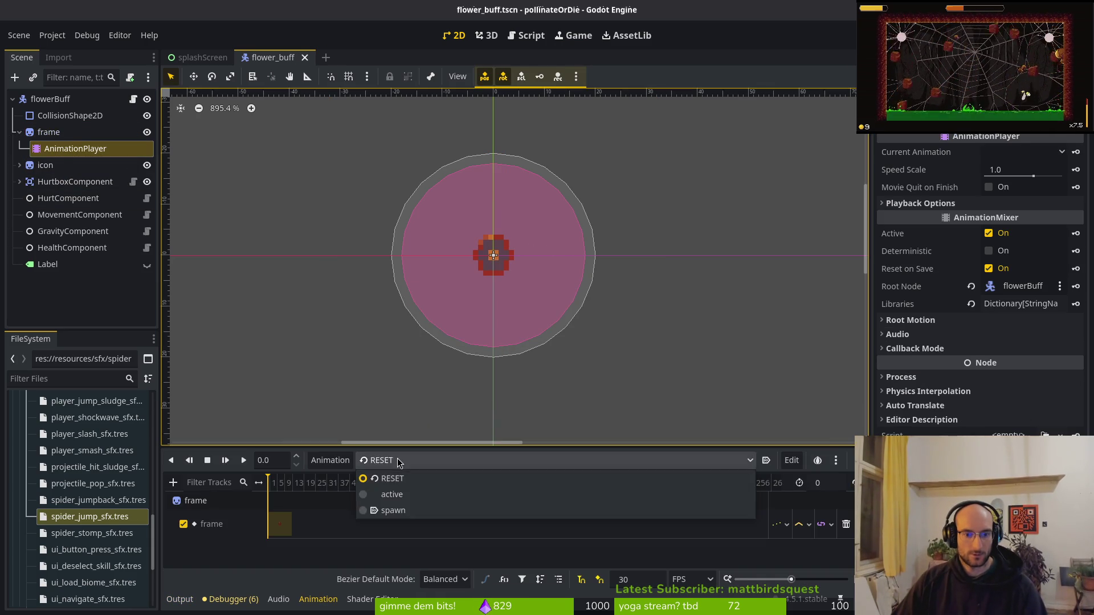
left_click(338, 464)
left_click(342, 478)
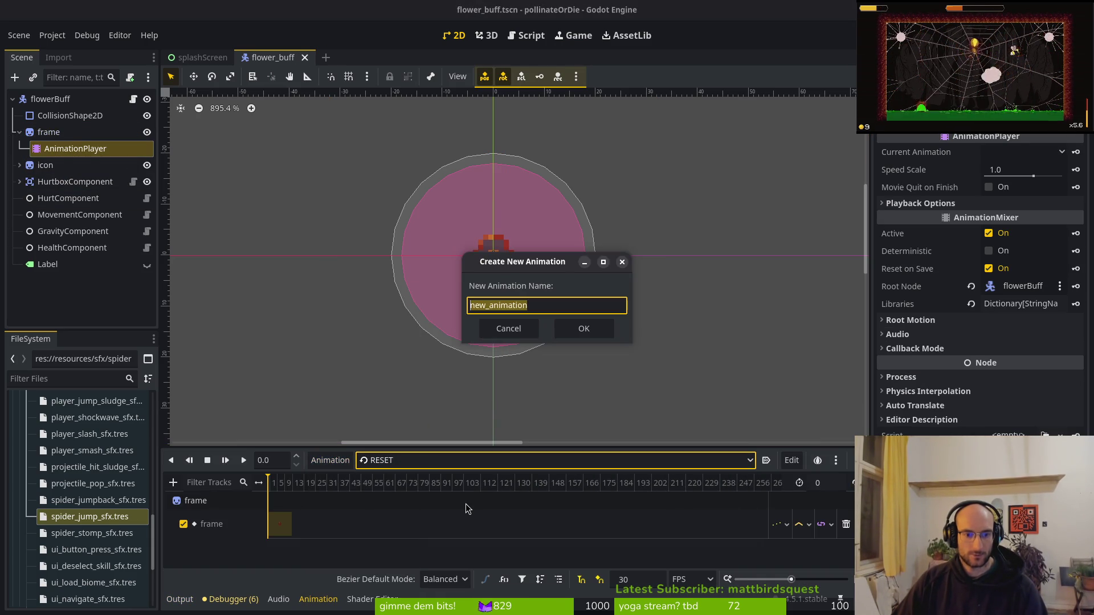
type("wn")
key("Return")
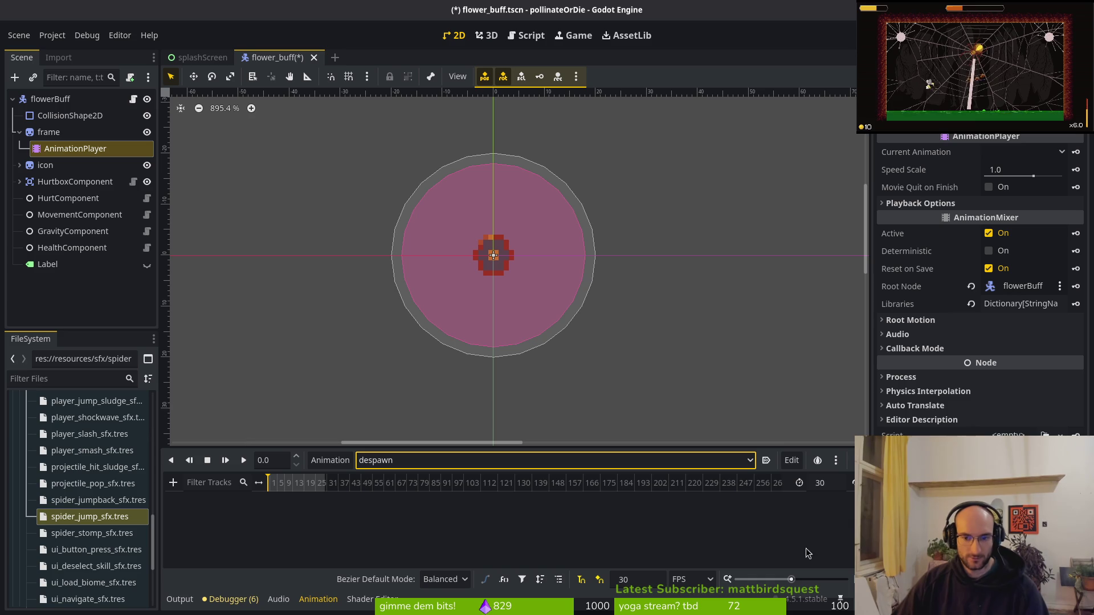
Set the animation step to 12 FPS and its length to 5, then save the scene.
left_click(644, 579)
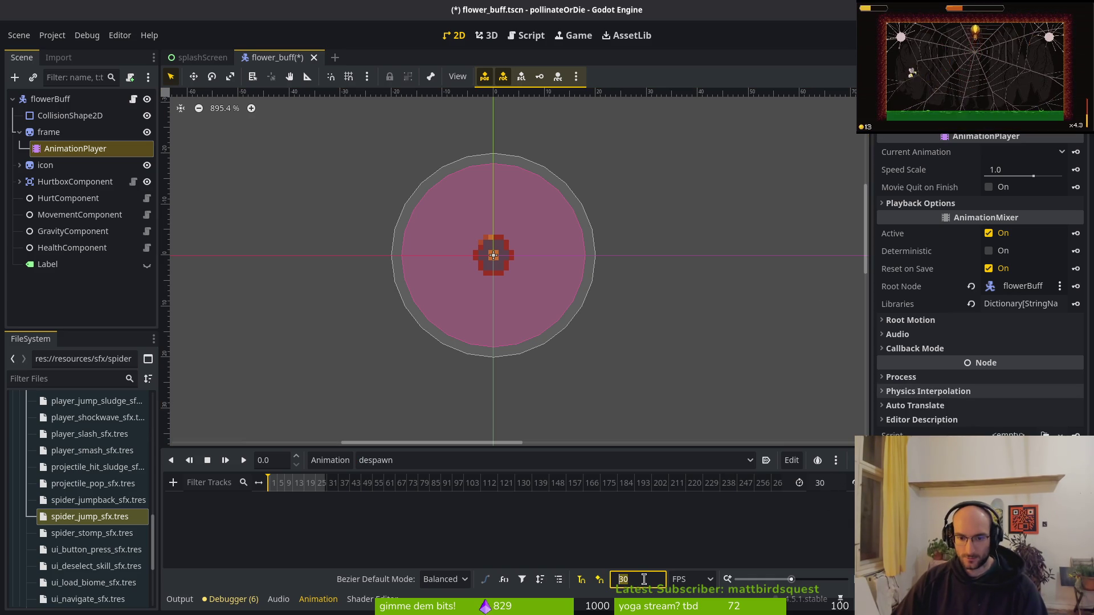
type("12")
key("Return")
left_click(825, 483)
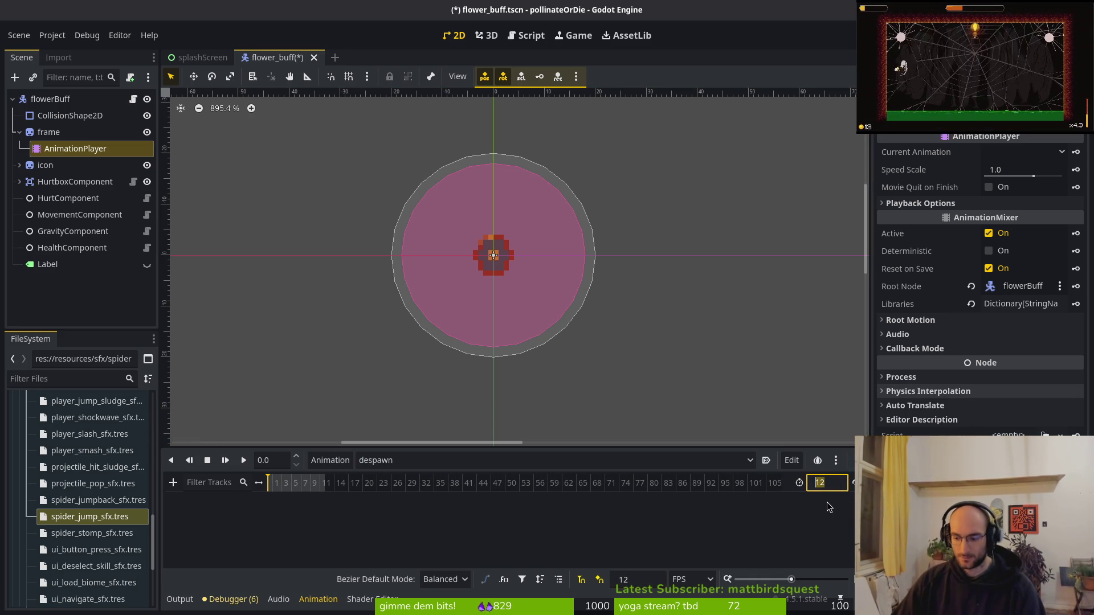
key("alt+Tab")
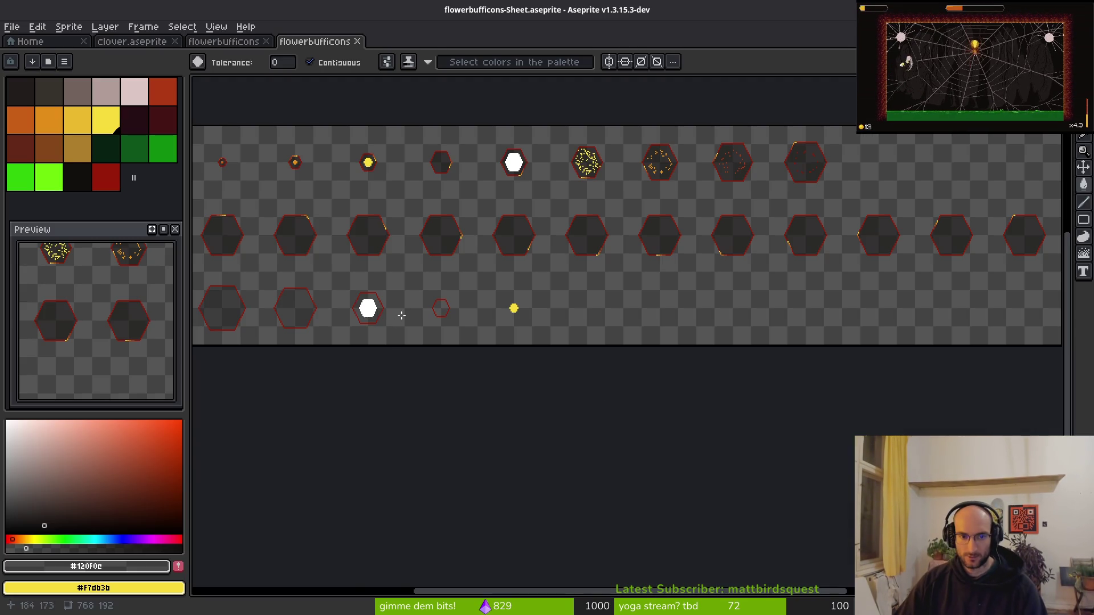
key("alt+Tab")
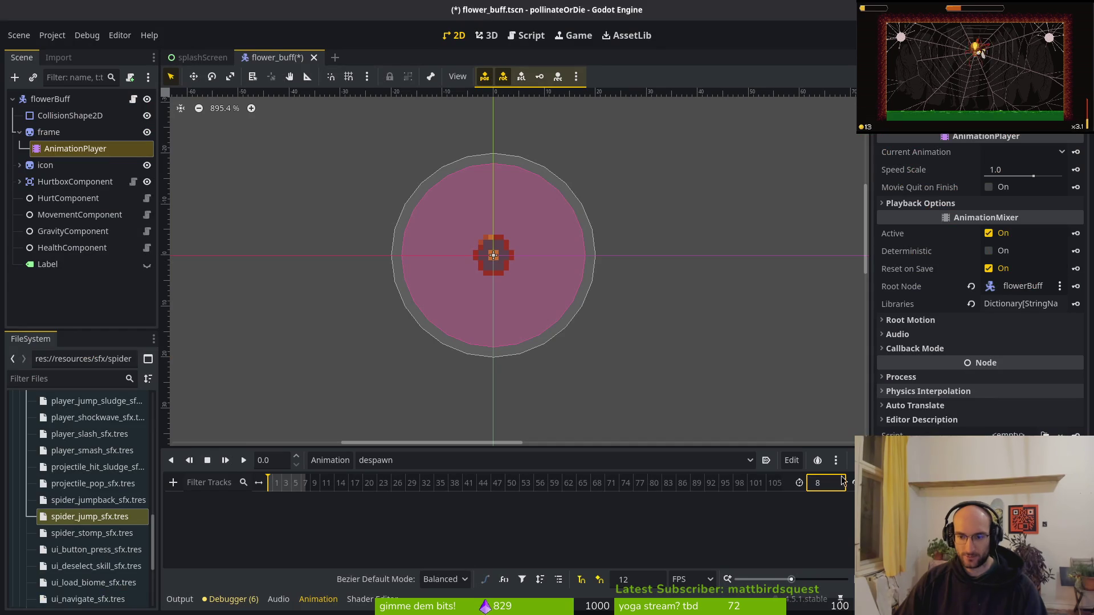
type("5")
key("Return")
key("ctrl+s")
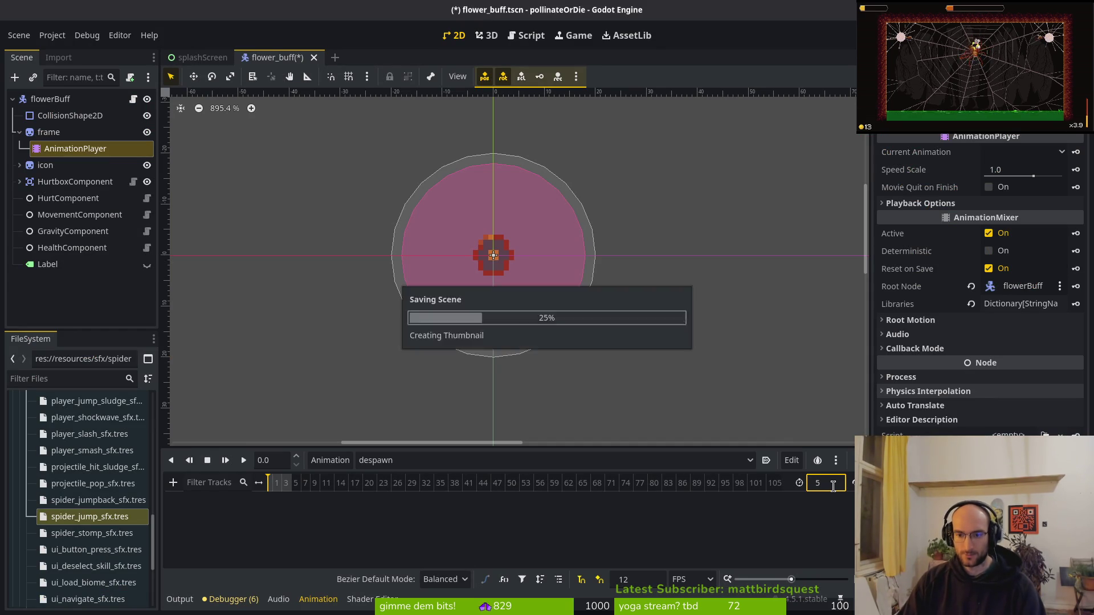
scroll(294, 488, "up", 3)
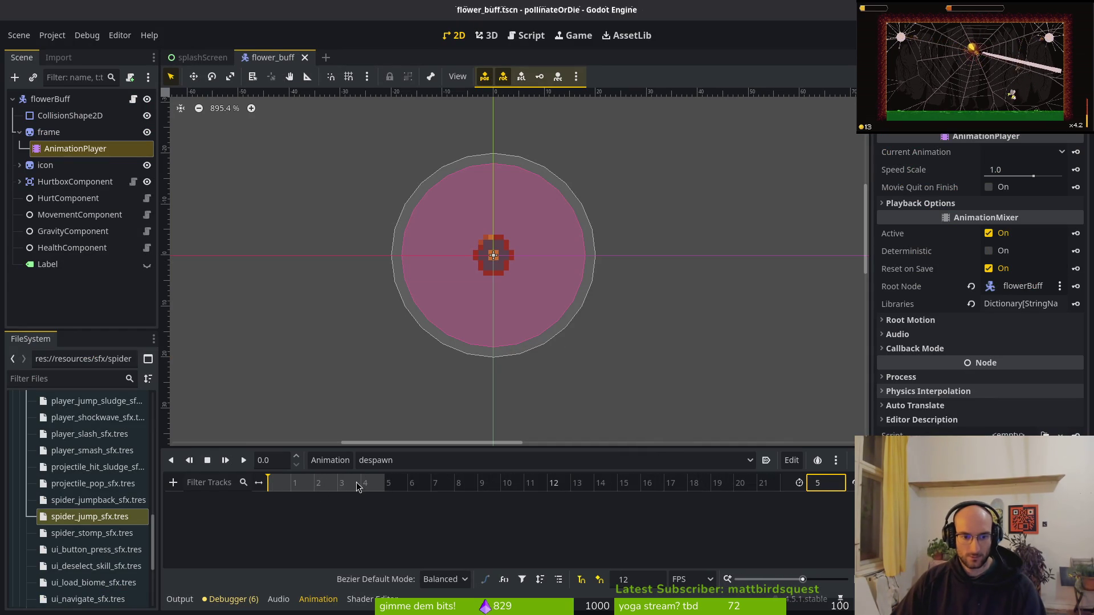
Show a third-row sheet frame on the frame sprite and key Frame five times.
left_click(456, 353)
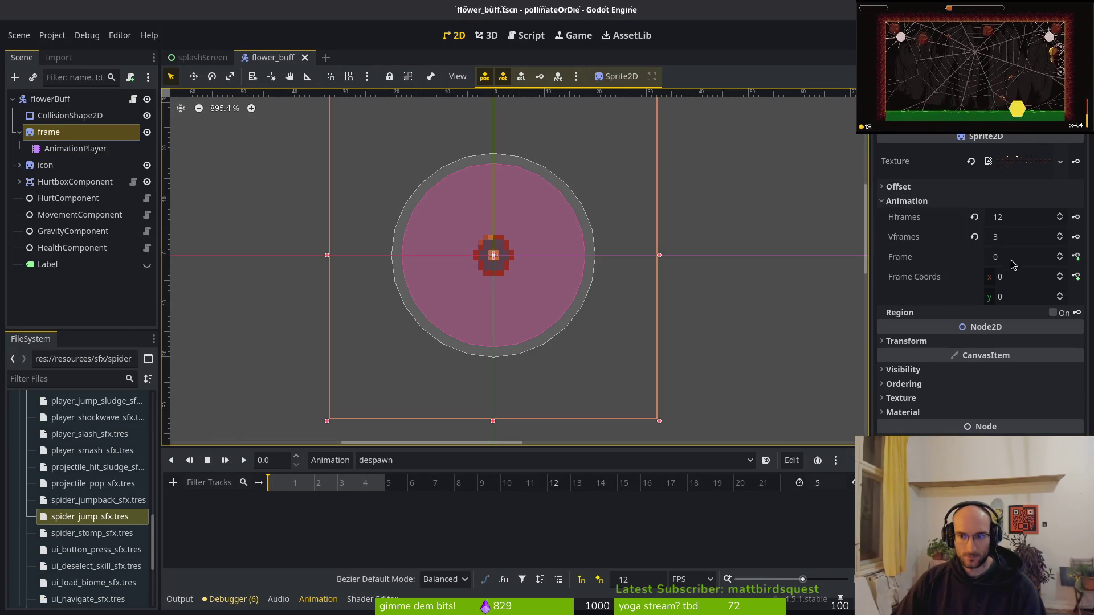
left_click(1059, 294)
left_click(1058, 295)
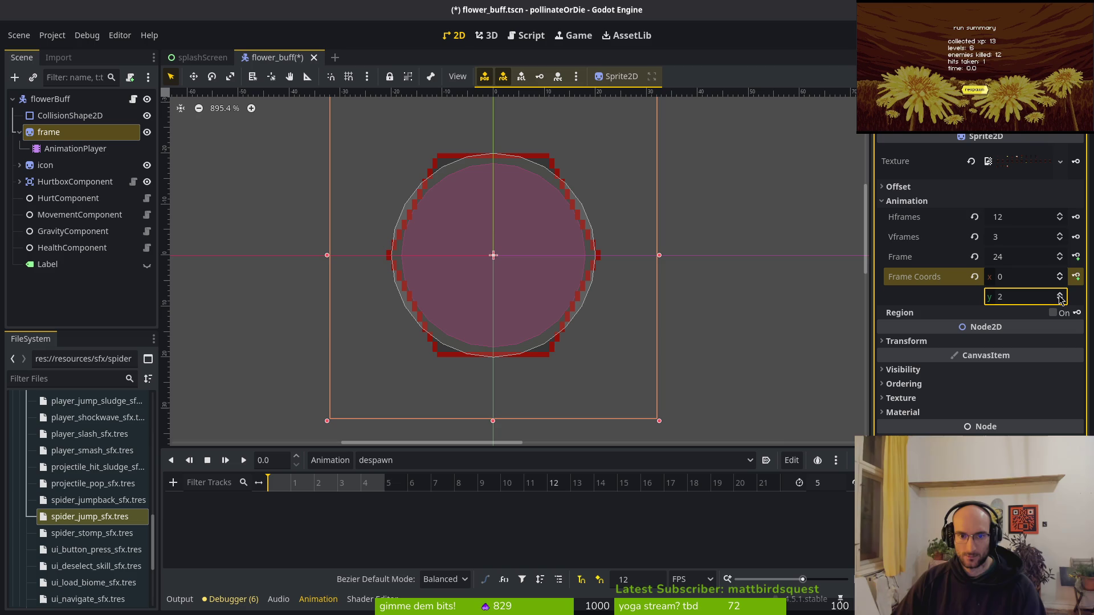
left_click(1076, 258)
left_click(615, 341)
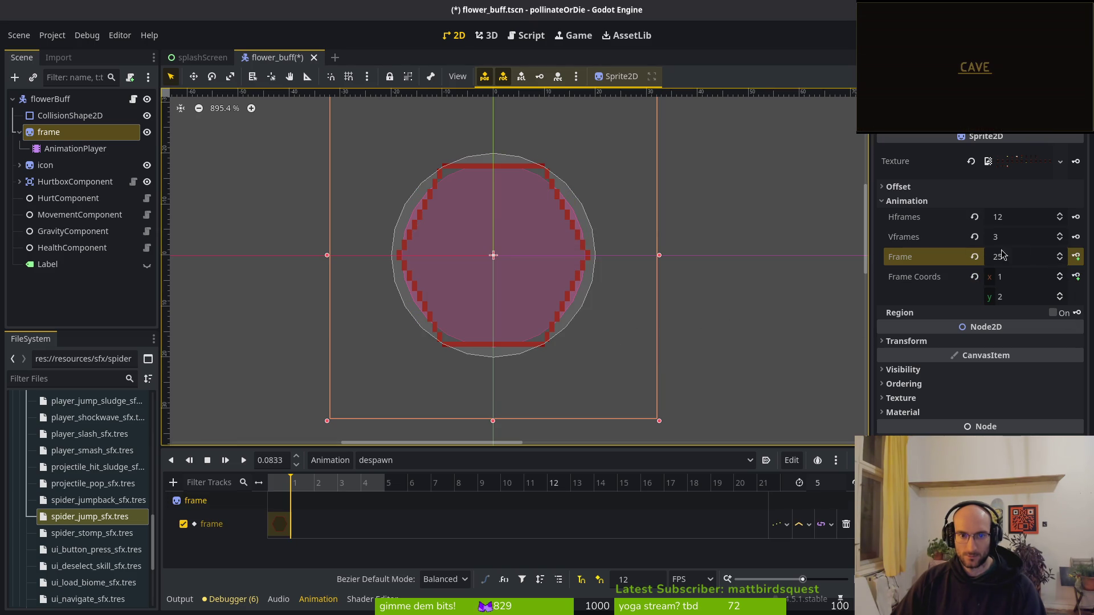
left_click(1077, 258)
left_click(1076, 257)
left_click(1076, 257)
left_click(1076, 257)
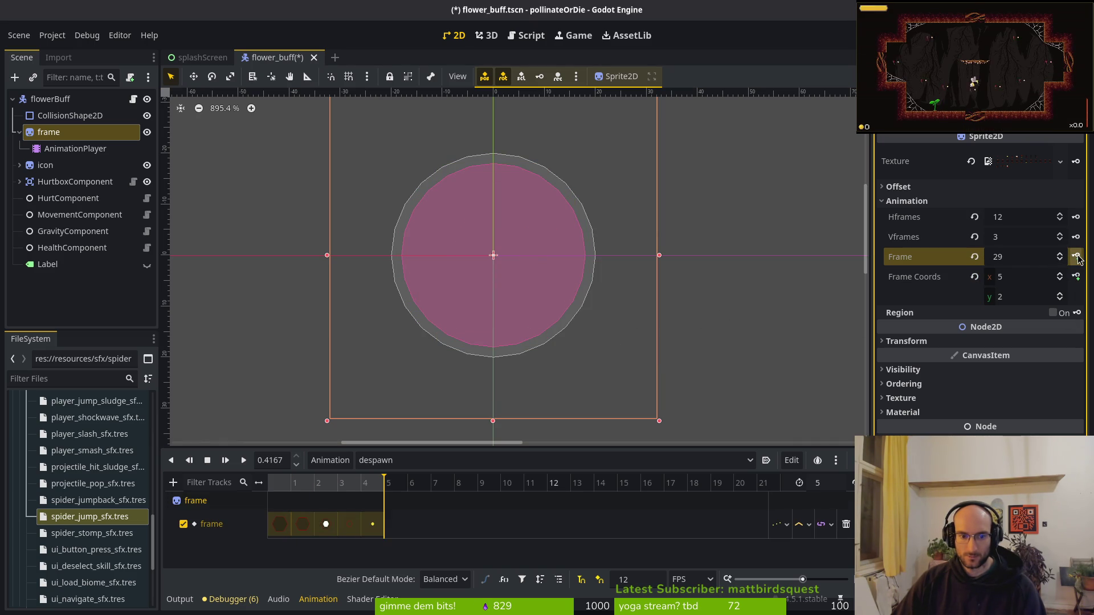
key("alt+Tab")
Close Aseprite and open flower_buff.gd in Neovim through the file finder.
key("i")
key("ctrl+q")
key("Return")
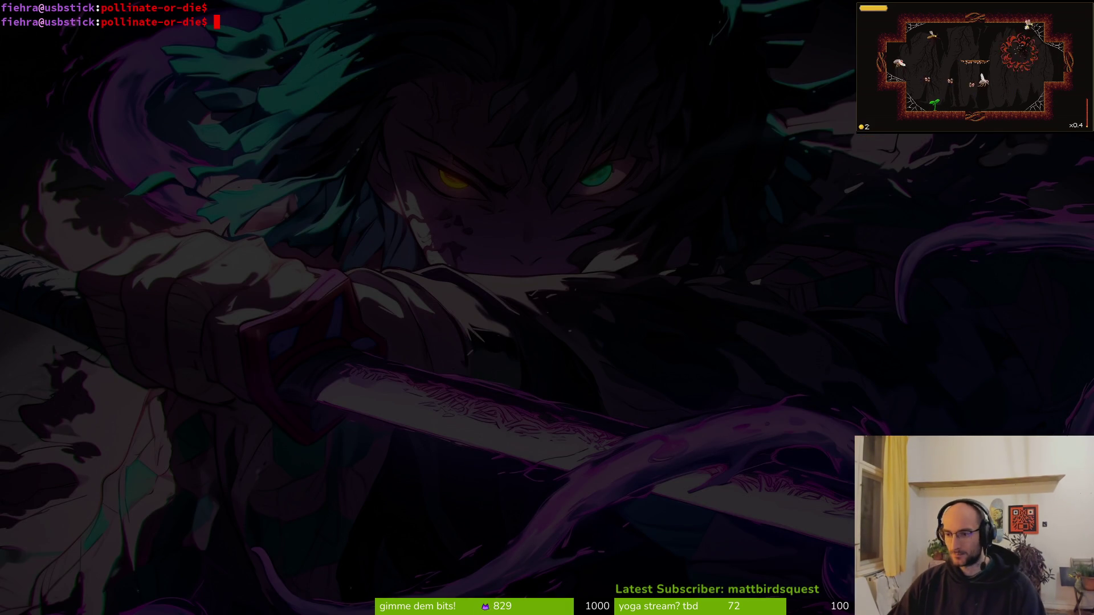
key("Return")
type("flowerbuf")
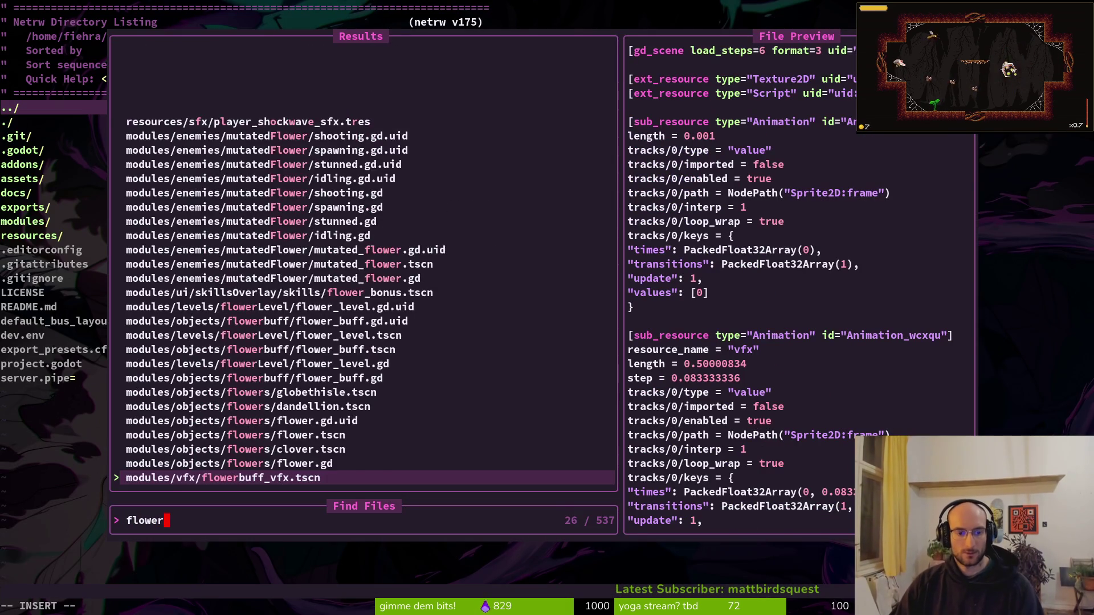
key("Up")
key("Return")
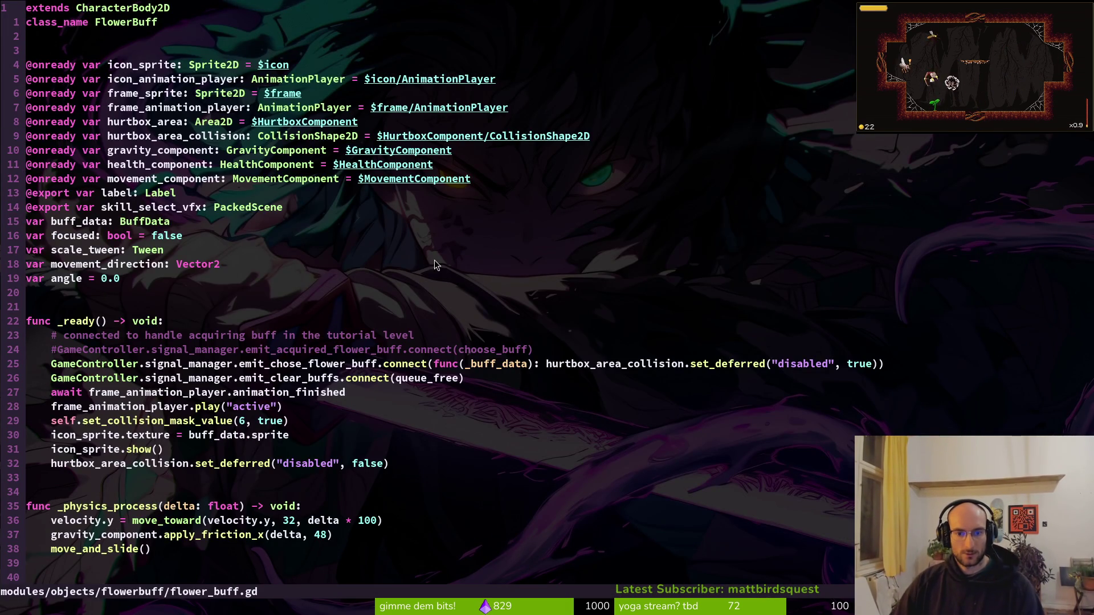
Replace queue_free with despawn_buff inside the clear-buffs connect() call.
left_click(421, 381)
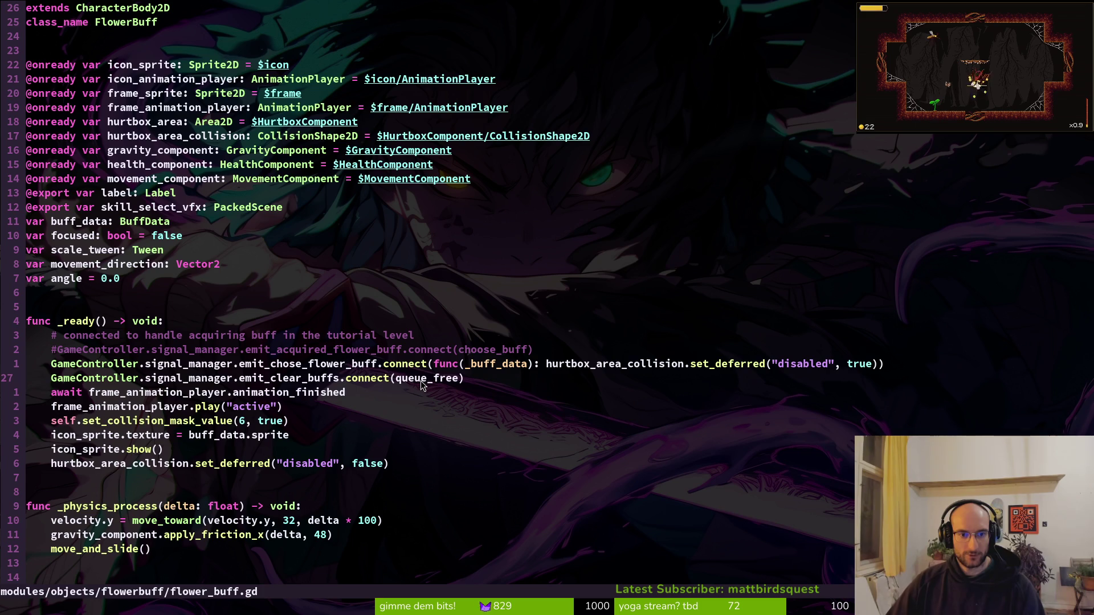
key("c")
key("i")
key("parenleft")
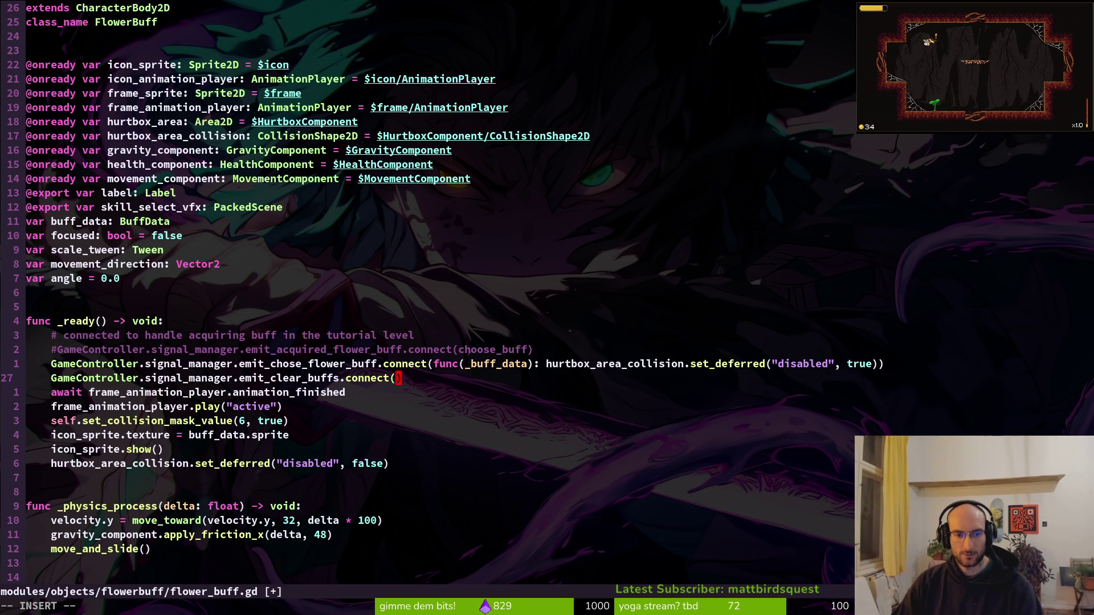
type("fu")
type("nc")
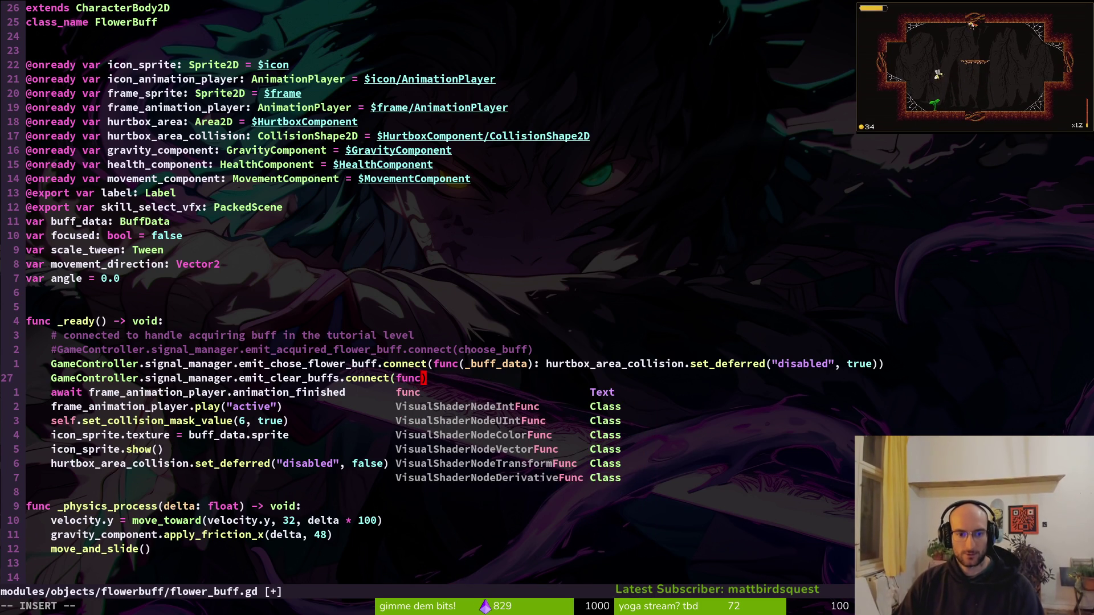
key("BackSpace")
key("BackSpace")
key("BackSpace")
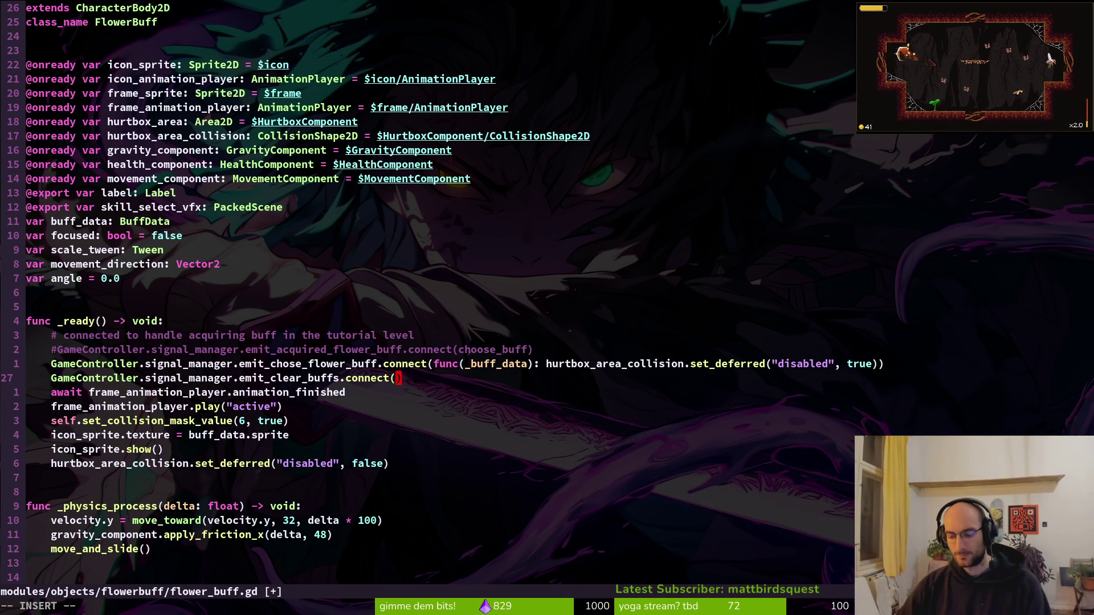
type("despawn_buff")
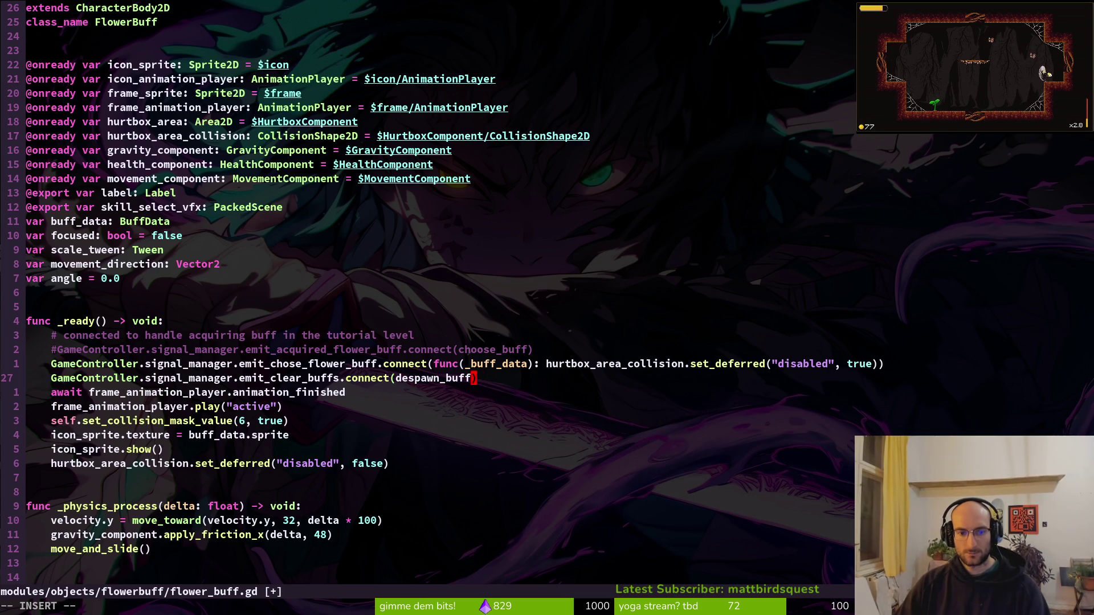
key("Escape")
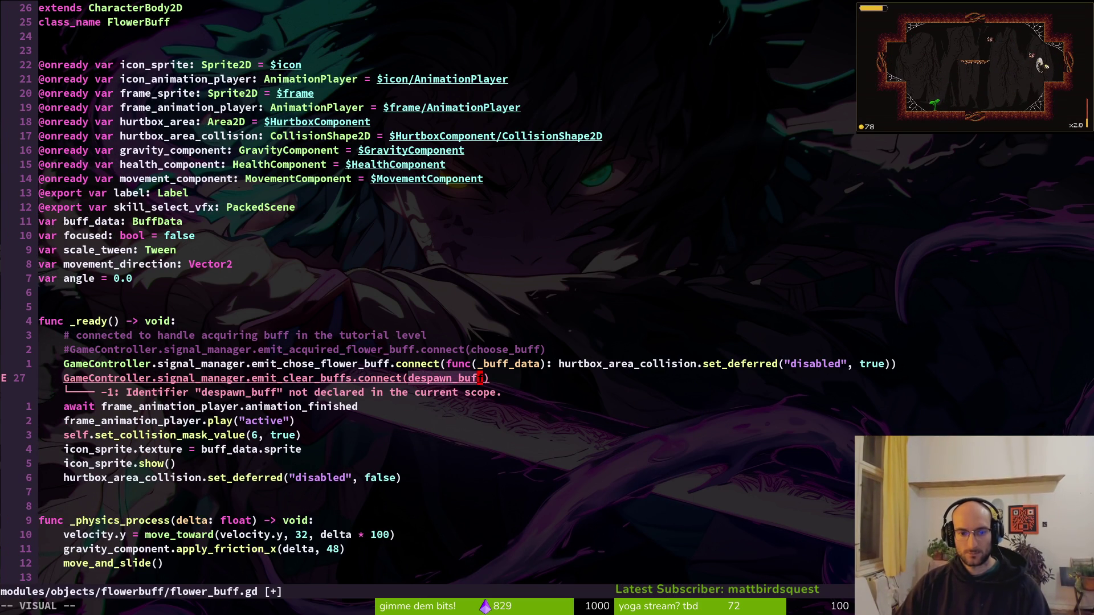
Add a new function func _despawn_buff() -> void: with a pass body.
key("ctrl+d")
key("j")
key("j")
key("j")
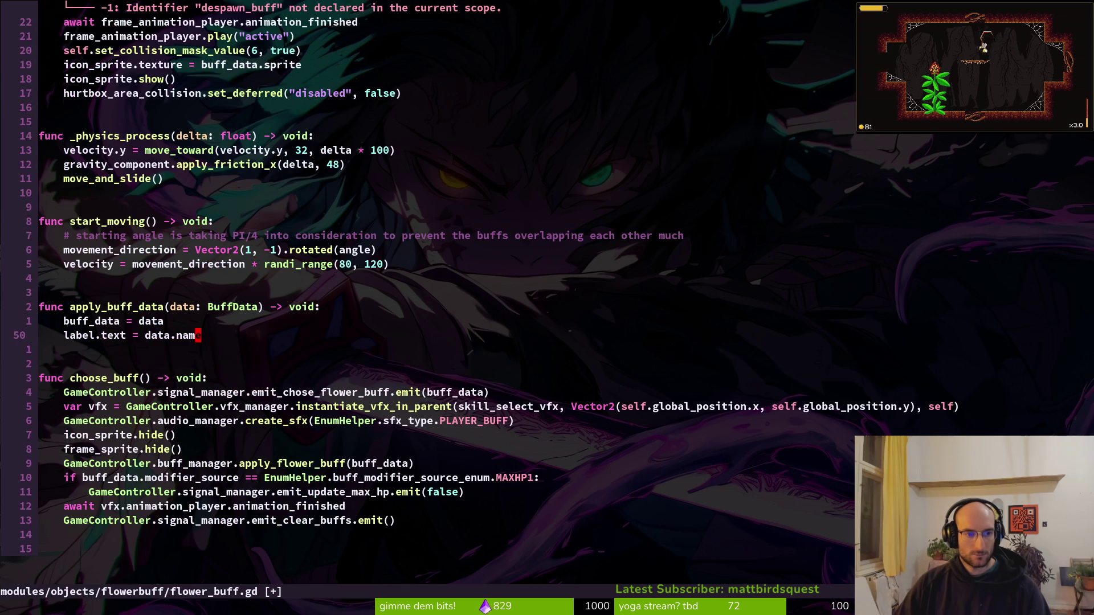
key("o")
key("Return")
key("Return")
key("Return")
type("func ")
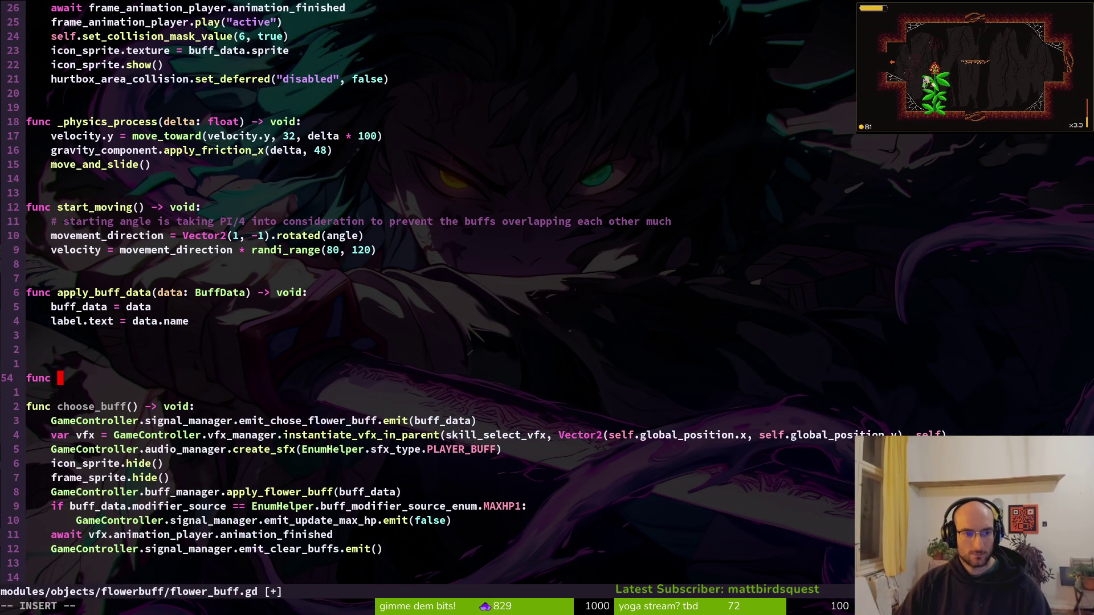
type("_despawn_bu")
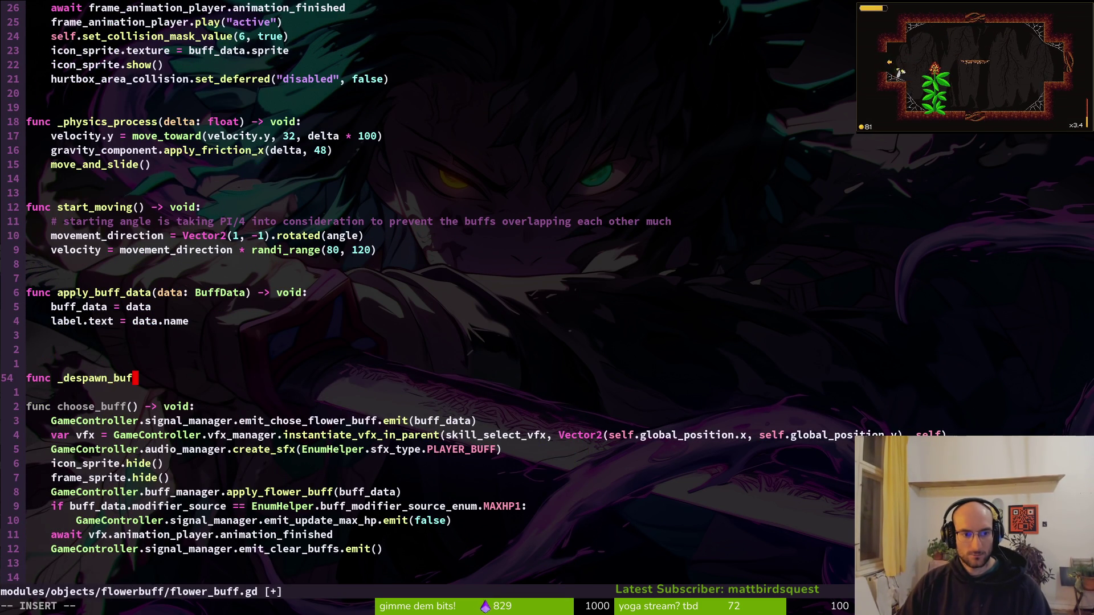
type("f")
key("Escape")
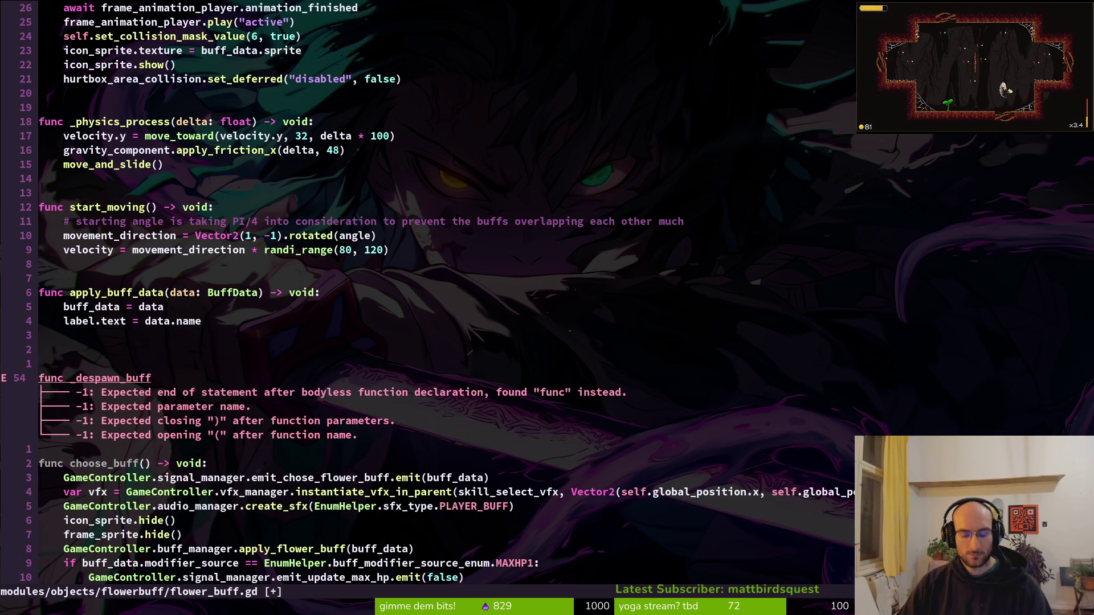
type("()")
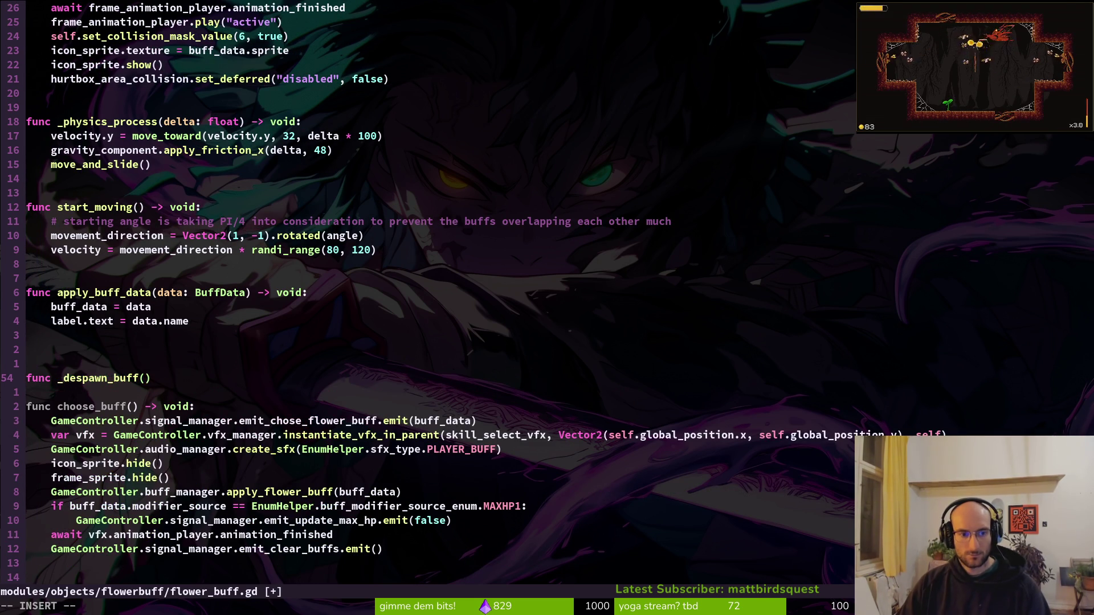
type(" -> void:")
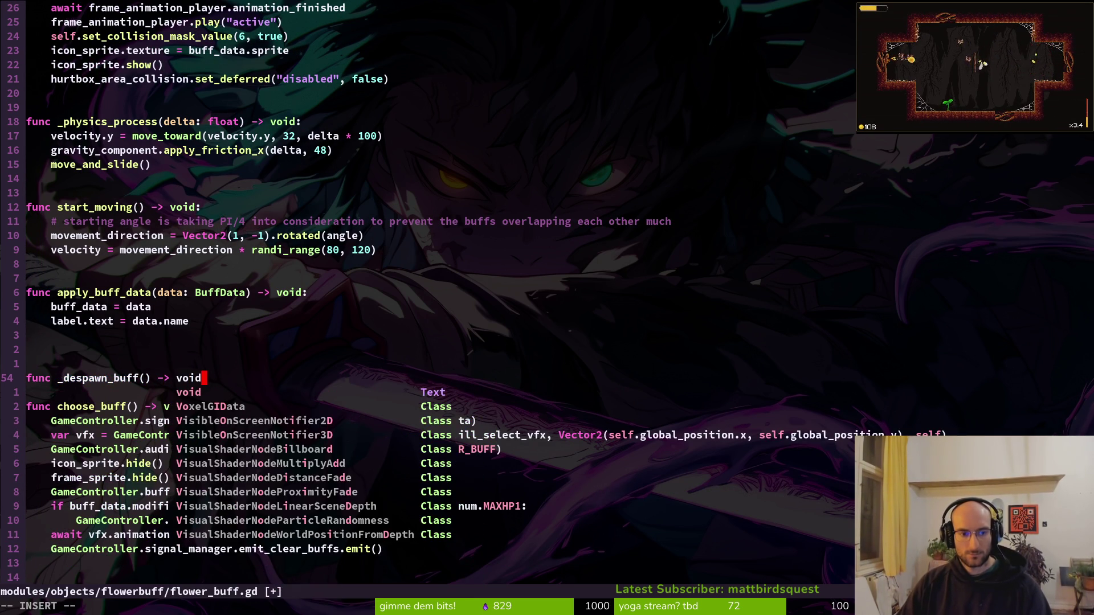
key("Return")
type("pass")
key("Escape")
Prefix despawn_buff with an underscore in the connect line and save with :w.
key("ctrl+o")
key("j")
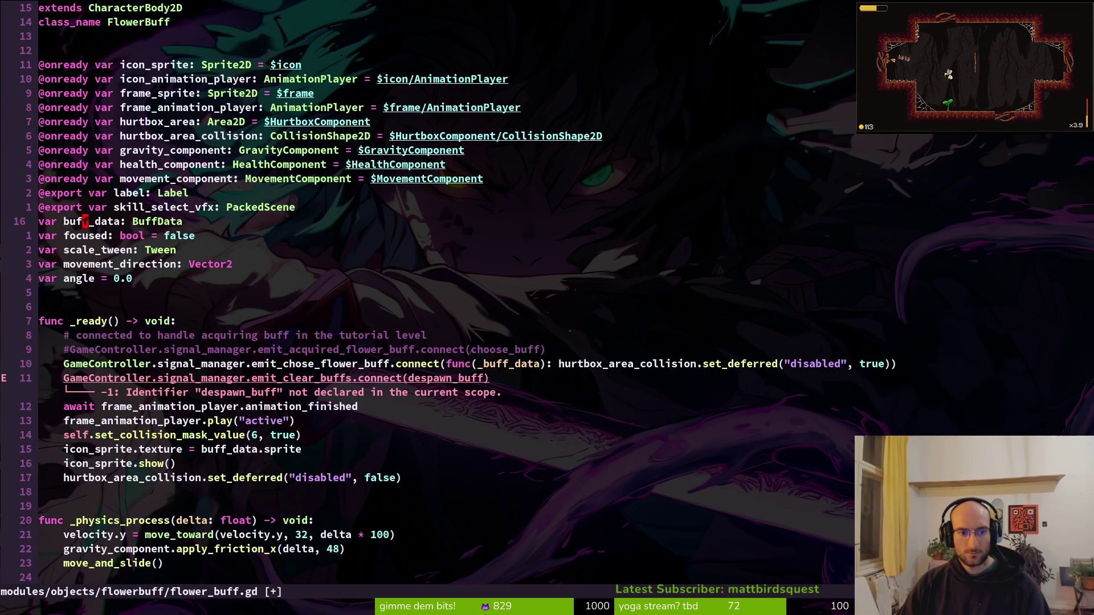
key("1")
key("1")
type("j")
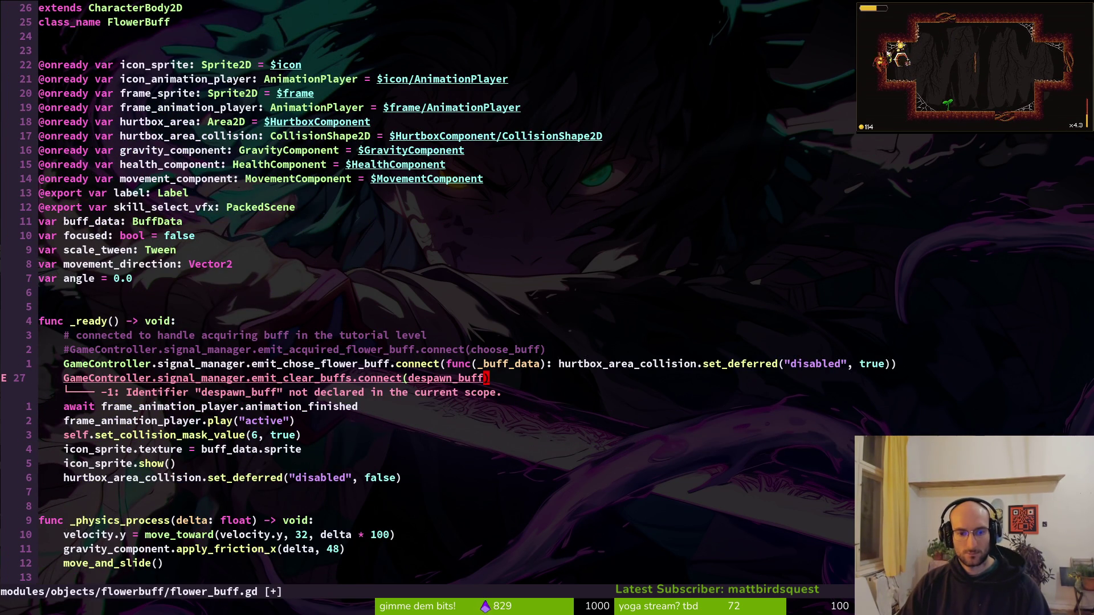
type("bi_")
key("Escape")
type(":w")
key("Return")
key("ctrl+o")
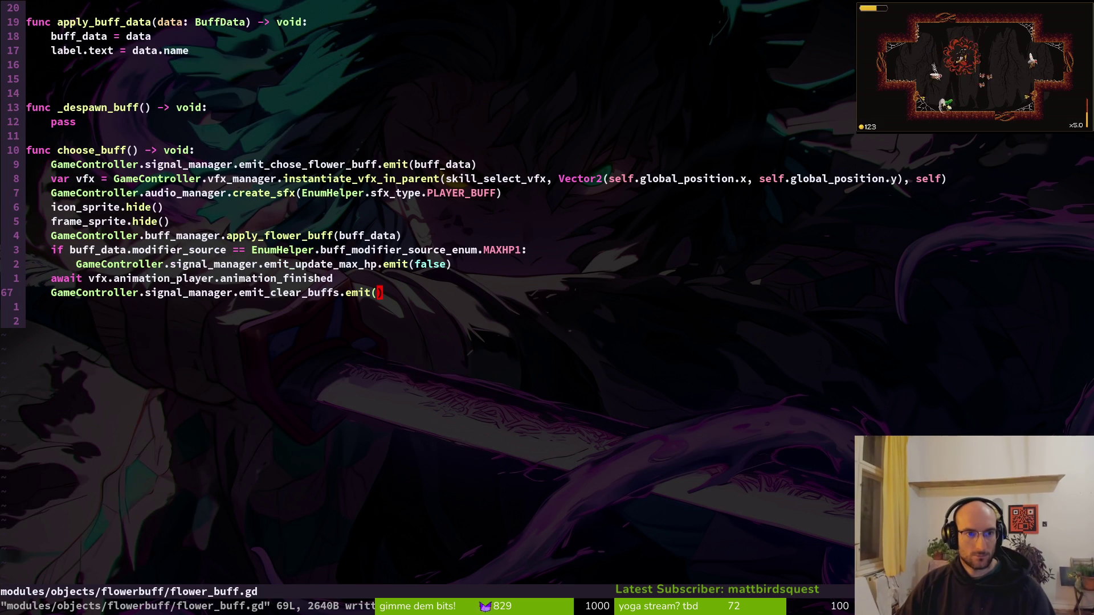
Delete the pass line from the _despawn_buff function.
key("1")
key("2")
key("k")
key("shift+o")
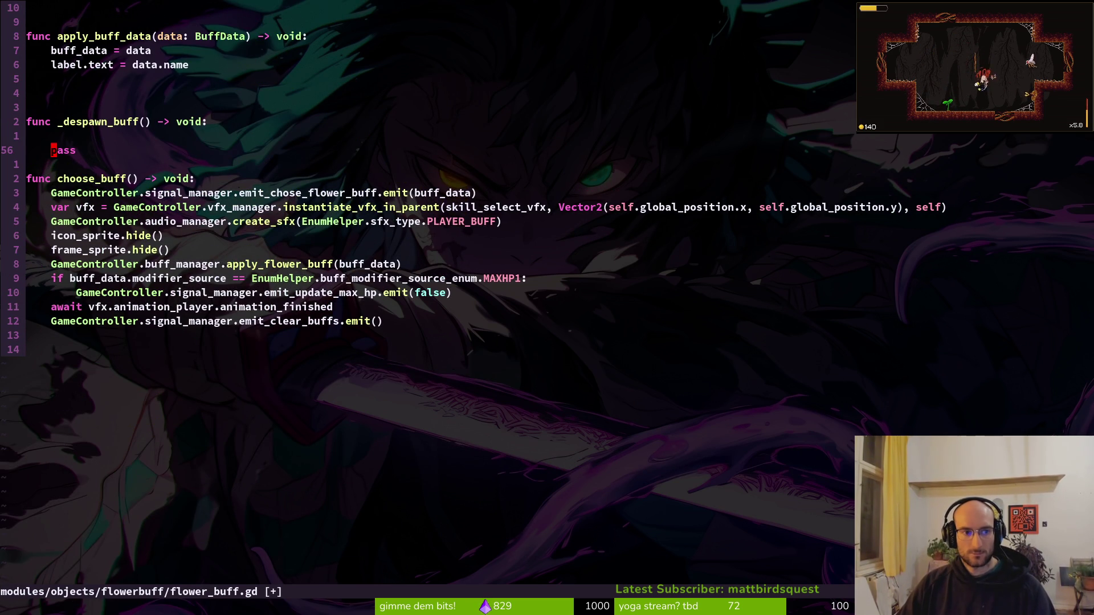
key("Escape")
key("j")
key("d")
key("d")
key("k")
key("k")
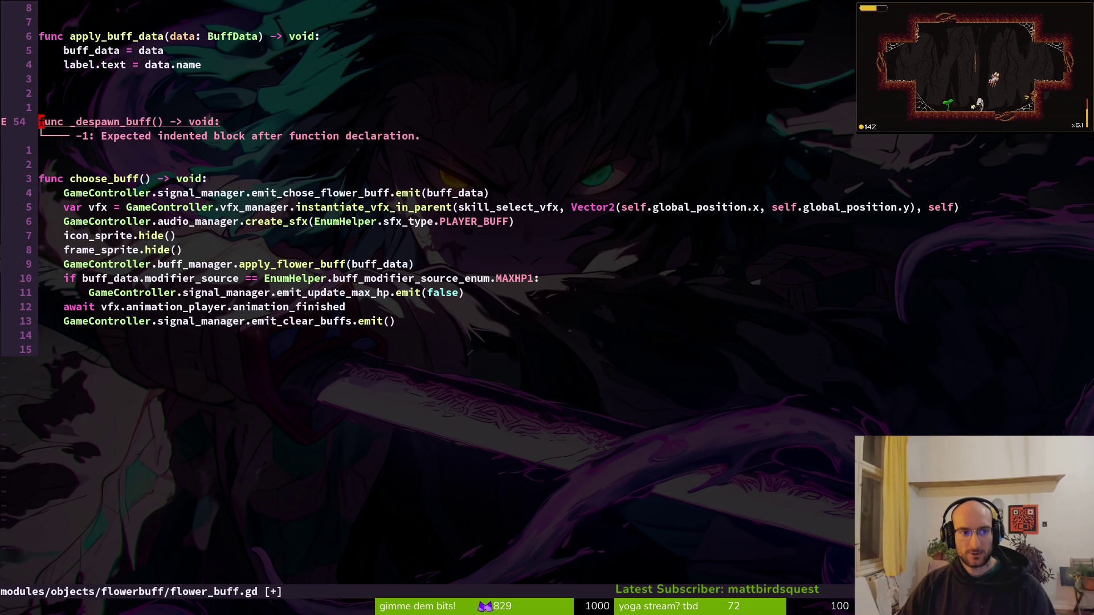
key("g")
key("g")
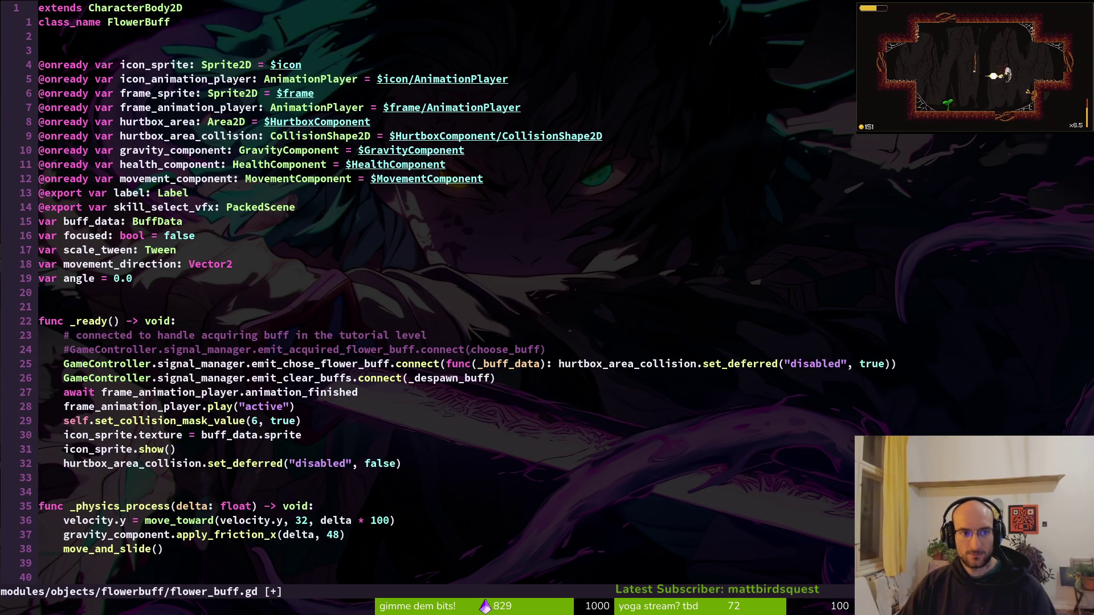
Jump to line 49 and open an indented body line under _despawn_buff.
key("4")
key("9")
key("G")
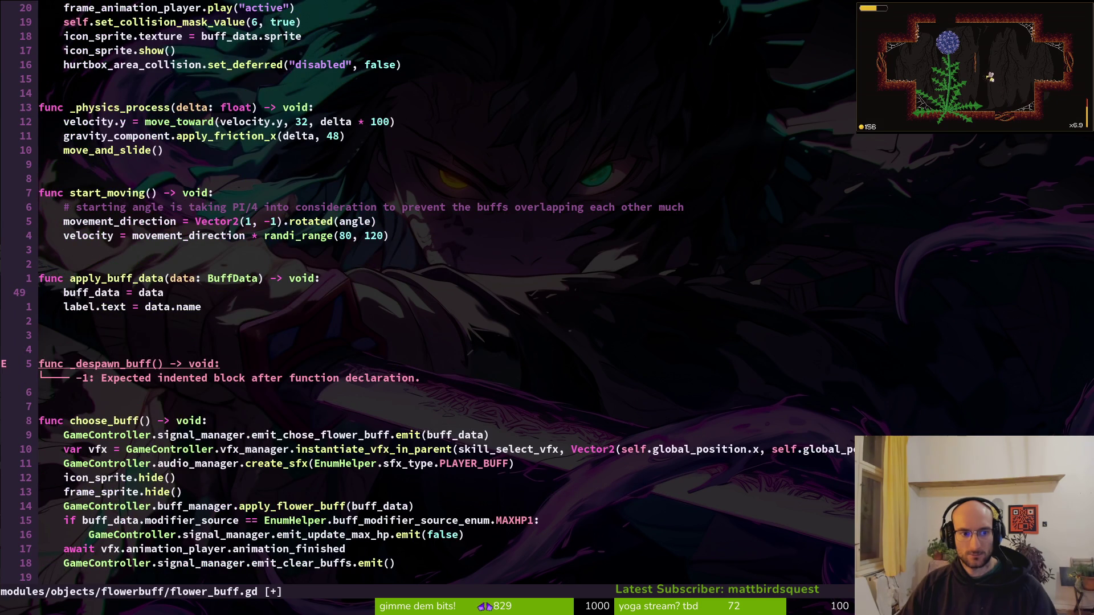
key("j")
key("j")
key("j")
key("o")
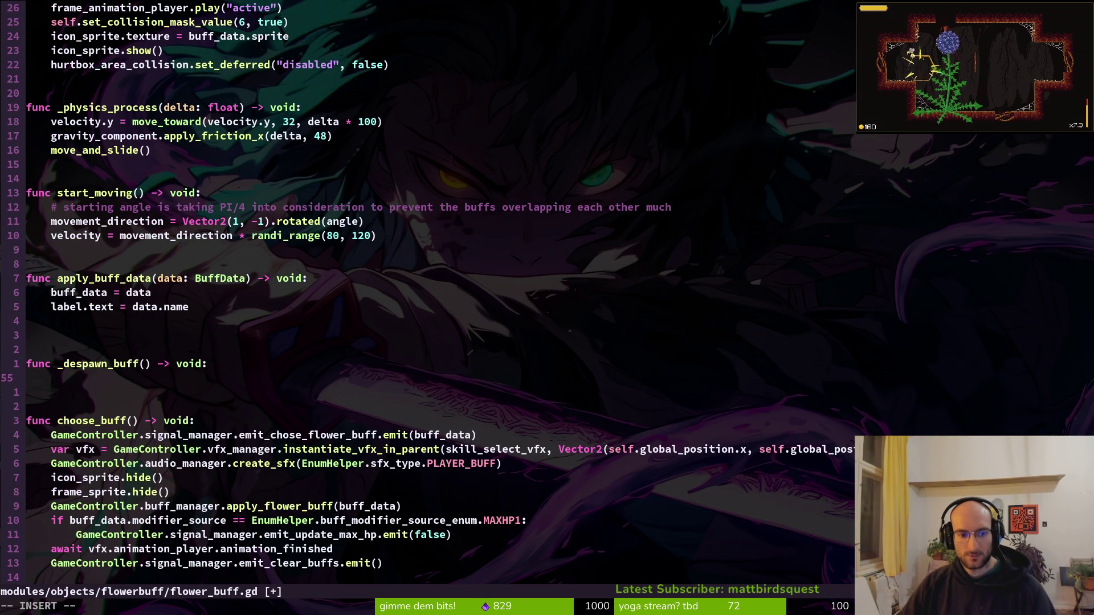
key("Escape")
scroll(84, 275, "down", 4)
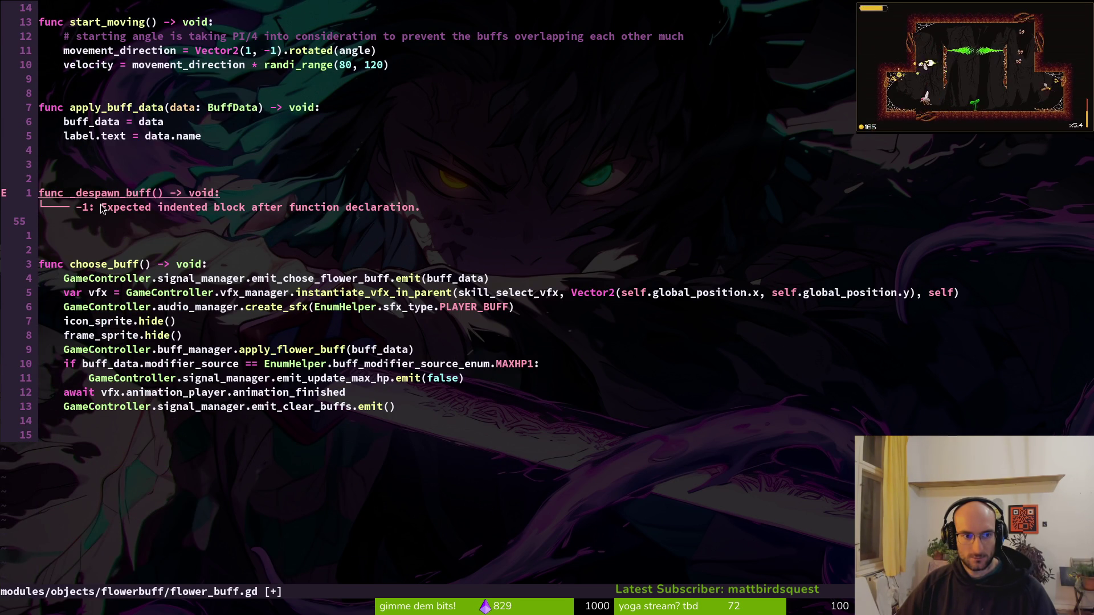
Write hurtbox_area_collision.set_deferred("disabled" as the function body using autocomplete.
type("o")
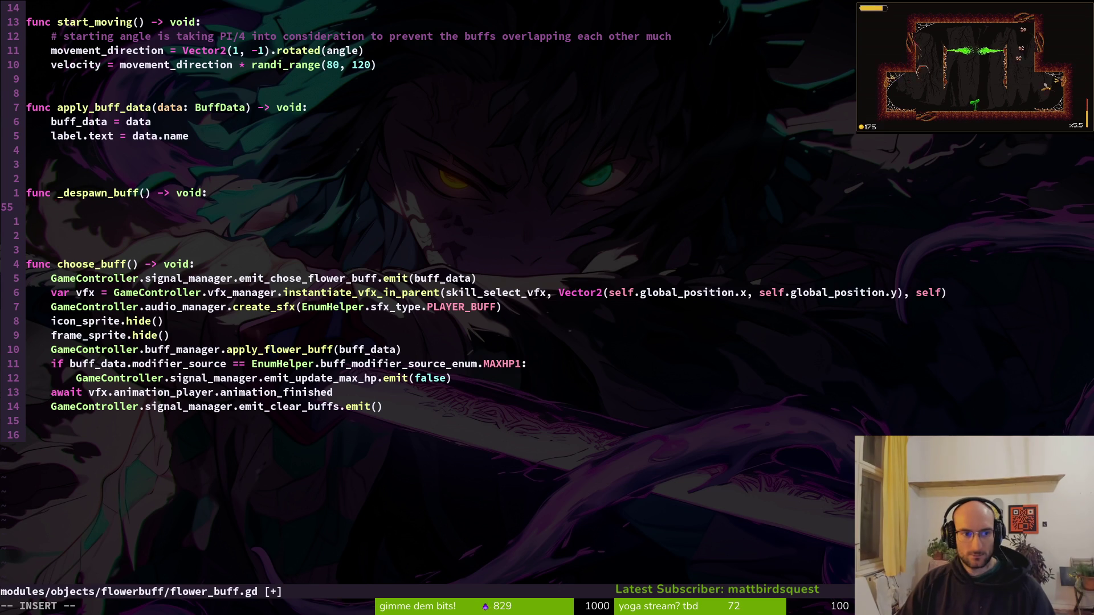
type("coli")
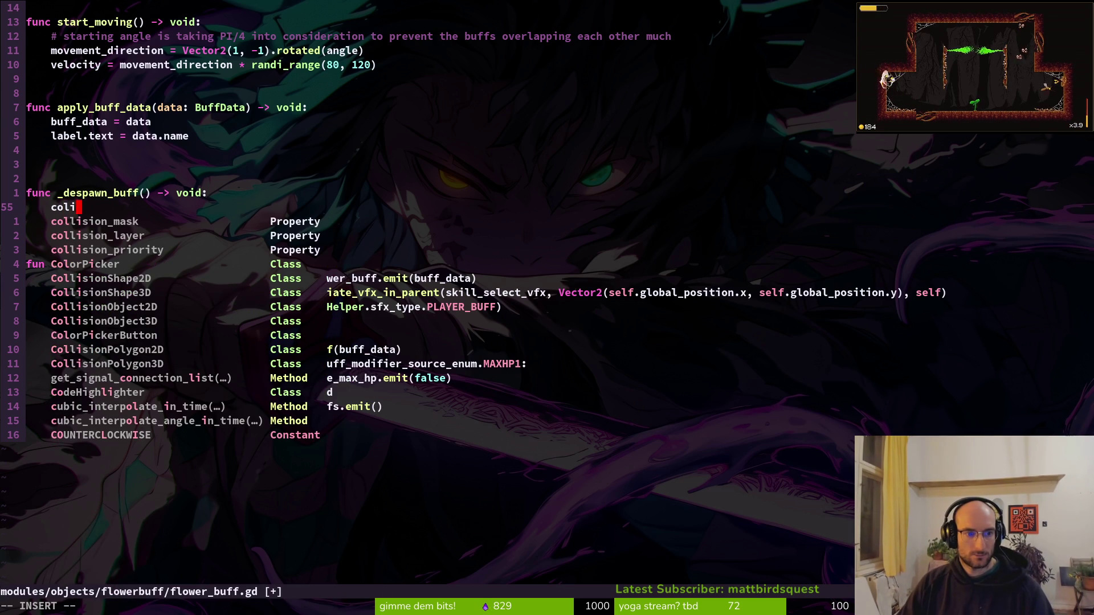
key("BackSpace")
key("BackSpace")
key("BackSpace")
key("BackSpace")
type("hurt")
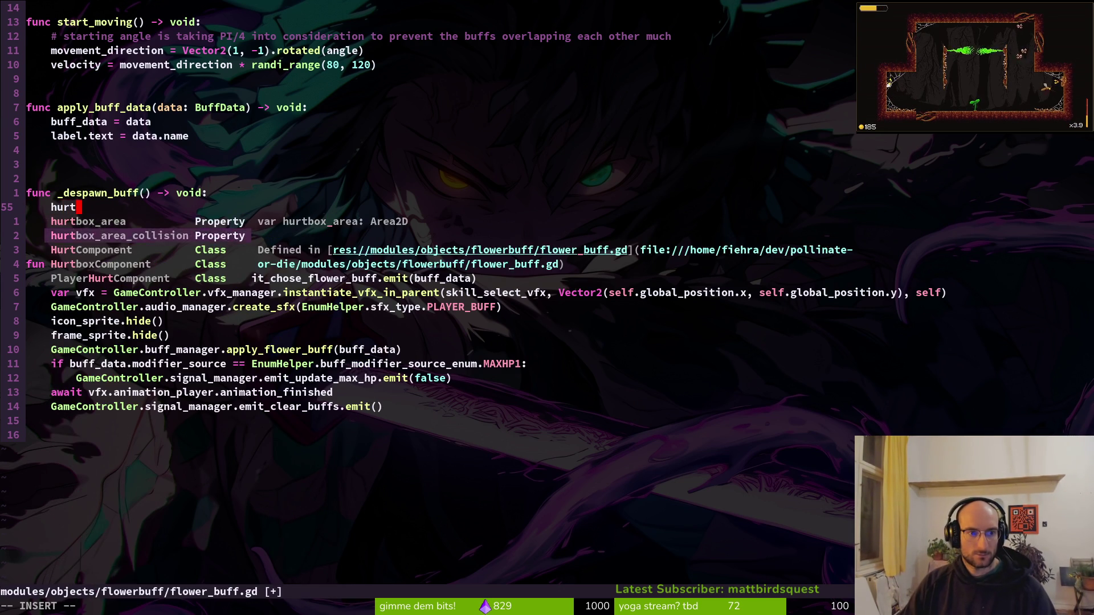
key("Return")
type(".set_def")
key("Return")
type("(")
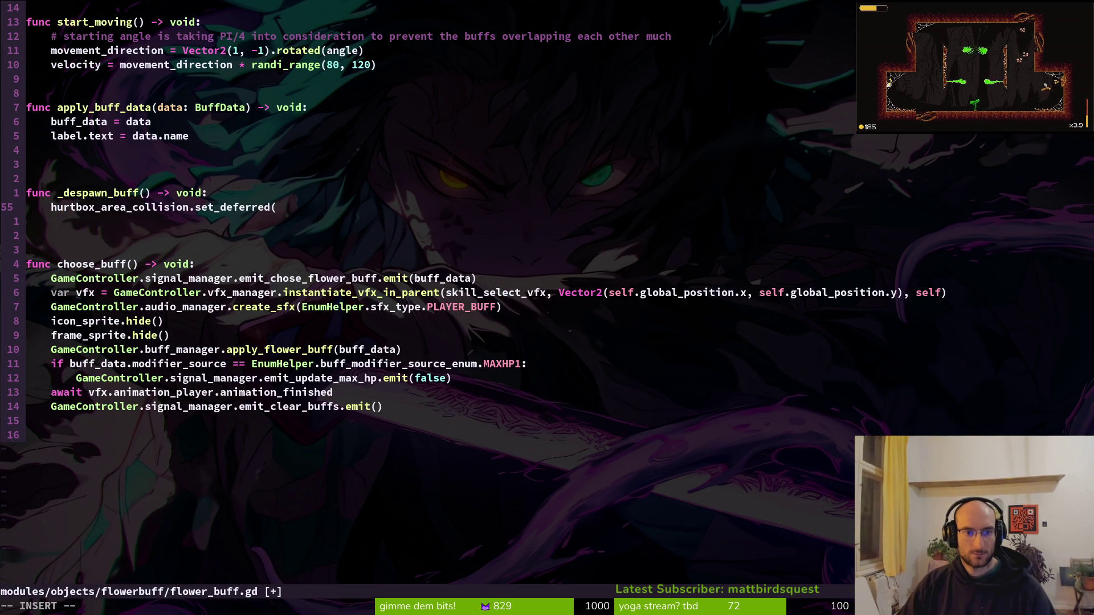
type("dis")
key("Tab")
key("Return")
key("Escape")
key("alt+Tab")
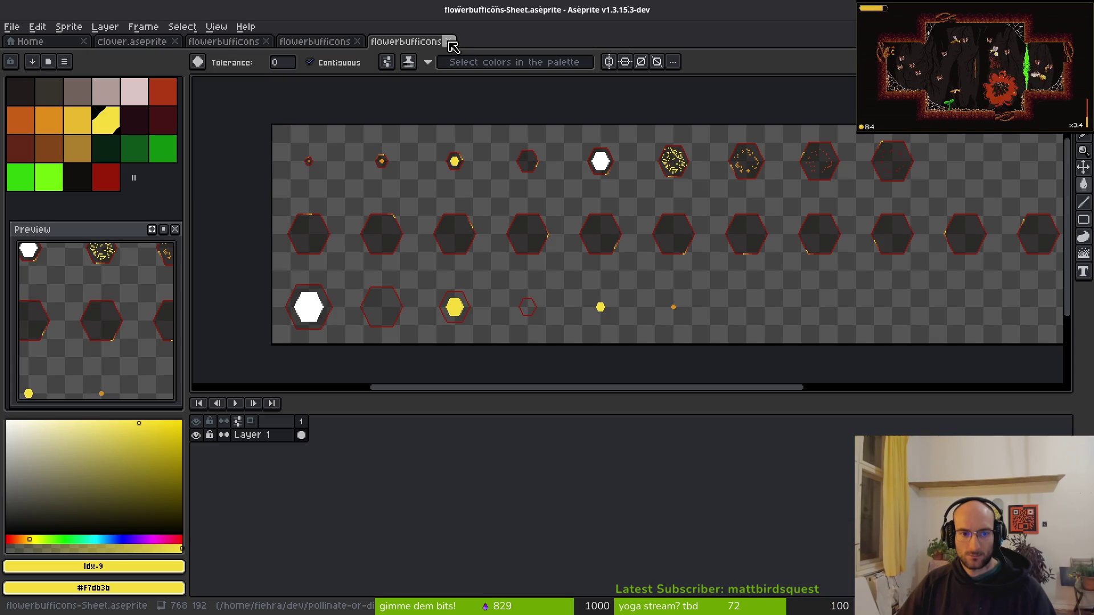
Close the exported sheet tab and switch to the flowerbufficons sprite.
left_click(450, 43)
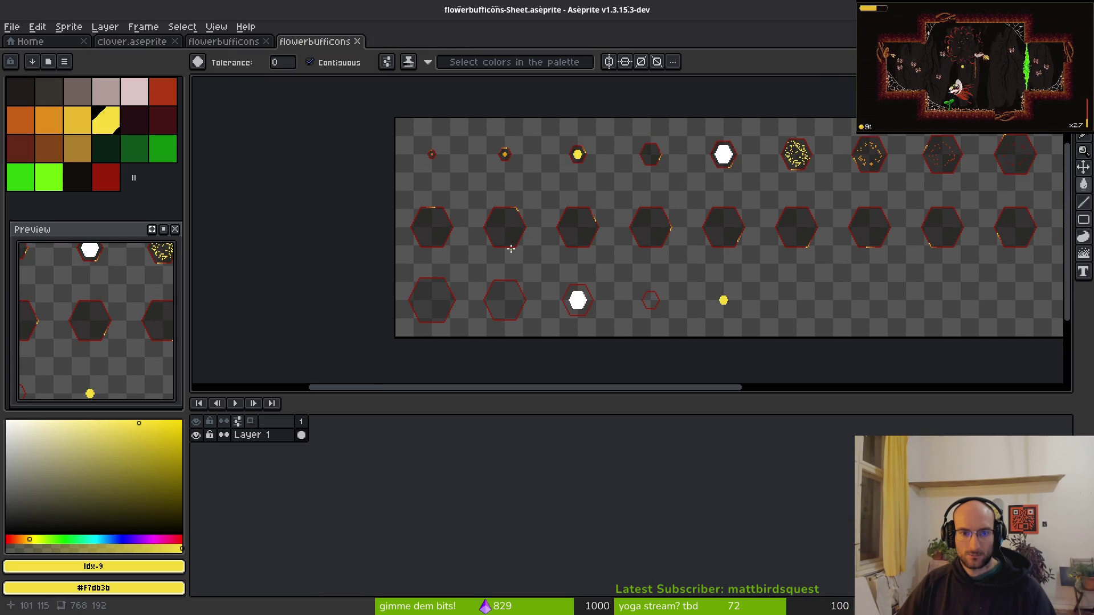
left_click(136, 41)
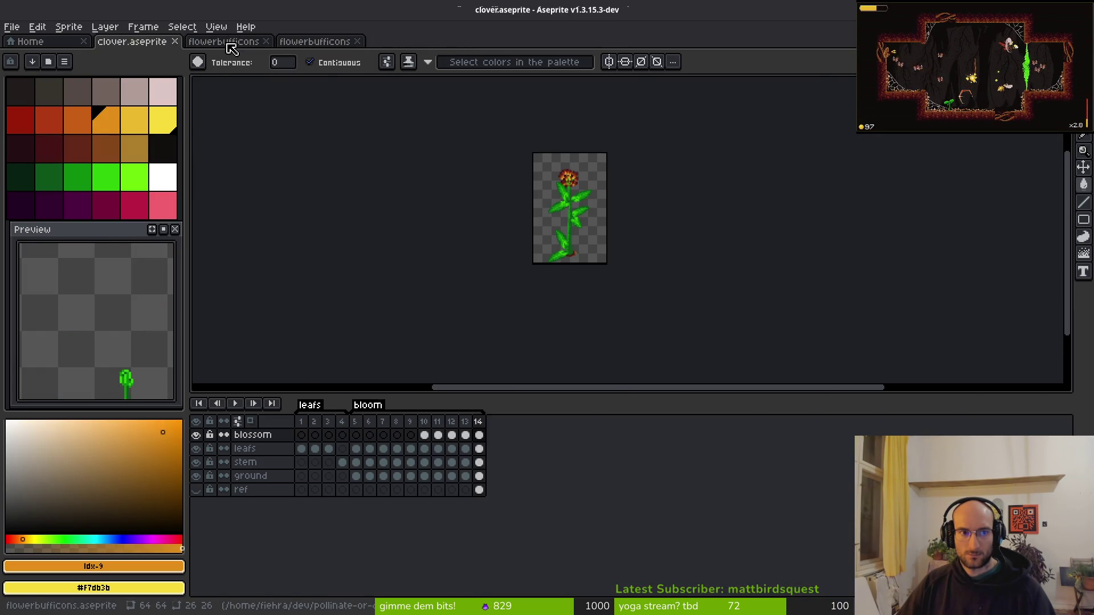
left_click(230, 42)
Paint-bucket the despawn centre orange on frame 26 and dark red on frame 27.
key("i")
key("Left")
key("Left")
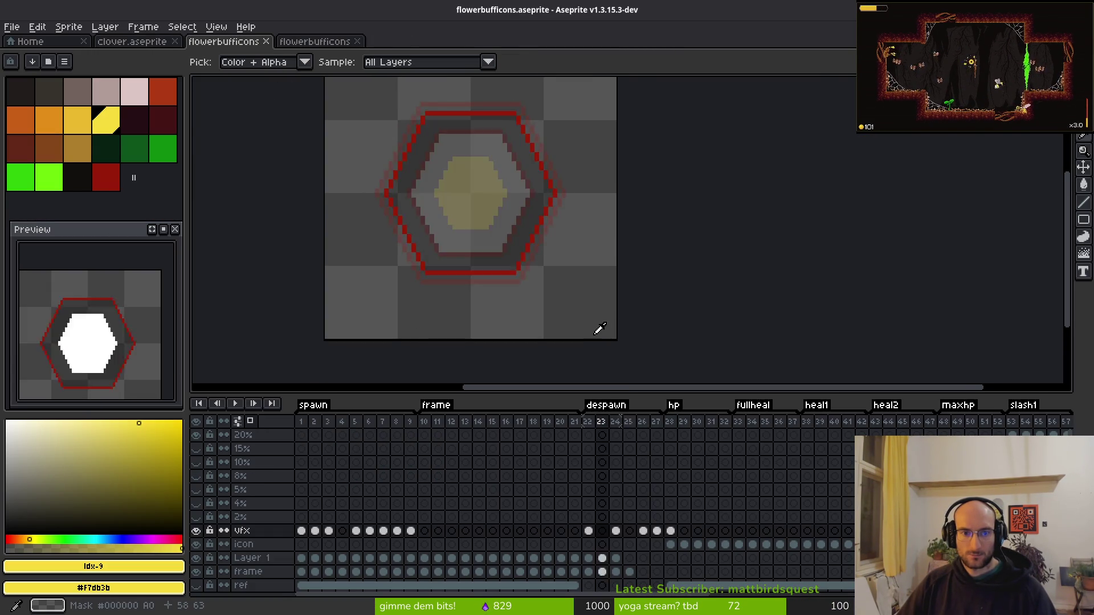
key("Right")
key("w")
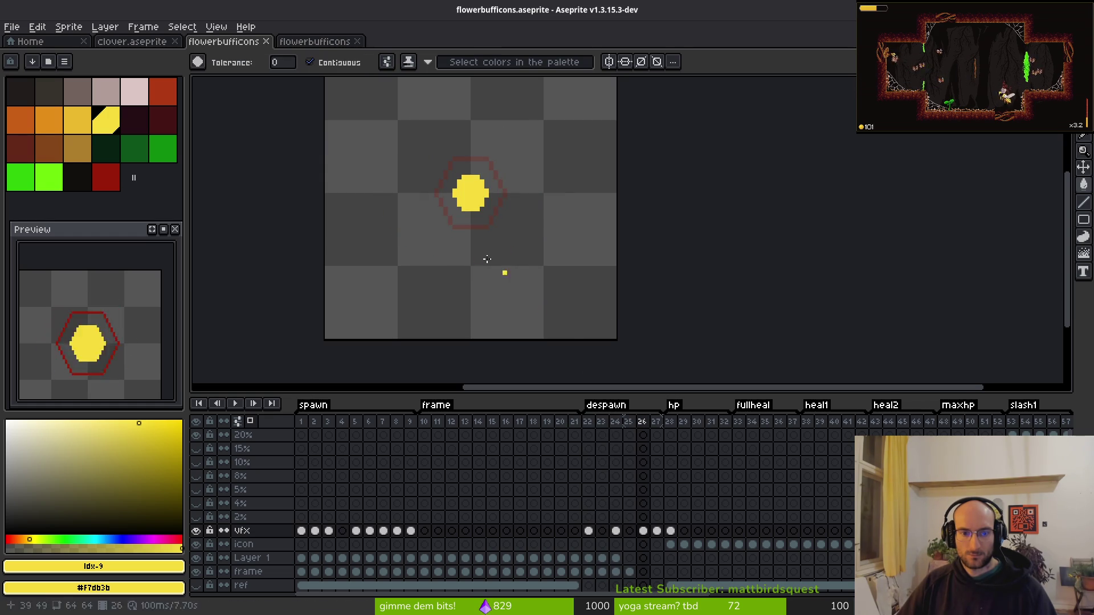
left_click(49, 119)
scroll(453, 203, "up", 3)
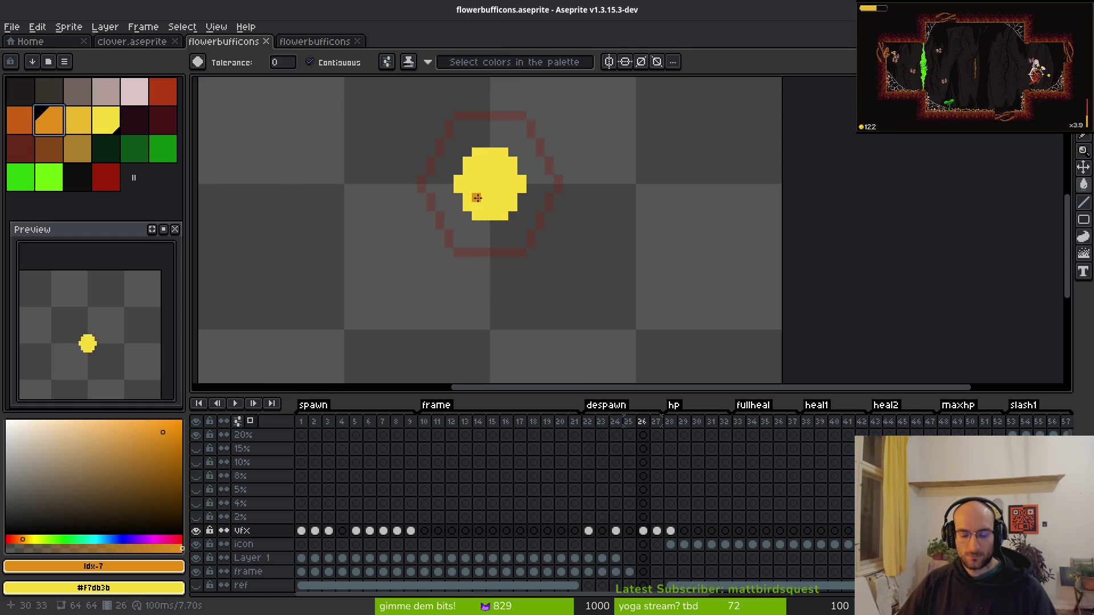
left_click(476, 198)
key("Right")
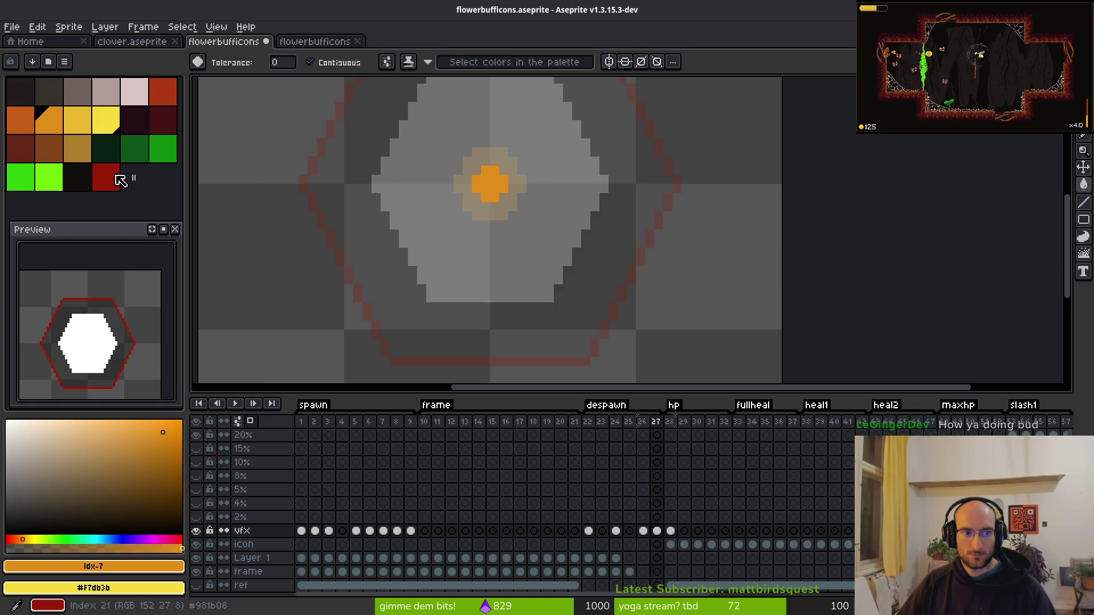
left_click(162, 91)
left_click(488, 184)
Save flowerbufficons and start a sprite sheet export of frames 1–26.
key("v")
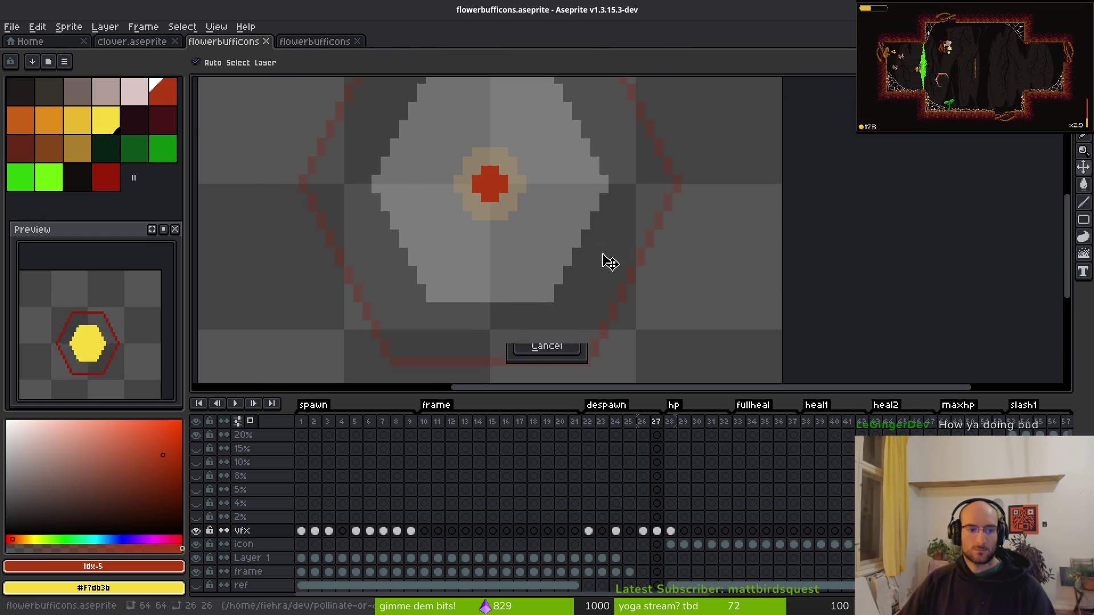
key("ctrl+s")
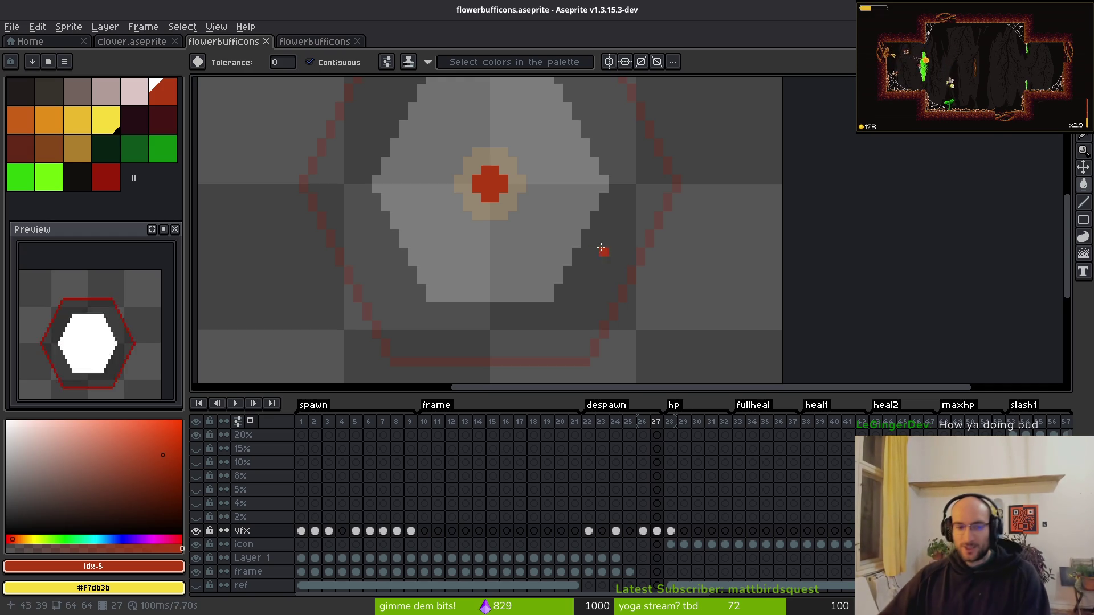
key("ctrl+s")
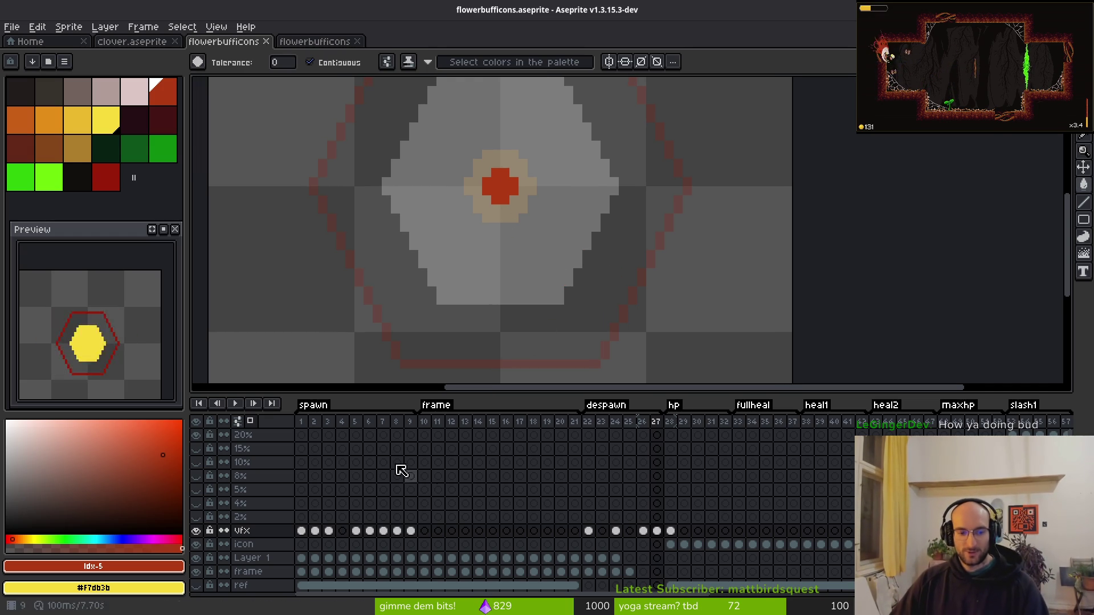
left_click_drag(305, 422, 643, 434)
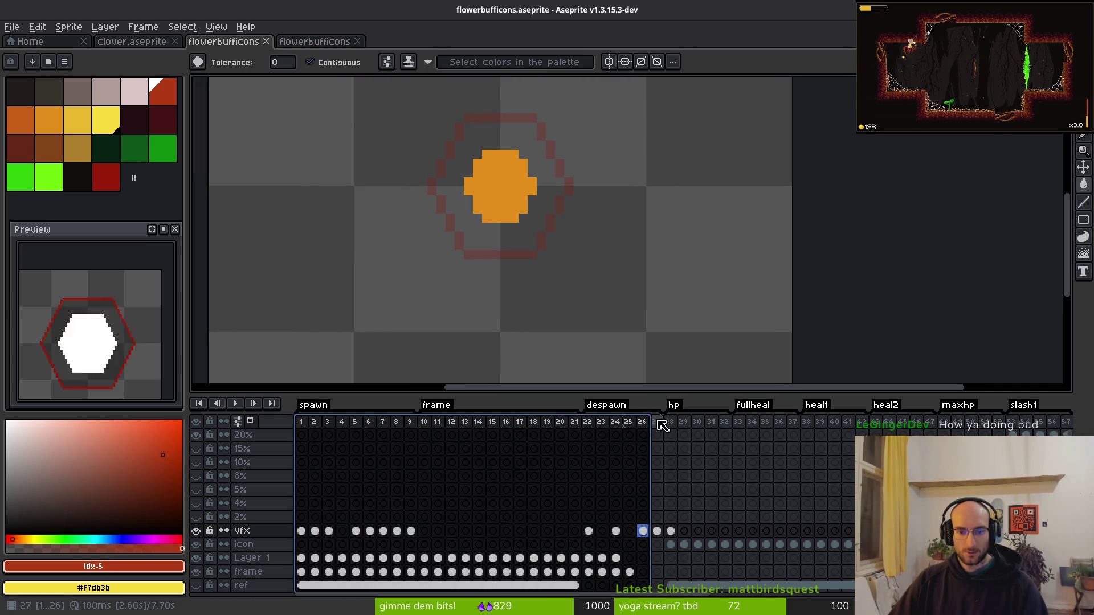
key("ctrl+e")
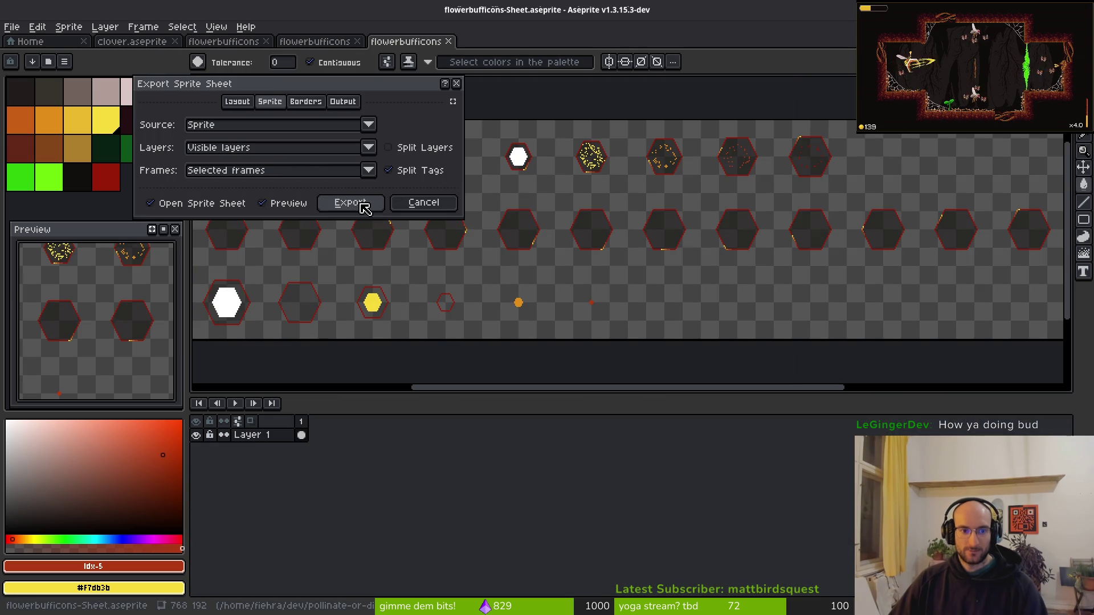
Export the sheet to assets/art/ui/flowerbuffFrame.png, confirming the overwrite.
left_click(361, 204)
left_click(271, 50)
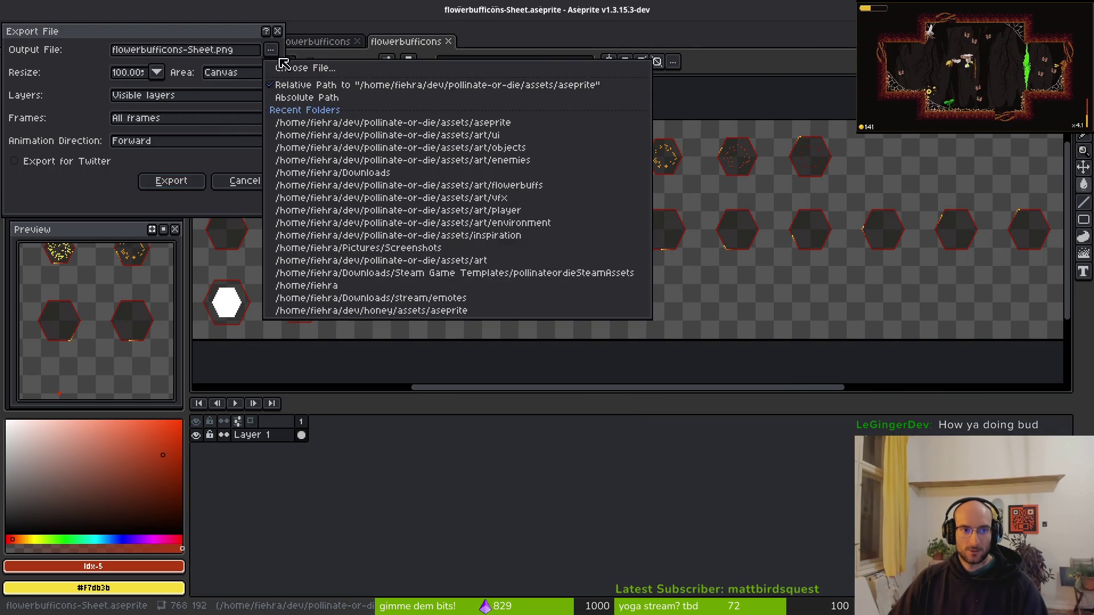
left_click(282, 67)
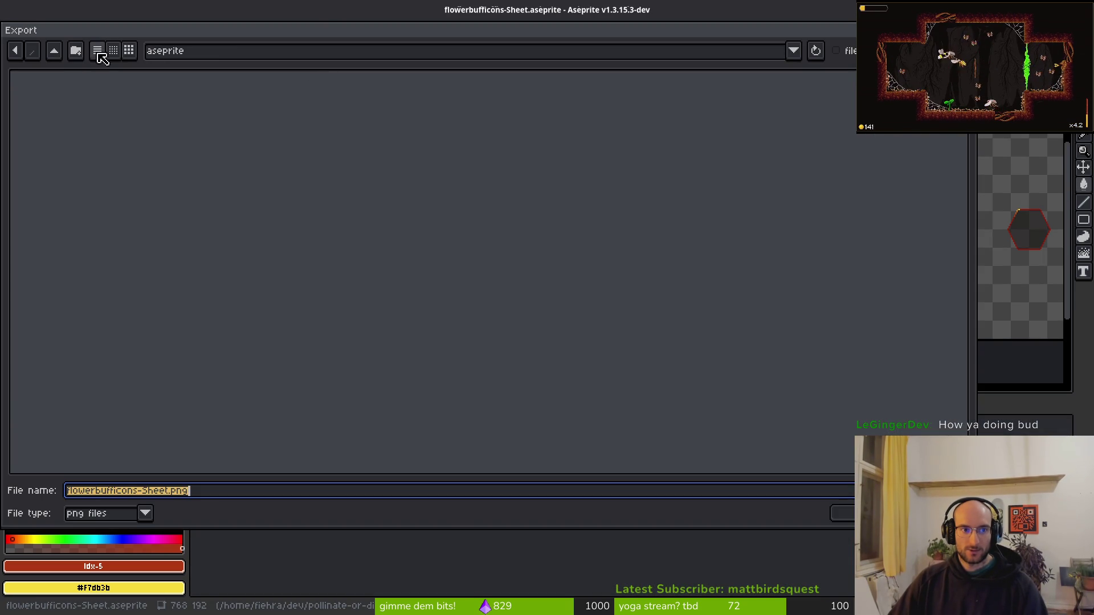
left_click(59, 51)
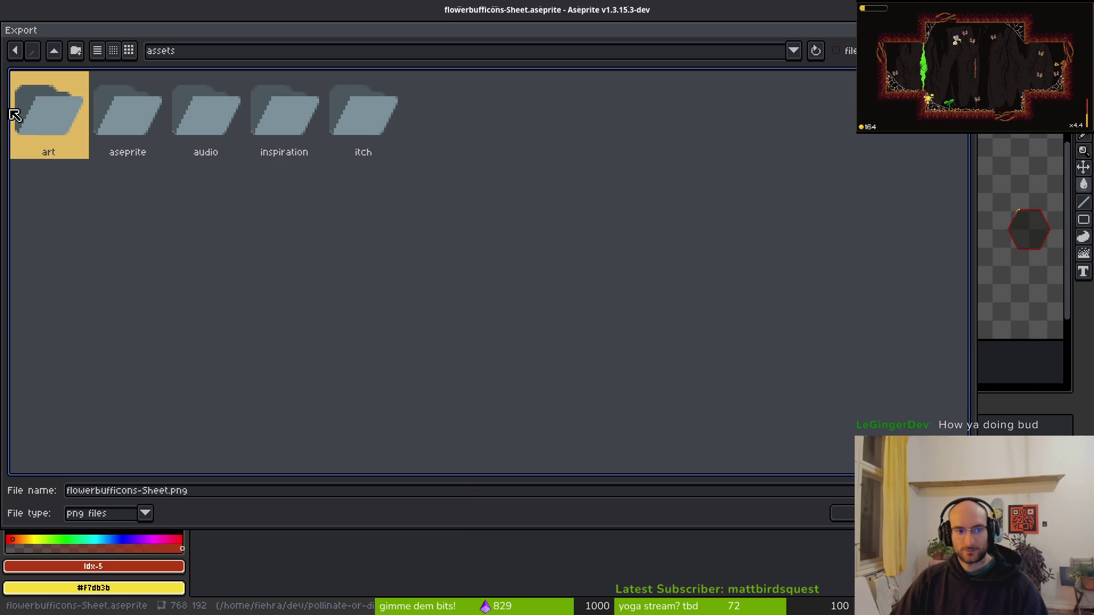
double_click(49, 112)
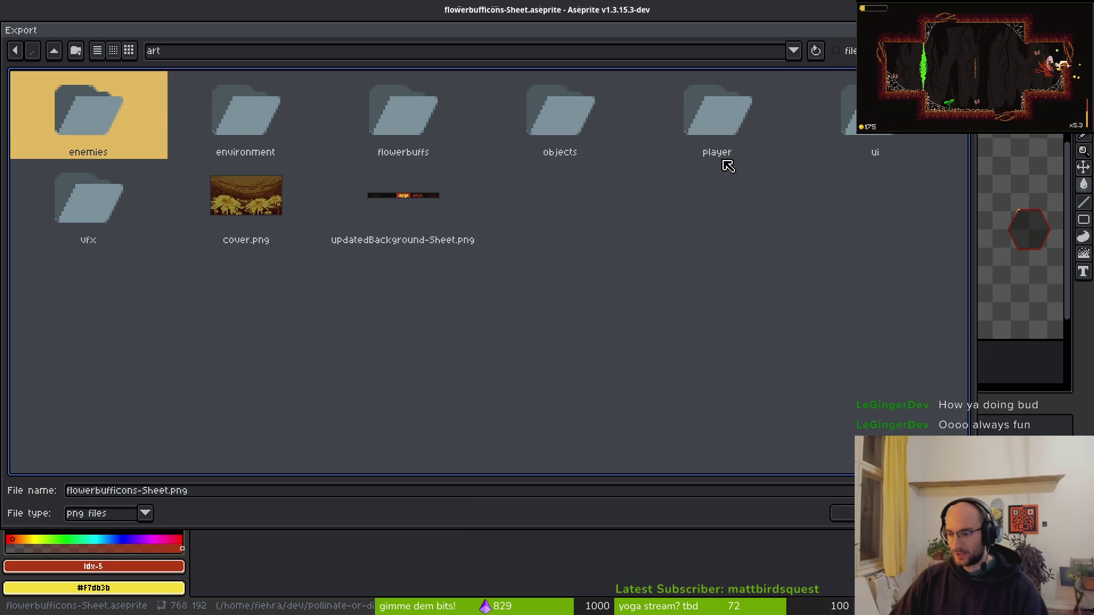
double_click(877, 134)
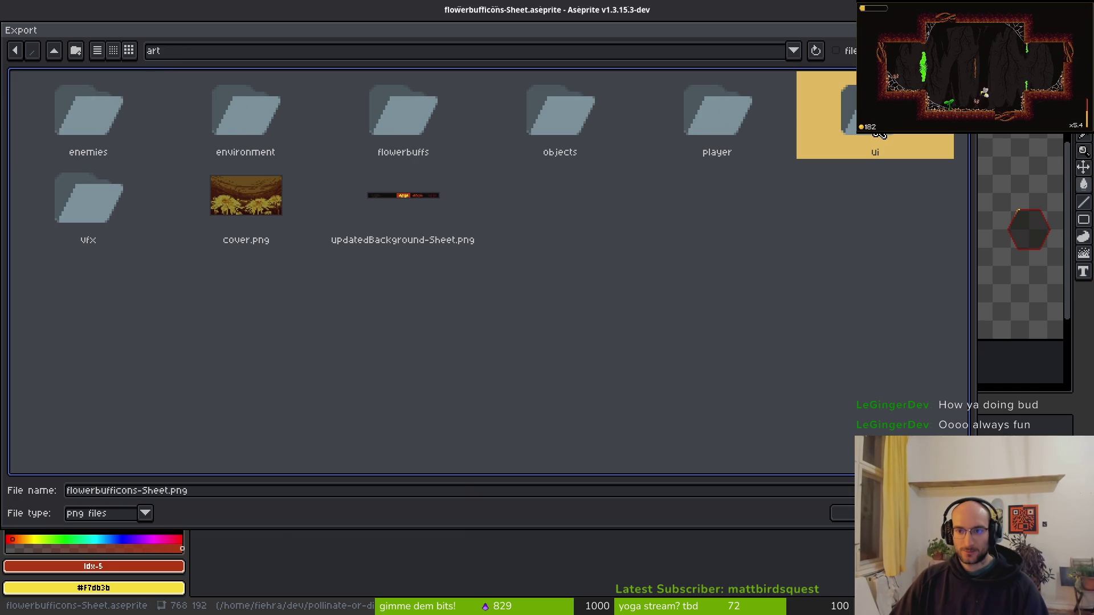
left_click(539, 192)
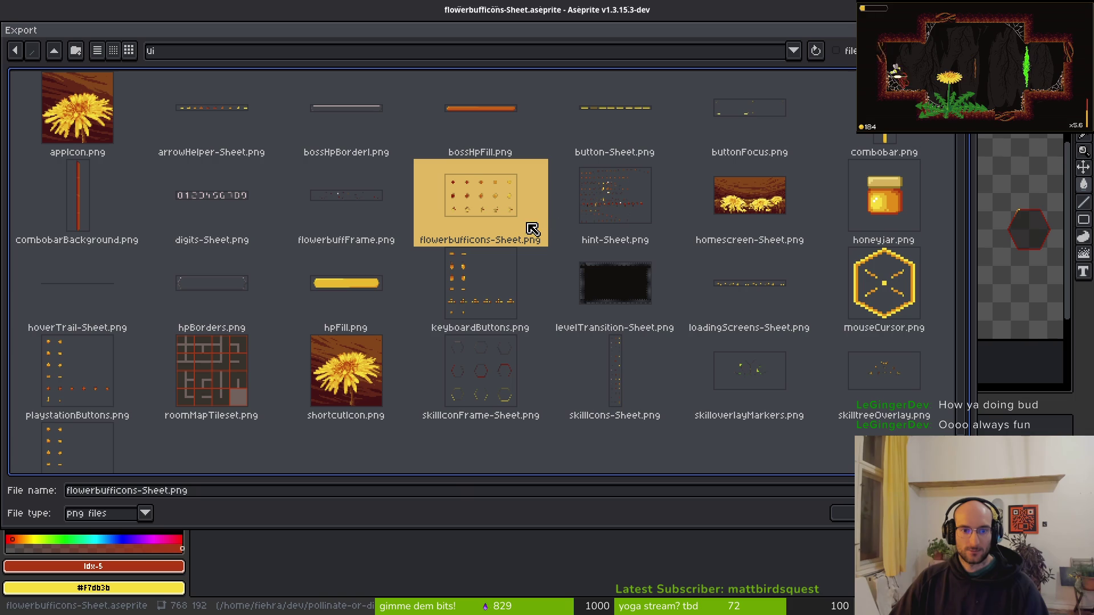
left_click(349, 211)
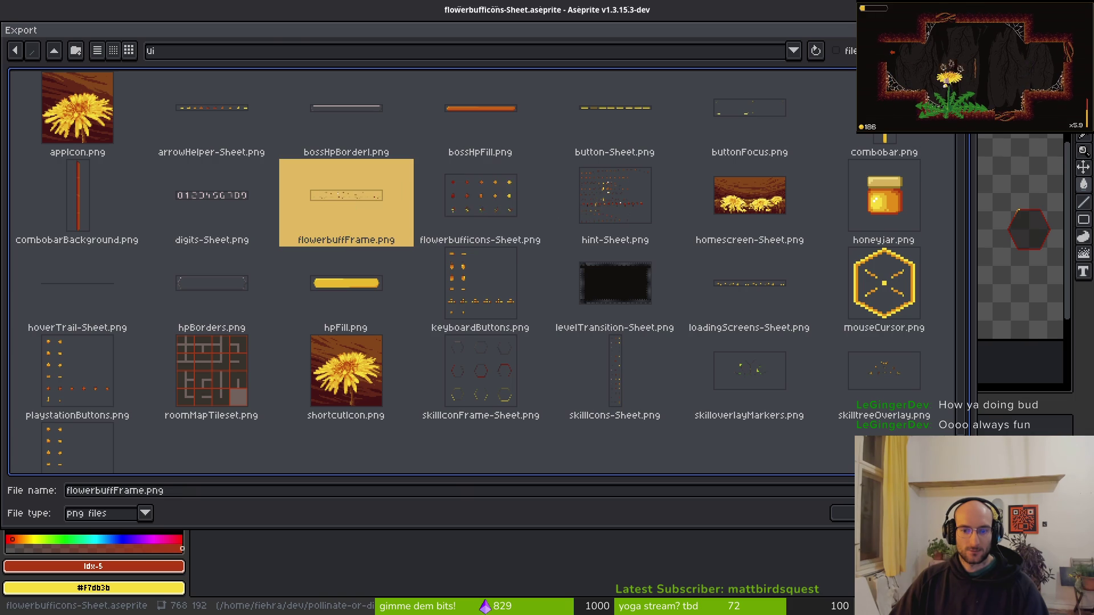
left_click(841, 513)
left_click(468, 344)
key("Return")
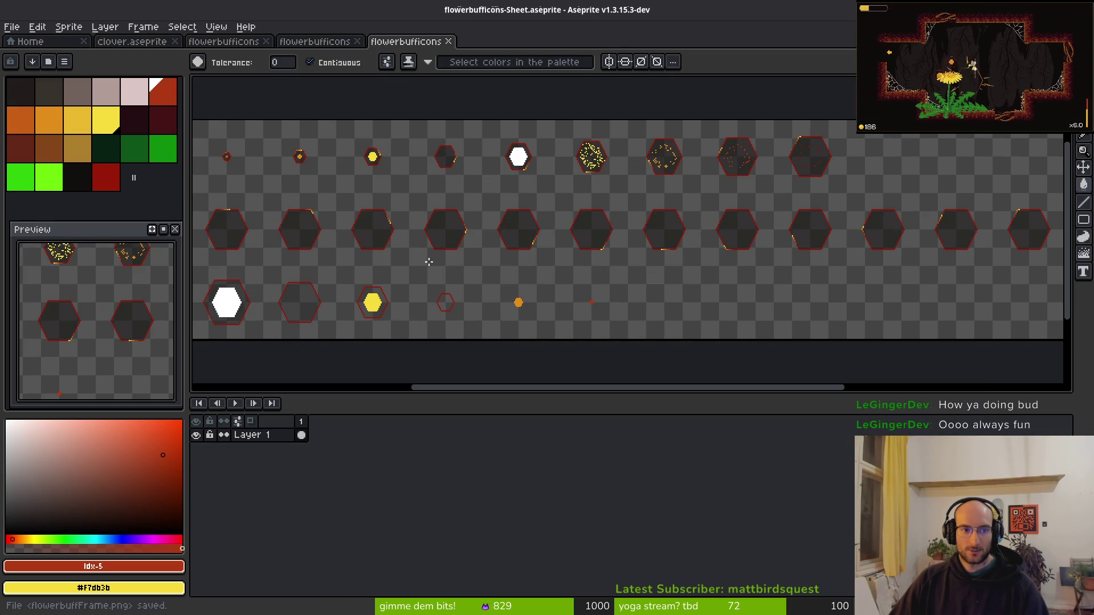
Restart the game and clear the first cave room, collecting coins and growing the dandelion.
key("alt+Tab")
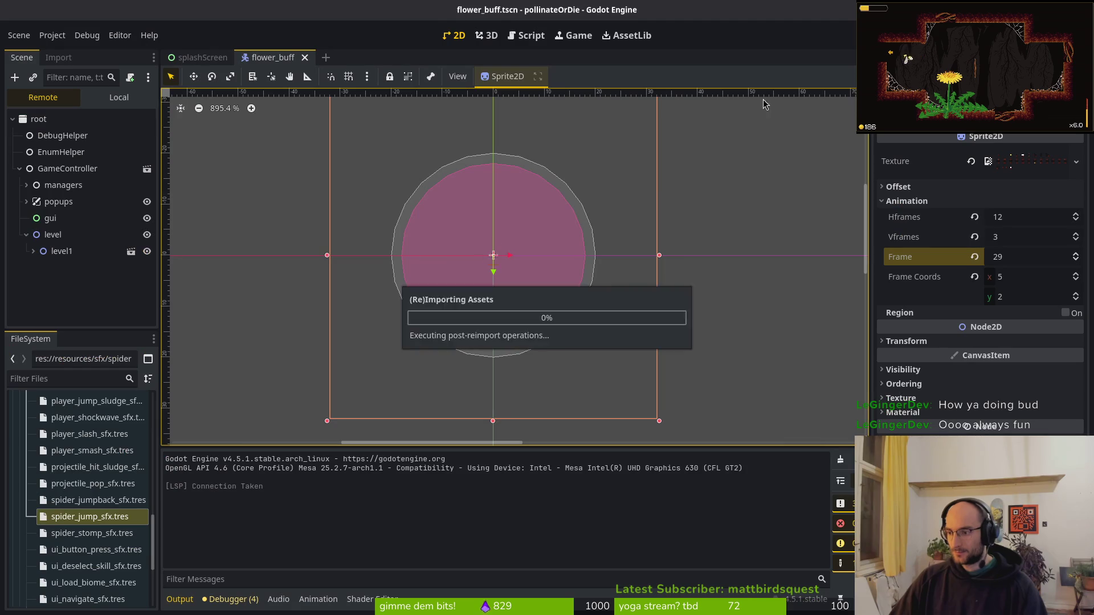
key("F5")
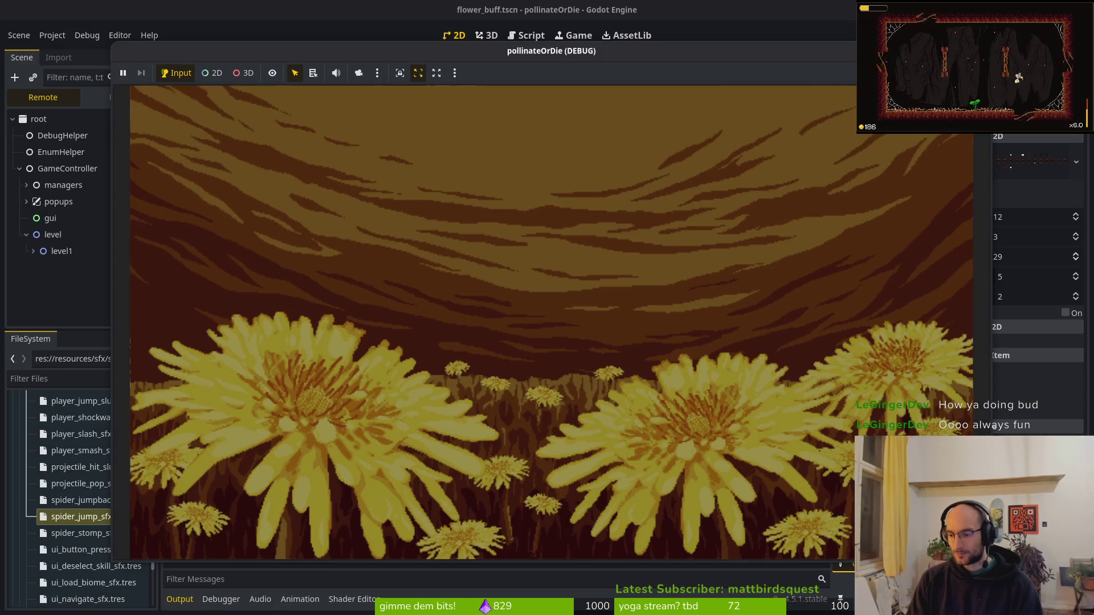
key("Return")
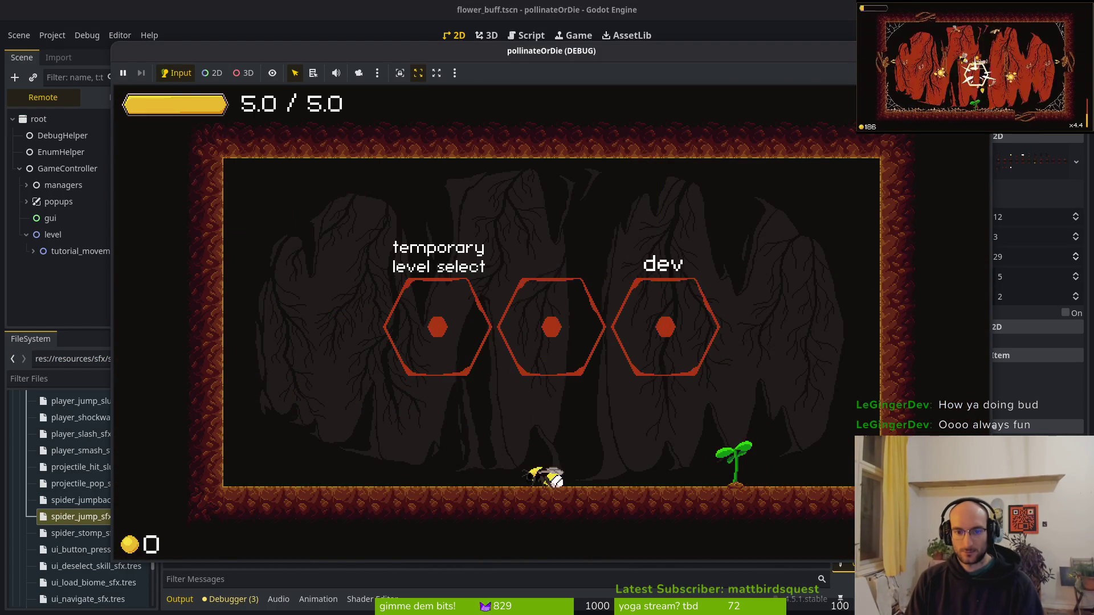
key("Right")
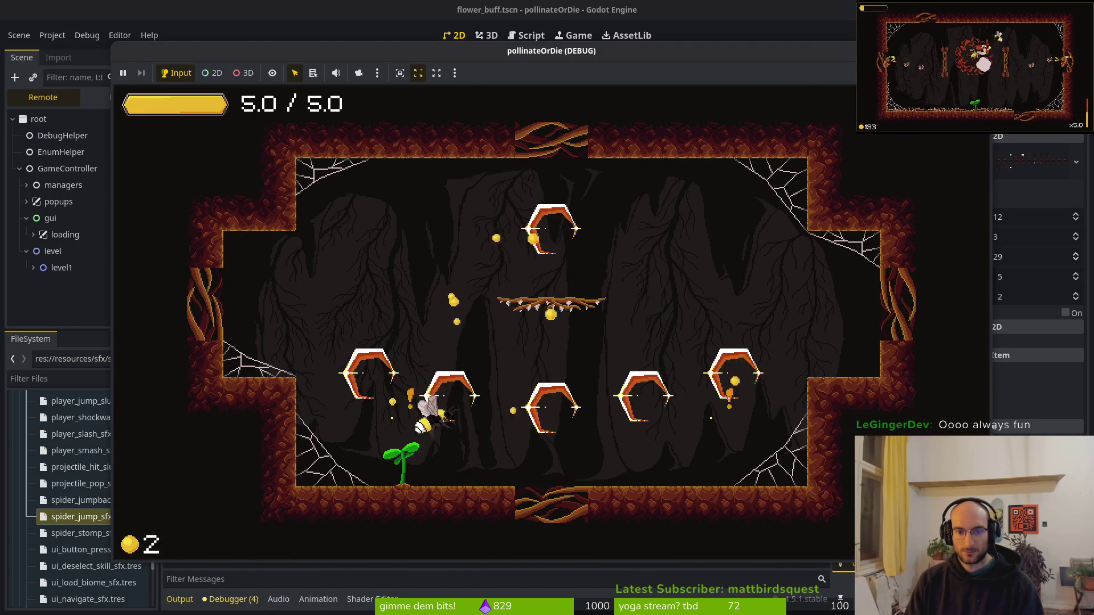
key("Right")
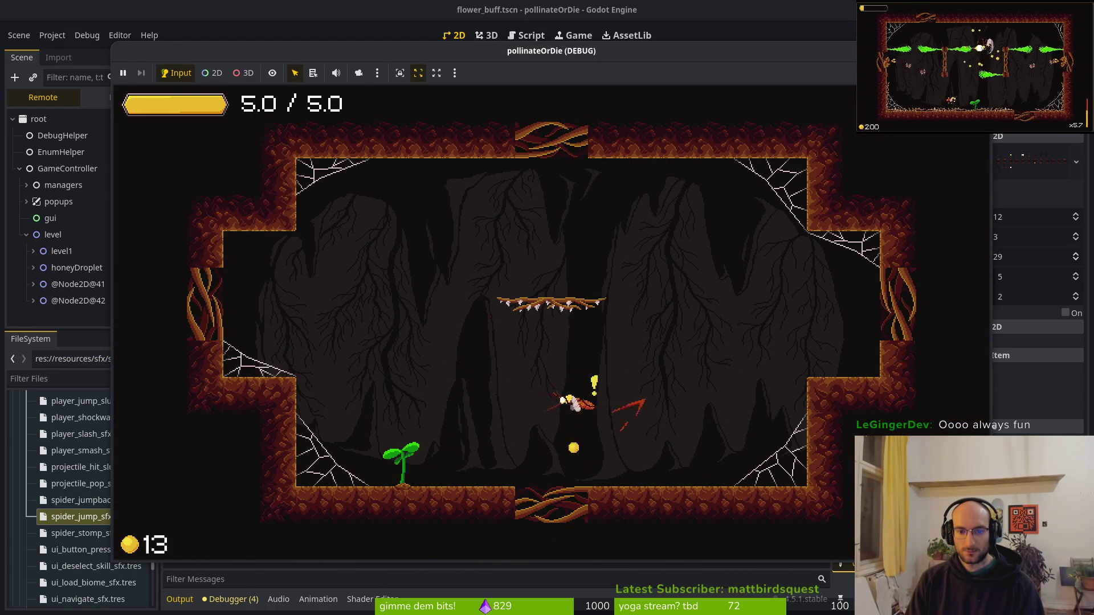
key("Up")
key("Down")
key("Left")
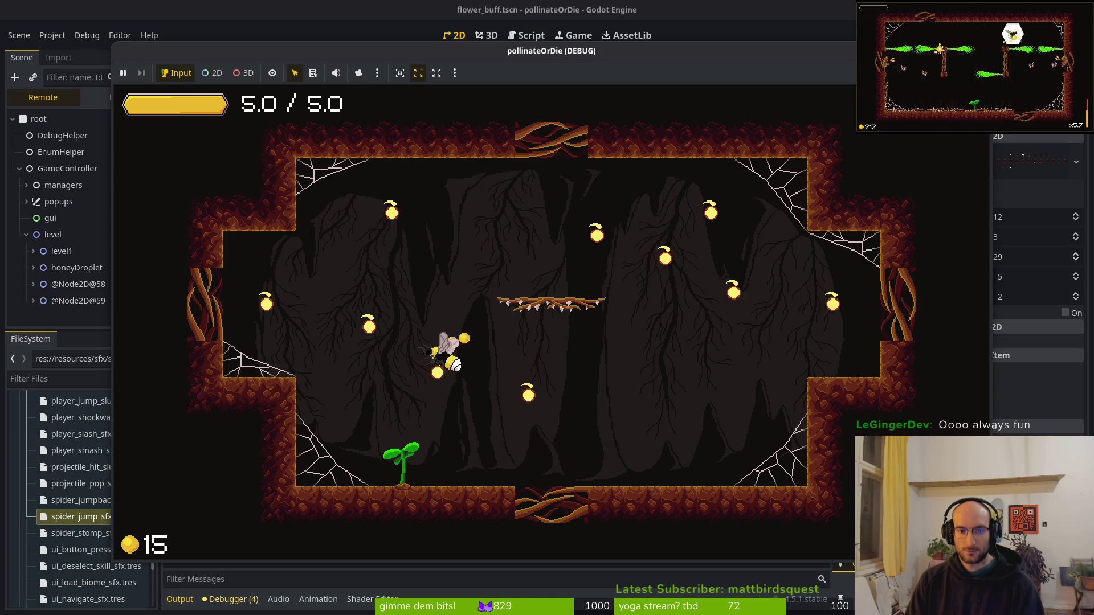
key("Up")
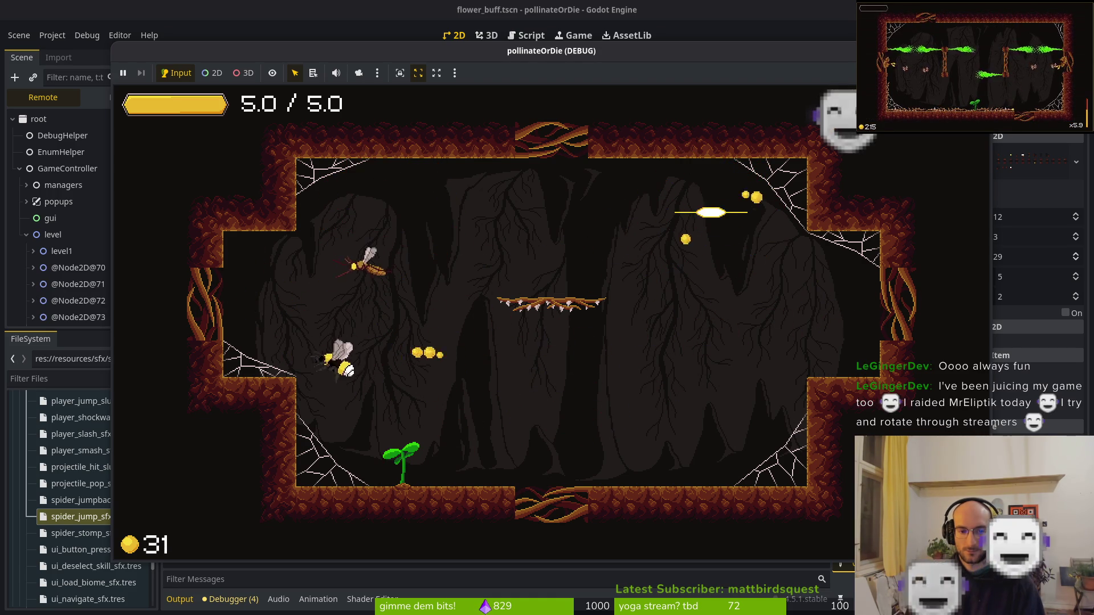
key("Up")
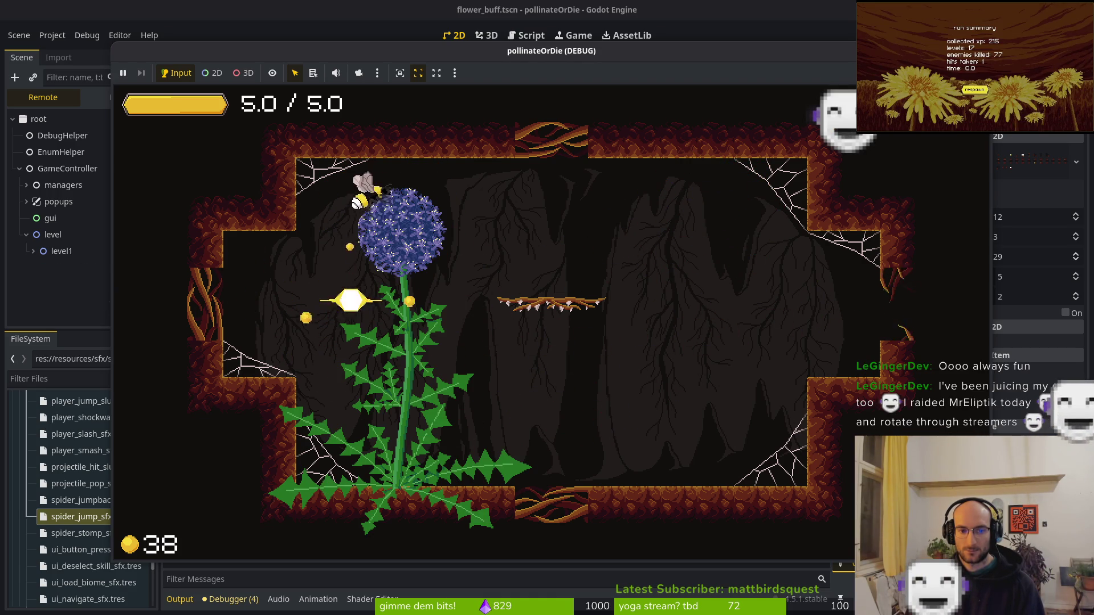
key("Right")
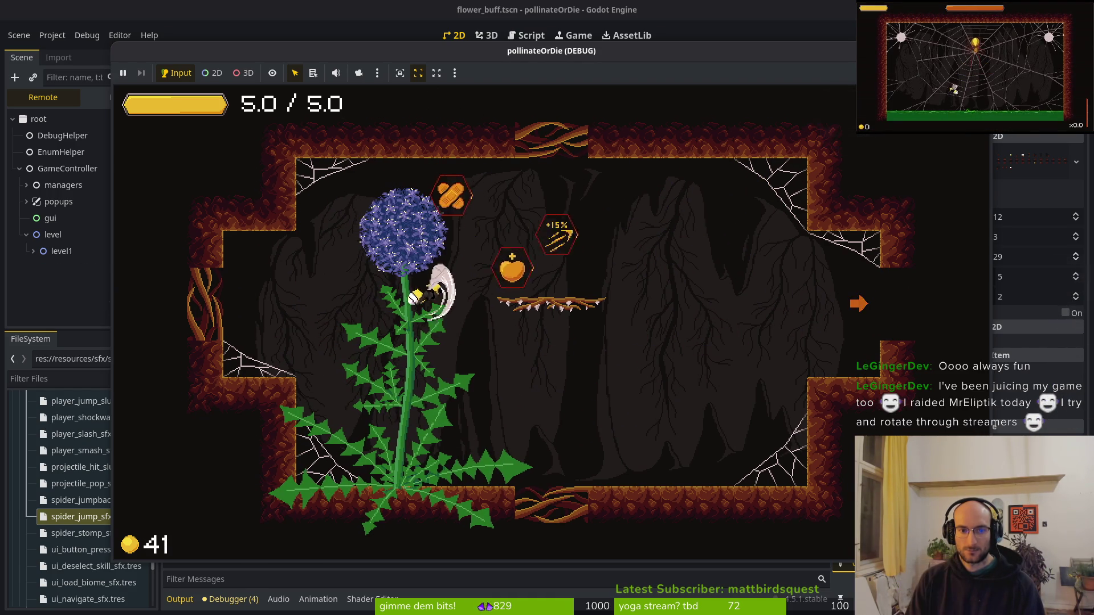
key("Up")
key("Left")
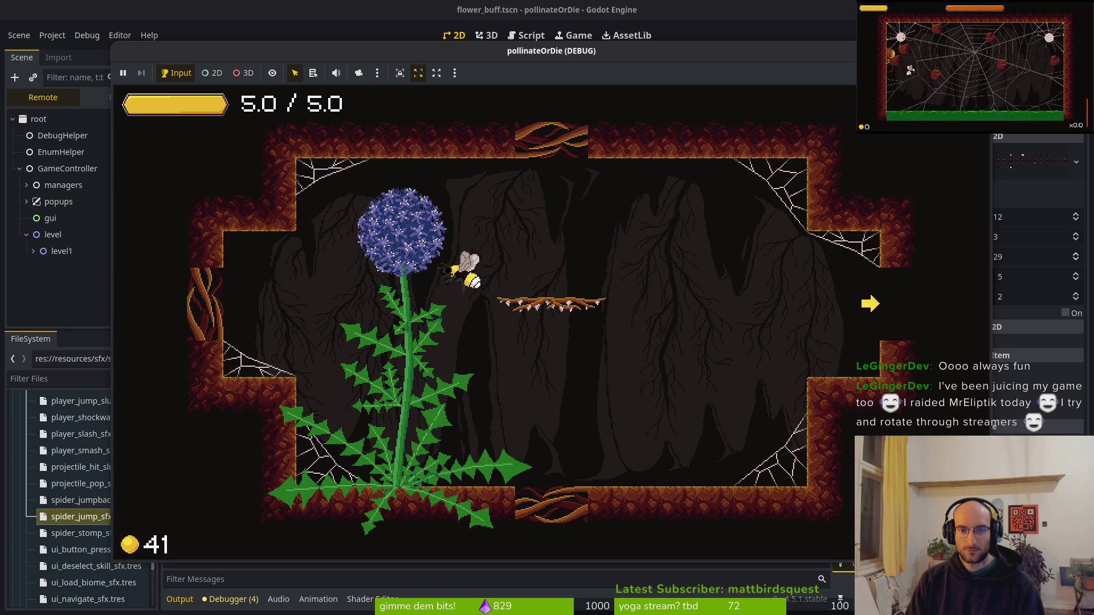
key("Right")
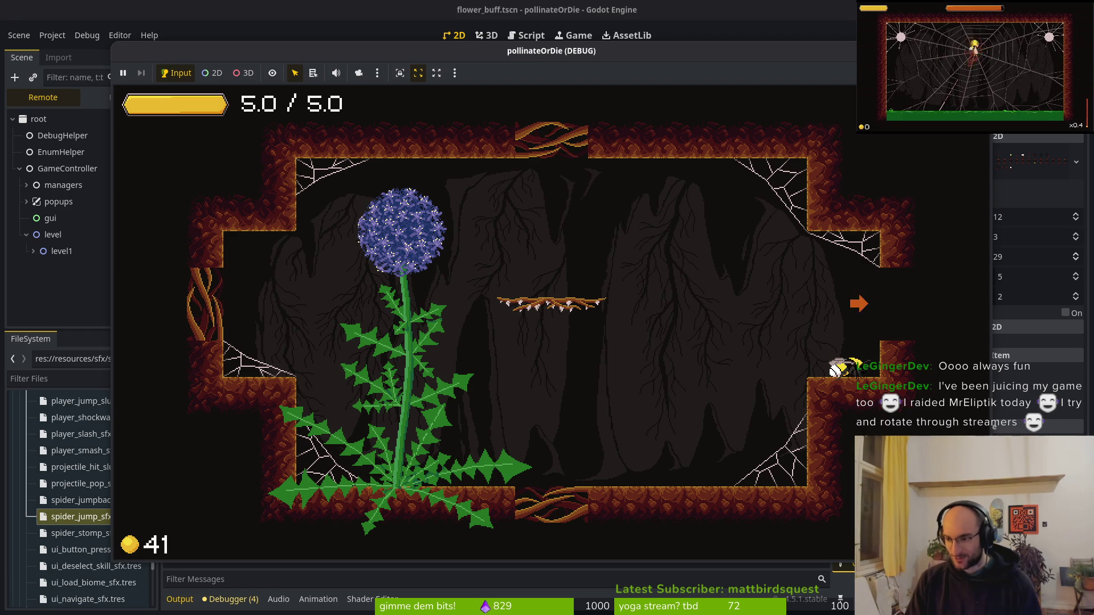
key("Up")
key("Right")
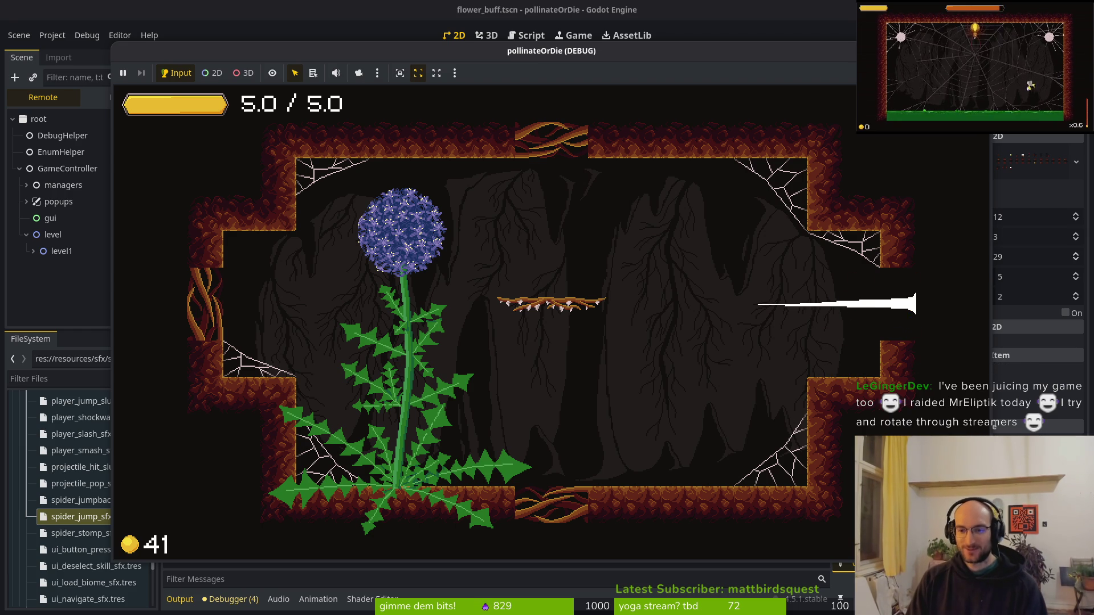
In level2, defeat the enemy bees and grow the sprout into a flower for upgrades.
key("Right")
key("Up")
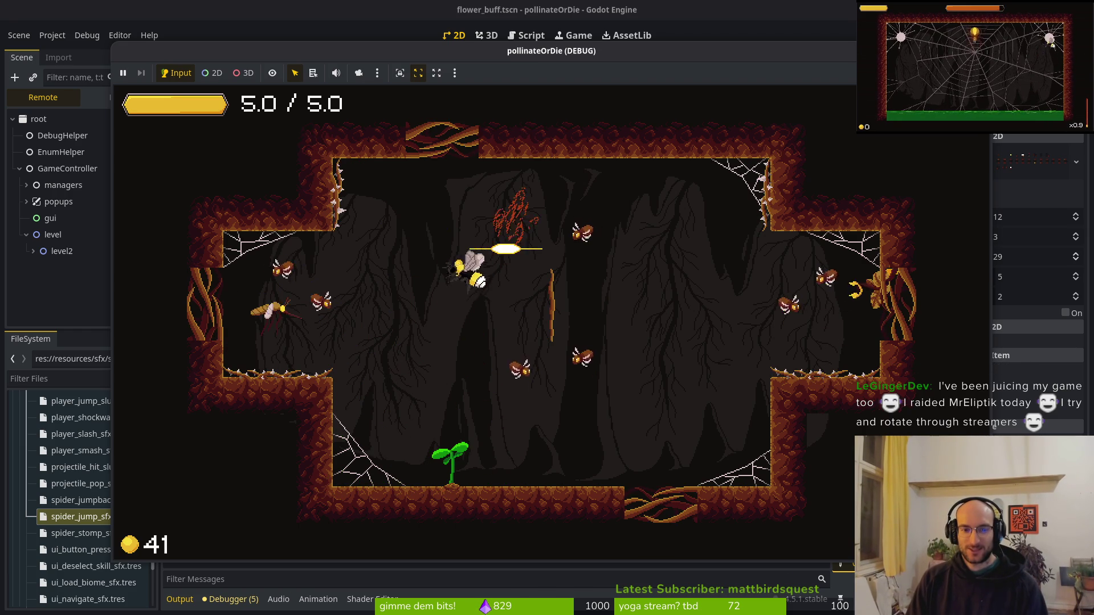
key("Down")
key("Left")
key("Down")
key("Up")
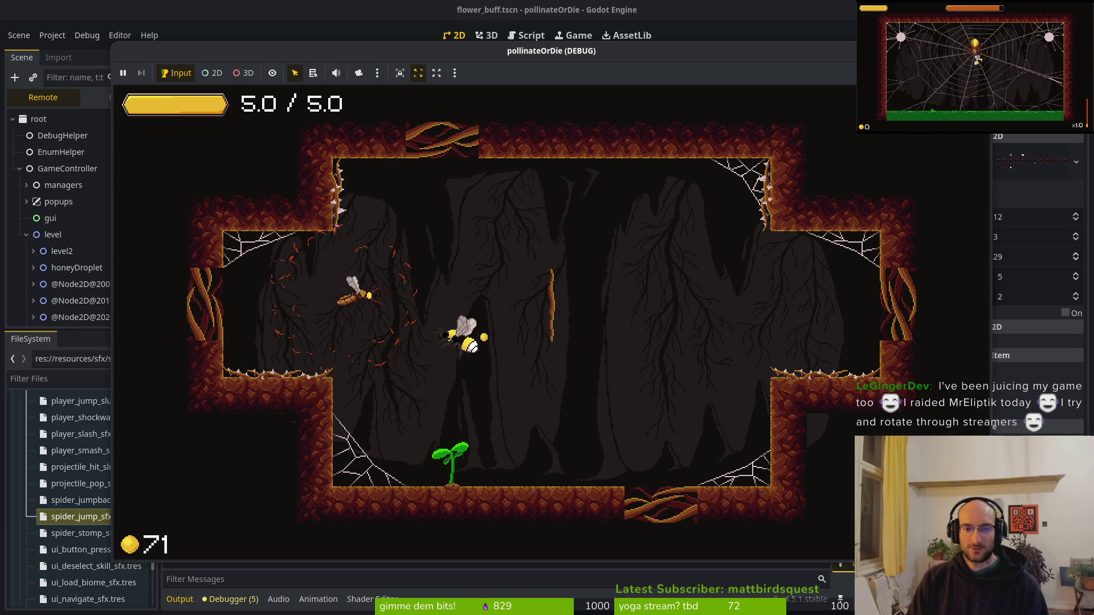
key("Down")
key("Up")
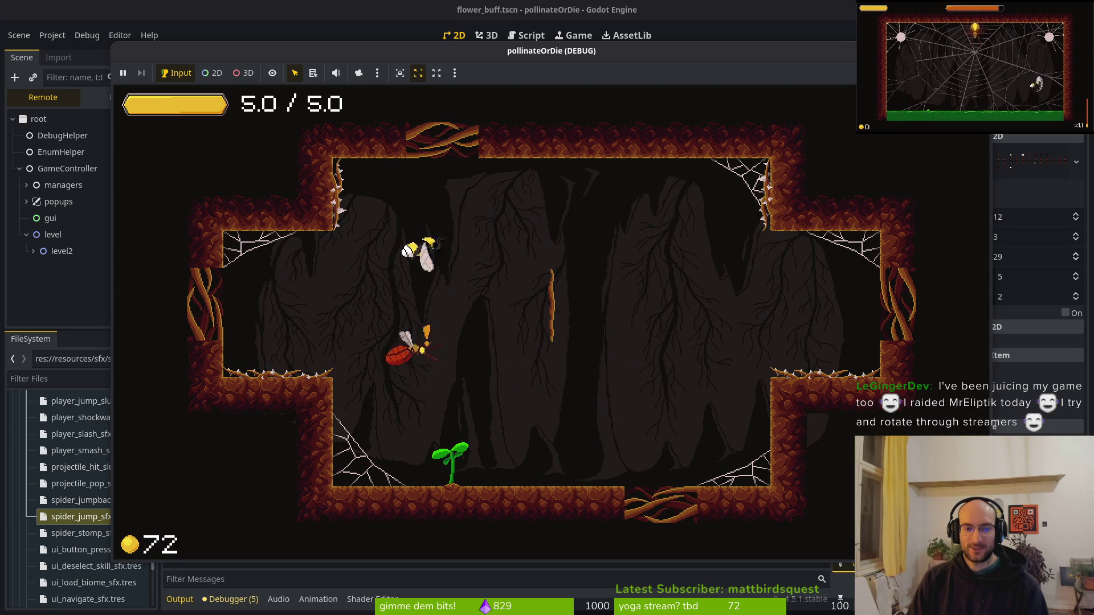
key("Down")
key("Up")
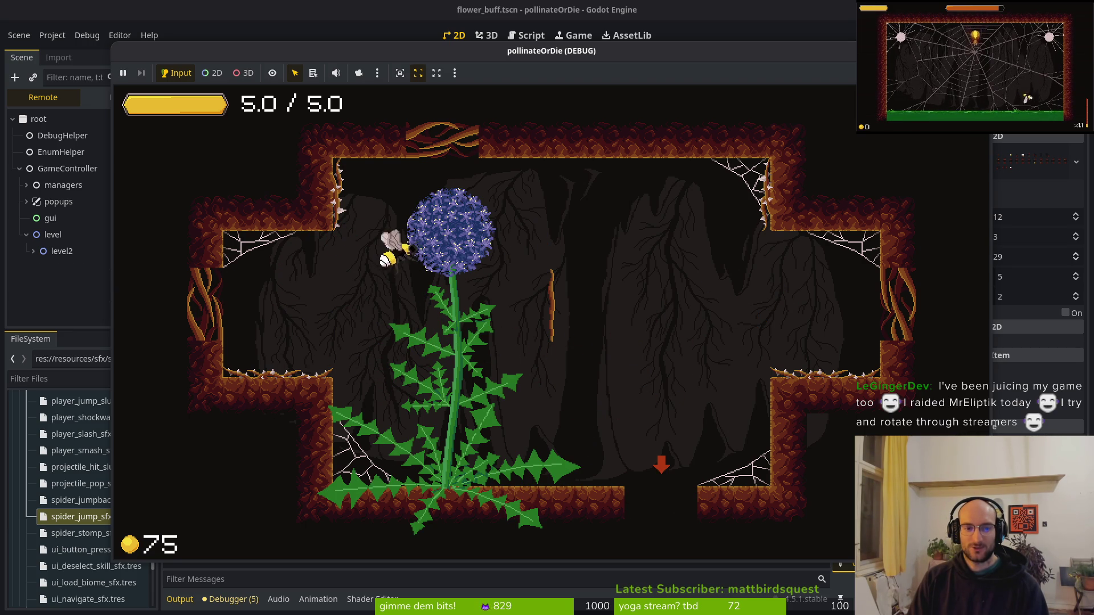
key("Right")
key("Right")
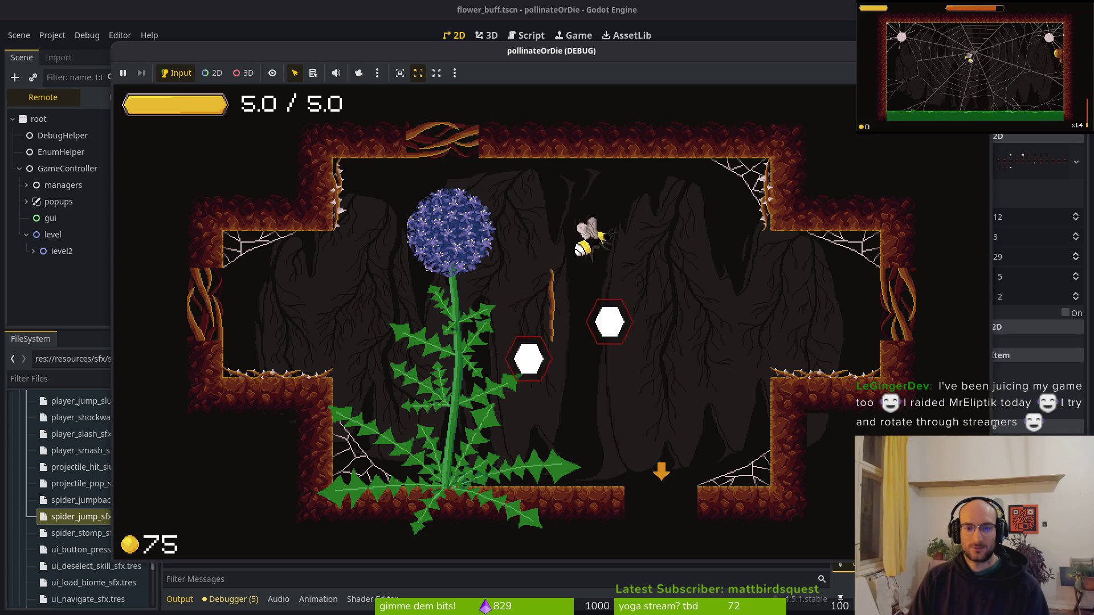
Clear the next room, grow its dandelion, head for the exit, then stop the game.
key("Down")
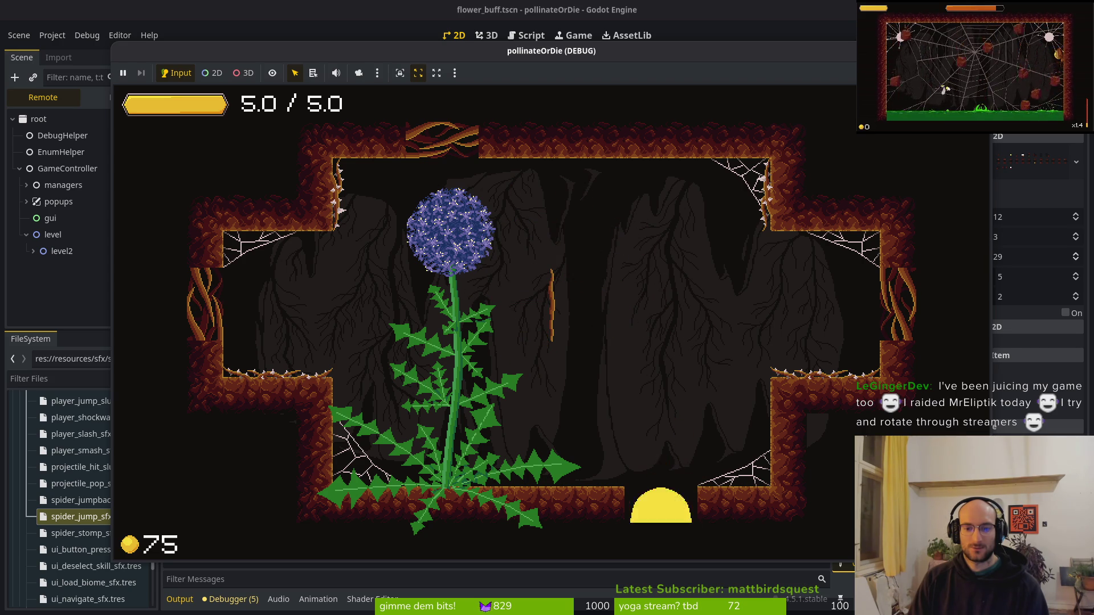
key("Left")
key("Up")
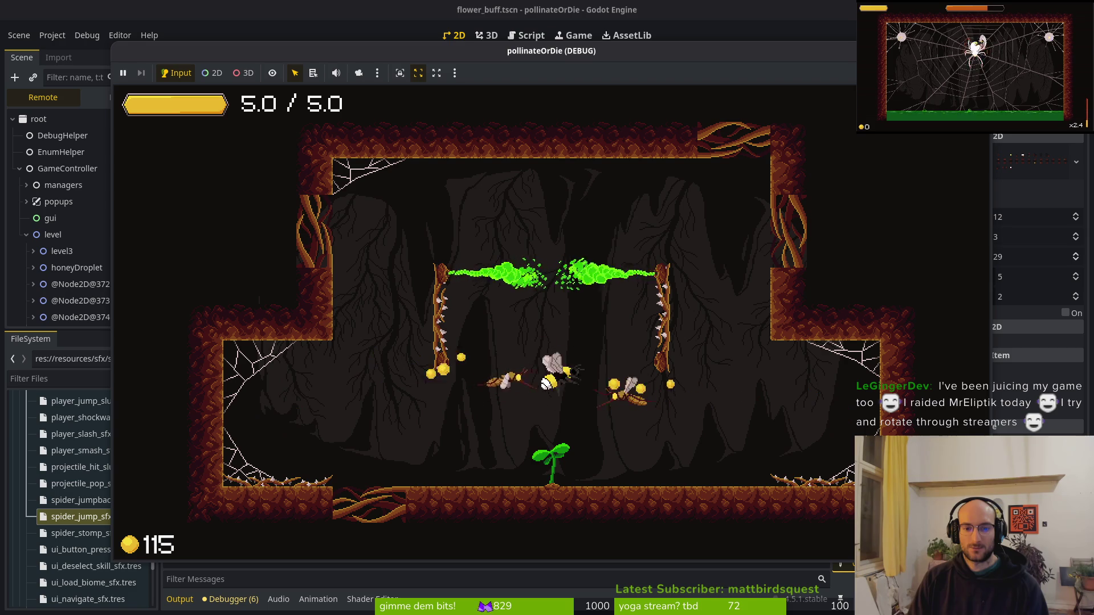
key("Left")
key("Right")
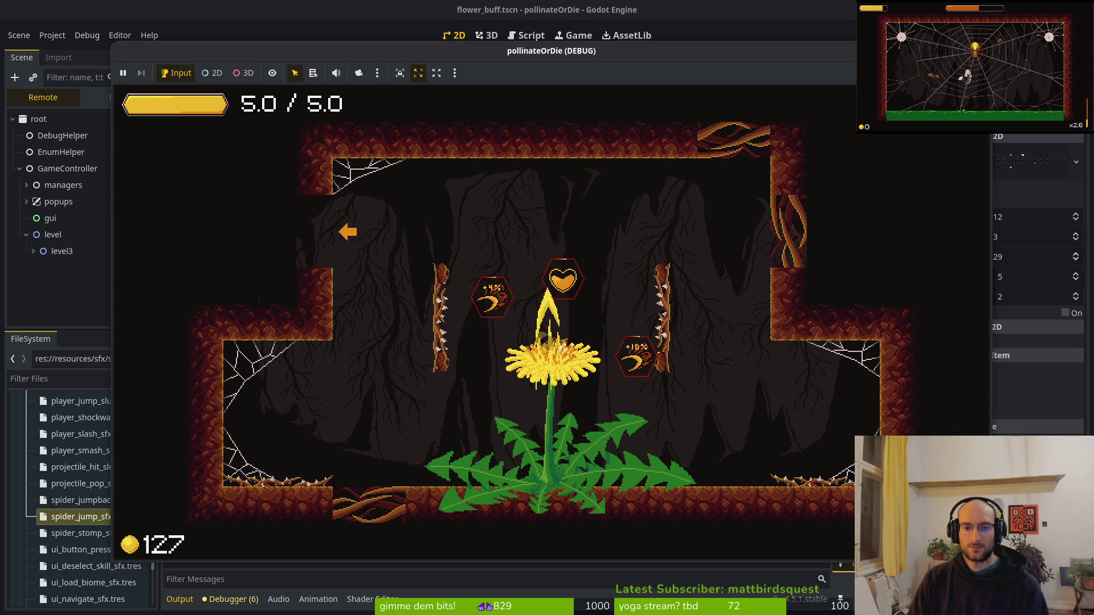
key("Left")
key("Up")
key("Left")
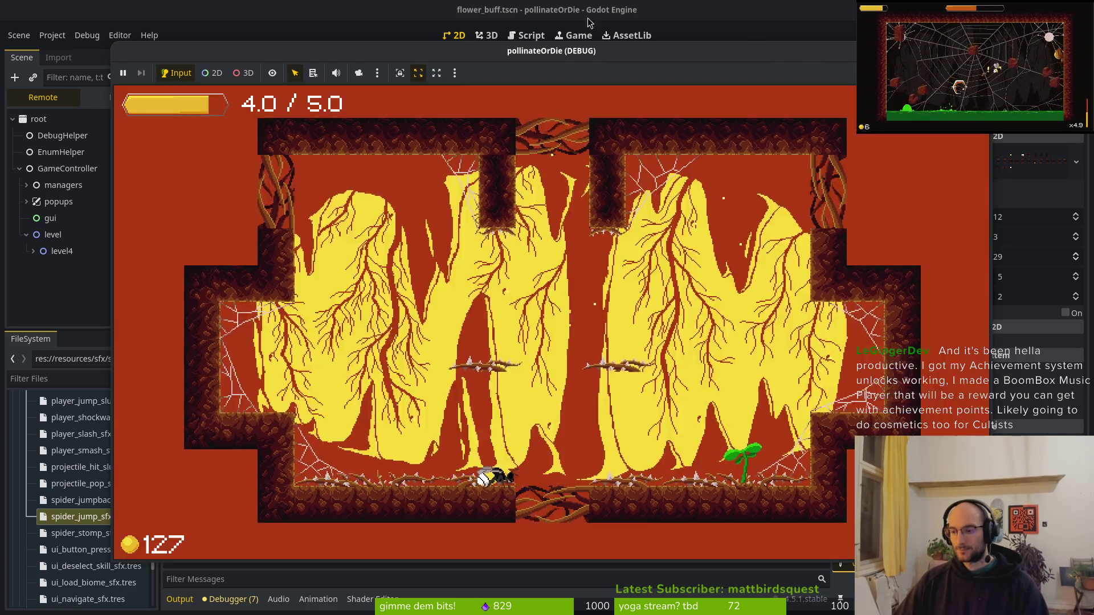
key("F8")
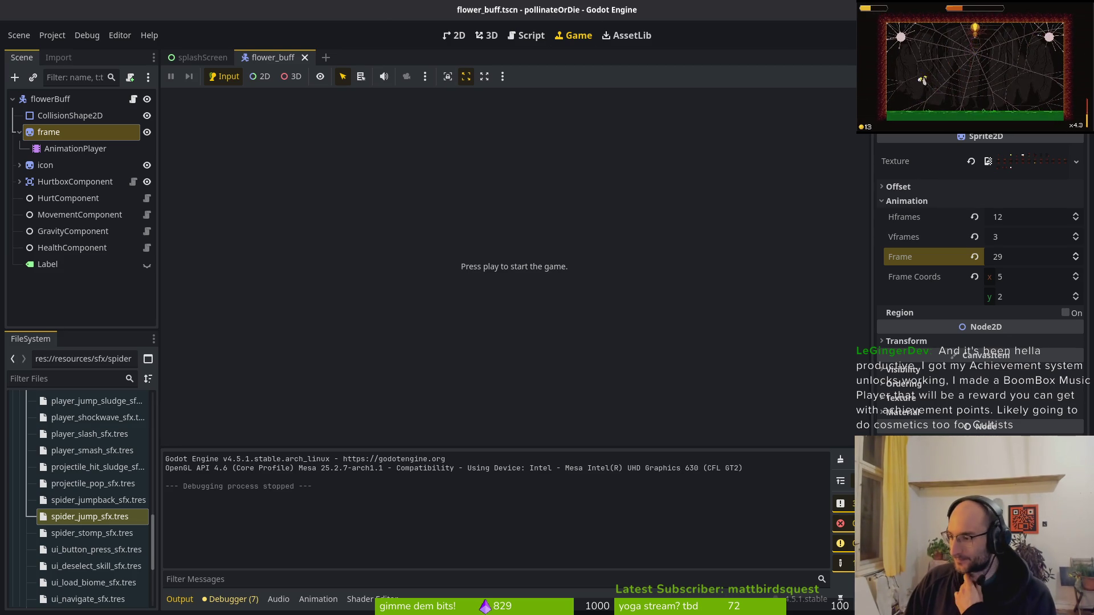
Collapse the frame node to hide its AnimationPlayer, then switch to the terminal.
left_click(20, 132)
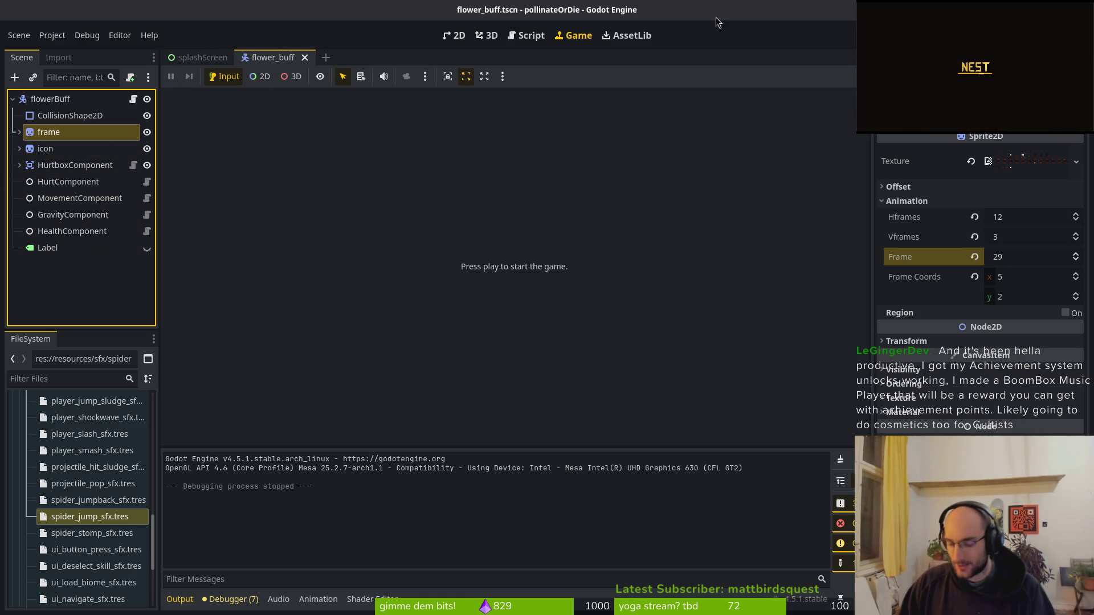
key("super+2")
Quit vim and stage the changed flower_buff files in tig.
type(":q ig sjj")
key("BackSpace")
key("BackSpace")
key("BackSpace")
type("ti")
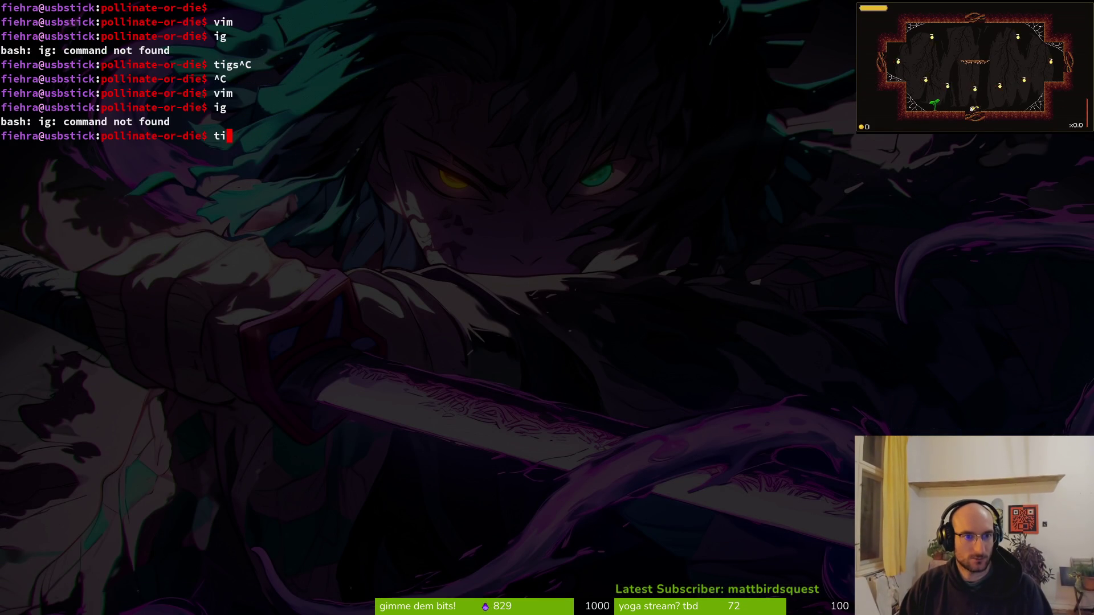
type("g s")
key("j")
key("j")
key("j")
key("Return")
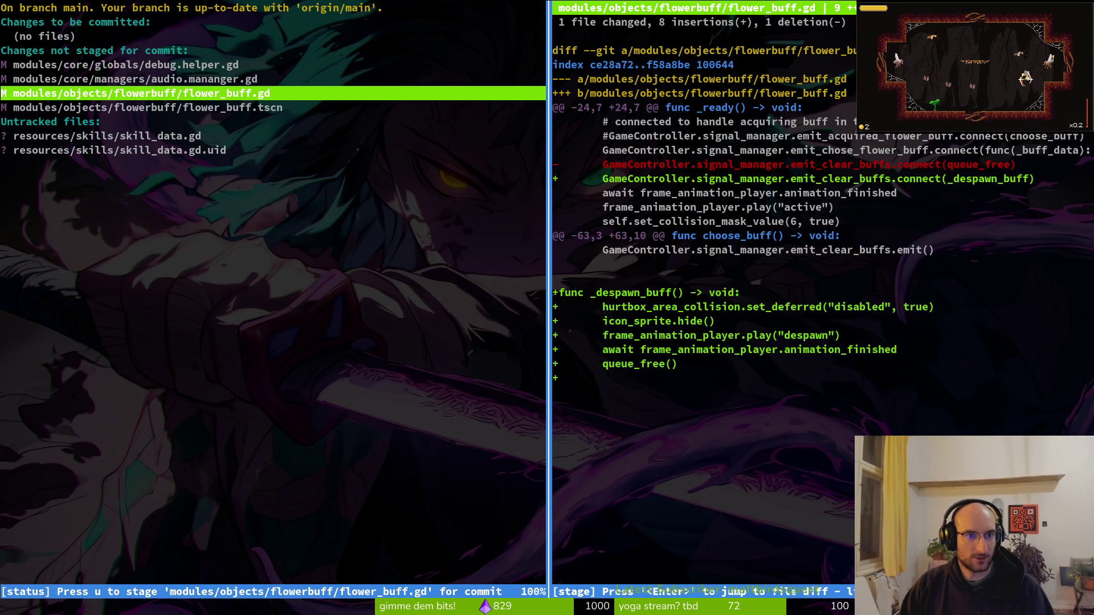
key("u")
key("u")
Commit as 'added despawn animation to flowerbuffs' and push to GitLab main.
type("Qgit commit -m")
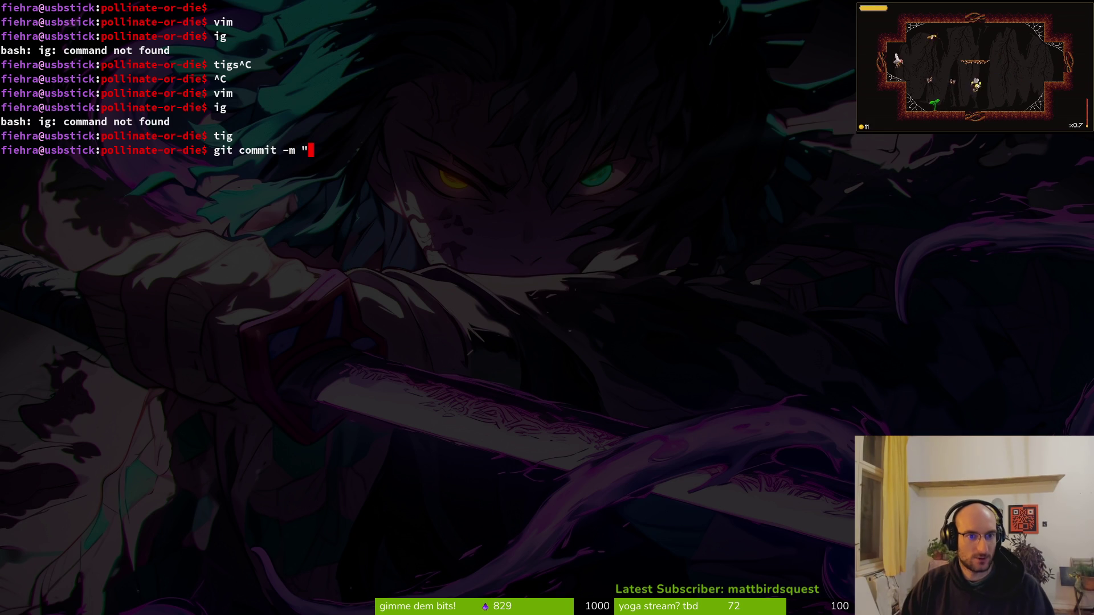
type("animation f")
key("BackSpace")
key("BackSpace")
key("BackSpace")
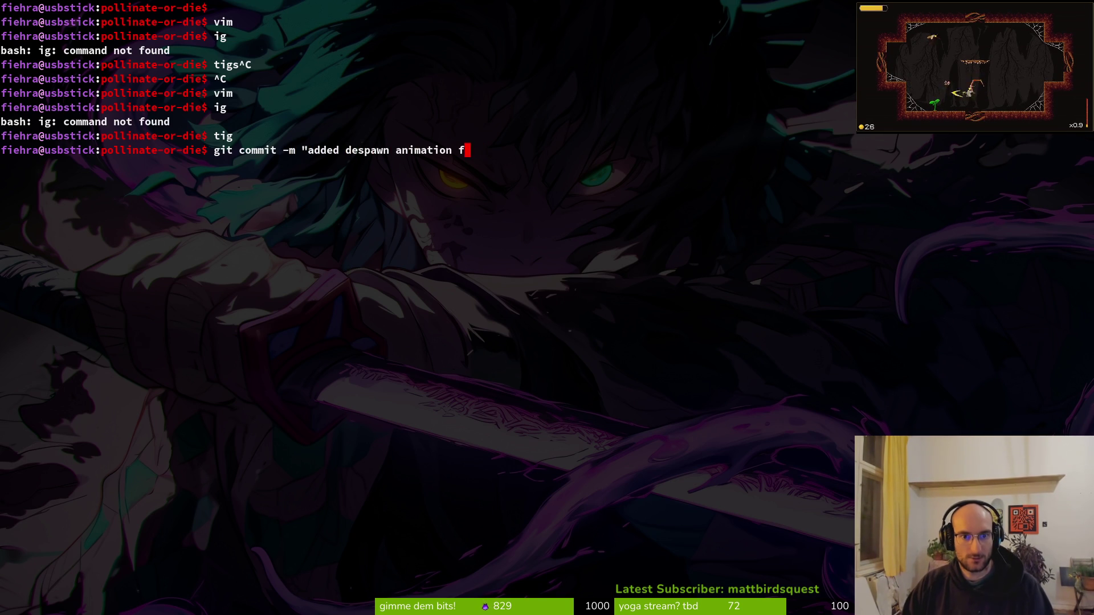
type("ffs\"\"")
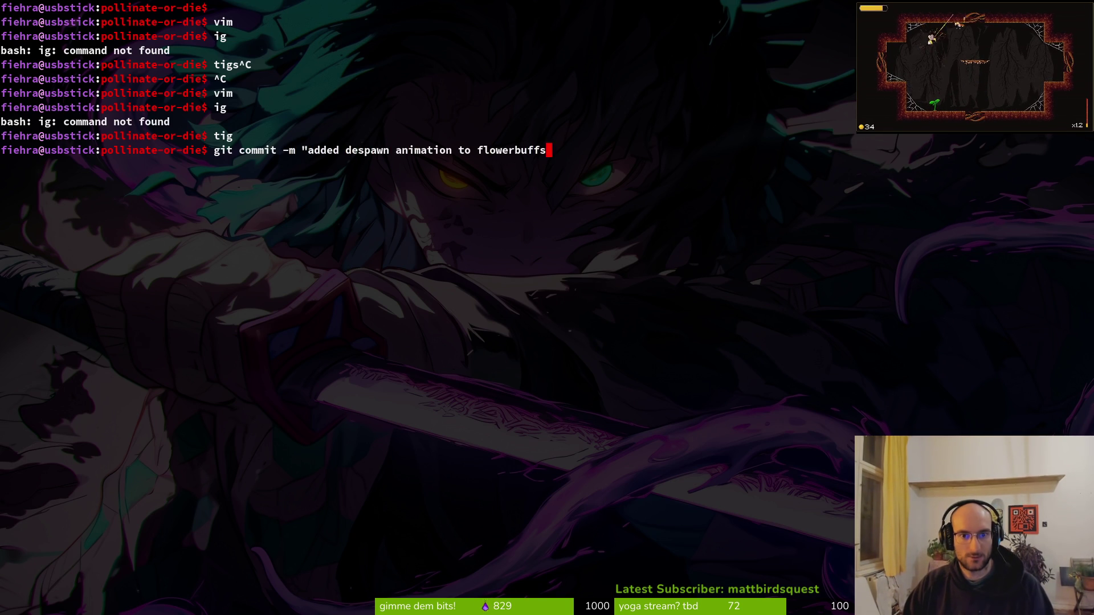
key("Return")
type("git push")
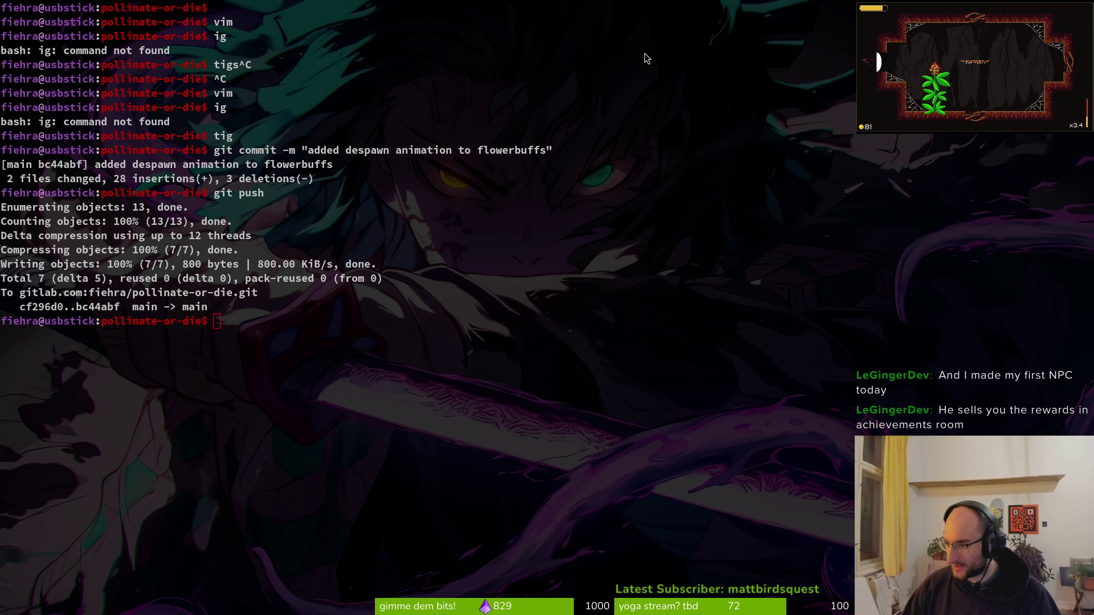
key("alt+Tab")
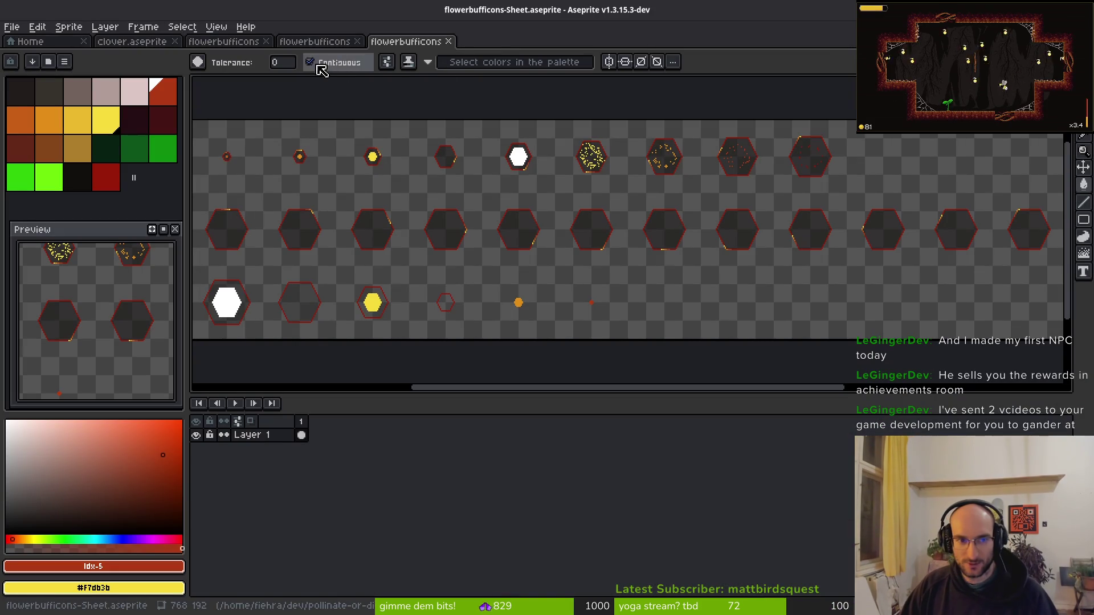
Close the flowerbufficons-Sheet, both flowerbufficons and clover.aseprite tabs, leaving only Home.
left_click(447, 41)
left_click(357, 41)
left_click(266, 41)
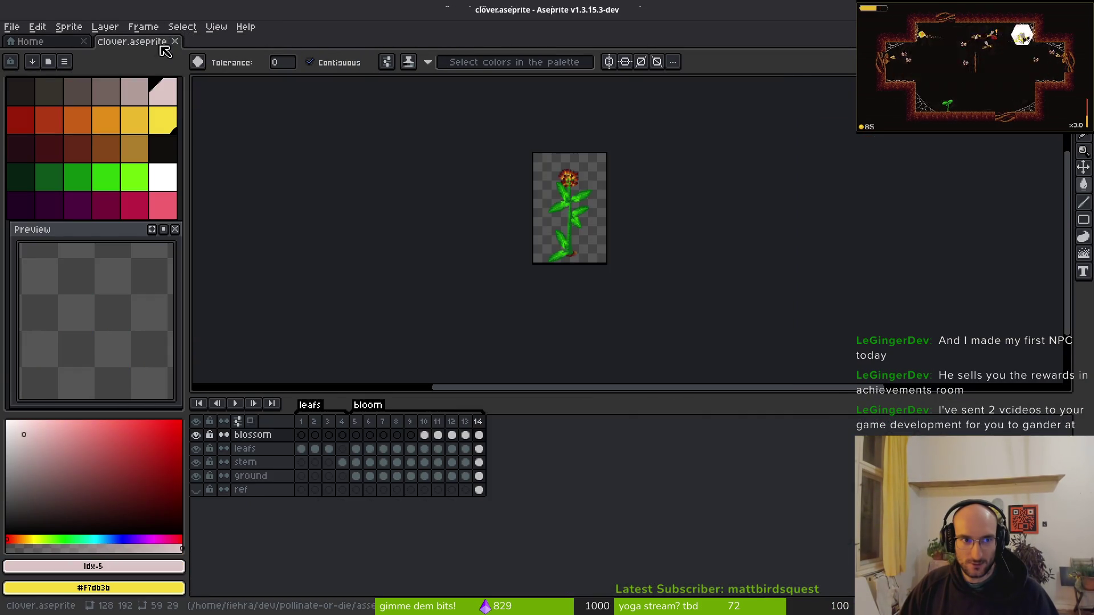
left_click(175, 42)
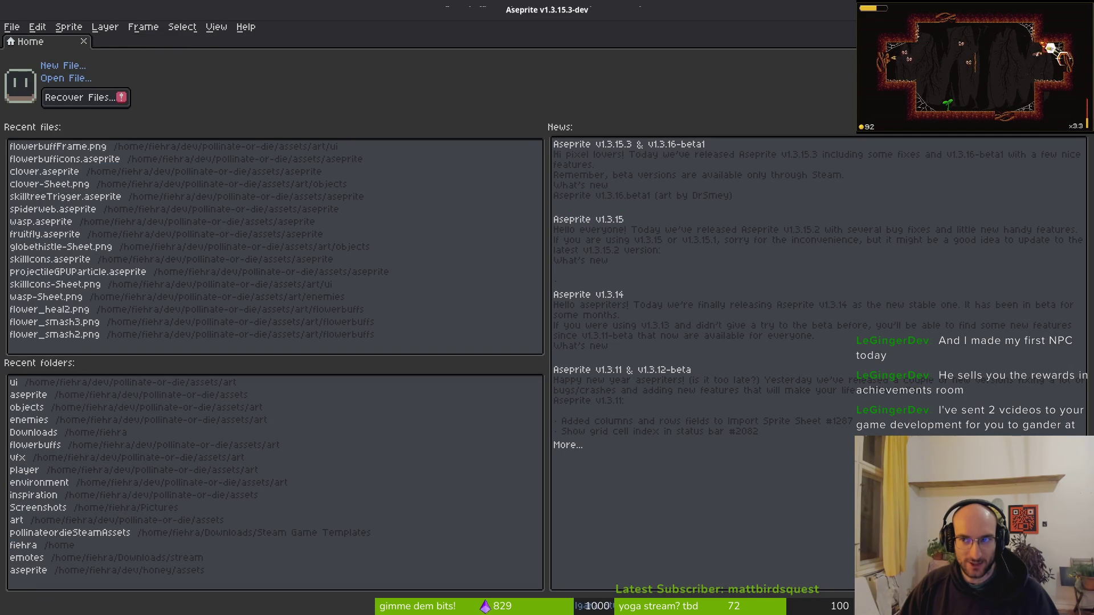
key("alt+Tab")
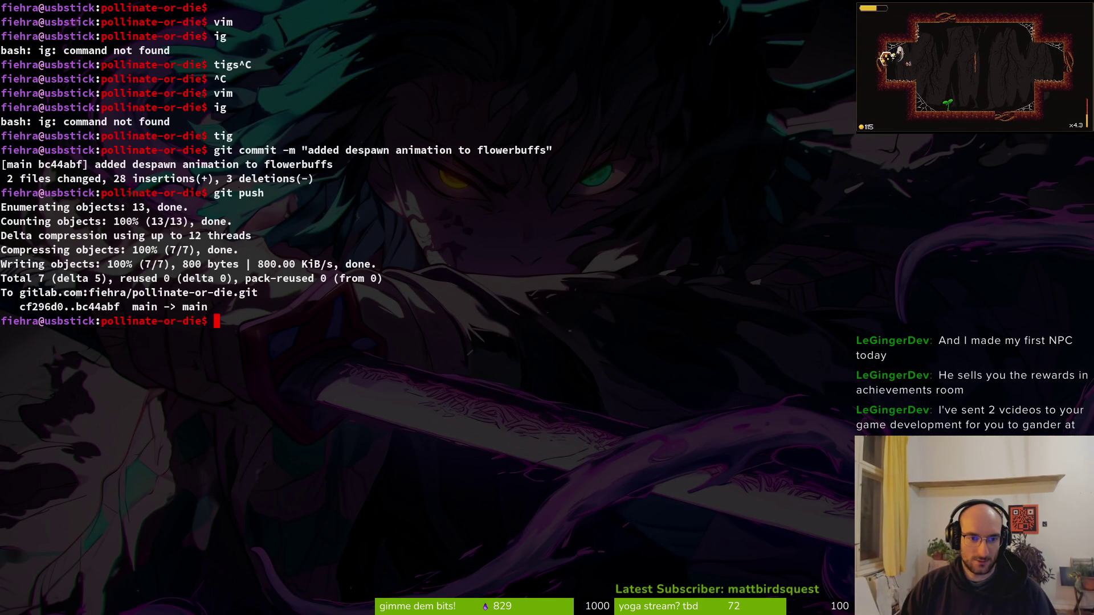
Clear the terminal and open the pollinate or die project from the GitLab profile.
type("clear")
key("Return")
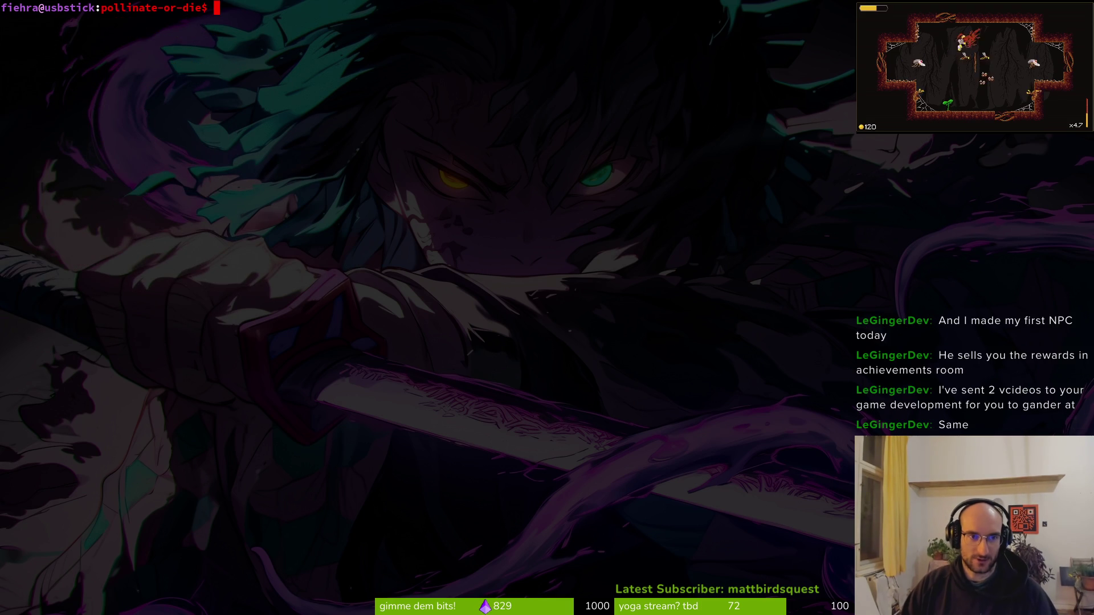
key("alt+Tab")
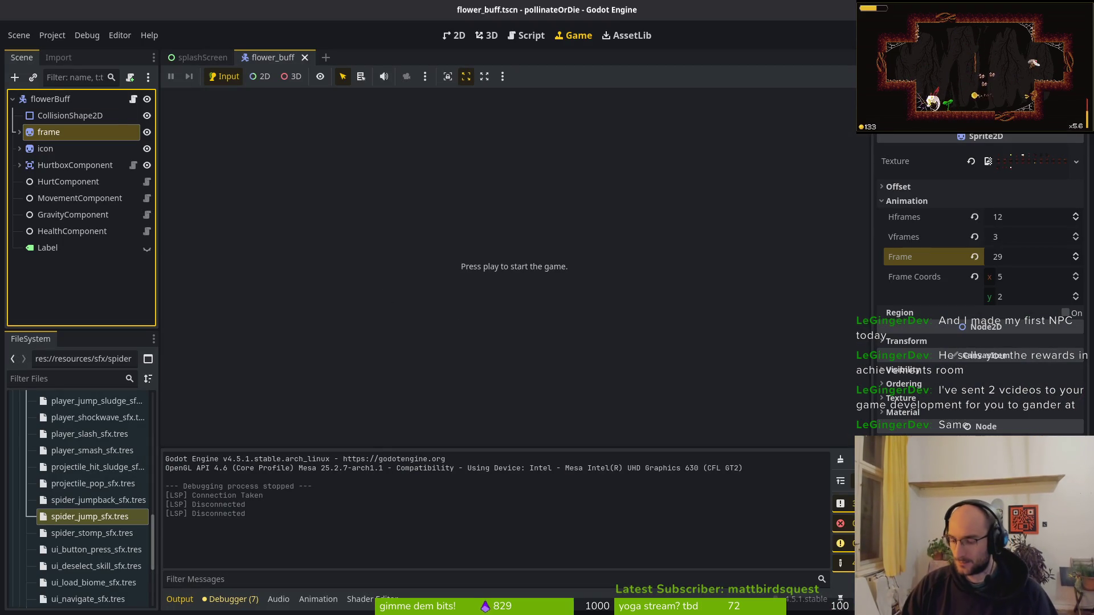
key("alt+Tab")
key("alt+Tab")
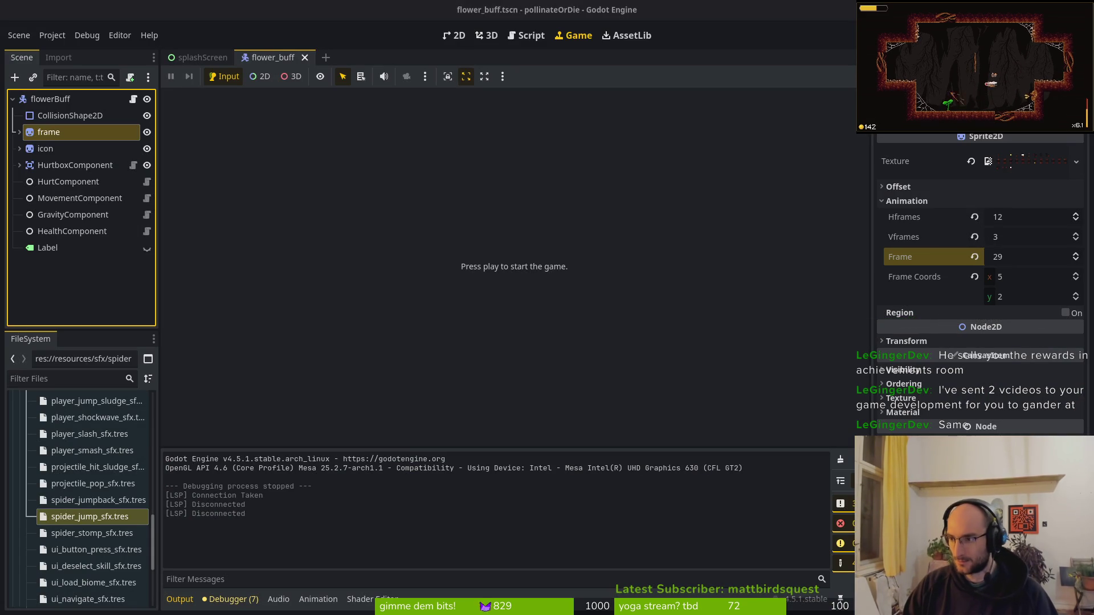
key("alt+Tab")
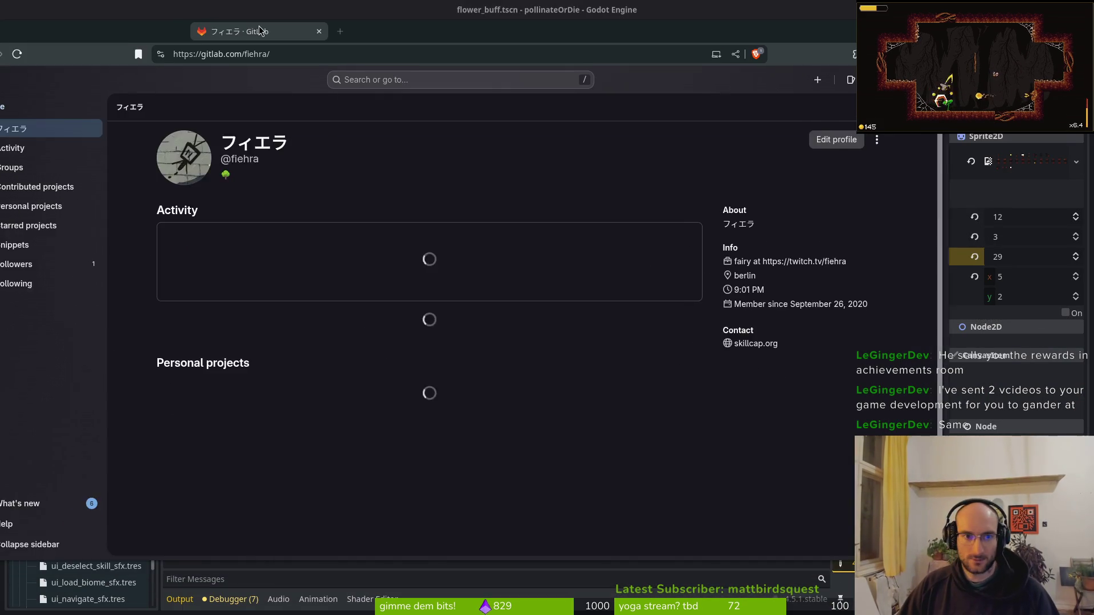
left_click(422, 336)
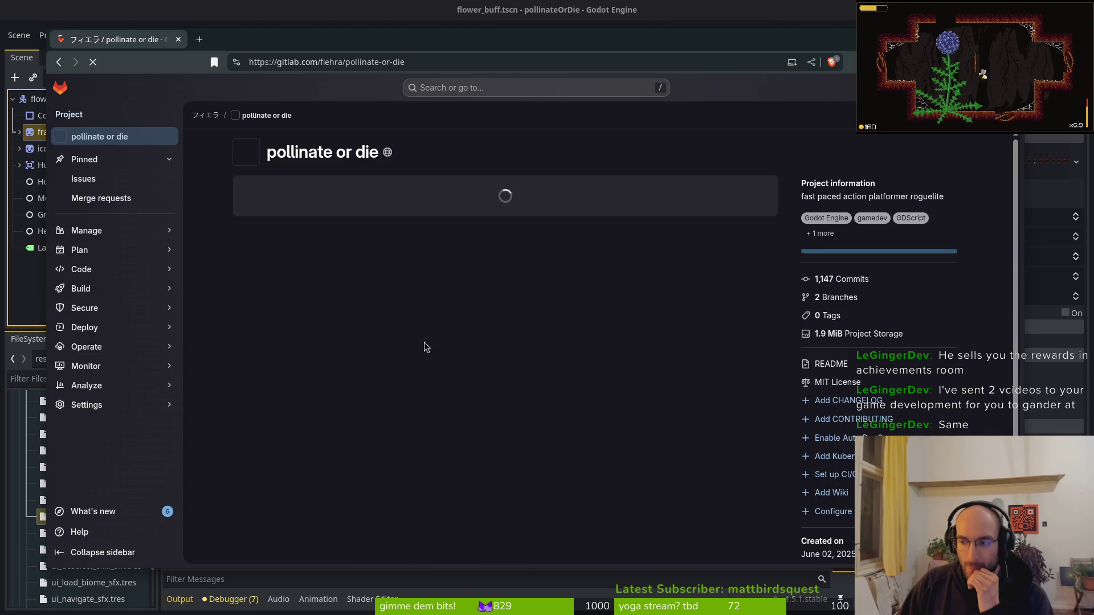
Open the project's issue list and keep issue #488 'rebalance levels' in a new tab.
mouse_move(74, 249)
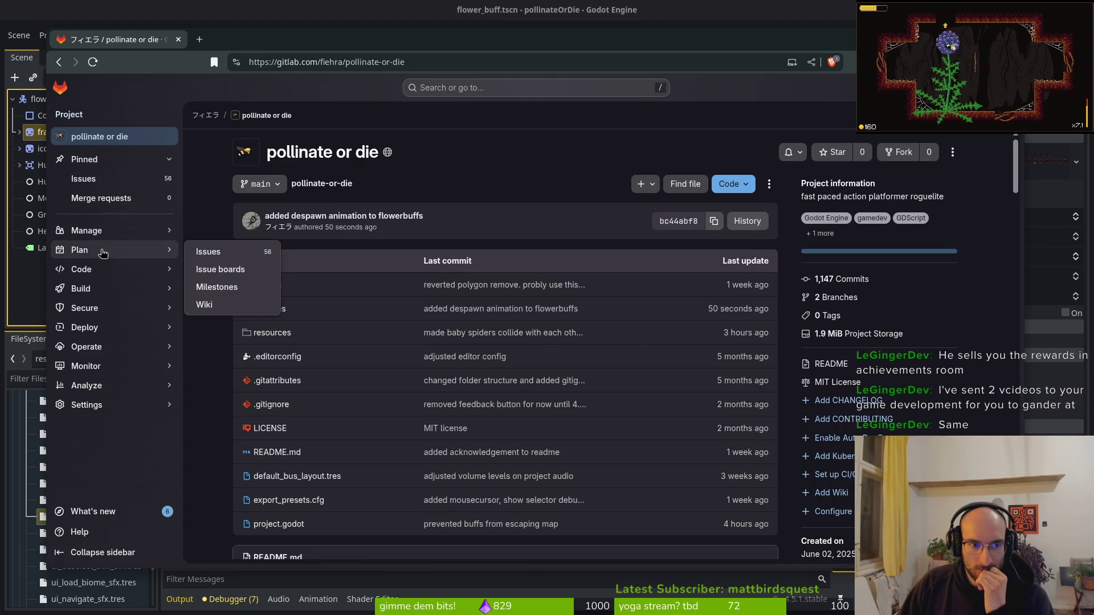
left_click(207, 250)
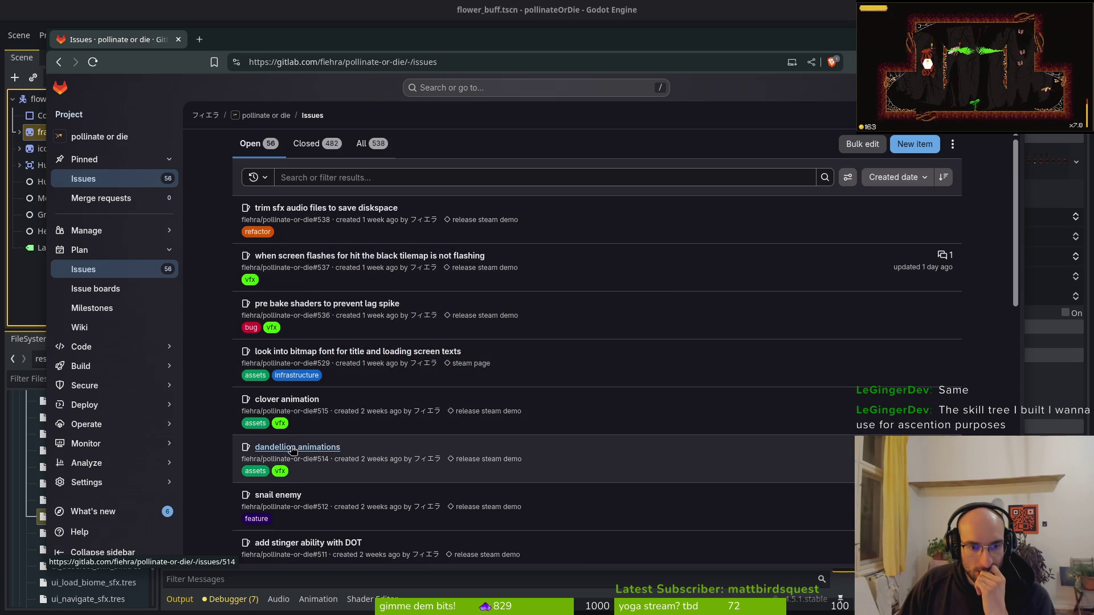
scroll(383, 520, "down", 2)
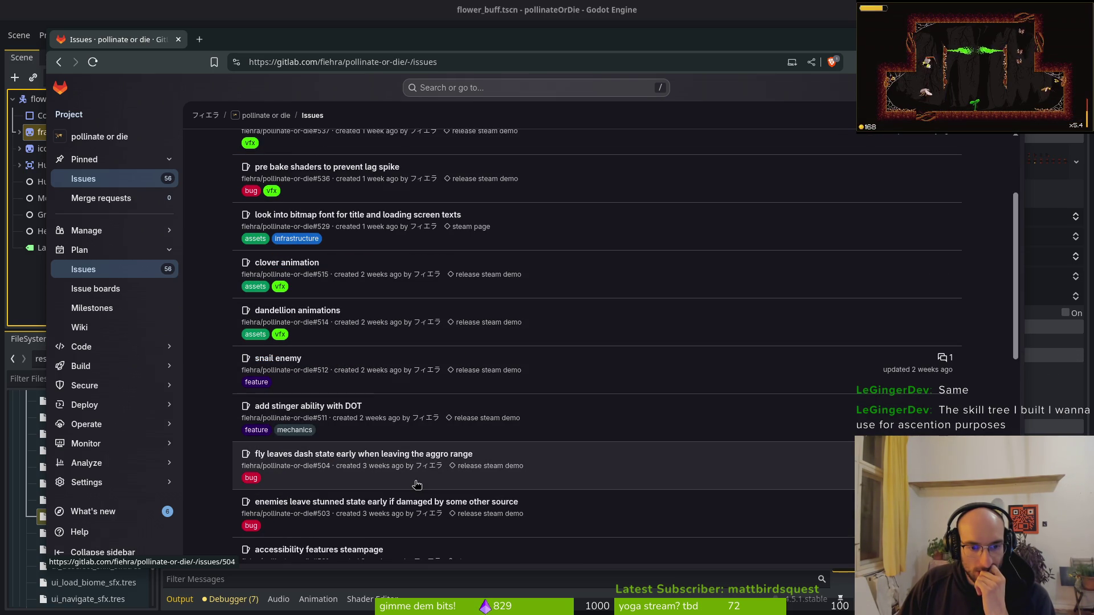
scroll(433, 462, "down", 3)
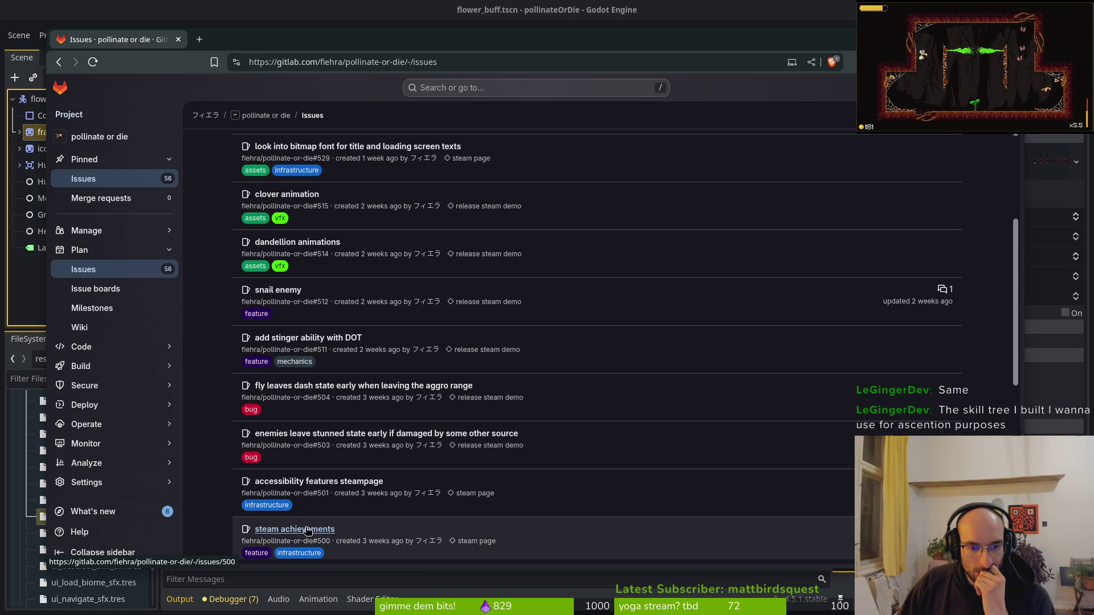
scroll(433, 436, "down", 2)
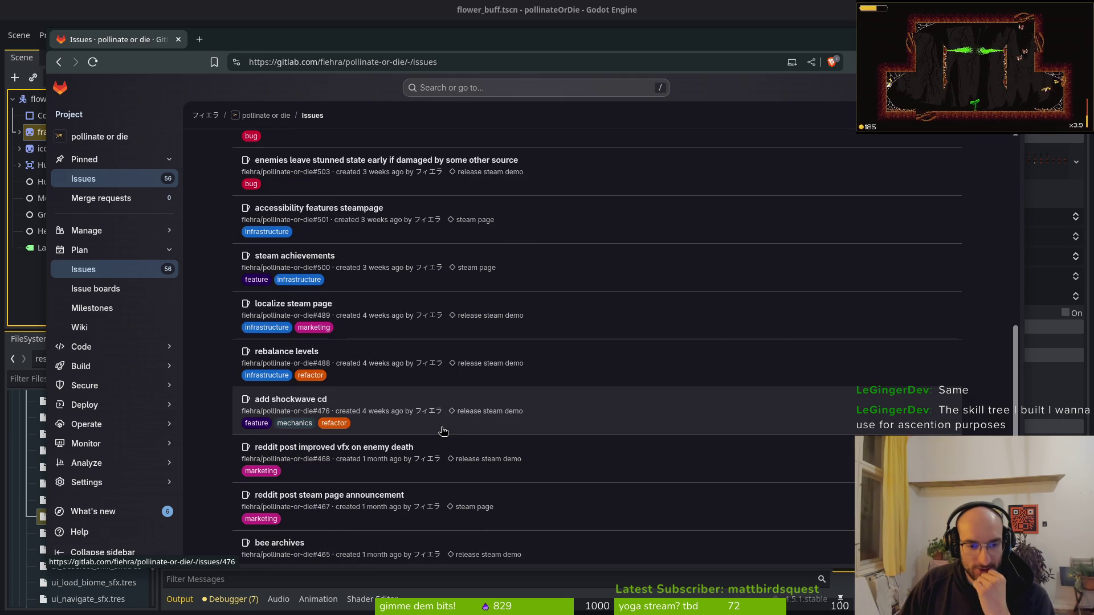
middle_click(300, 352)
left_click(312, 48)
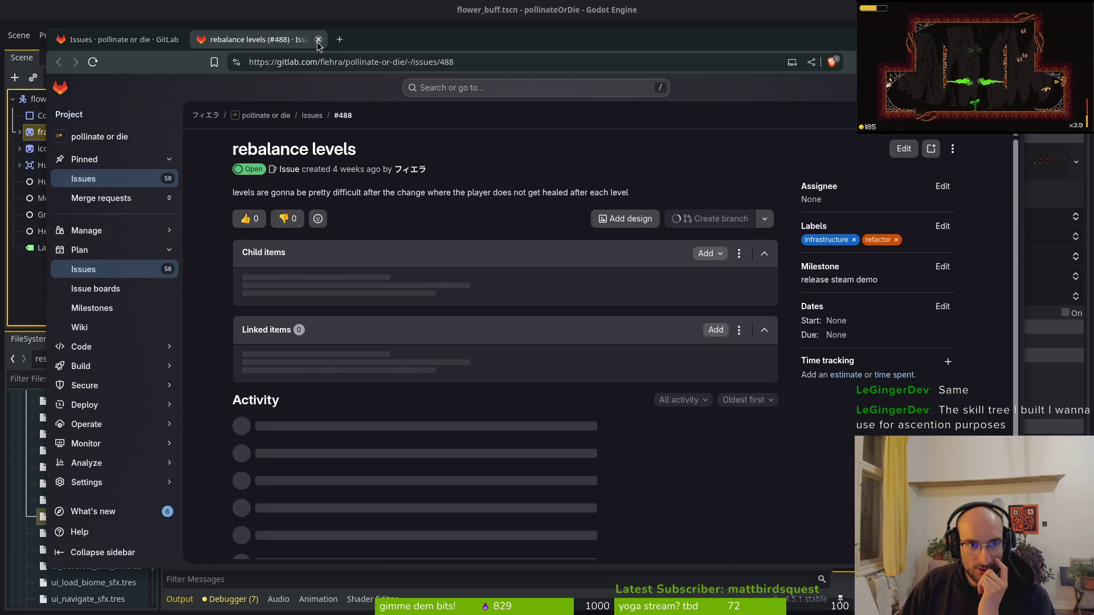
scroll(338, 528, "down", 2)
key("ctrl+shift+Tab")
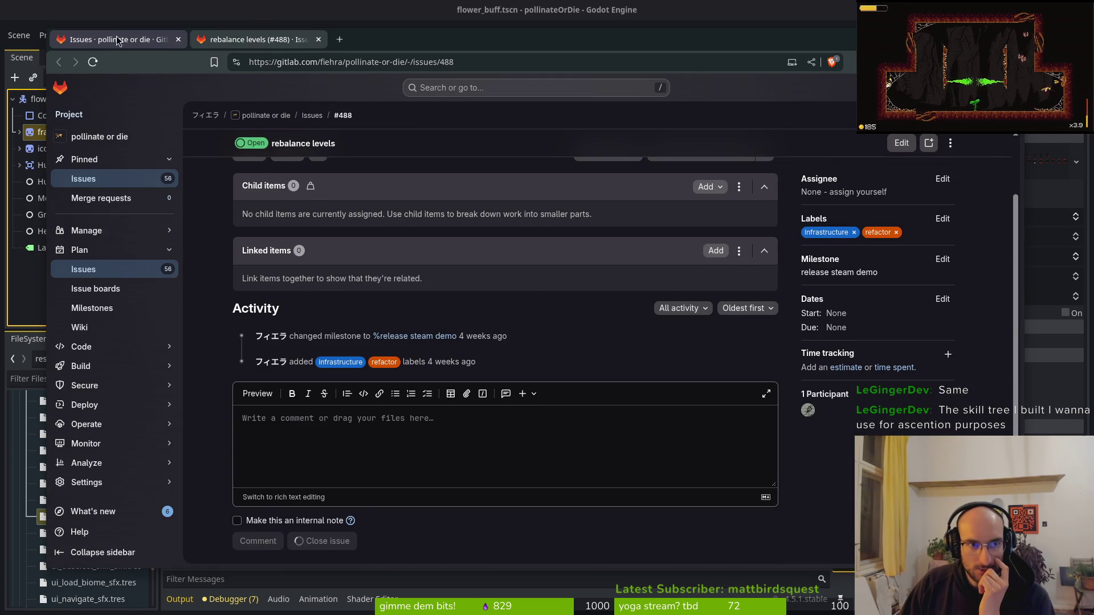
scroll(311, 414, "down", 2)
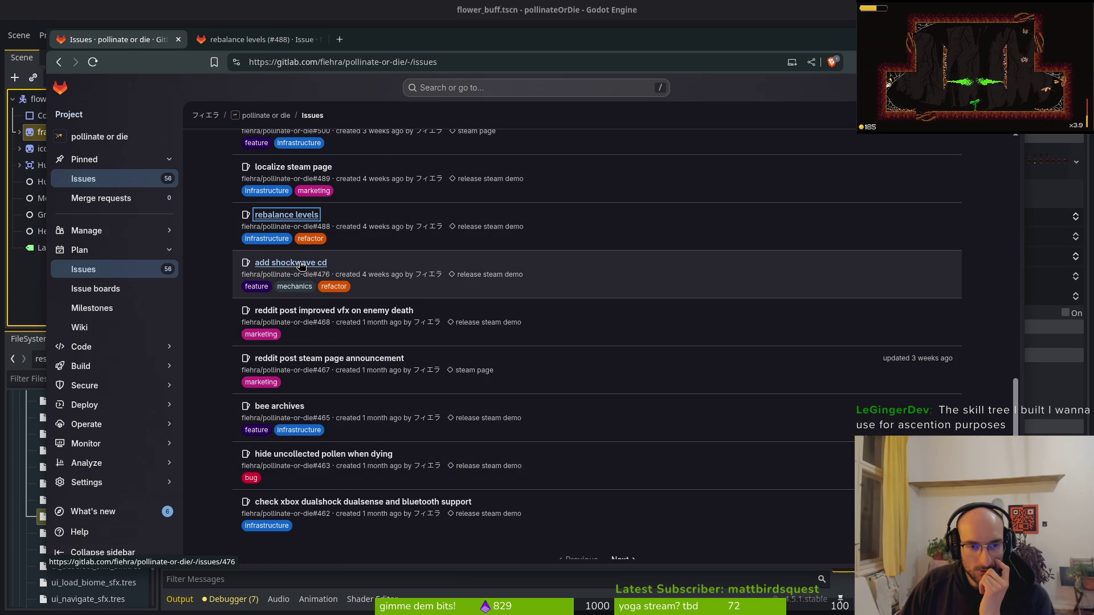
Preview issue #476 'add shockwave cd', then open the release steam demo milestone.
left_click(301, 263)
scroll(798, 341, "down", 5)
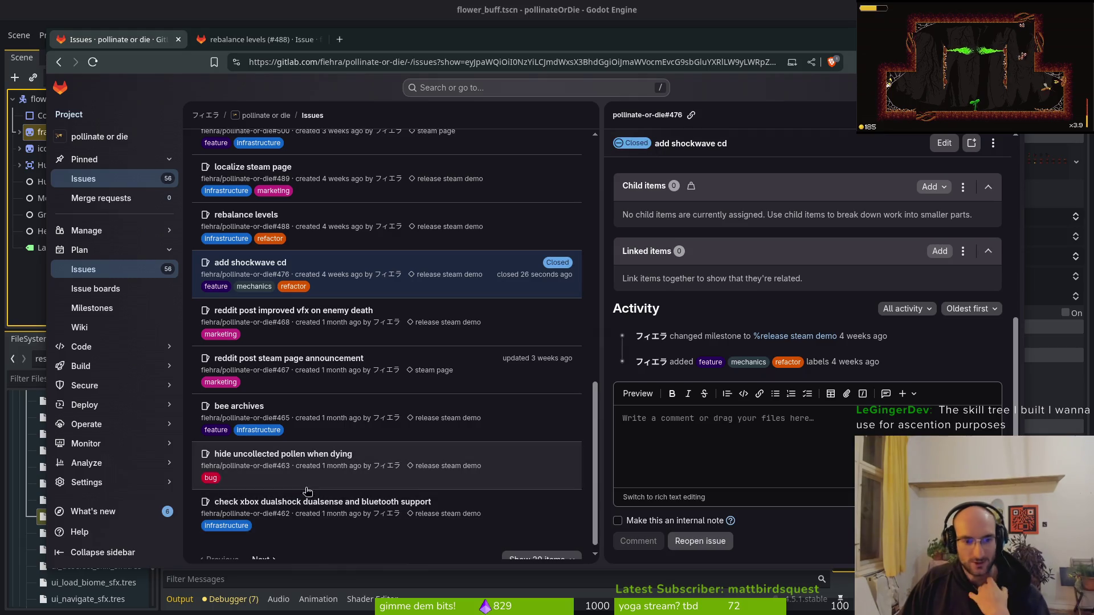
scroll(340, 513, "up", 5)
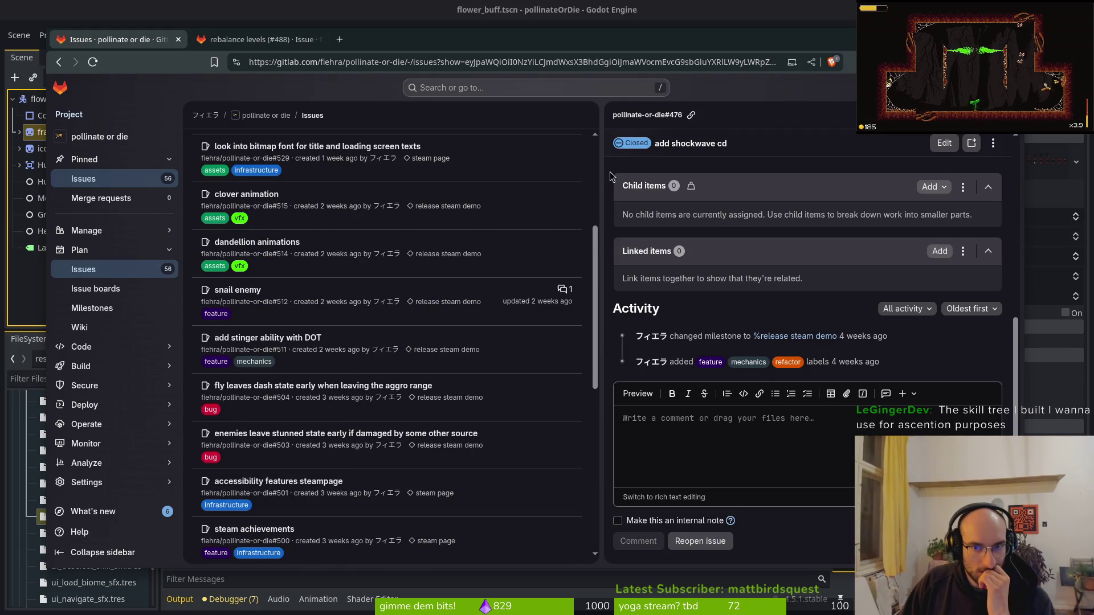
left_click(609, 174)
scroll(356, 257, "up", 2)
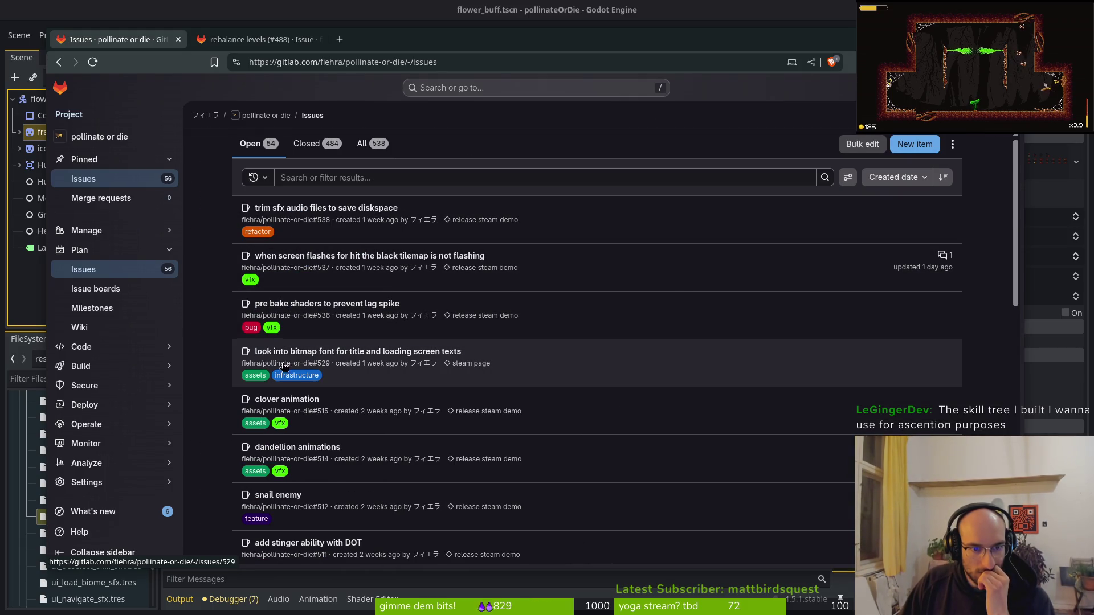
left_click(142, 307)
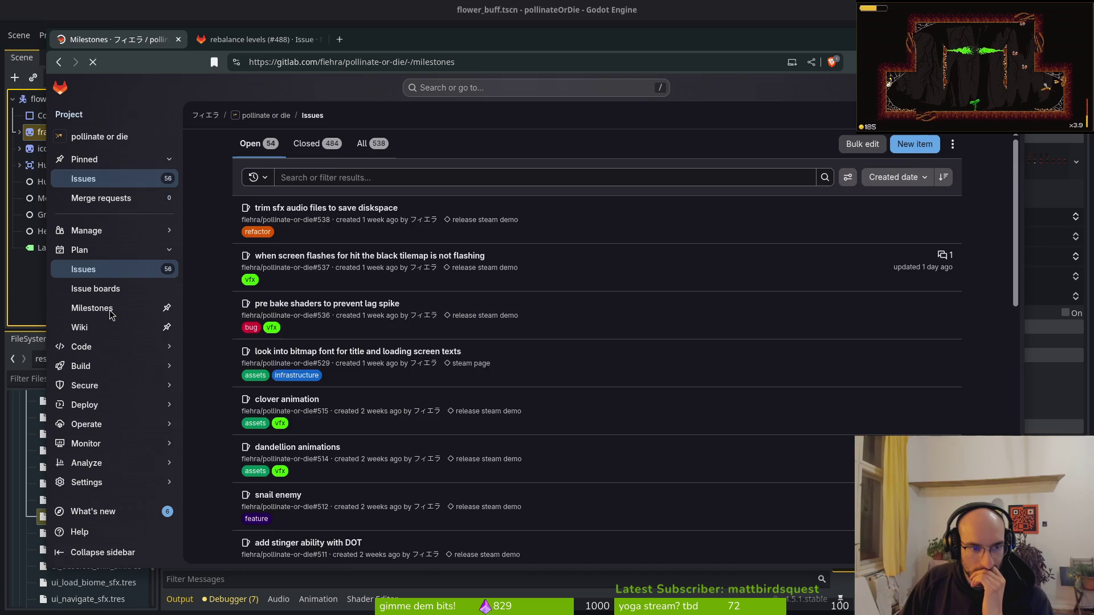
left_click(272, 240)
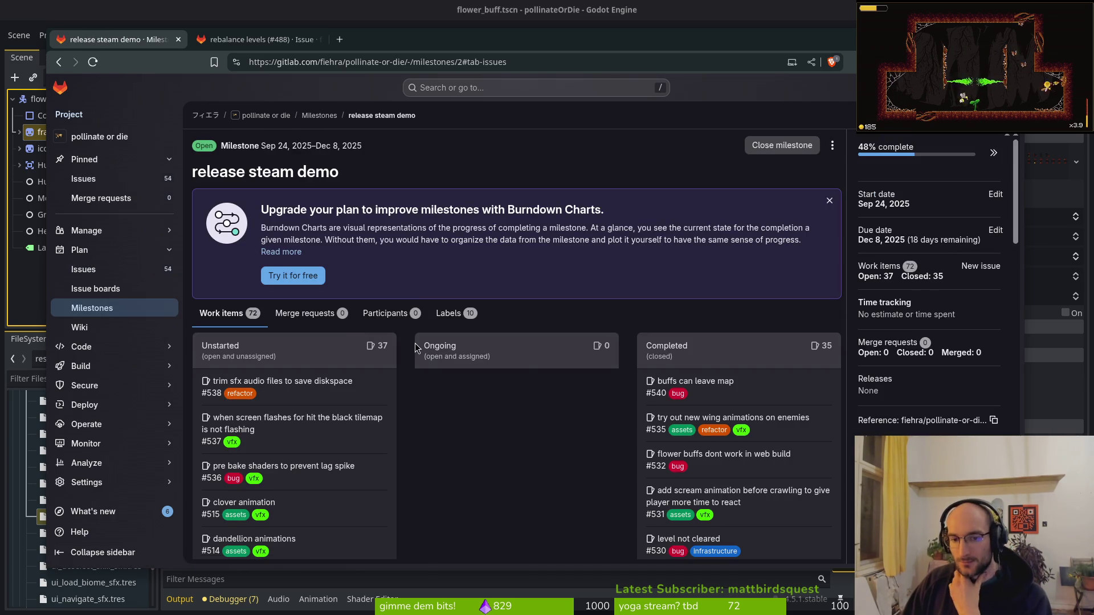
Close issue #453 'flowerbuff icon assets' and return to the release steam demo milestone.
scroll(419, 443, "down", 3)
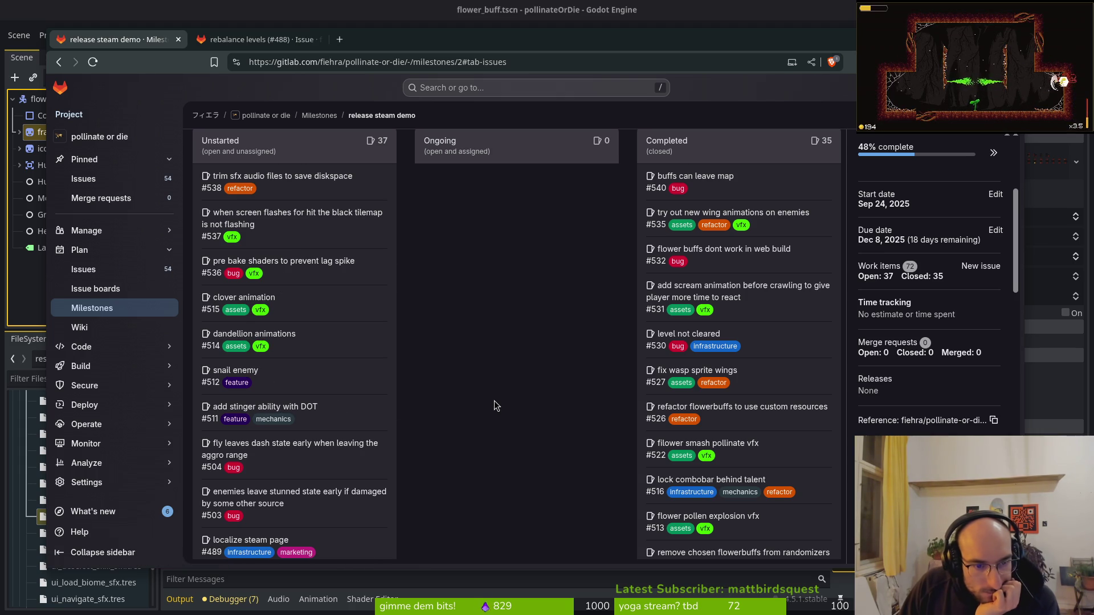
scroll(491, 400, "down", 3)
scroll(463, 383, "down", 3)
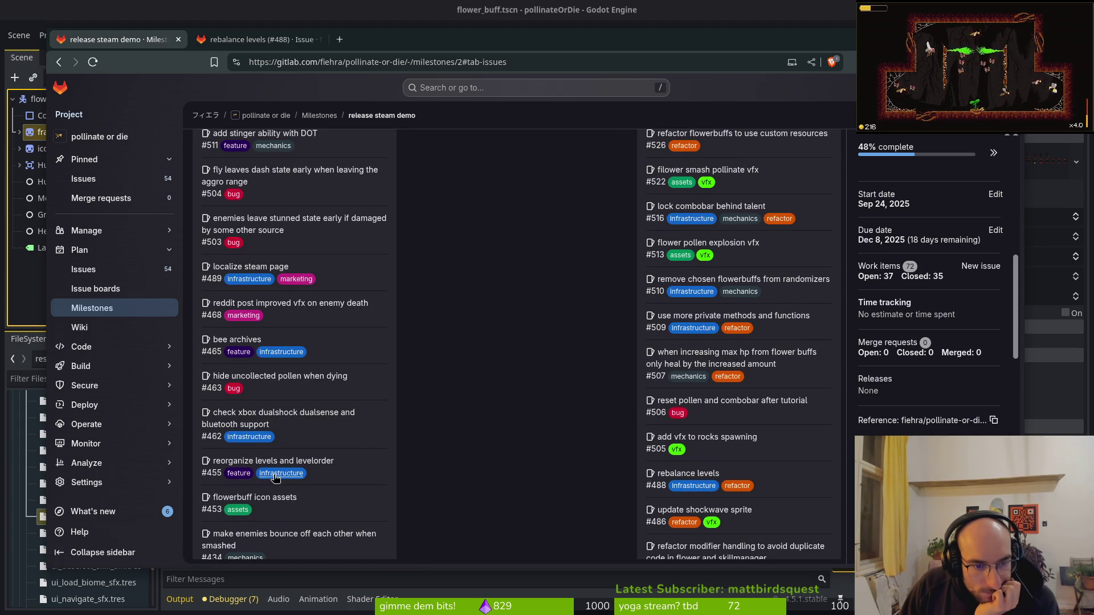
scroll(402, 371, "down", 3)
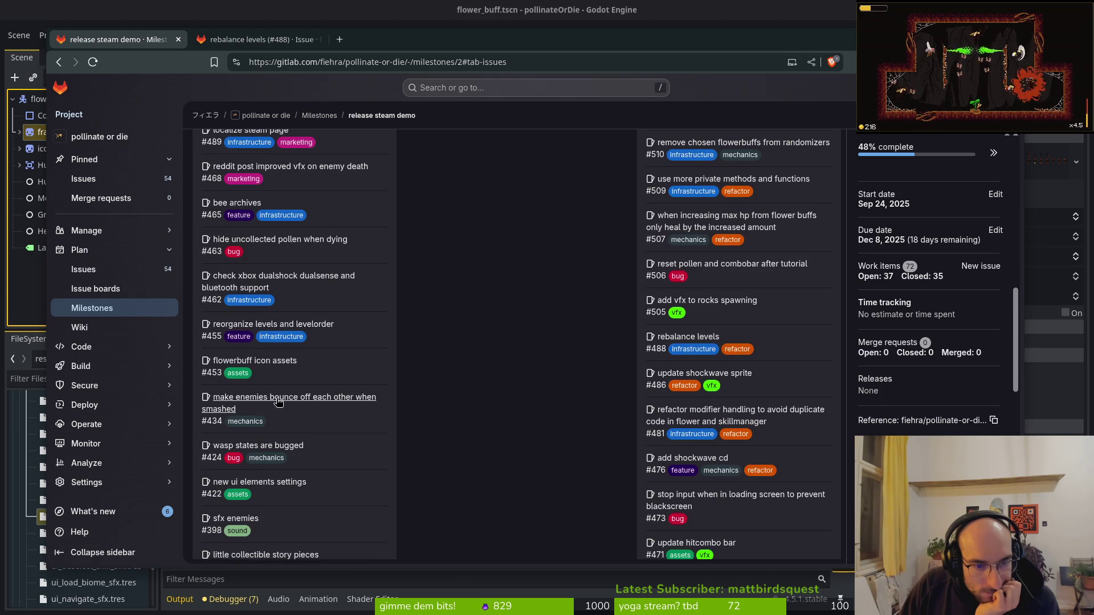
left_click(271, 364)
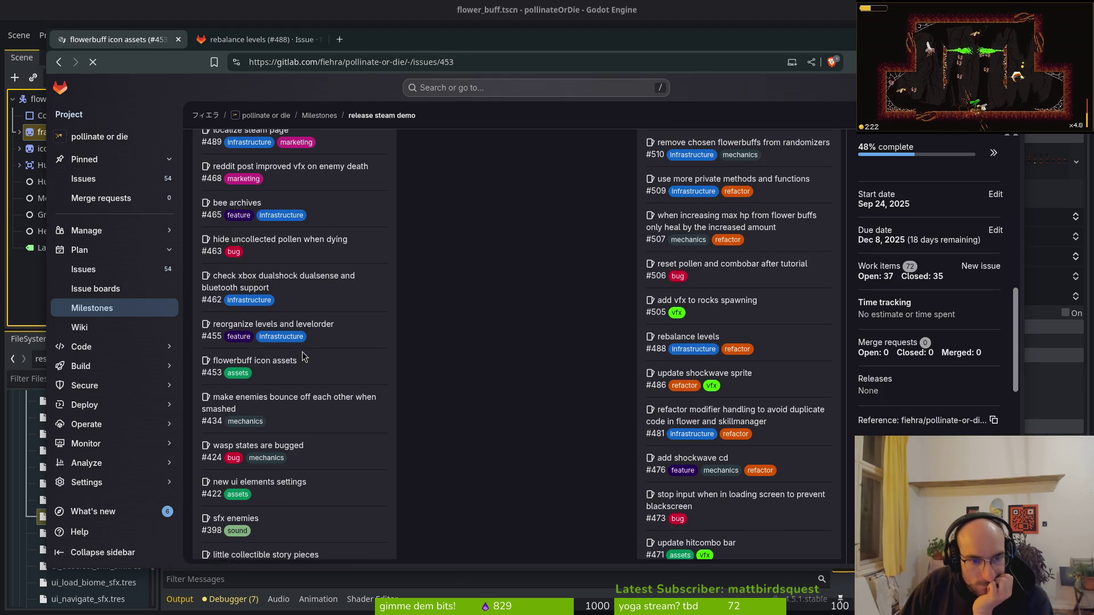
scroll(518, 376, "down", 2)
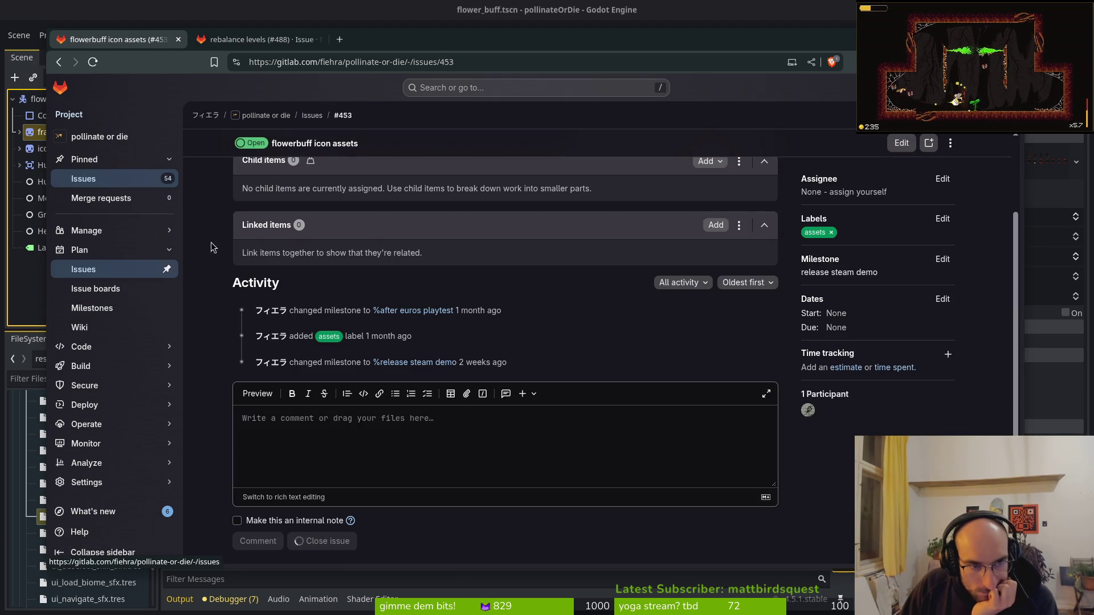
left_click(438, 362)
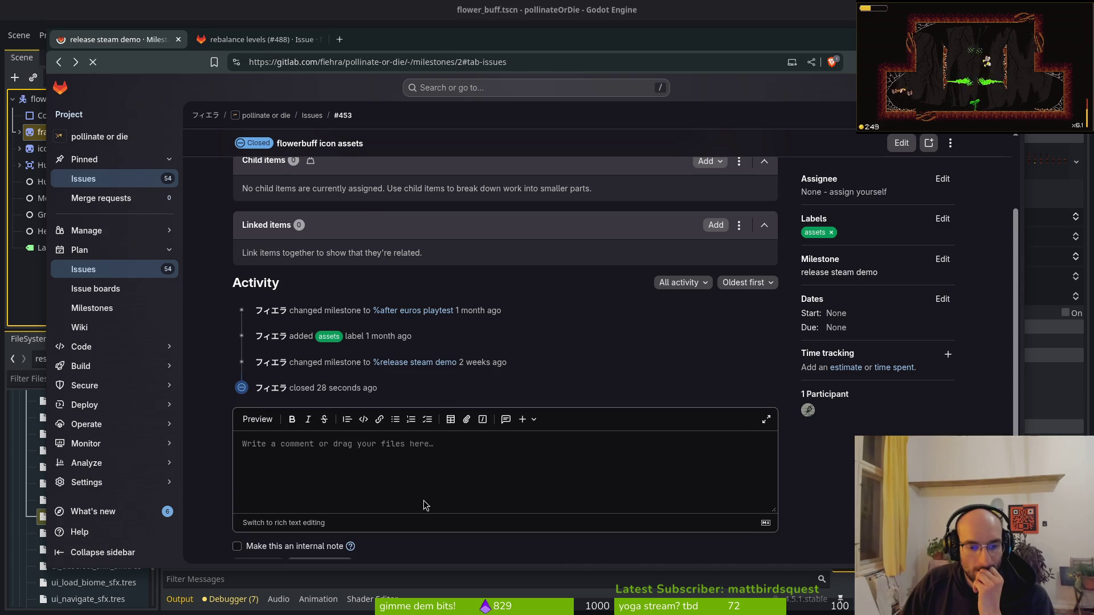
scroll(424, 419, "down", 5)
scroll(421, 426, "down", 3)
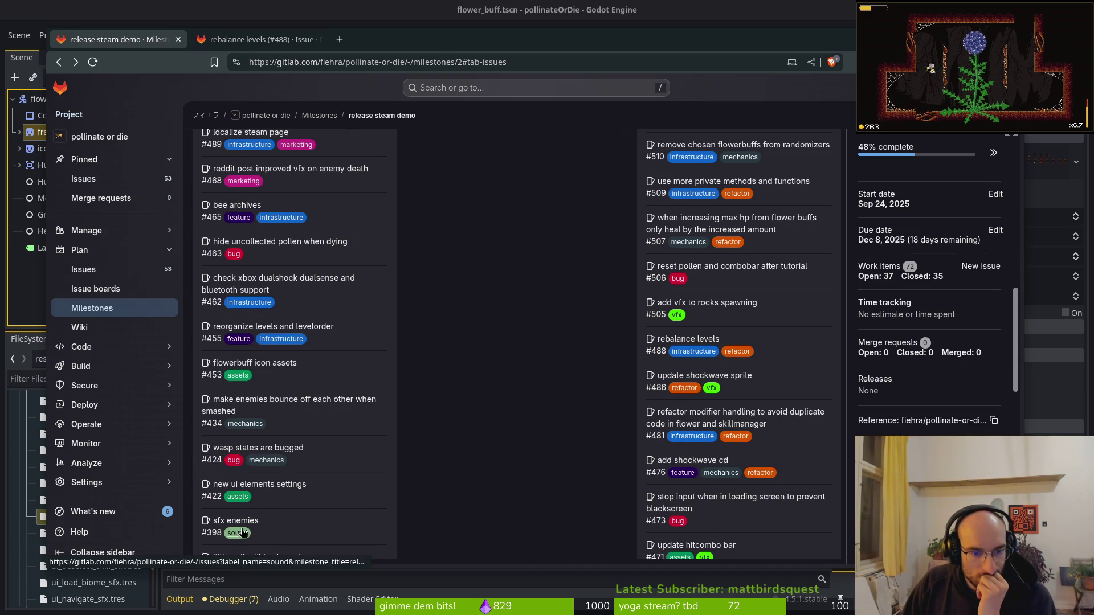
scroll(282, 406, "down", 3)
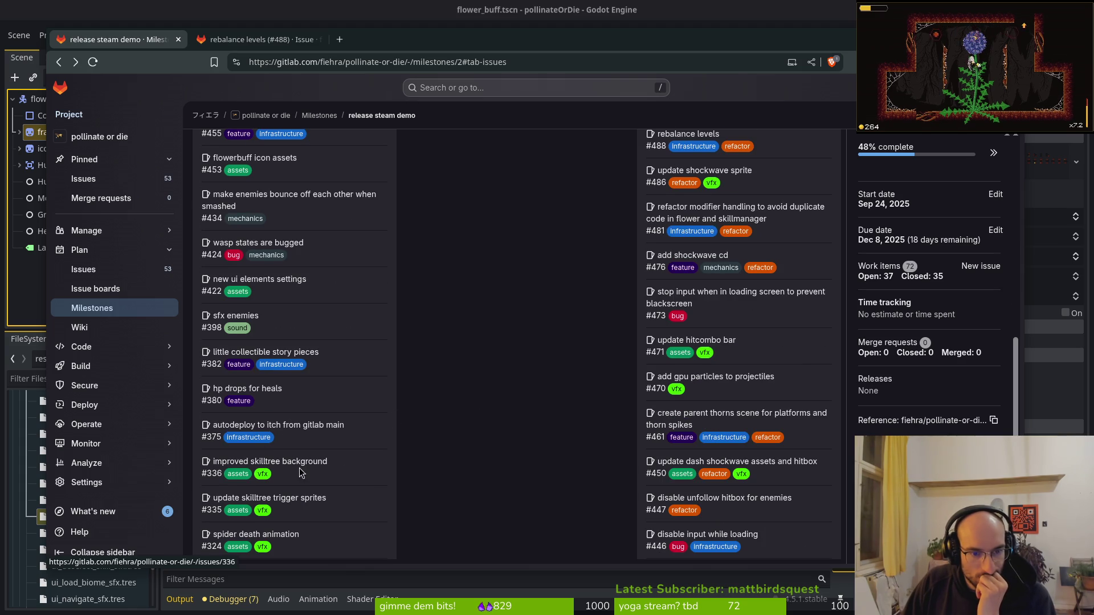
scroll(317, 527, "down", 3)
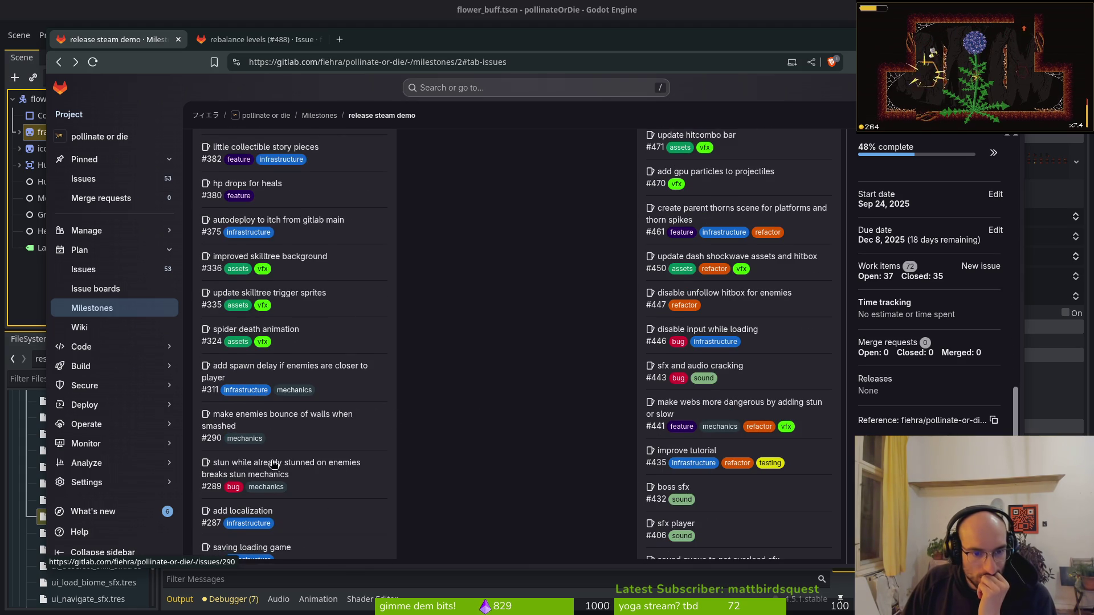
scroll(310, 420, "up", 4)
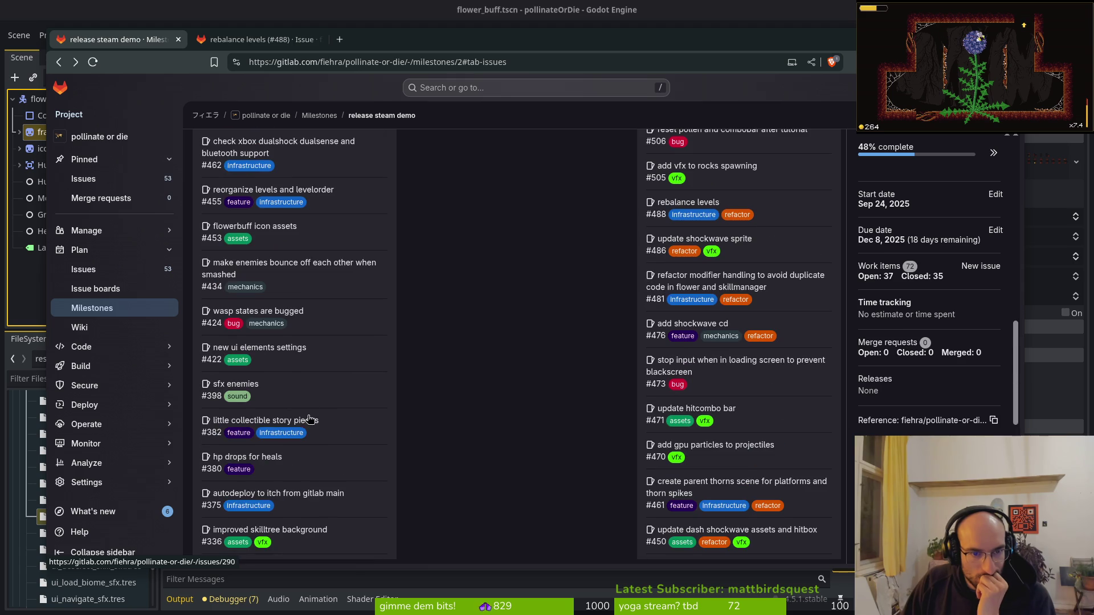
scroll(273, 265, "down", 5)
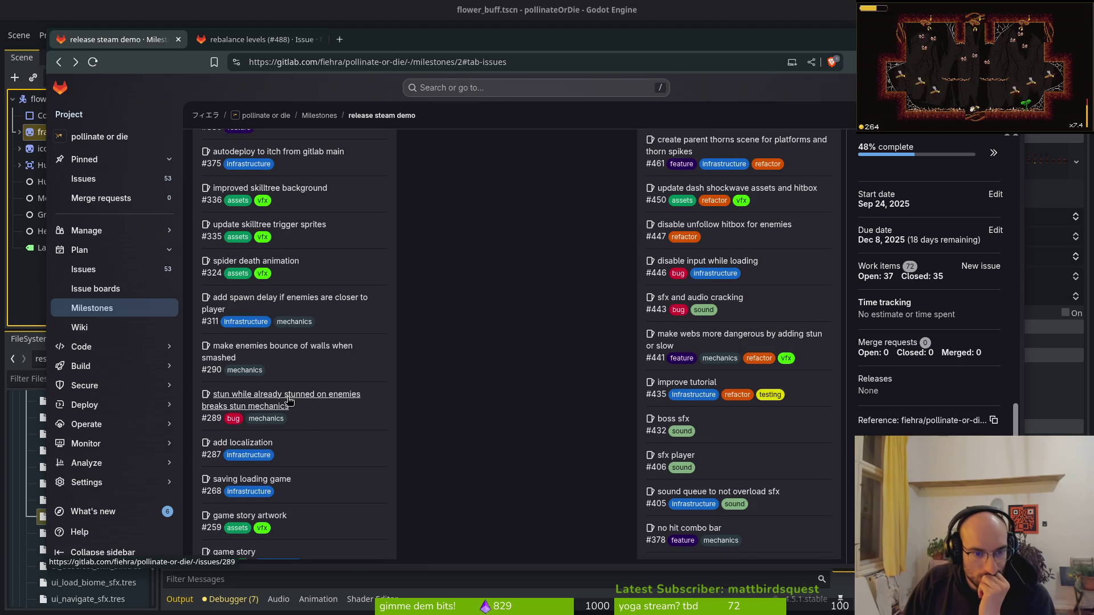
scroll(252, 466, "down", 1)
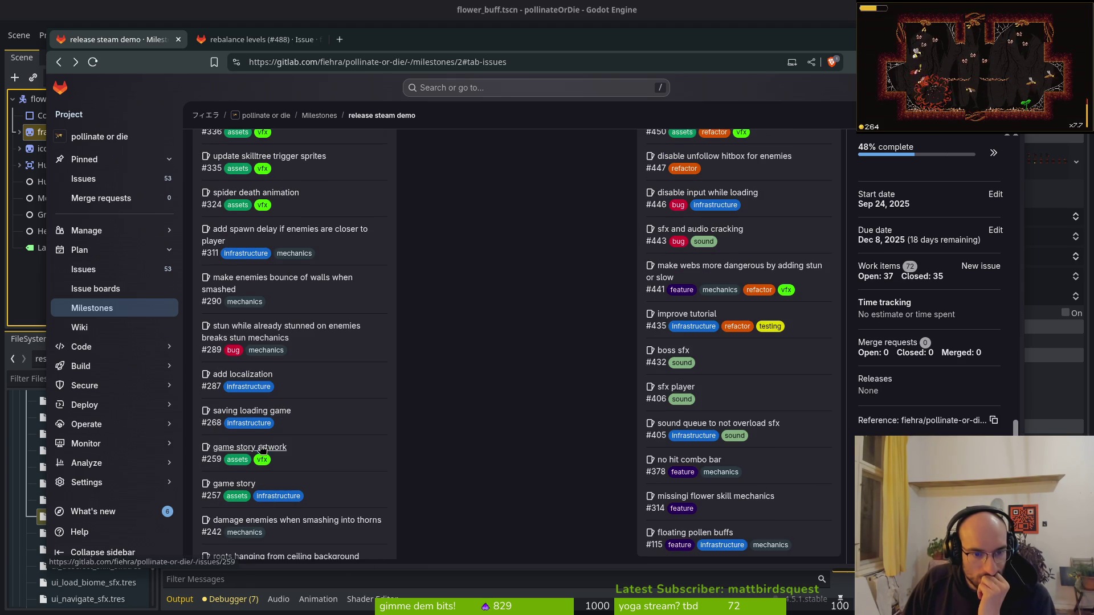
scroll(272, 450, "down", 2)
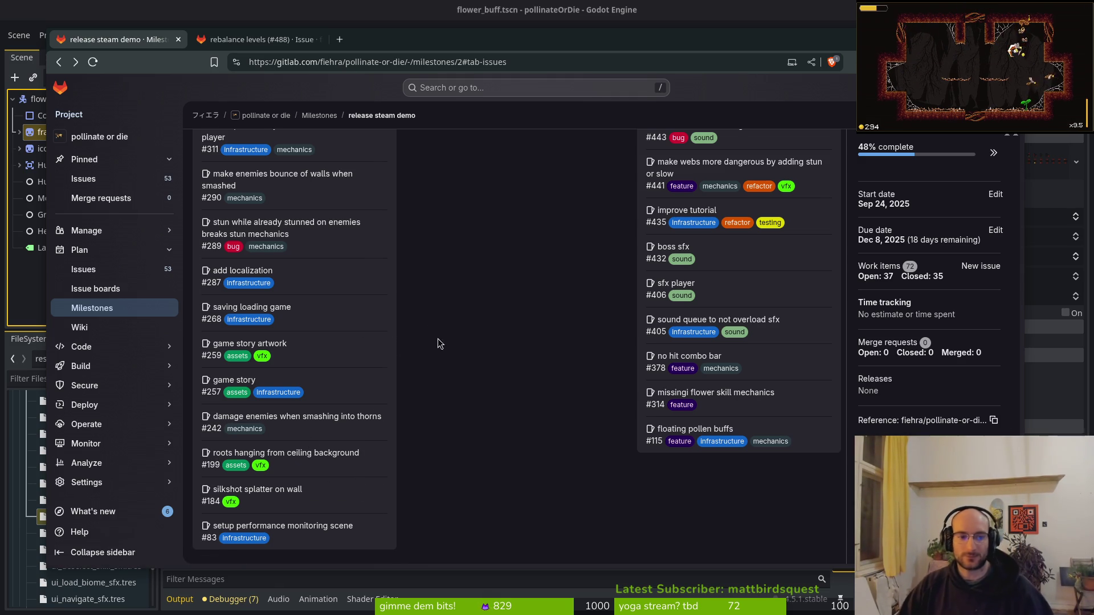
scroll(437, 341, "up", 15)
scroll(451, 396, "down", 5)
scroll(451, 395, "up", 5)
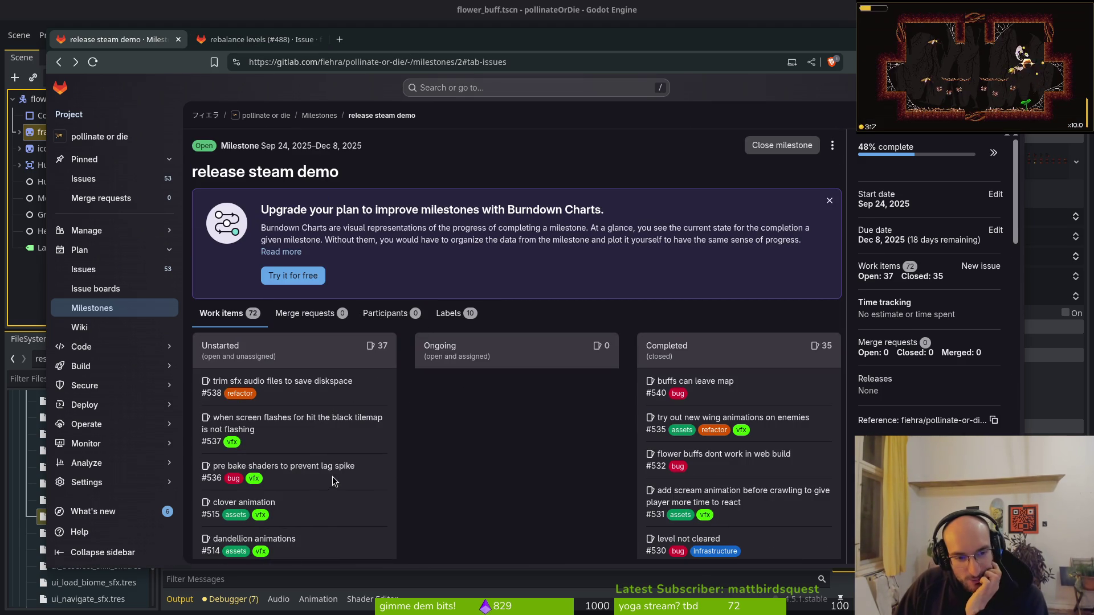
scroll(270, 501, "down", 2)
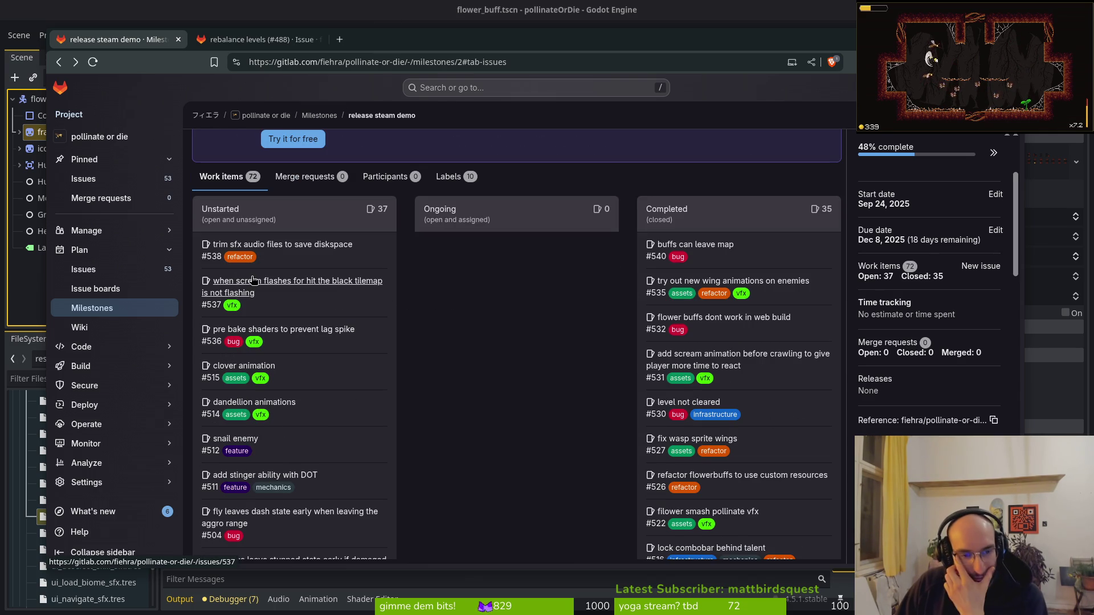
scroll(349, 389, "down", 3)
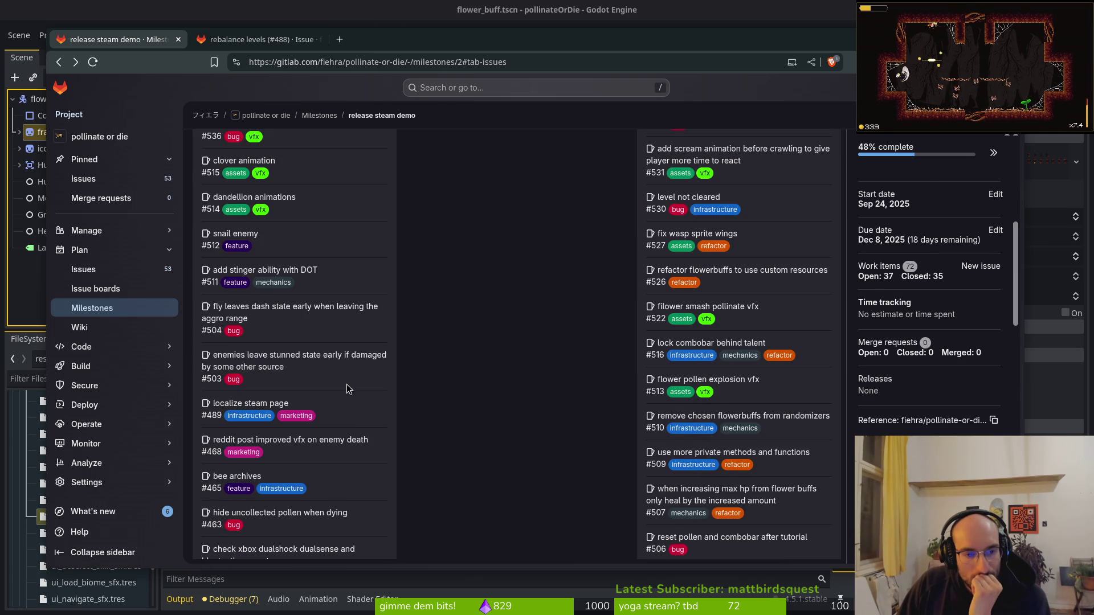
scroll(322, 426, "down", 3)
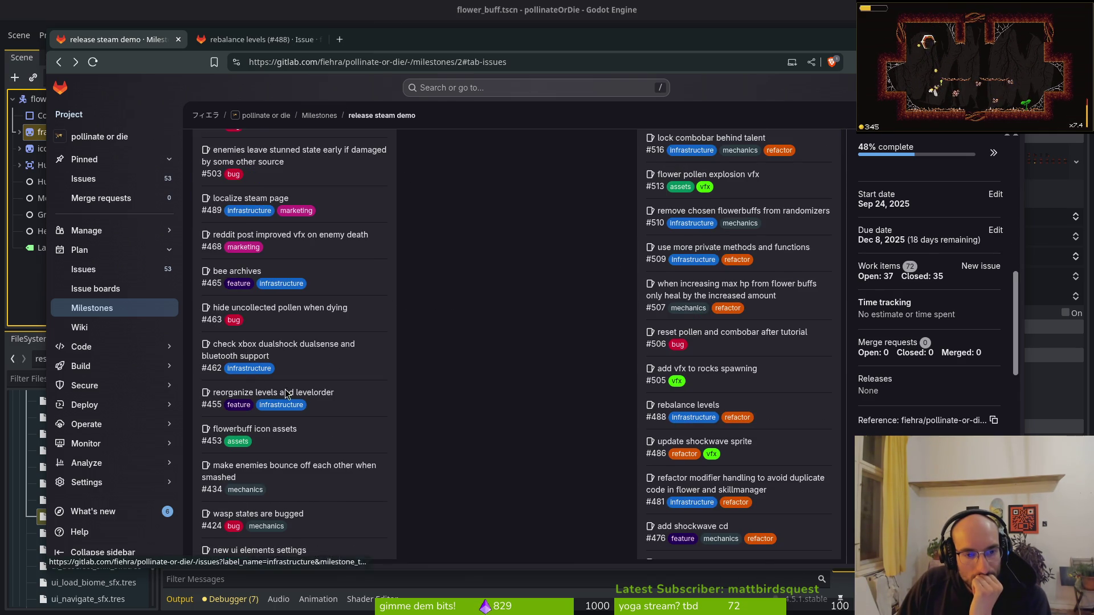
scroll(328, 412, "down", 1)
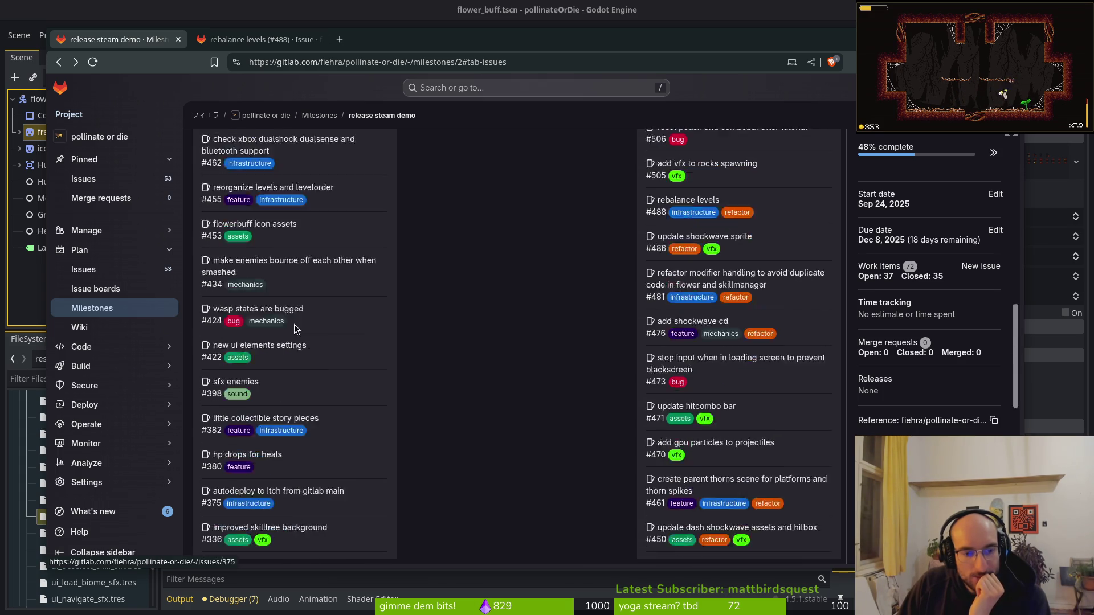
left_click(340, 40)
Search for 'bitmap font', then in a new tab for 'bitmap font godot'.
type("bitmap font")
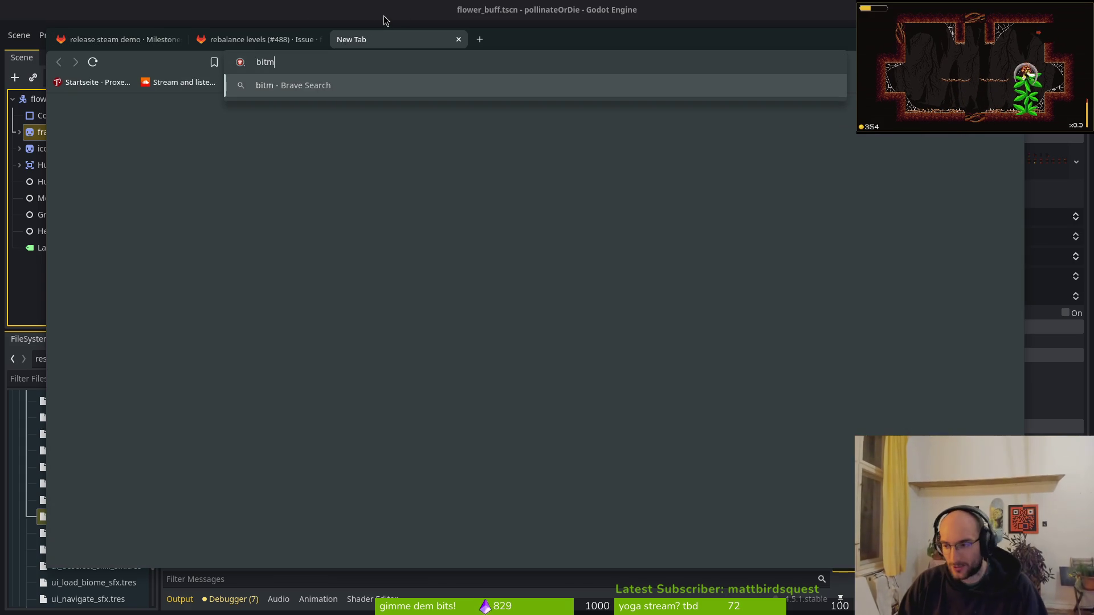
key("Return")
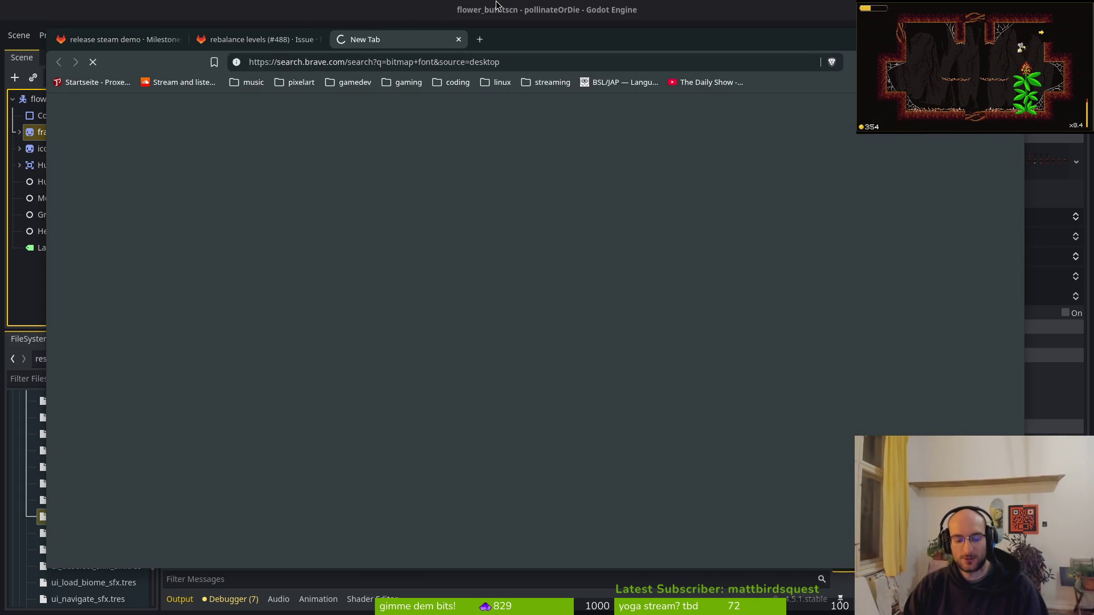
key("ctrl+t")
type("bitmap font")
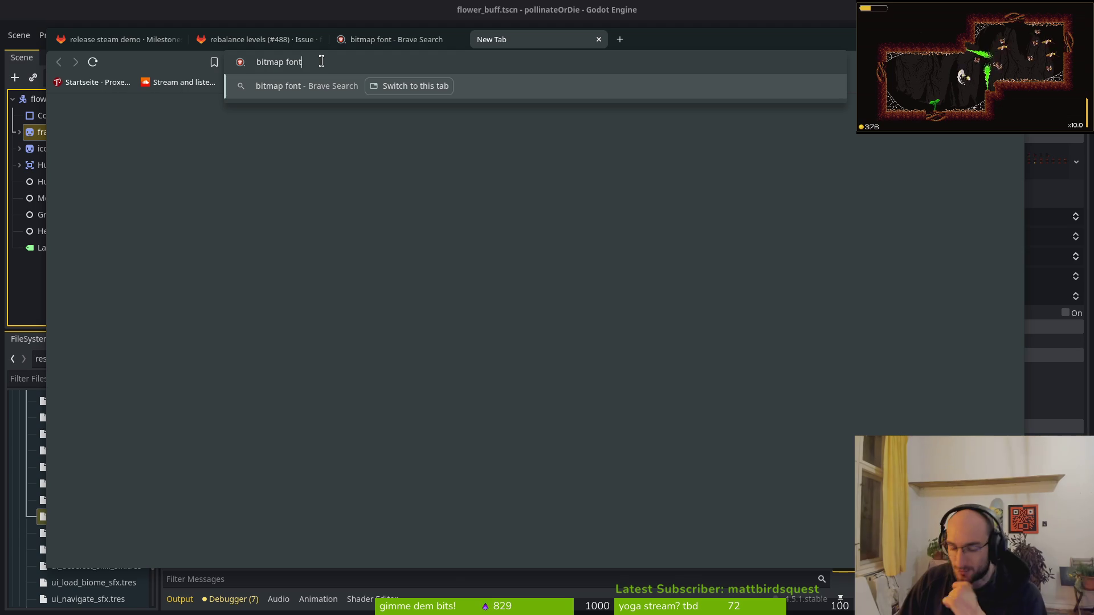
type("godot")
key("Return")
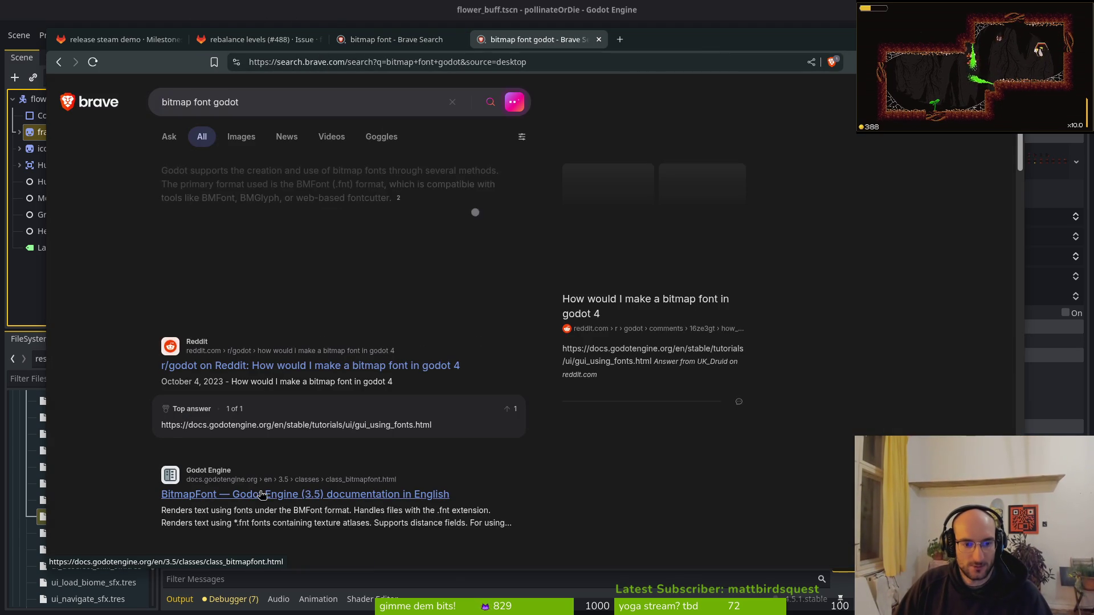
Open Godot's 'Using Fonts' documentation page from the search results.
key("alt+Left")
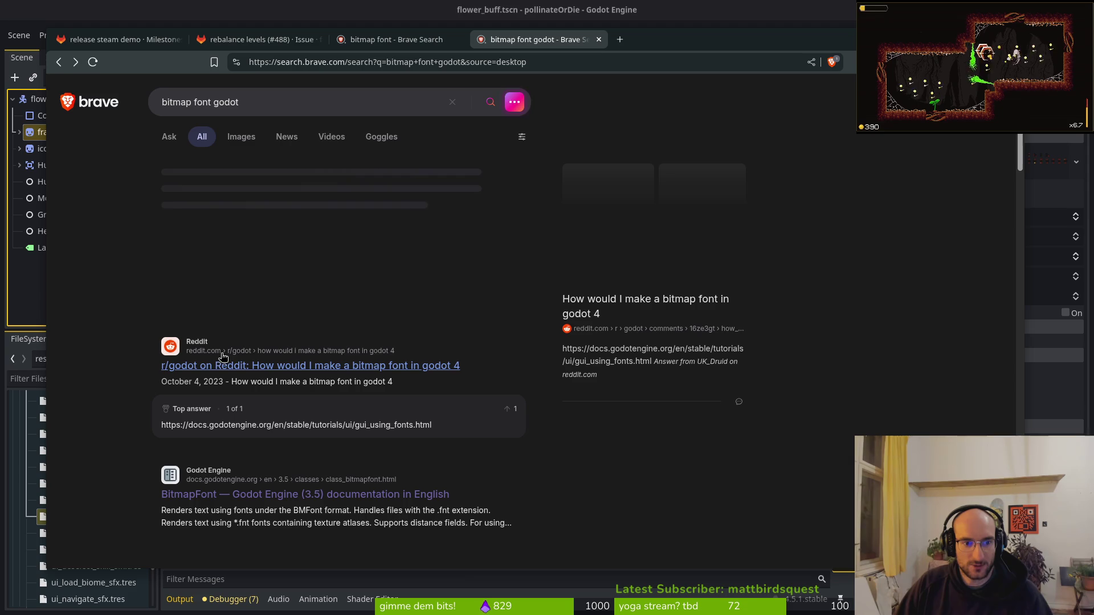
scroll(289, 340, "down", 5)
scroll(289, 339, "down", 3)
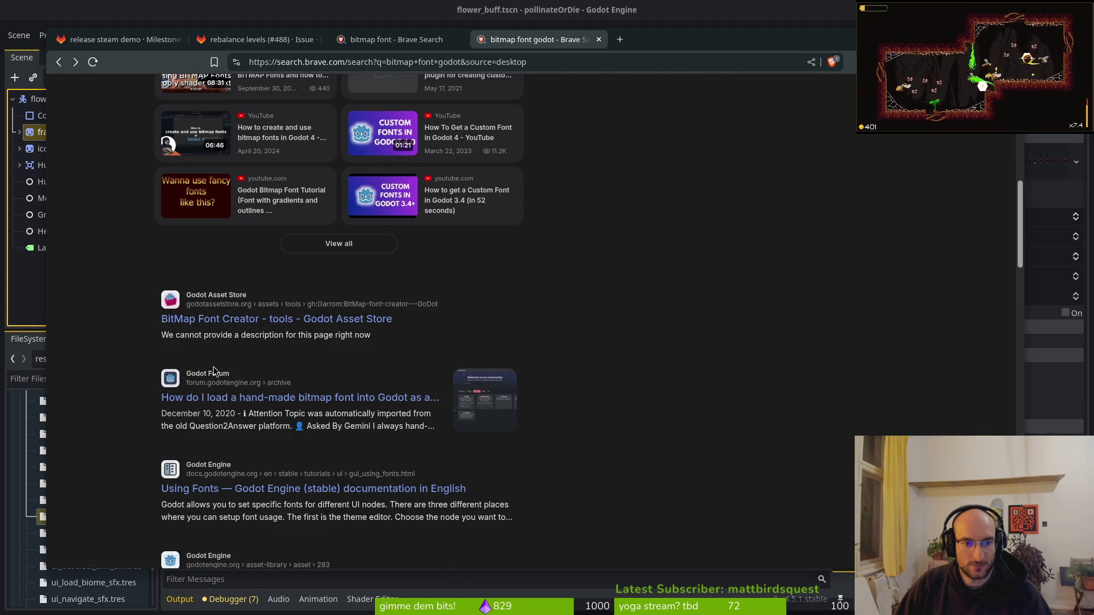
left_click(232, 492)
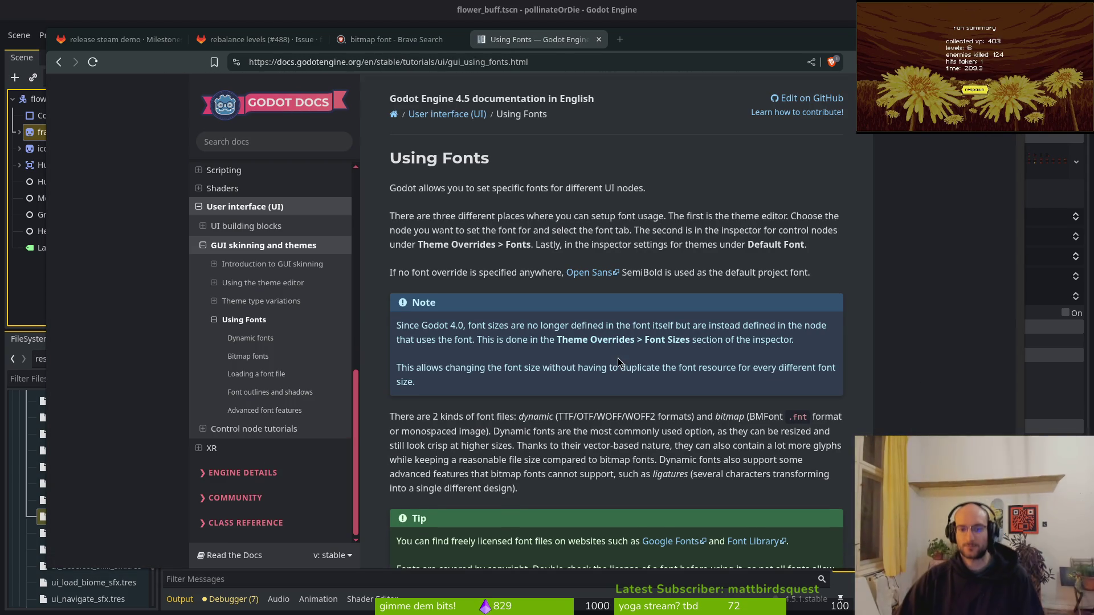
Scroll to the Bitmap fonts section, then view the example font image in a new tab and close it.
scroll(616, 336, "down", 3)
scroll(613, 323, "down", 18)
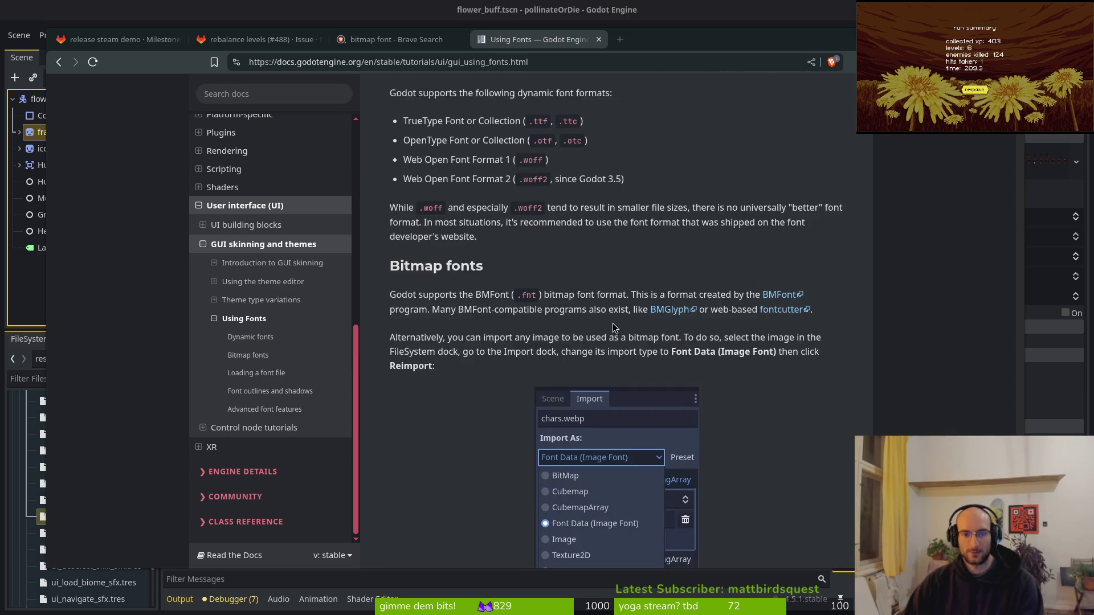
scroll(614, 323, "up", 5)
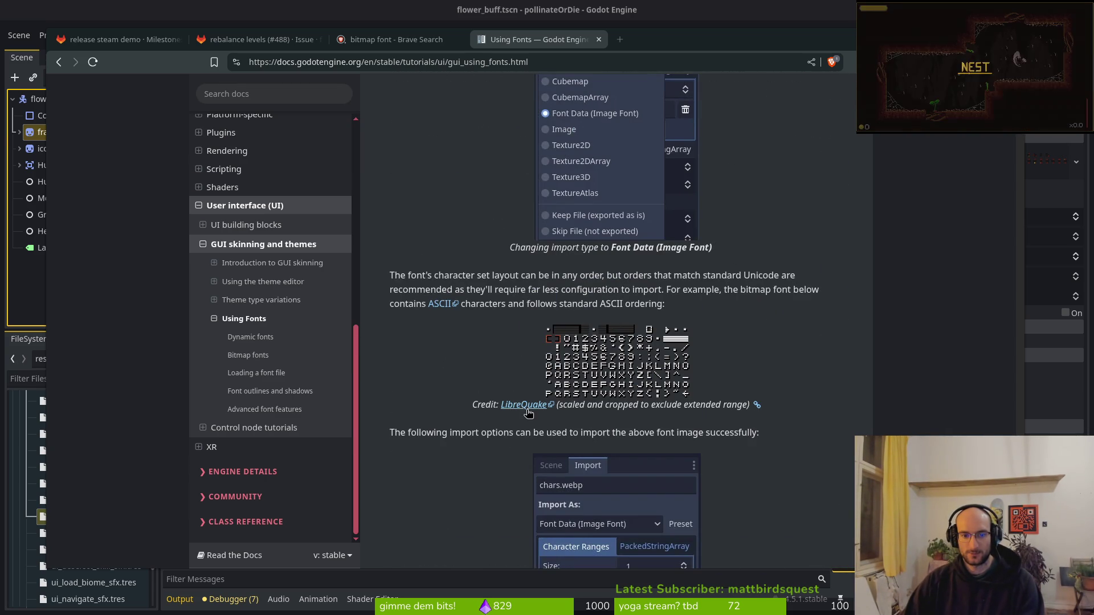
scroll(601, 419, "up", 1)
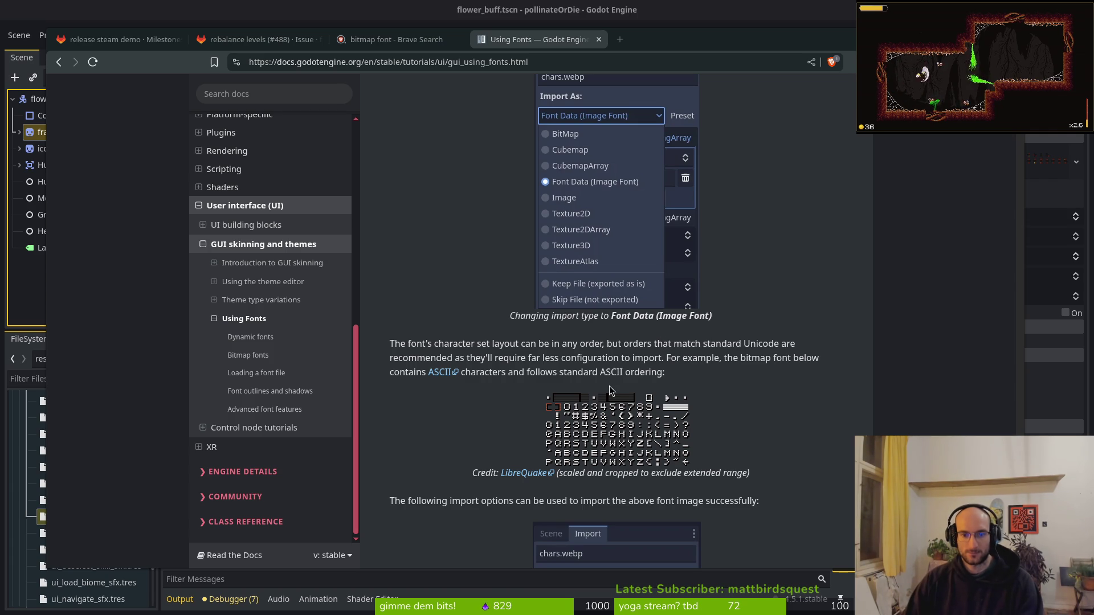
scroll(595, 365, "down", 4)
scroll(601, 342, "up", 3)
right_click(598, 363)
left_click(633, 376)
left_click(677, 38)
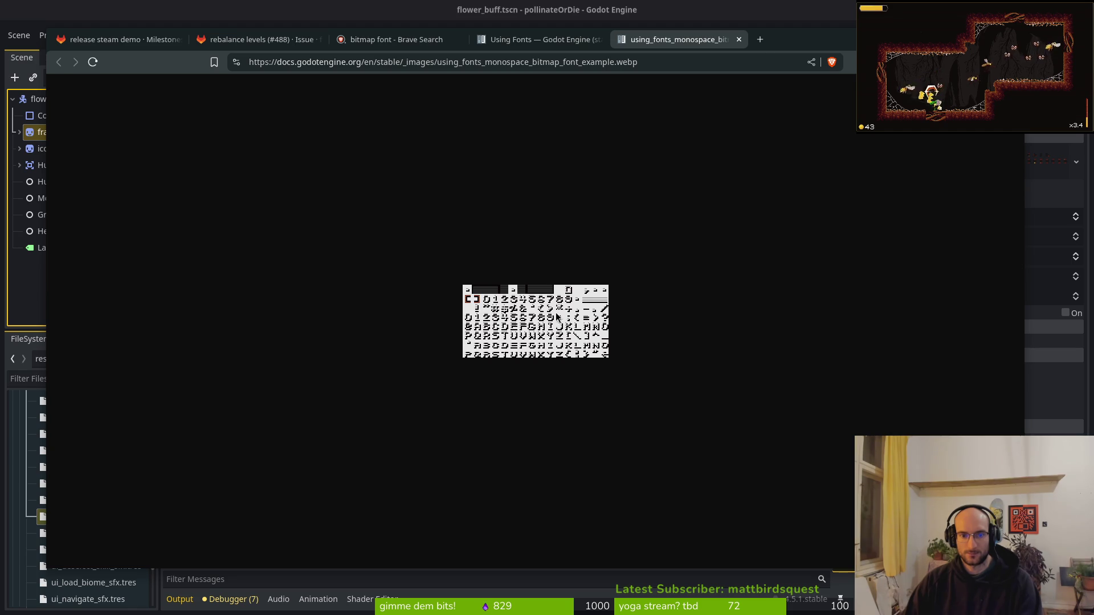
left_click(739, 39)
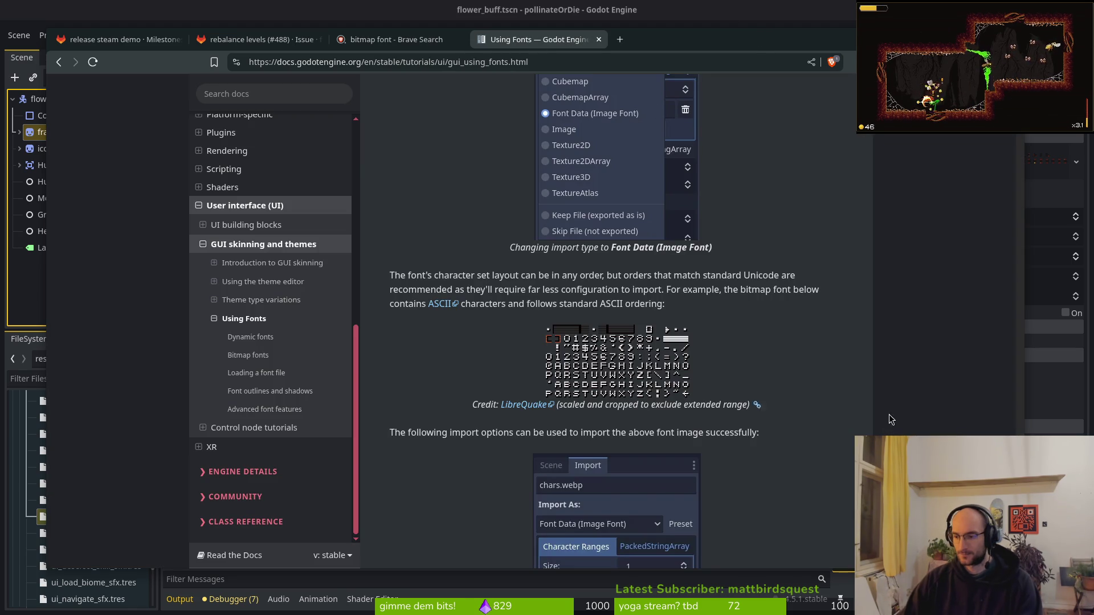
Read on through the bitmap font loading sections, then return to the bitmap font search results.
scroll(566, 369, "down", 5)
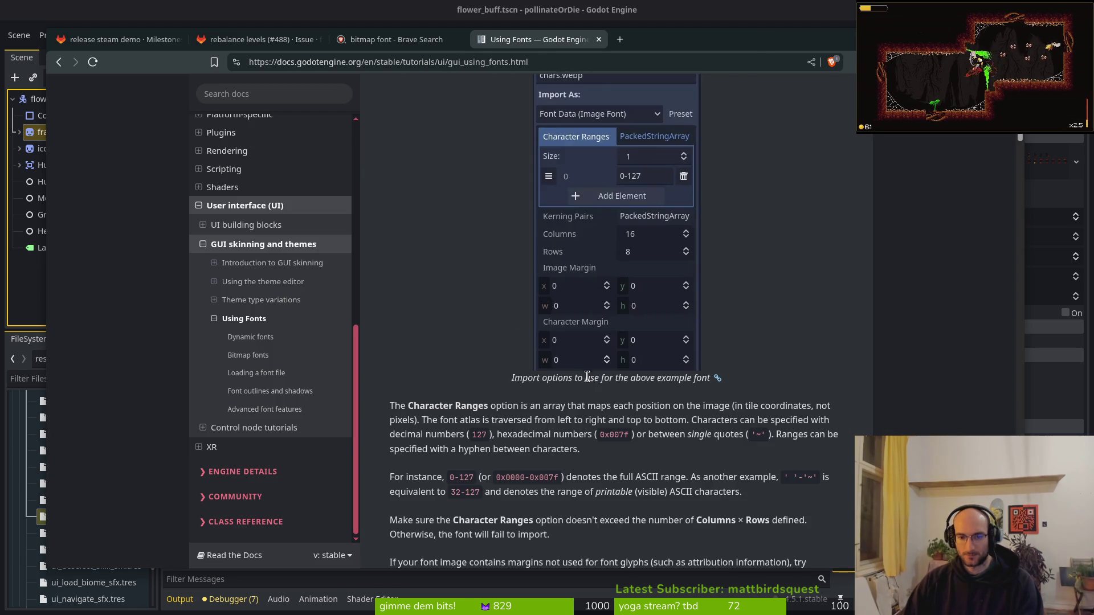
scroll(592, 377, "down", 5)
scroll(606, 382, "down", 5)
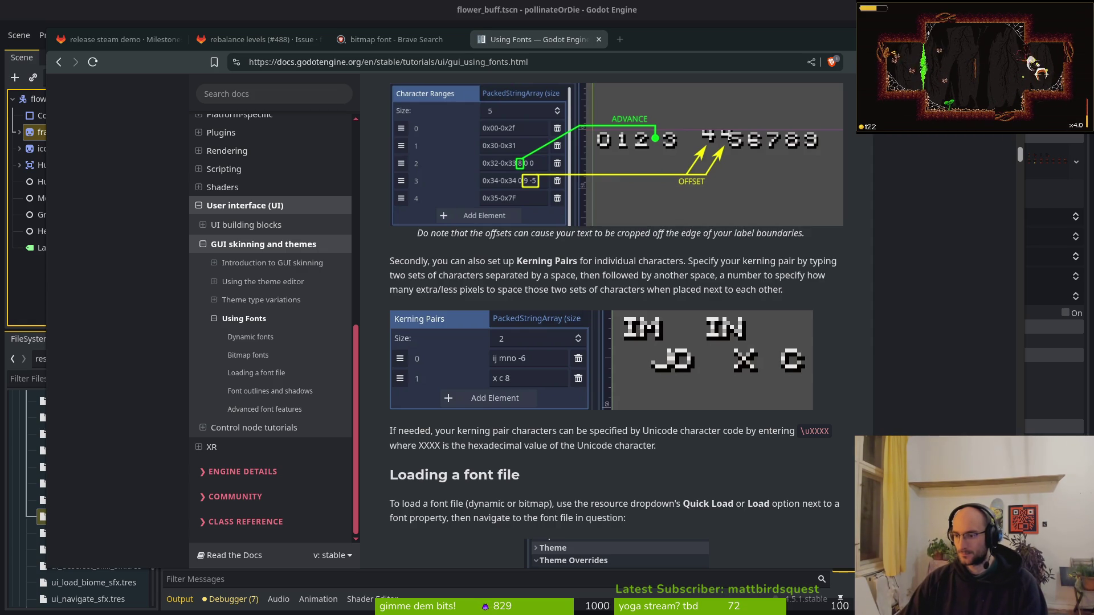
scroll(472, 263, "down", 10)
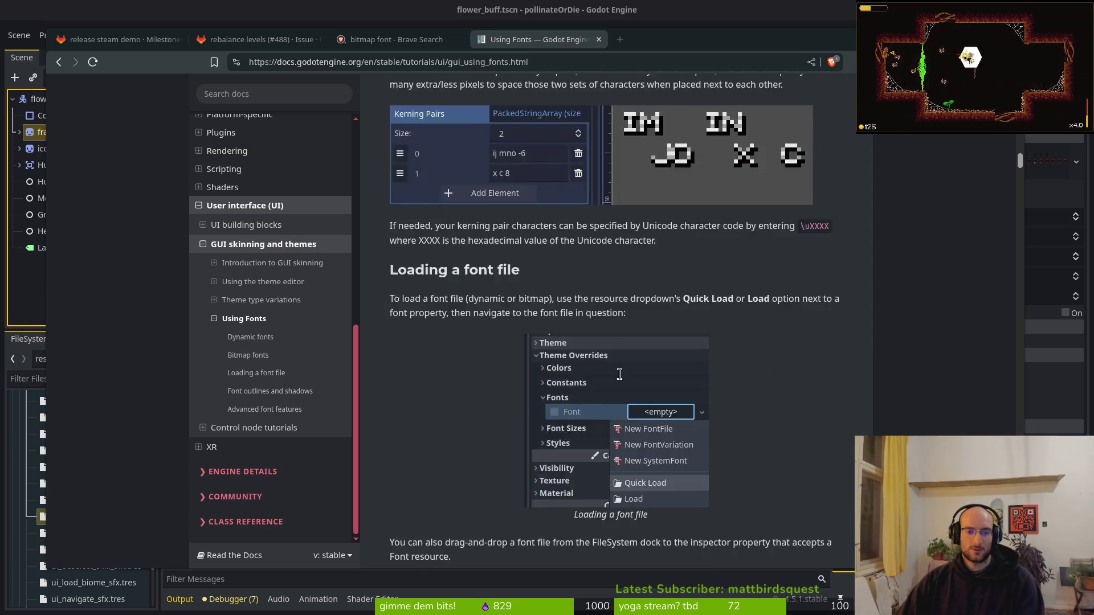
scroll(471, 263, "down", 3)
scroll(463, 302, "up", 3)
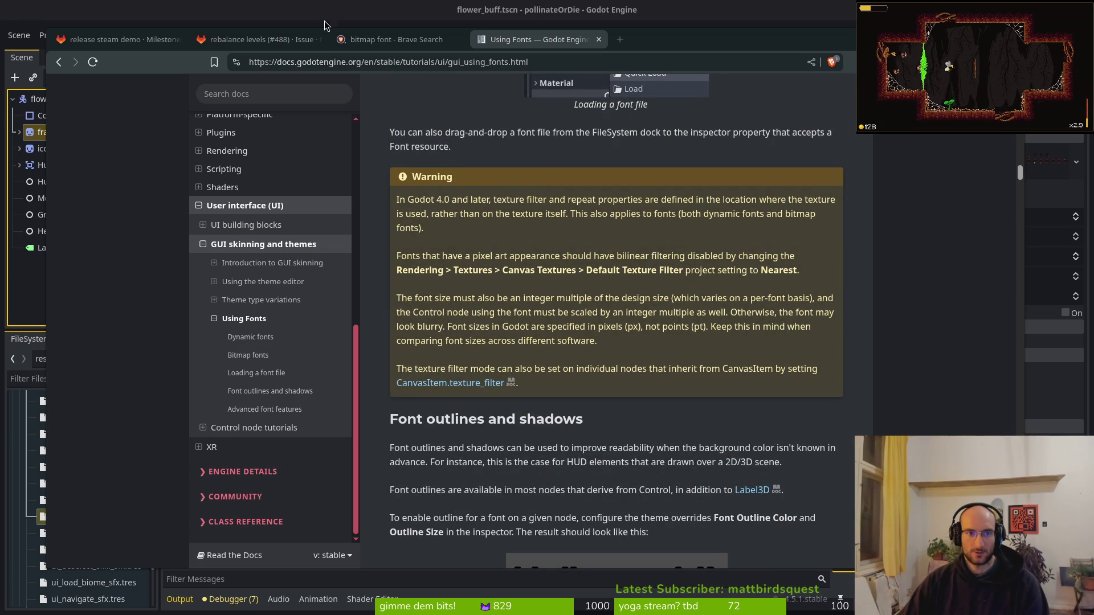
left_click(371, 40)
Close the 'release steam demo' and 'rebalance levels' GitLab tabs, then skim the search results.
left_click(114, 39)
left_click(177, 39)
left_click(178, 39)
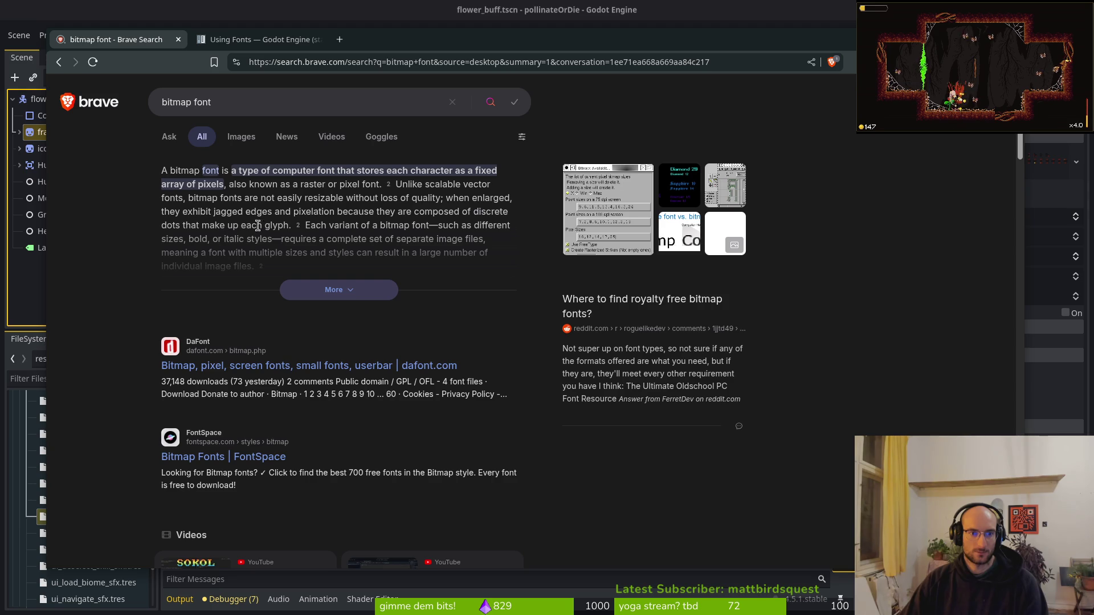
scroll(295, 442, "down", 10)
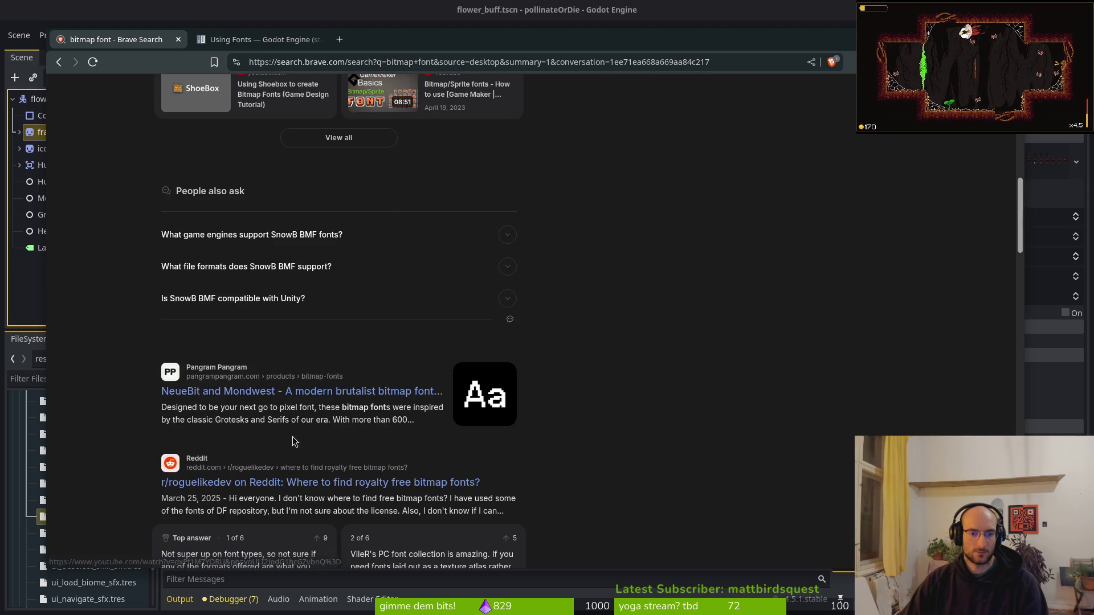
scroll(267, 319, "up", 10)
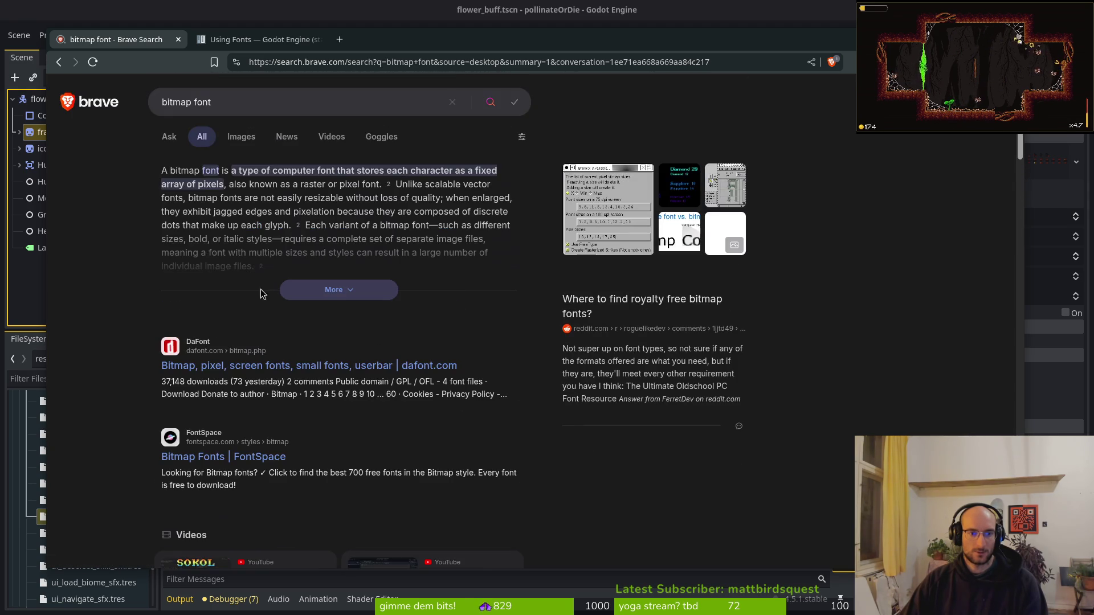
left_click(257, 40)
Open the Using Fonts example font image in its own browser tab.
scroll(574, 282, "down", 15)
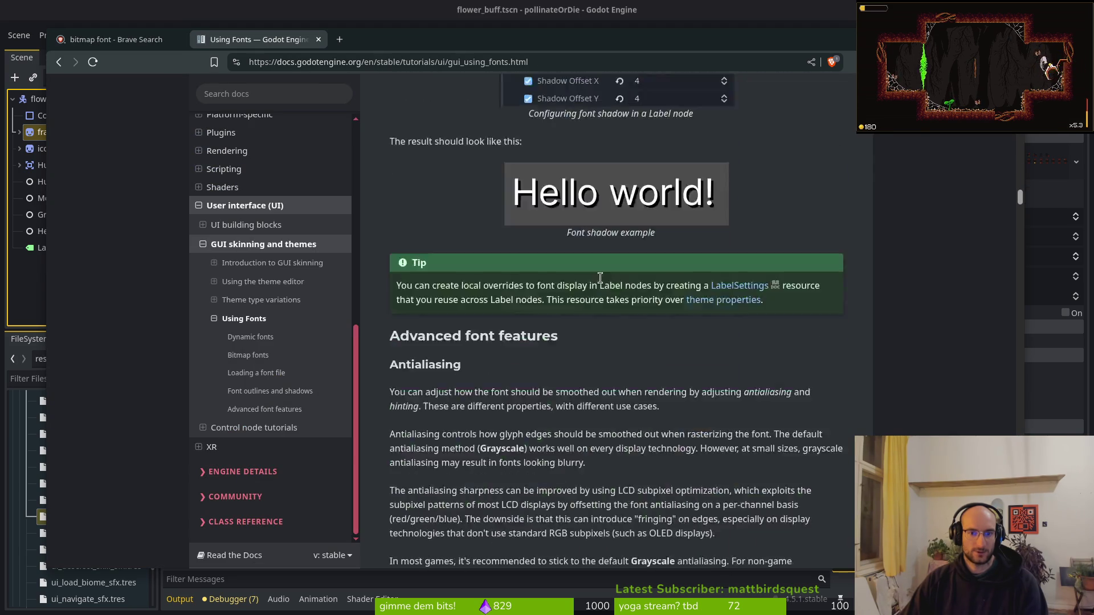
scroll(599, 277, "up", 20)
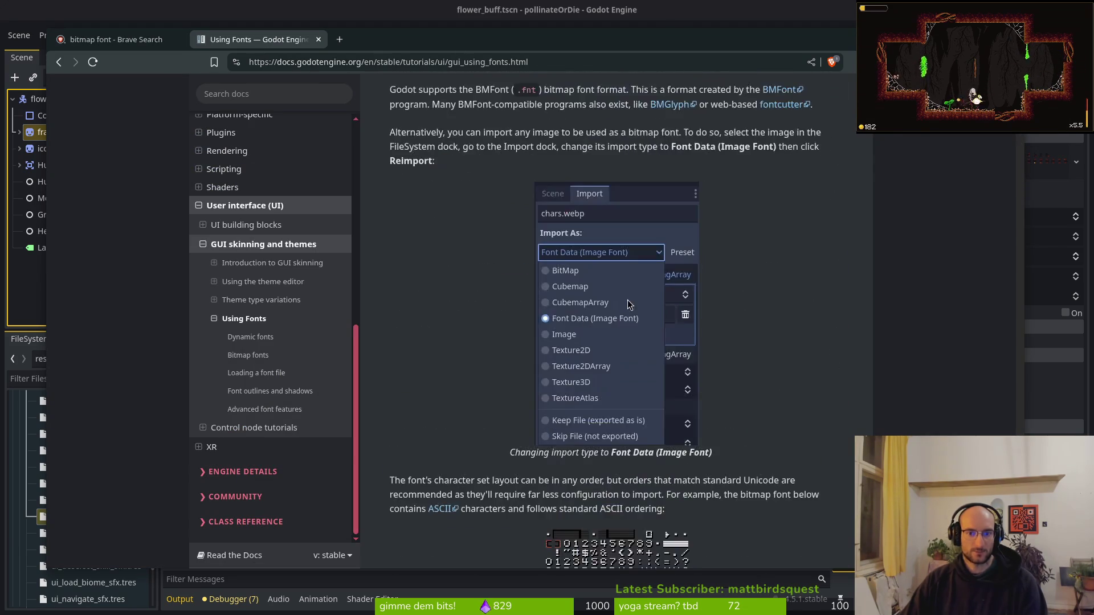
scroll(476, 359, "down", 5)
right_click(573, 283)
left_click(625, 285)
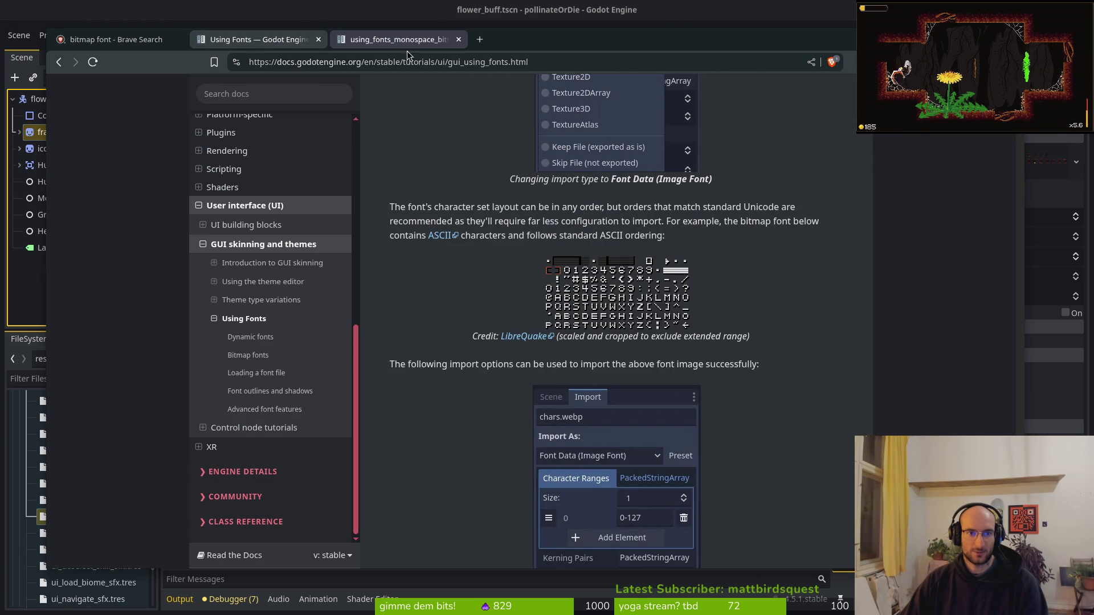
left_click(395, 39)
Save the image to Downloads as using_fonts_monospace_bitmap_font_example.webp and close both tabs.
right_click(510, 289)
left_click(544, 320)
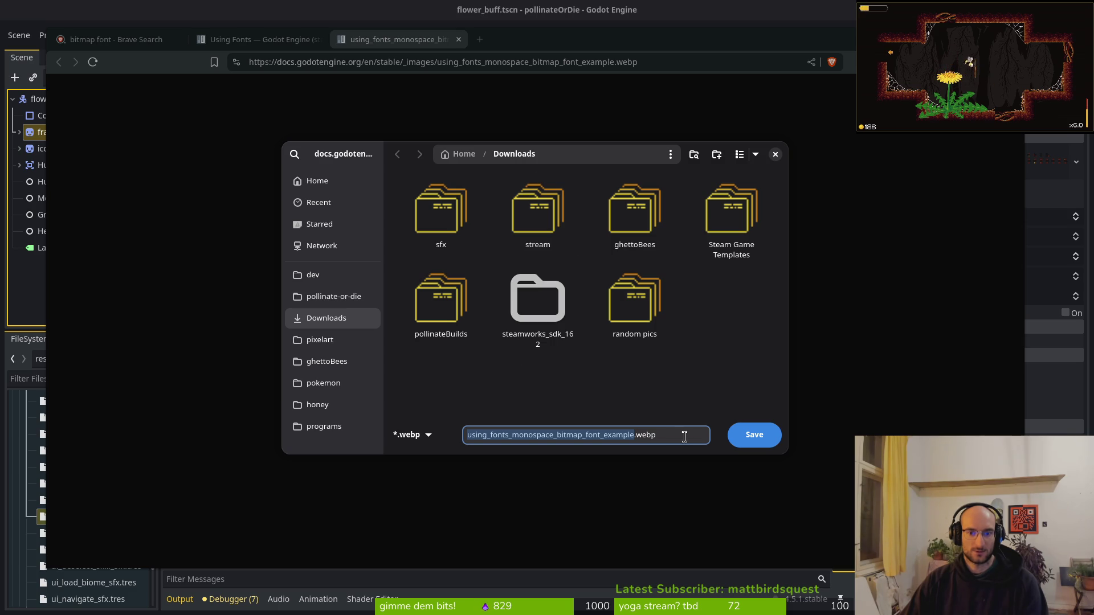
left_click(754, 435)
left_click(459, 40)
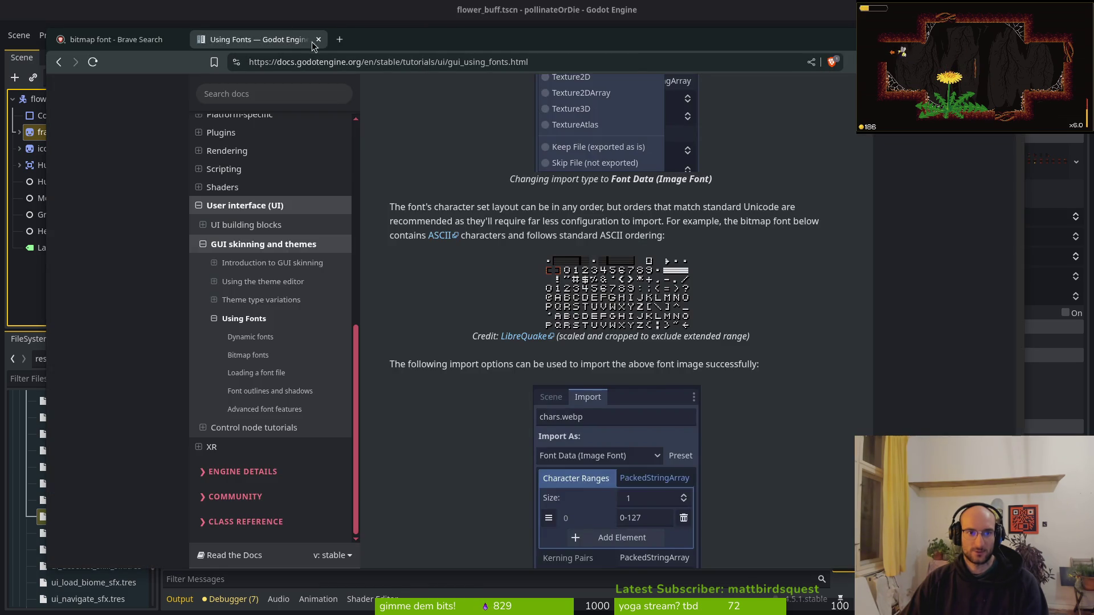
left_click(317, 39)
key("alt+Tab")
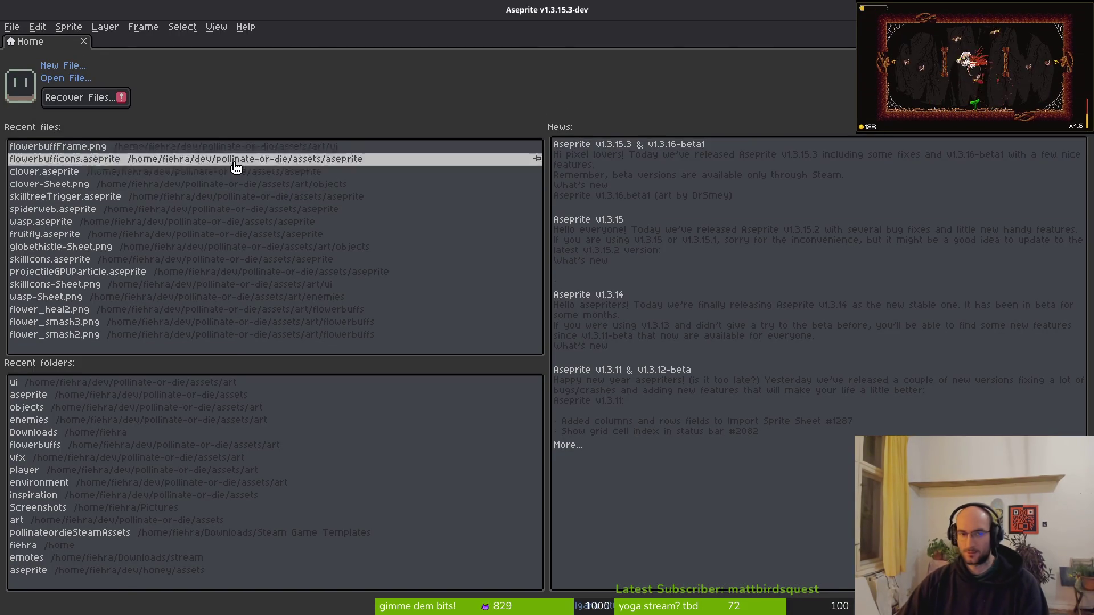
Open using_fonts_monospace_bitmap_font_example.webp from the Downloads folder in Aseprite.
left_click(65, 78)
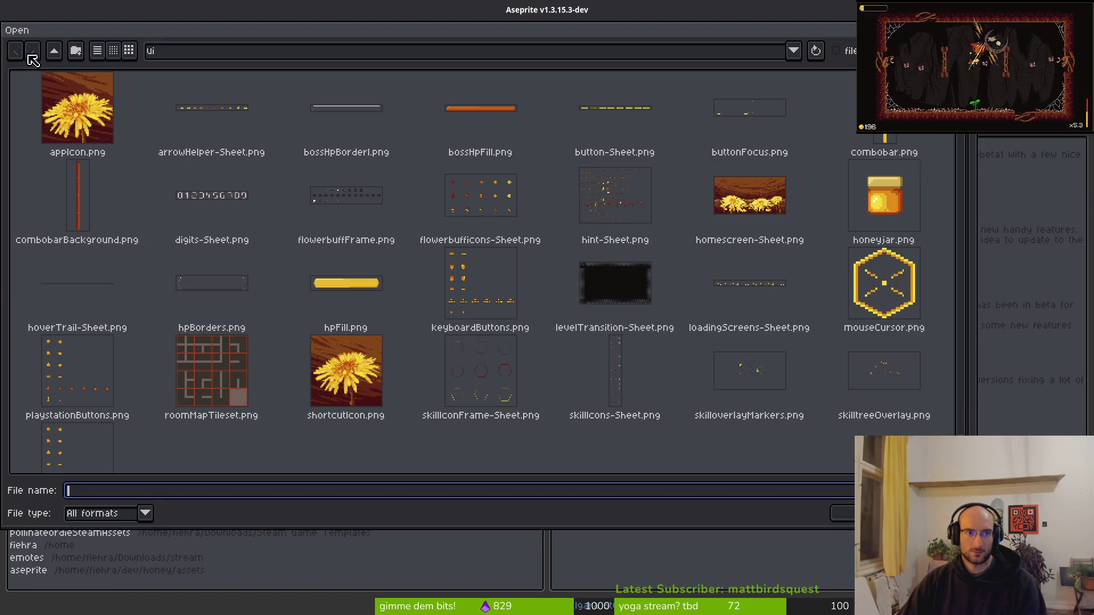
left_click(54, 50)
left_click(54, 50)
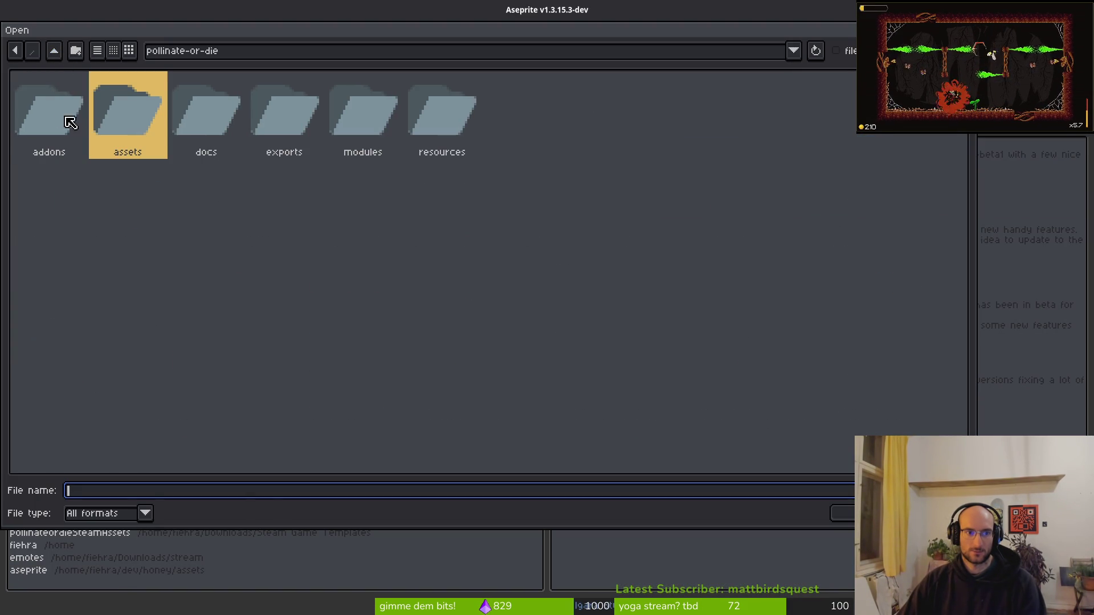
left_click(55, 52)
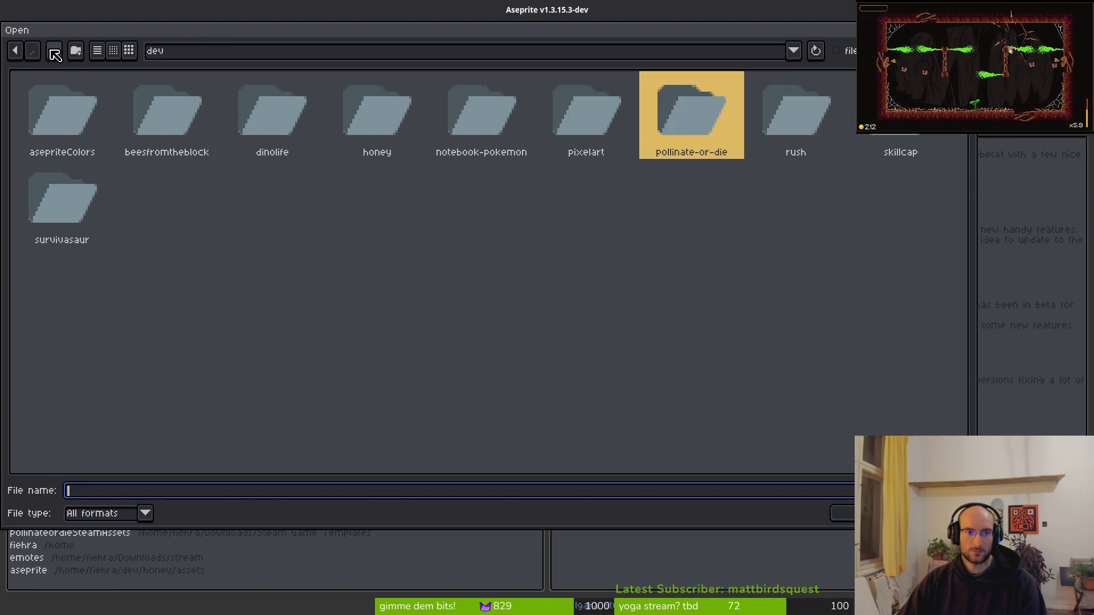
left_click(56, 53)
left_click(213, 117)
double_click(215, 117)
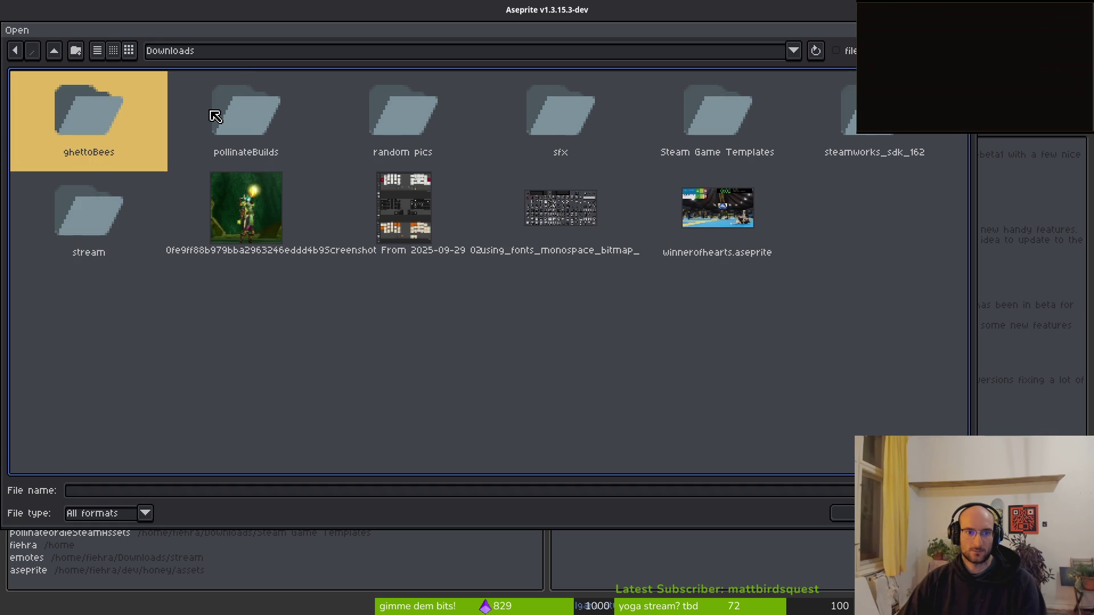
left_click(569, 214)
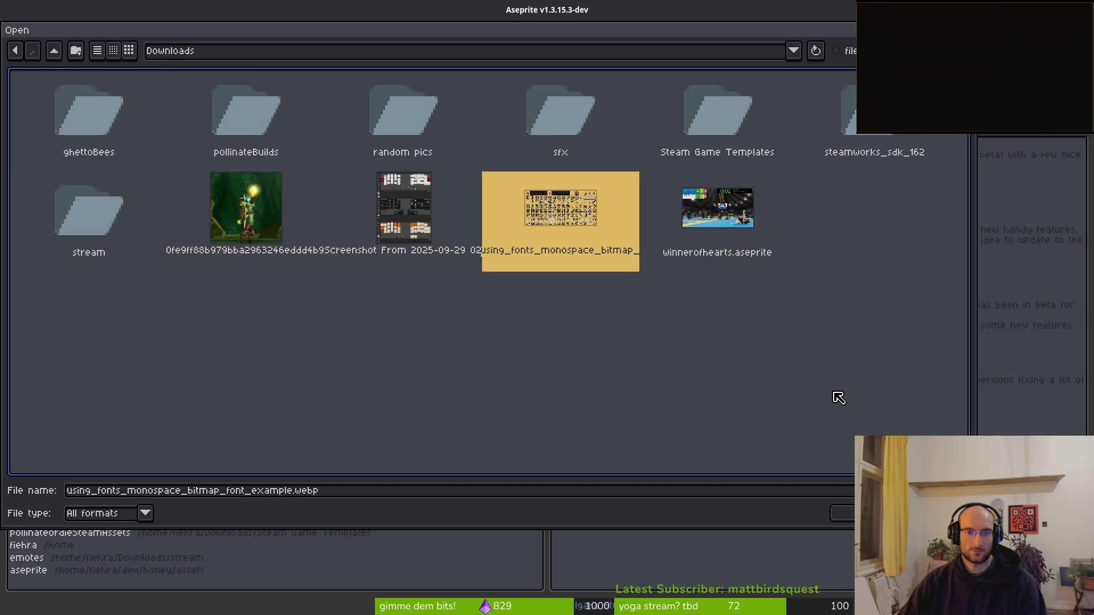
left_click(840, 513)
Zoom in and out on the font sheet to inspect its glyphs.
scroll(560, 260, "up", 7)
scroll(453, 194, "down", 8)
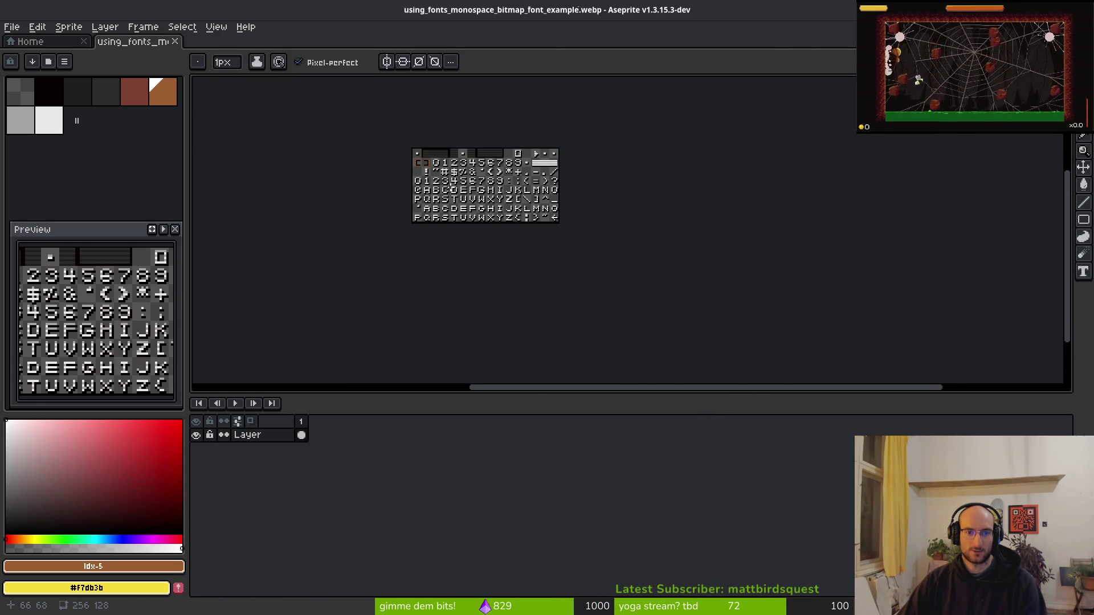
scroll(452, 189, "up", 8)
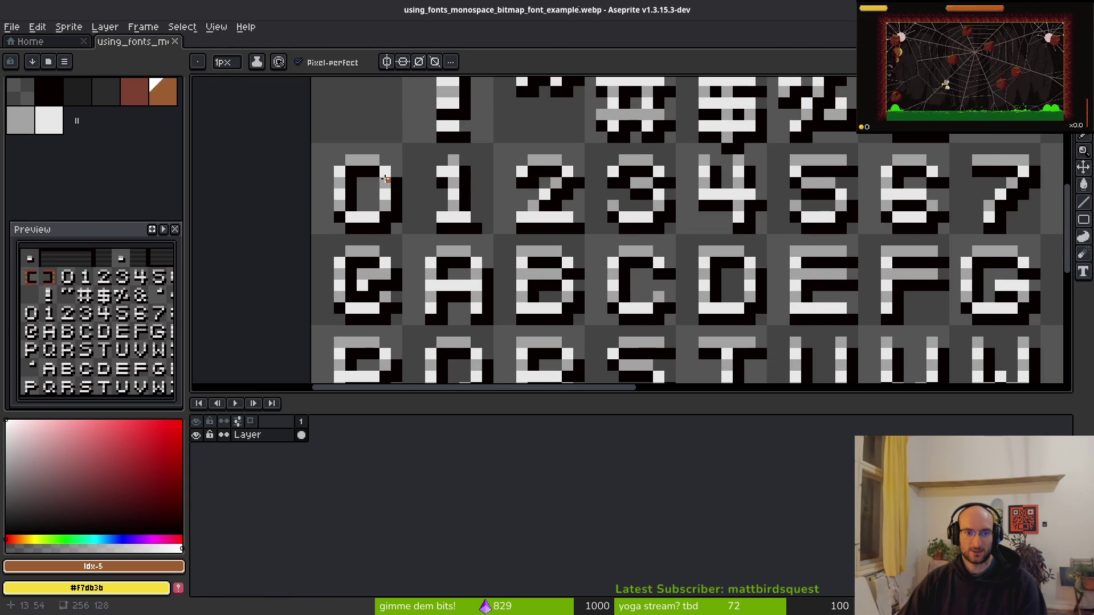
scroll(386, 179, "up", 2)
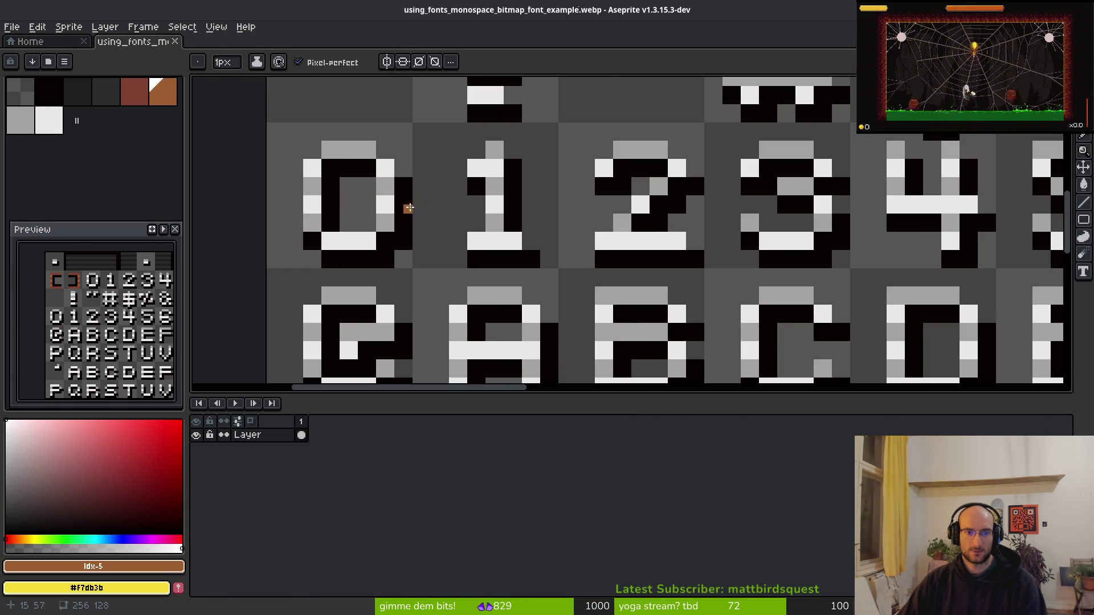
scroll(409, 207, "down", 6)
key("alt+Tab")
key("alt+Tab")
key("alt+Tab")
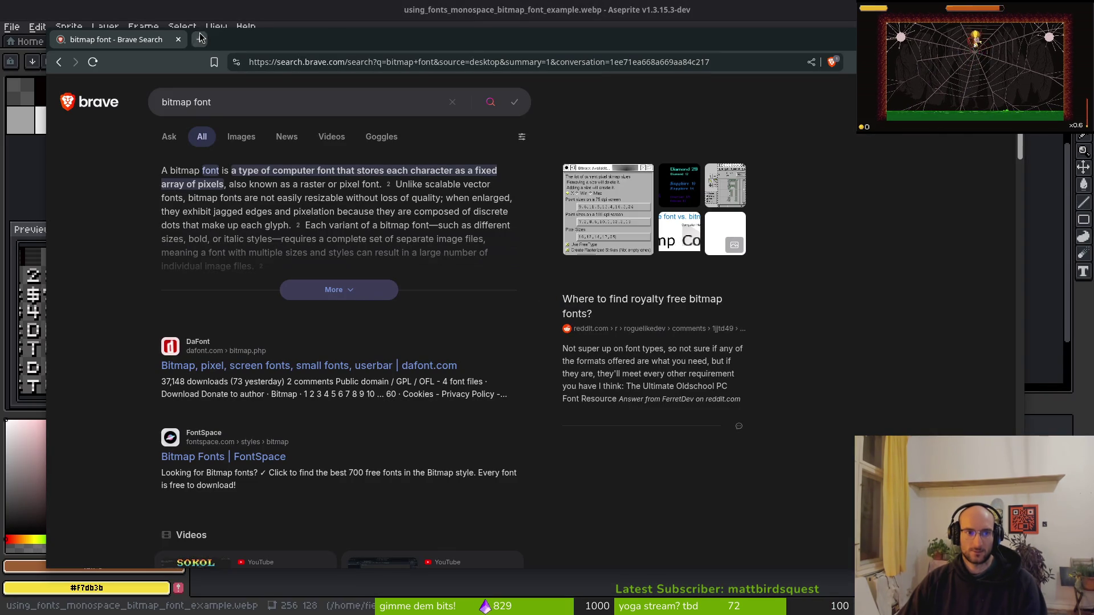
Load Perplexity in a new browser tab.
left_click(200, 39)
type("perp")
key("Down")
key("Return")
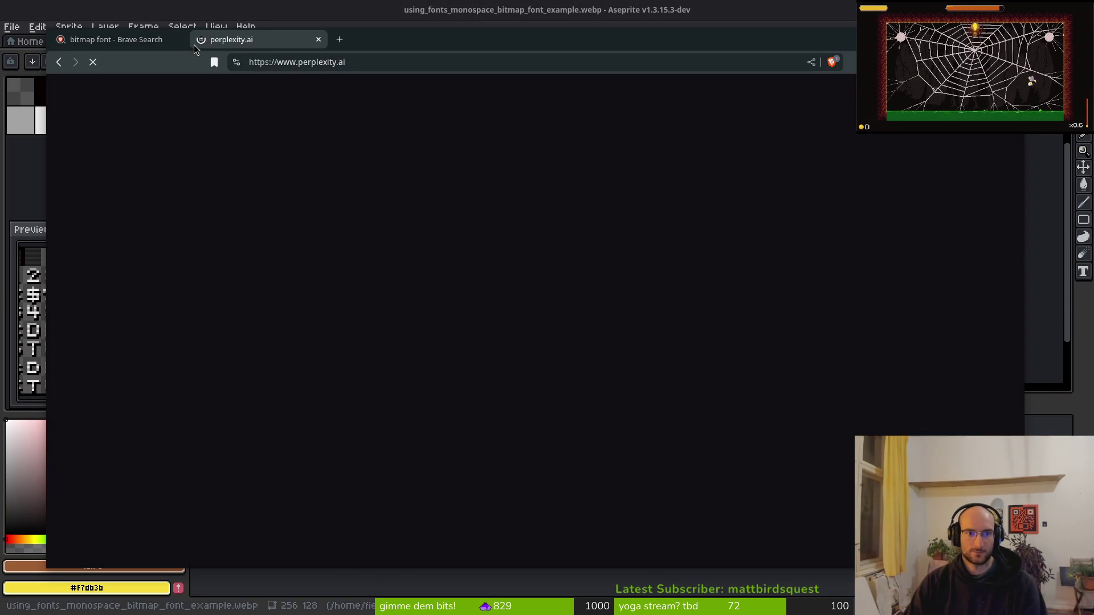
key("ctrl+shift+Tab")
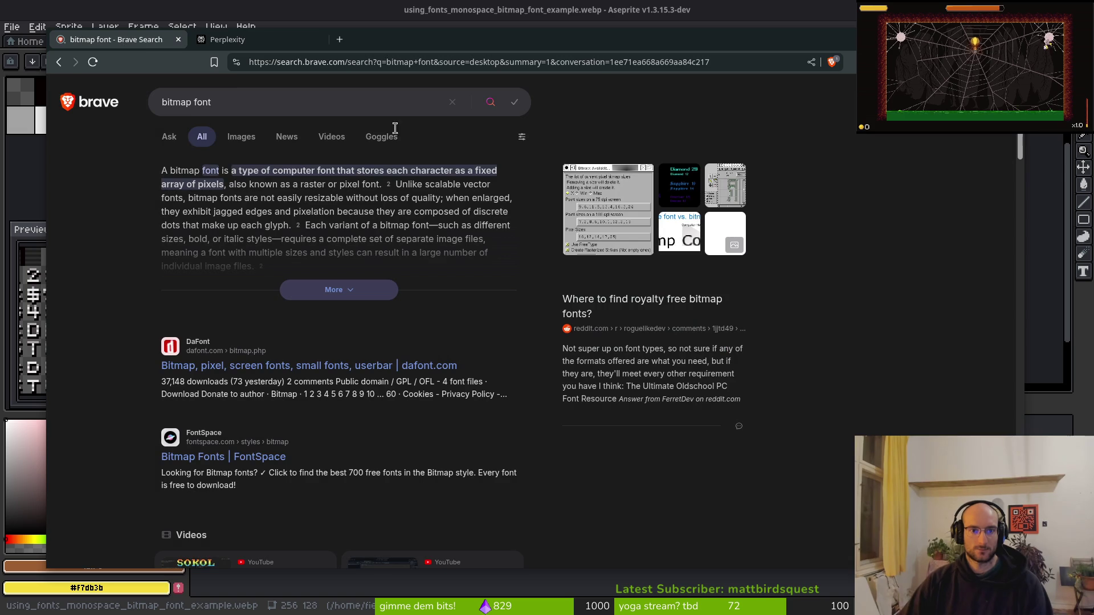
key("ctrl+t")
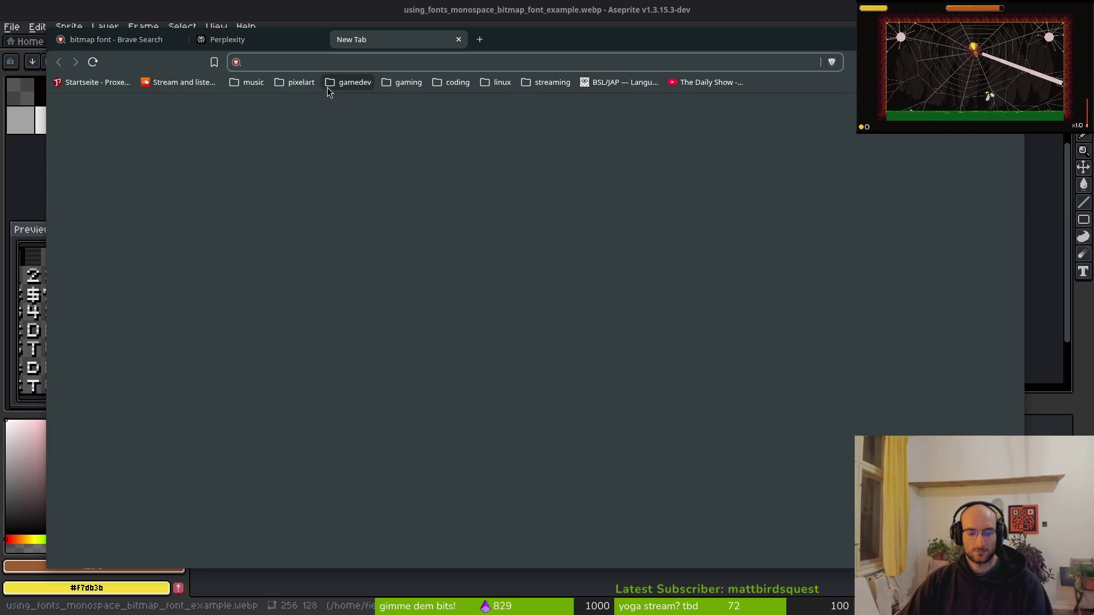
Reopen the Godot Using Fonts docs, open the example font image in a tab, and copy its URL.
left_click(117, 45)
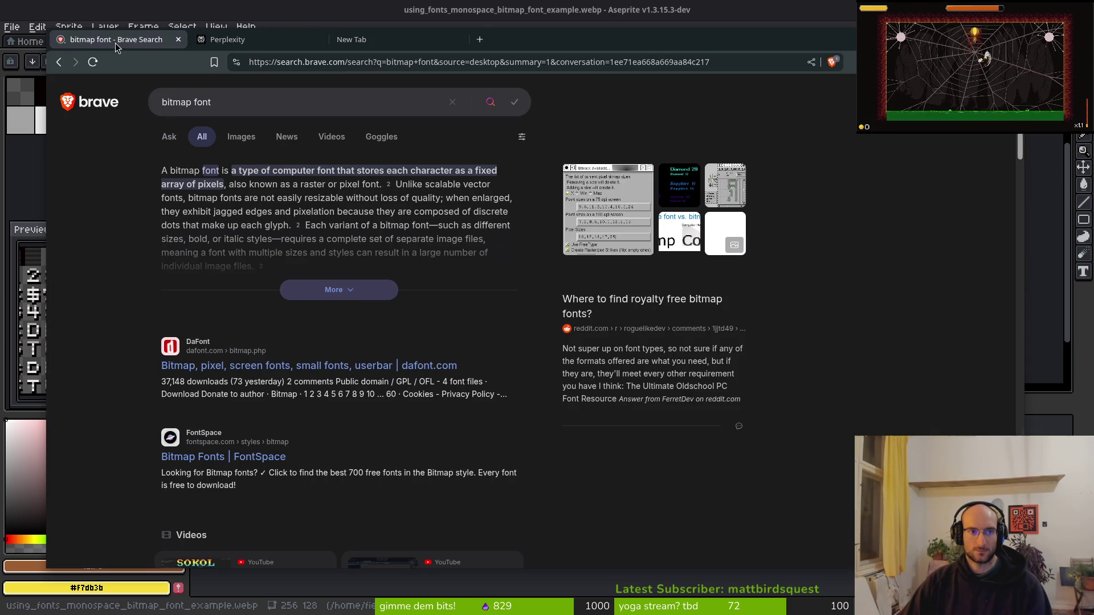
left_click(235, 172)
right_click(593, 272)
key("Escape")
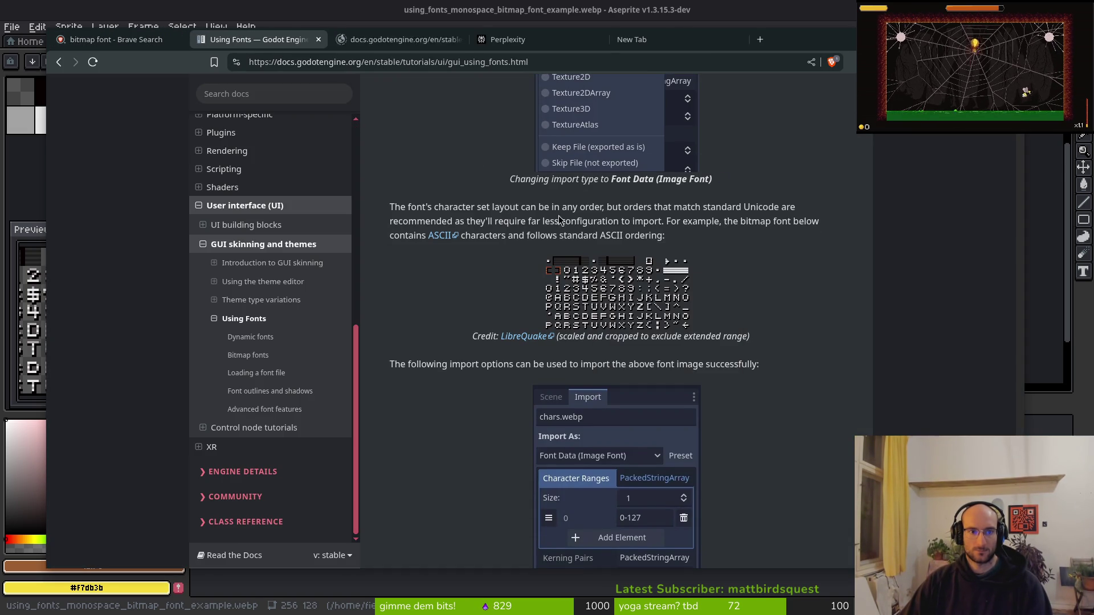
left_click(423, 40)
left_click(428, 63)
left_click(659, 37)
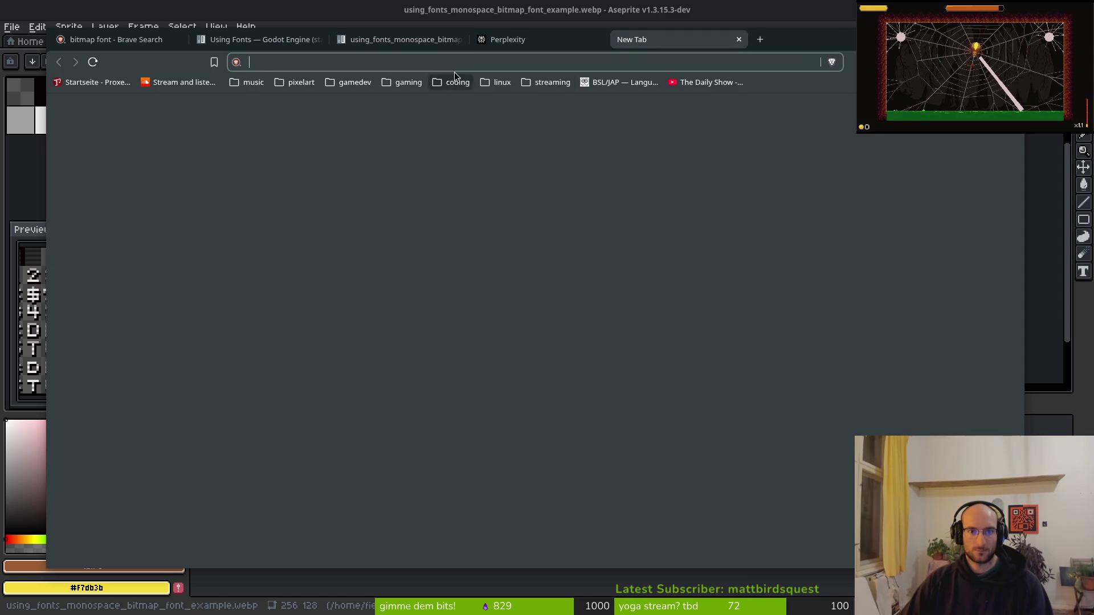
key("ctrl+w")
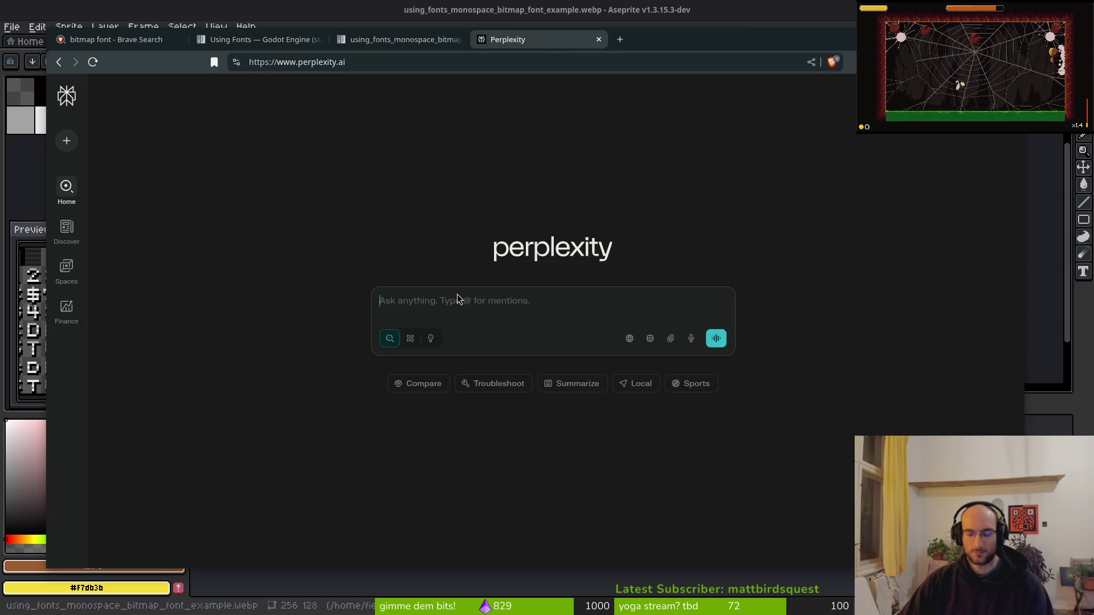
Ask Perplexity, with the pasted image URL, whether the example bitmap font can be made twice the size.
type("i want to create a bitmap font for my godot video game. i am using this bitmap")
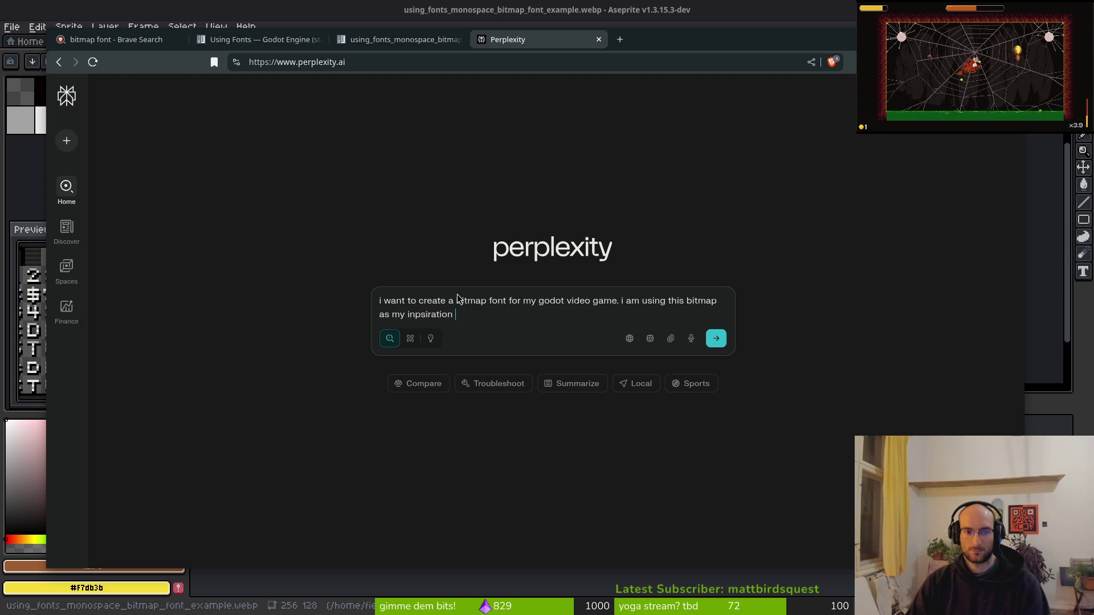
key("shift+Return")
key("shift+Return")
type("https://docs.godotengine.org/en/stable/_images/using_fonts_monospace_bitmap_font_example.webp")
type("but ")
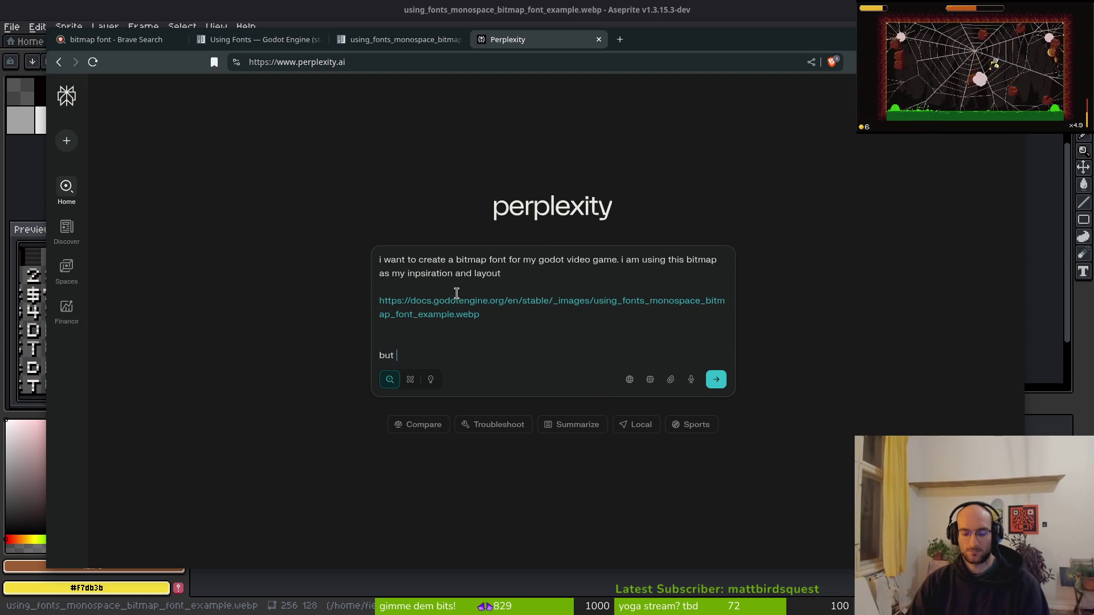
type("i am wondering can i jsut change the size of the bitmap? the font i am")
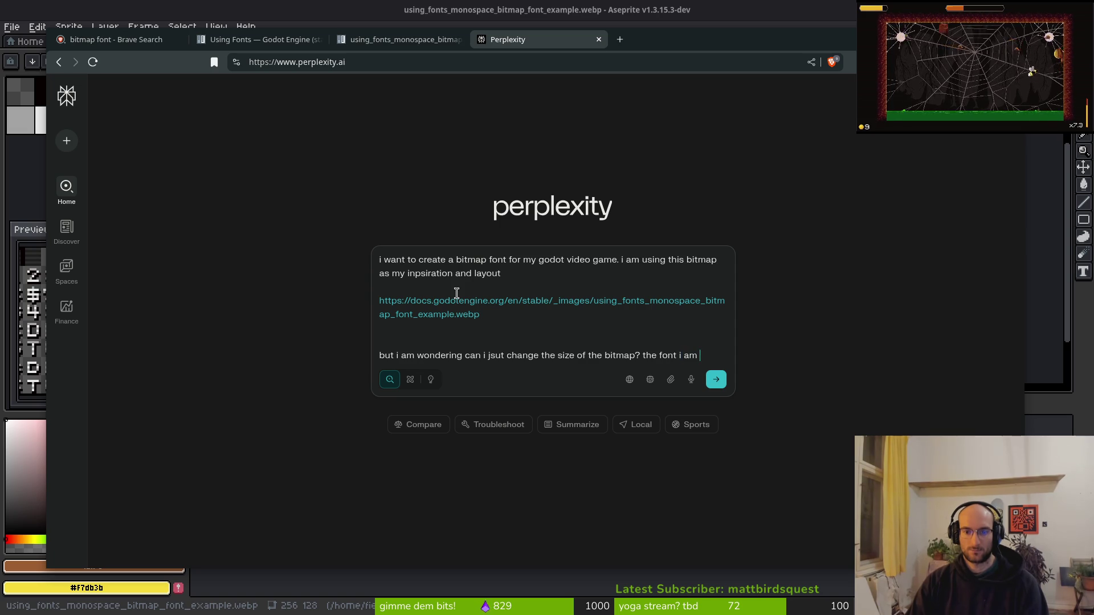
type("using is a bit larger")
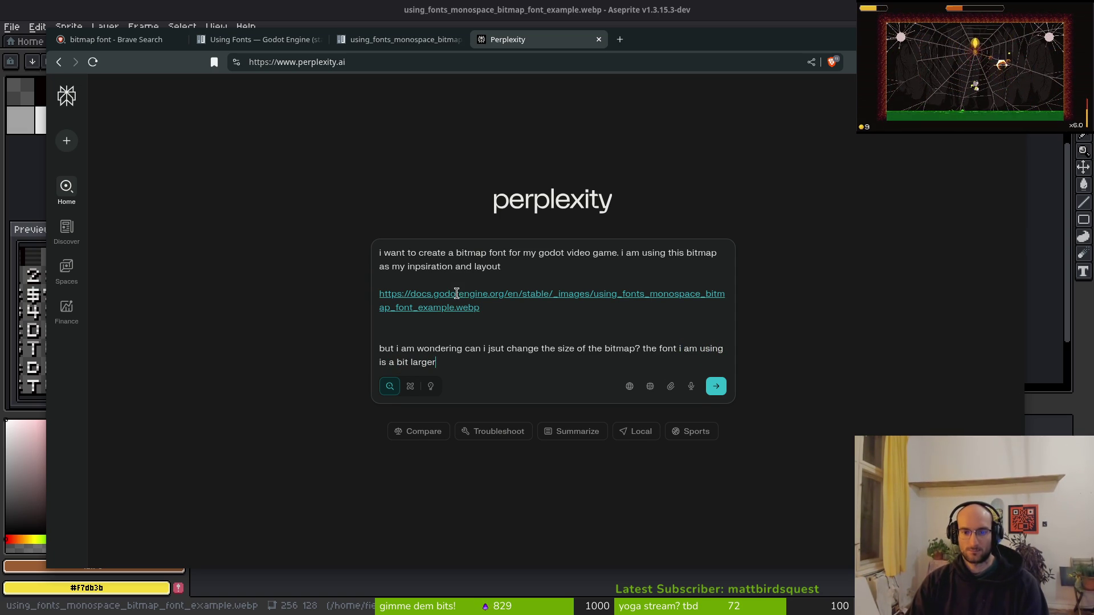
key("BackSpace")
key("BackSpace")
key("BackSpace")
type("nt t")
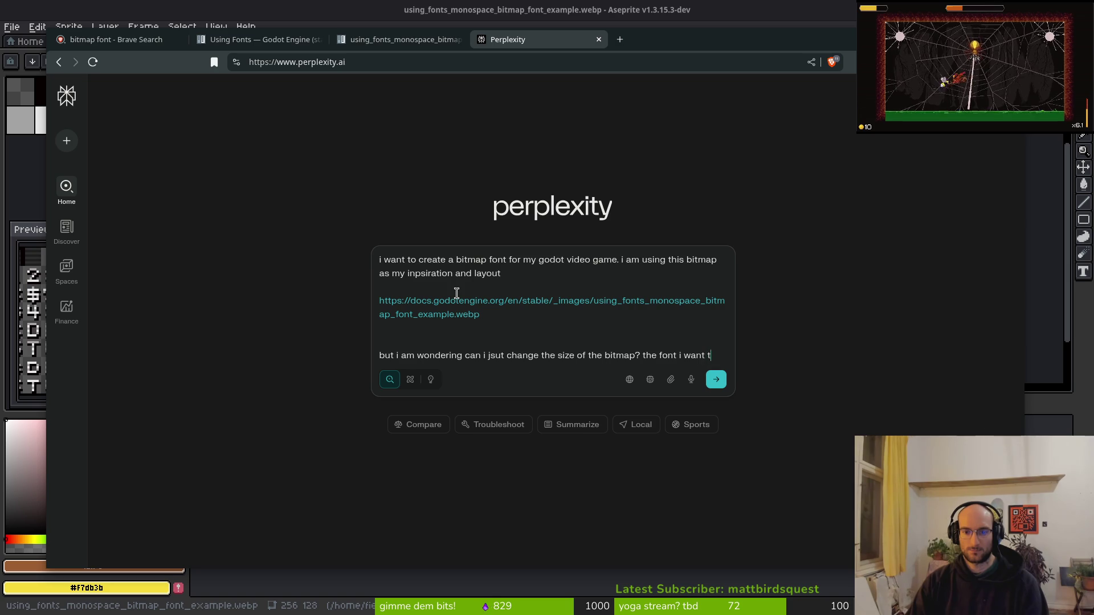
type("o create is twice the size of the example.")
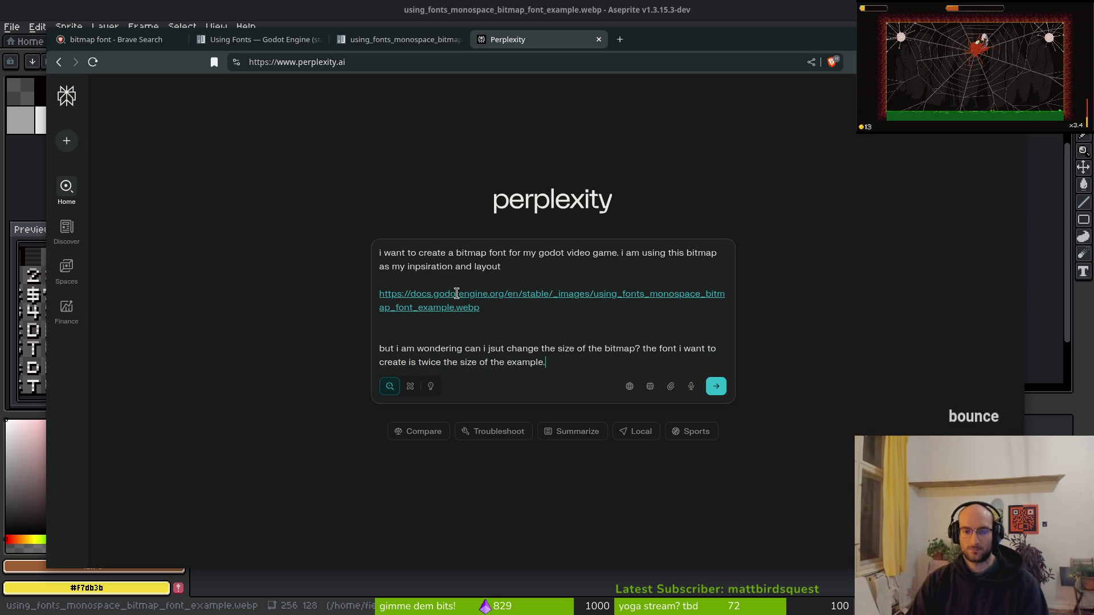
key("Return")
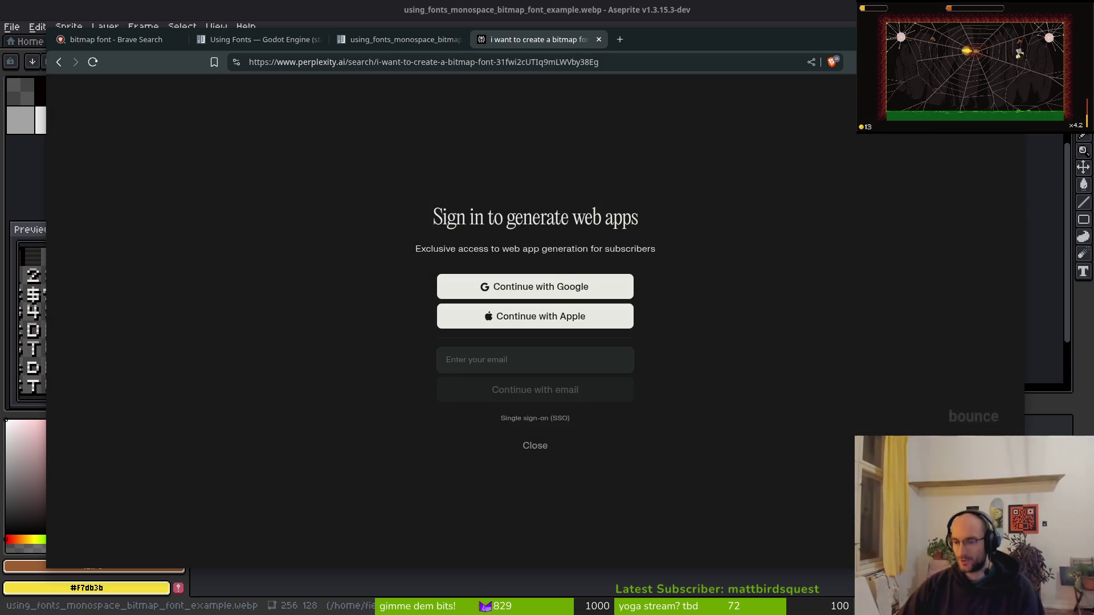
left_click(535, 445)
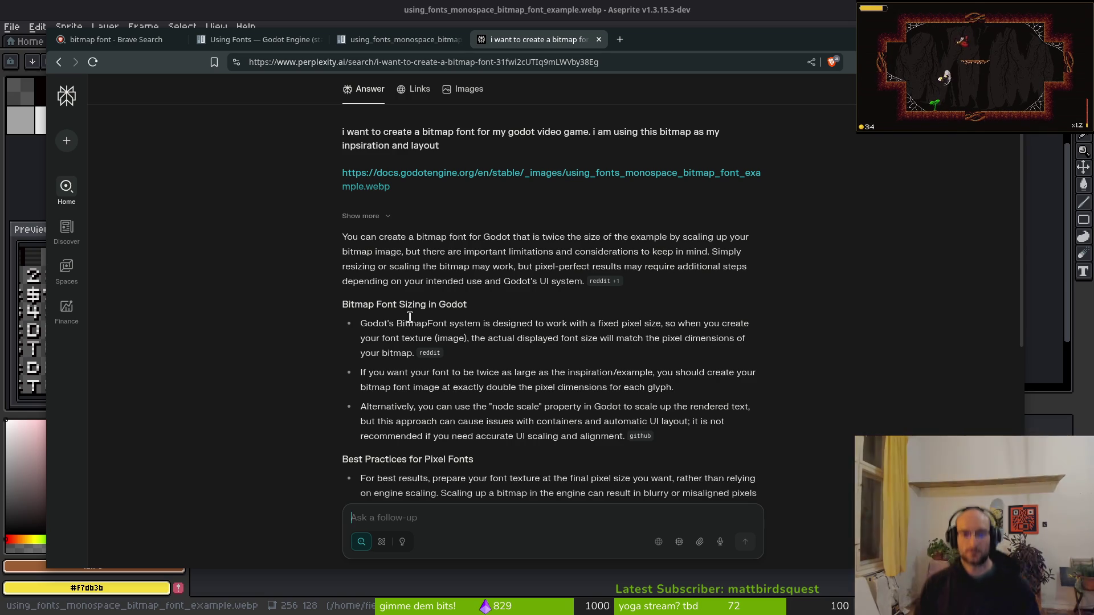
key("alt+Tab")
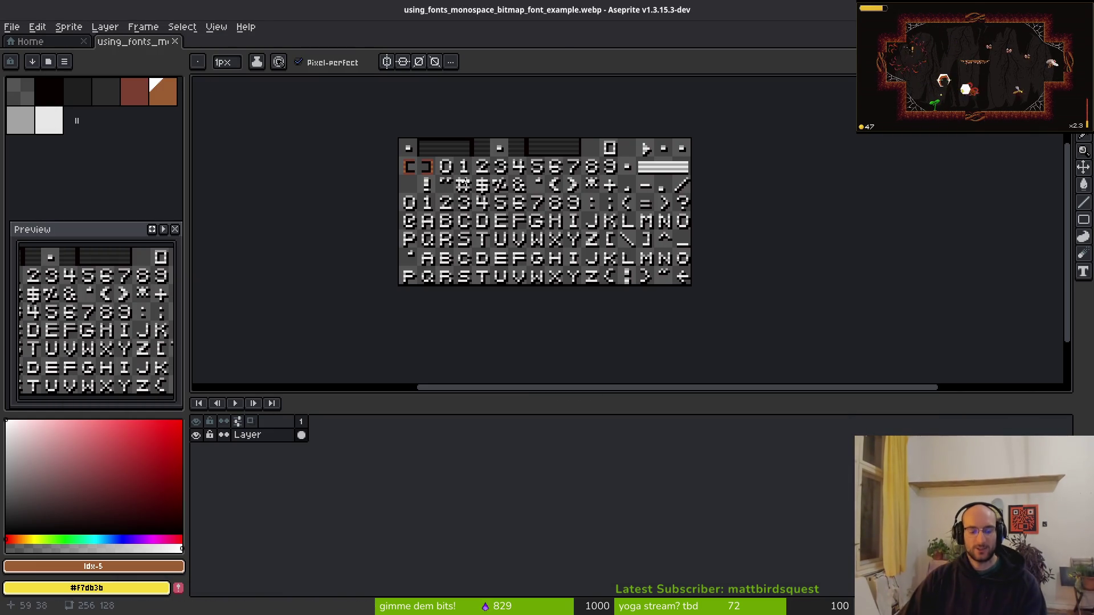
Select the whole example font sheet with the Rectangular Marquee (M, then Ctrl+A).
key("m")
key("ctrl+a")
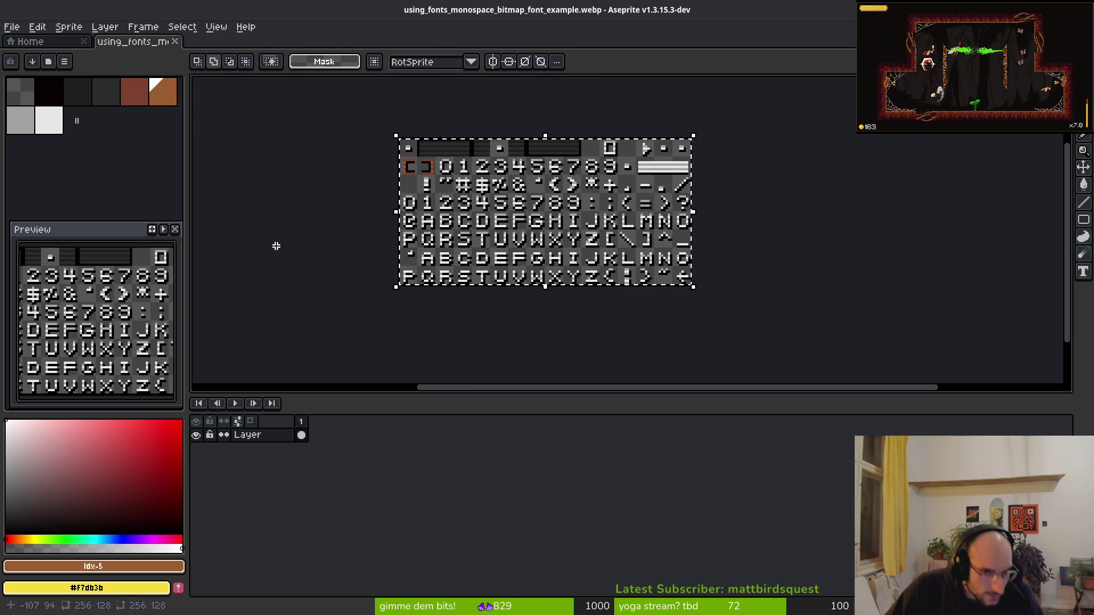
scroll(630, 278, "up", 3)
scroll(632, 276, "down", 3)
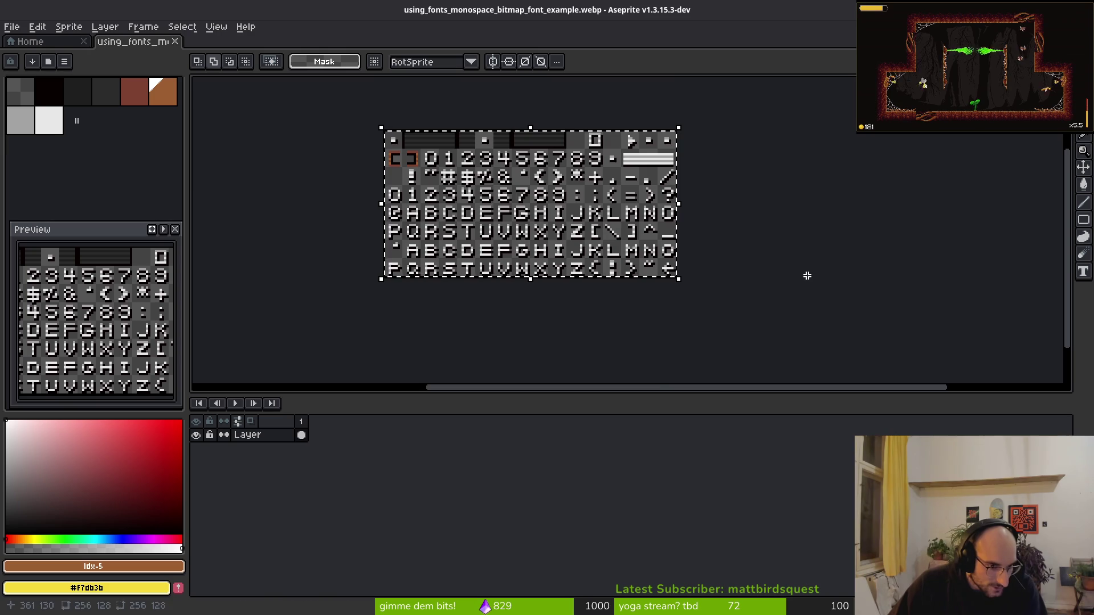
Create a blank 512×256 px sprite through File > New and enlarge the canvas area above the timeline.
left_click(20, 28)
left_click(22, 42)
left_click(561, 245)
type("512")
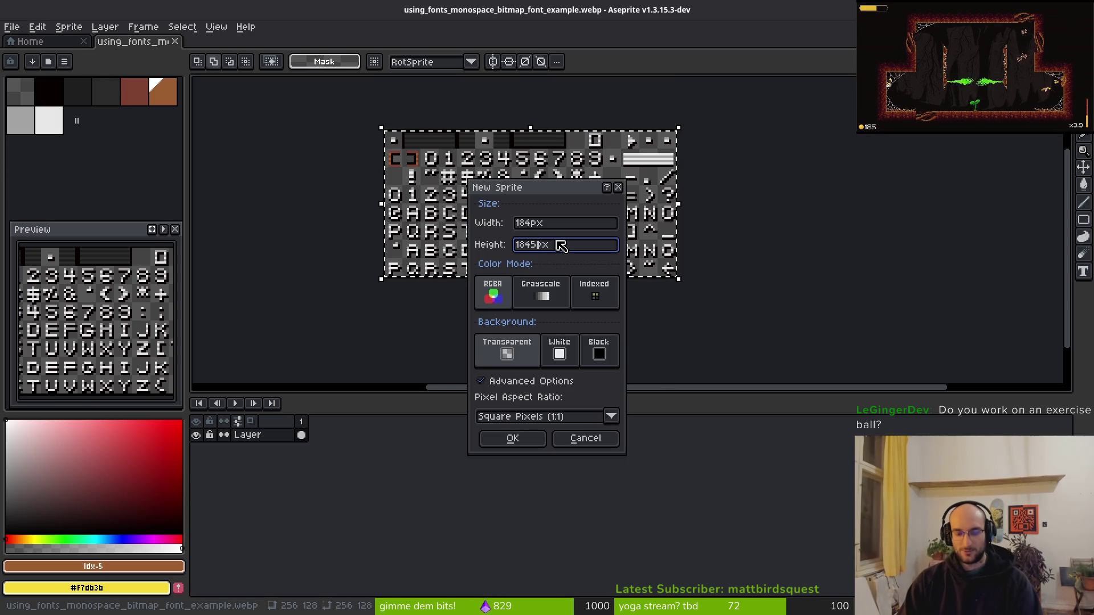
key("shift+Tab")
type("512")
key("Tab")
type("256")
key("Return")
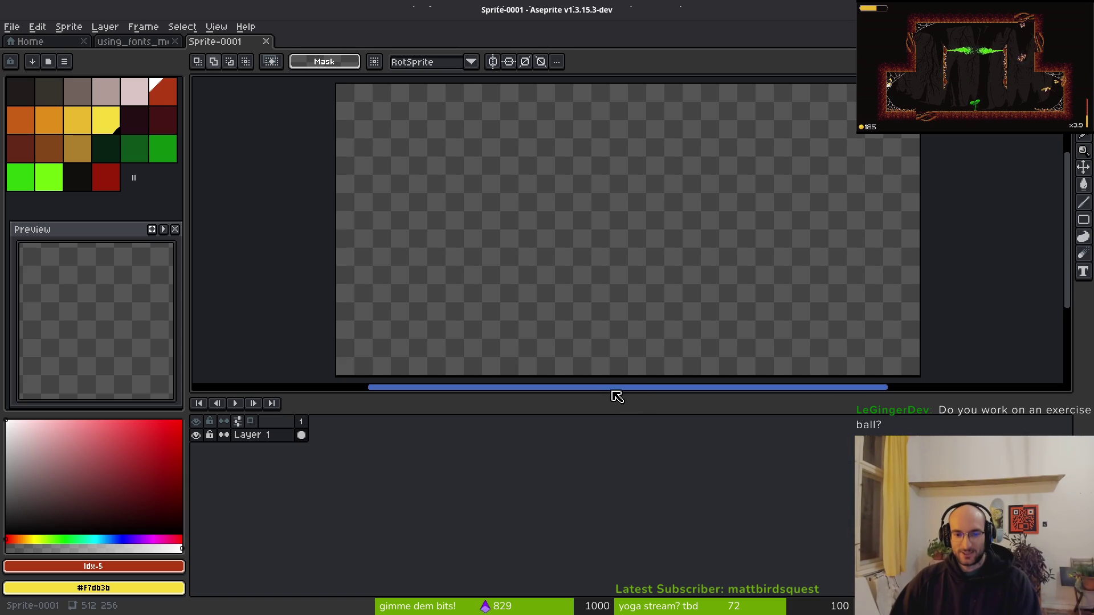
mouse_move(606, 391)
left_mouse_down()
mouse_move(610, 508)
mouse_move(620, 454)
mouse_move(602, 421)
left_mouse_up()
Bring up the Save File dialog for the new sprite.
key("ctrl+s")
key("Escape")
scroll(522, 227, "down", 3)
key("ctrl+s")
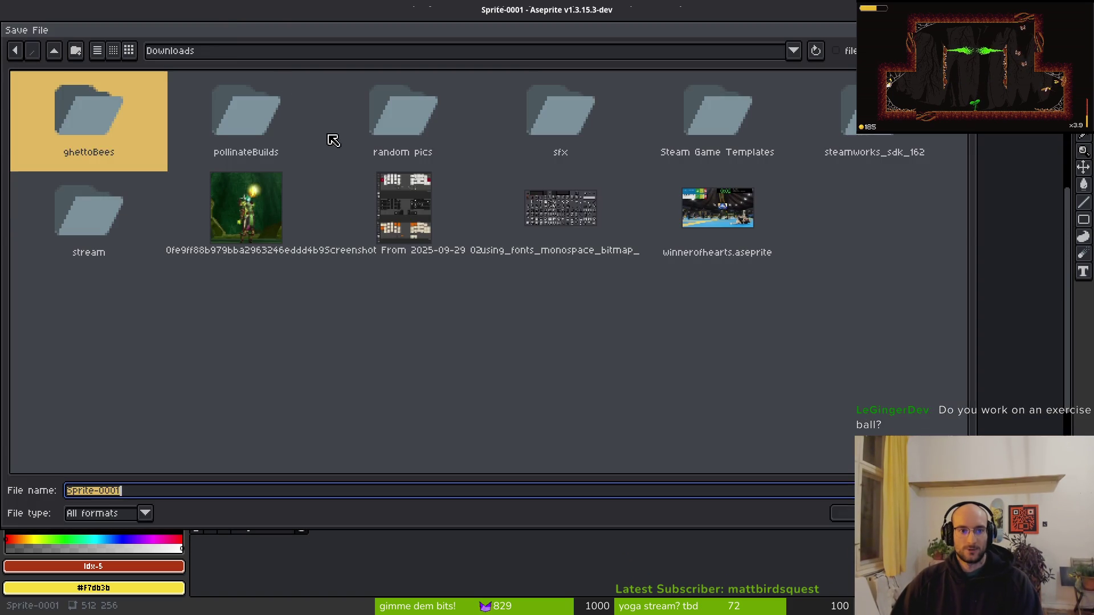
key("Escape")
key("ctrl+s")
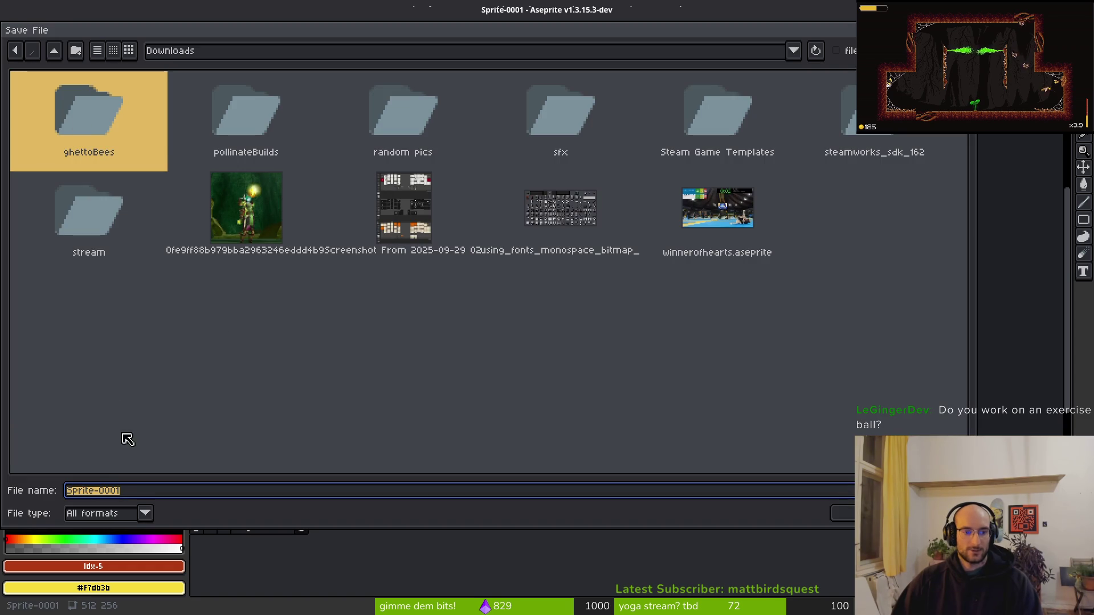
Save it as bitmapFont.aseprite in dev/pollinate-or-die/assets/aseprite.
left_click(54, 51)
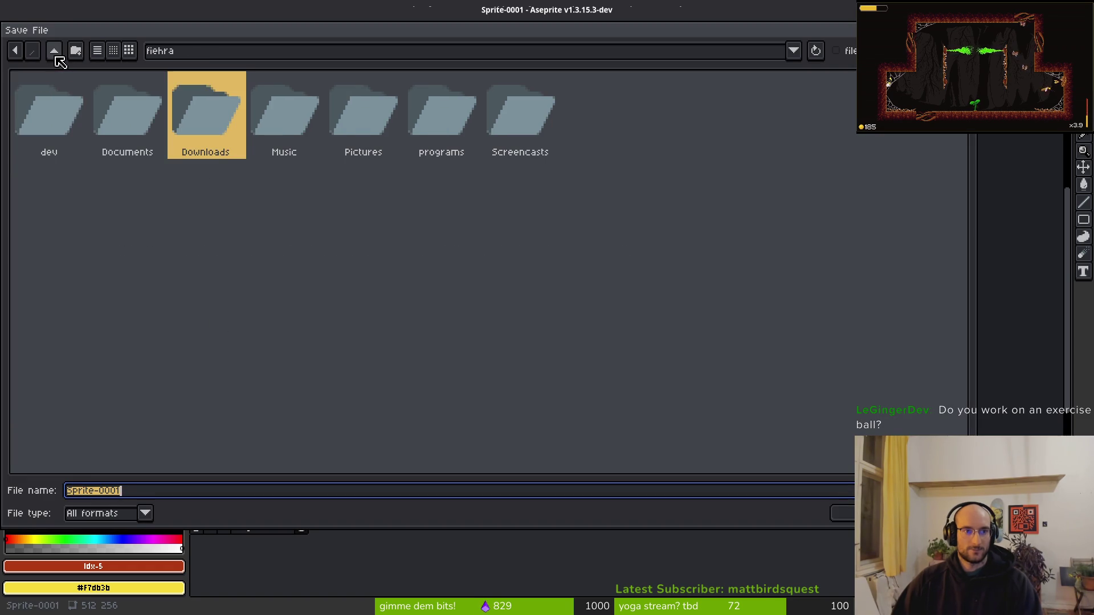
double_click(51, 111)
double_click(677, 108)
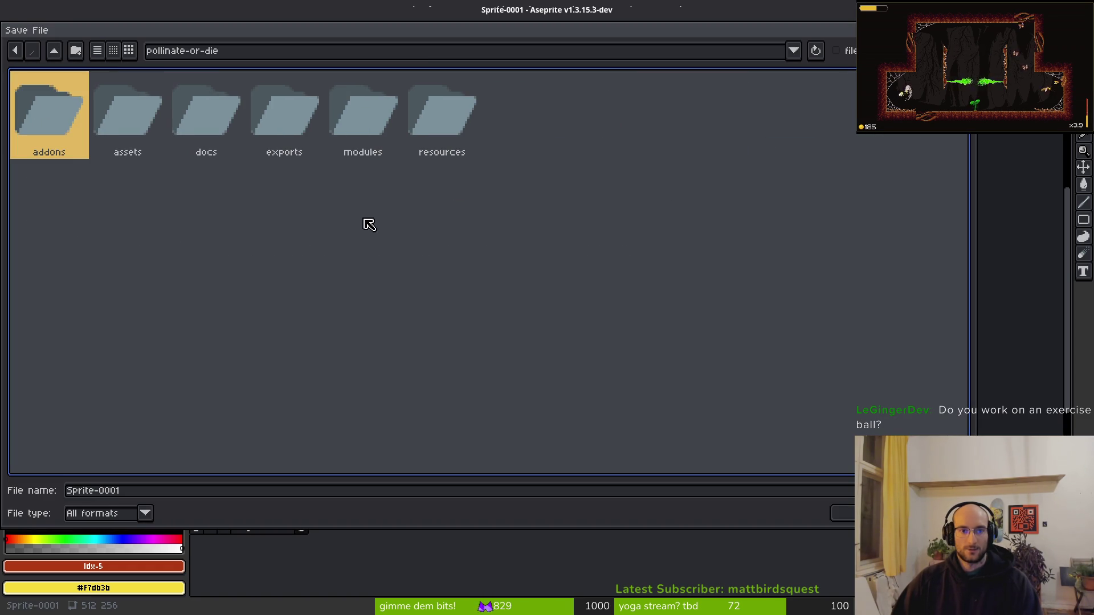
double_click(113, 123)
left_click(114, 110)
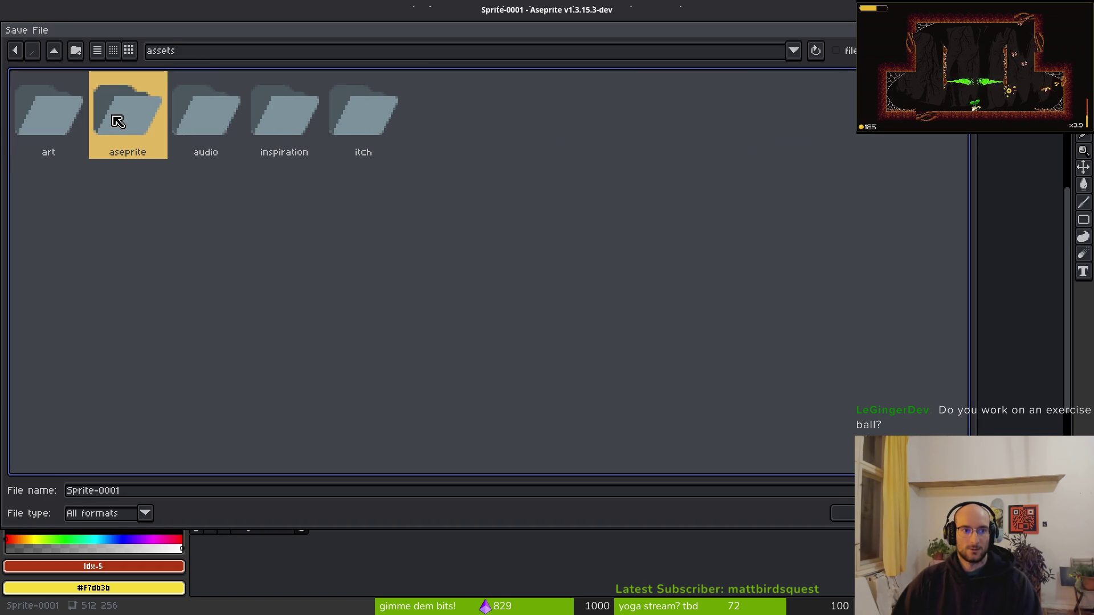
double_click(115, 110)
key("Tab")
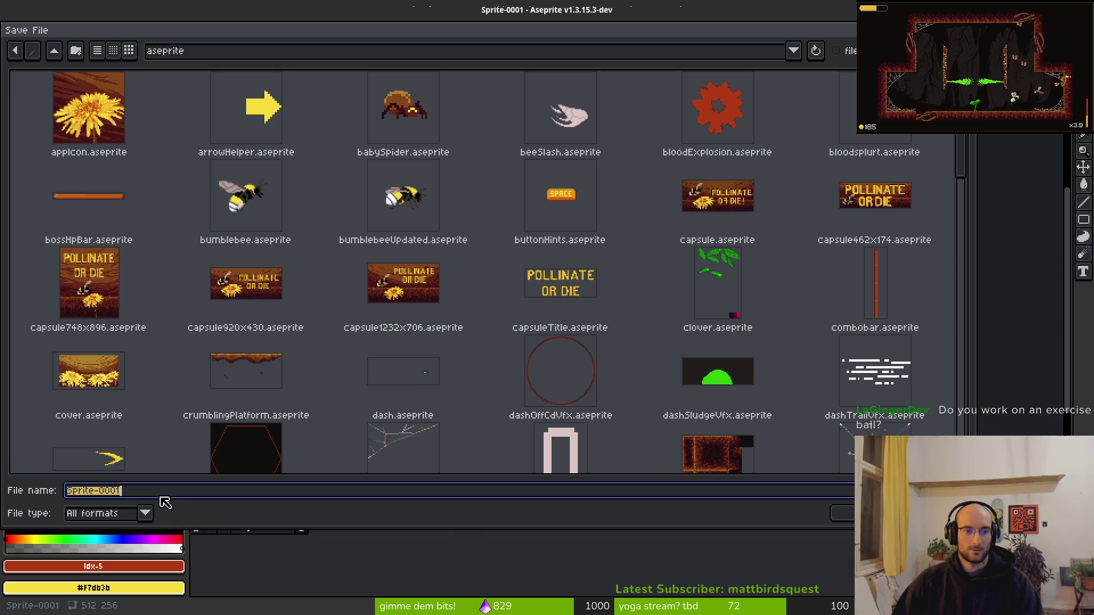
type("bitmapFont")
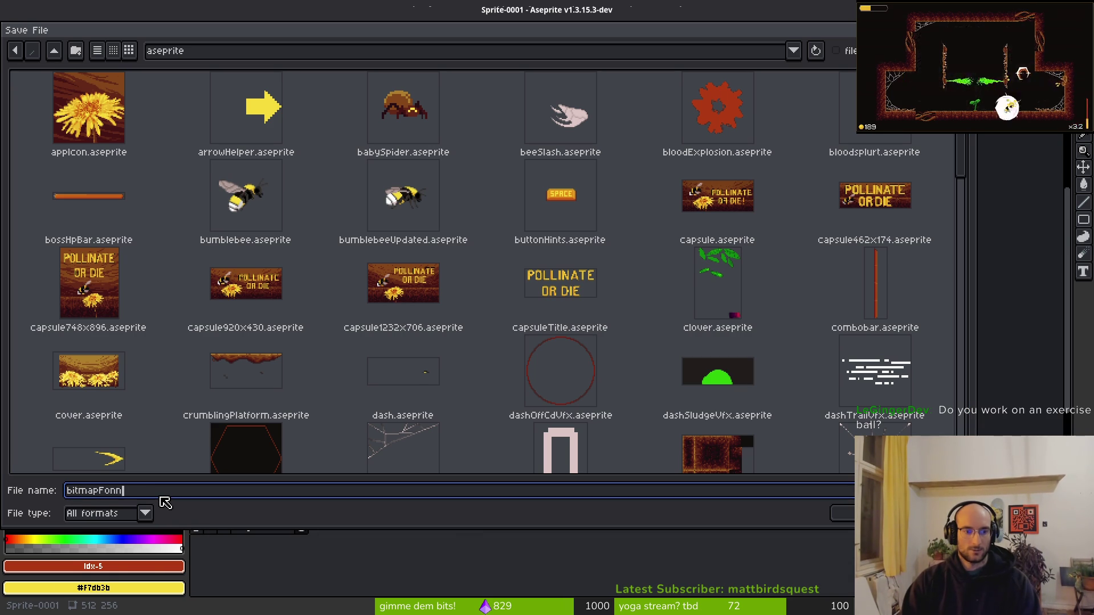
key("Return")
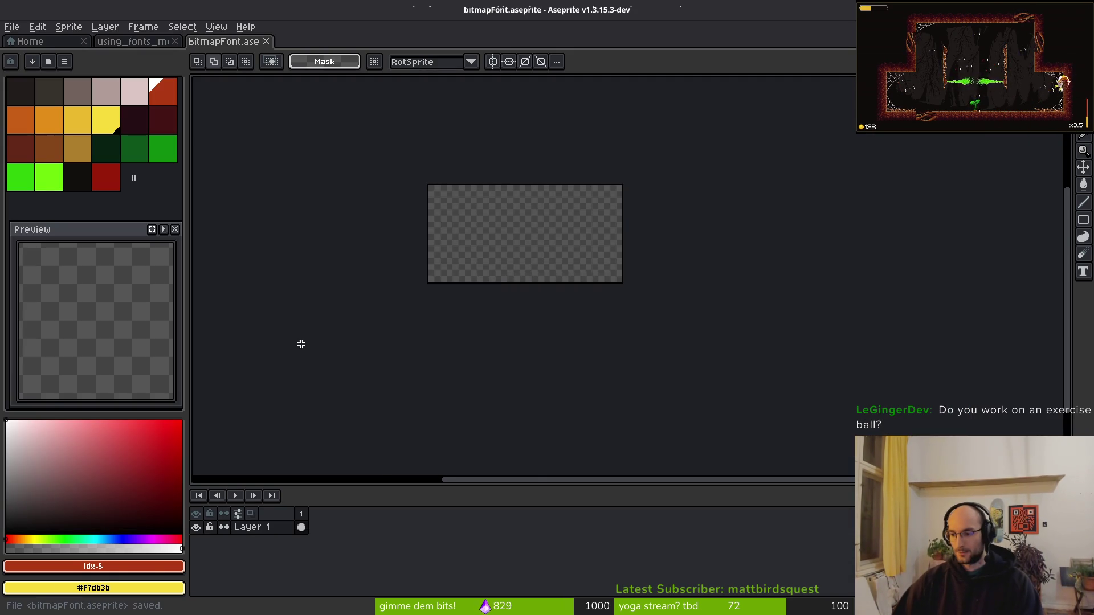
scroll(650, 291, "up", 5)
Dock the example font sheet in a split view beside bitmapFont and zoom to show it whole.
scroll(718, 293, "down", 3)
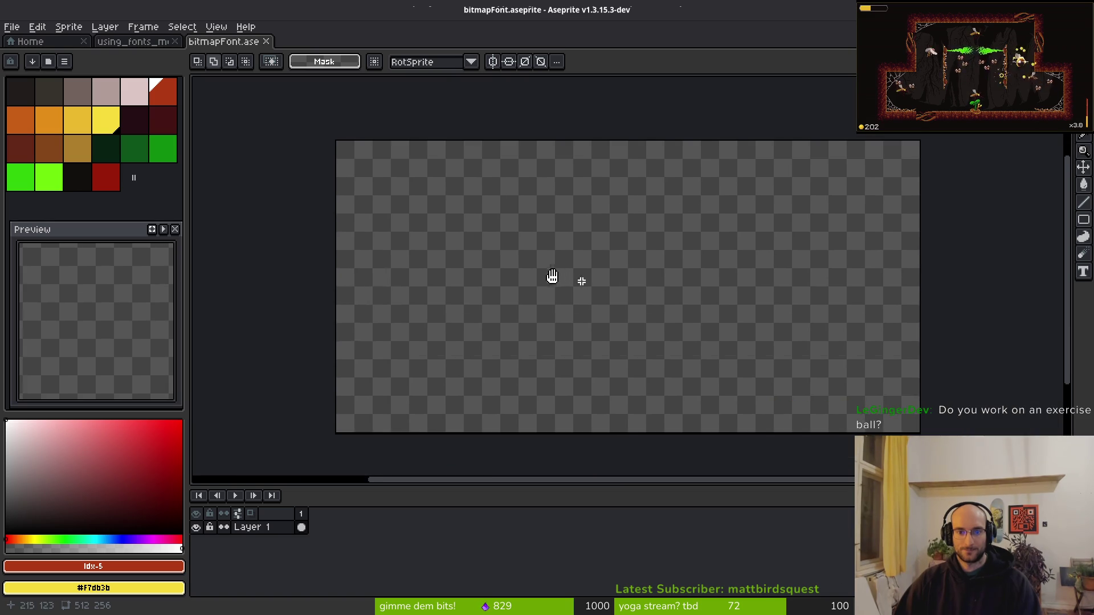
mouse_move(133, 41)
left_mouse_down()
mouse_move(244, 195)
mouse_move(222, 170)
left_mouse_up()
scroll(300, 245, "down", 2)
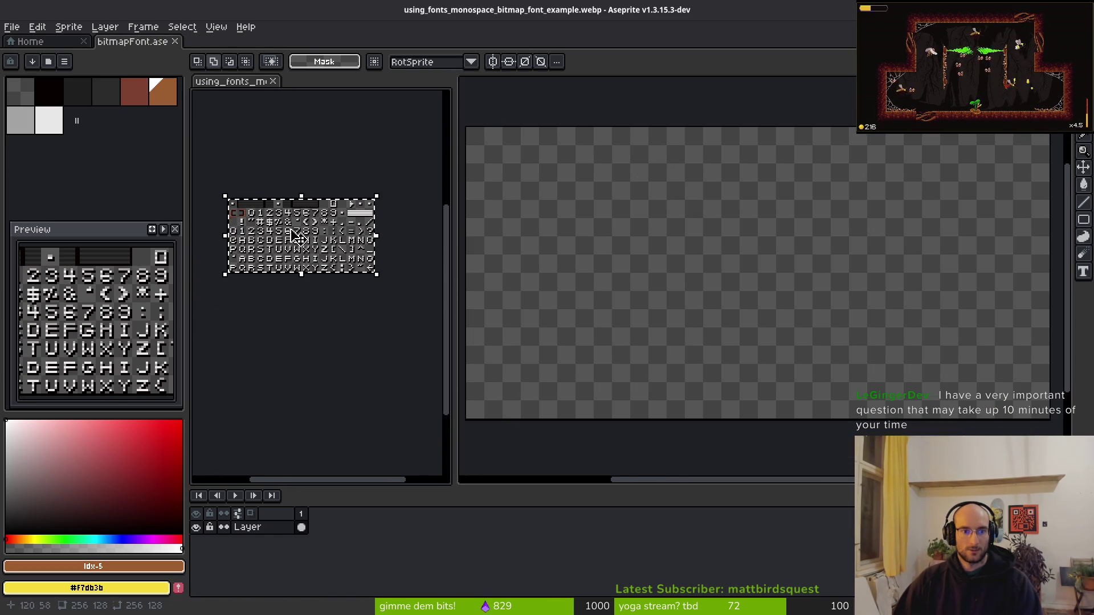
scroll(292, 235, "up", 2)
left_click_drag(294, 230, 302, 344)
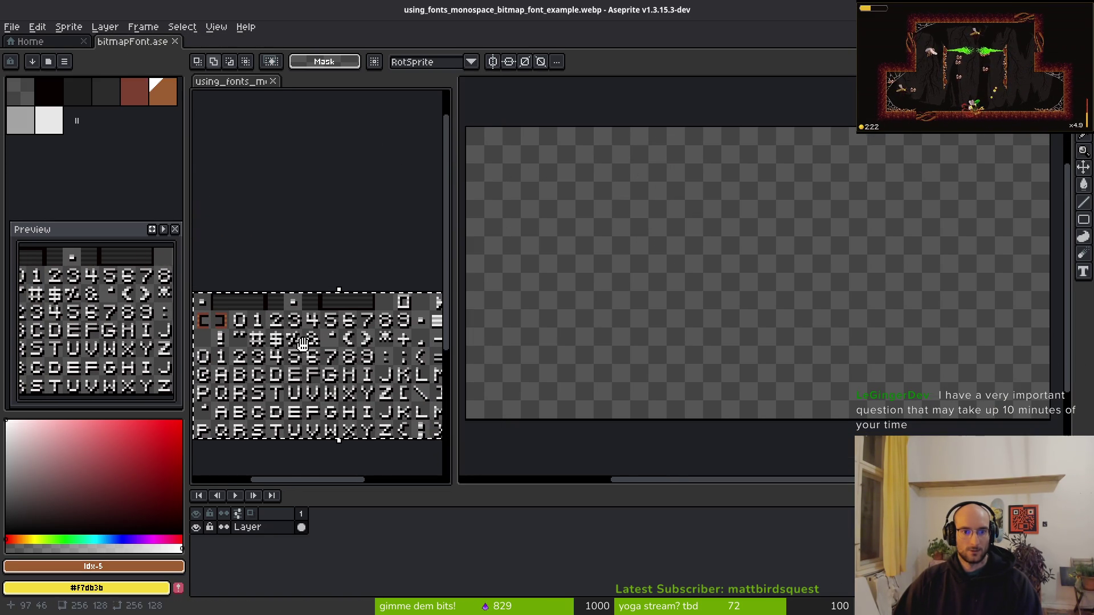
scroll(302, 342, "up", 3)
scroll(297, 296, "up", 1)
scroll(296, 274, "down", 3)
scroll(365, 299, "up", 1)
scroll(358, 293, "down", 1)
scroll(336, 273, "down", 2)
scroll(319, 254, "up", 1)
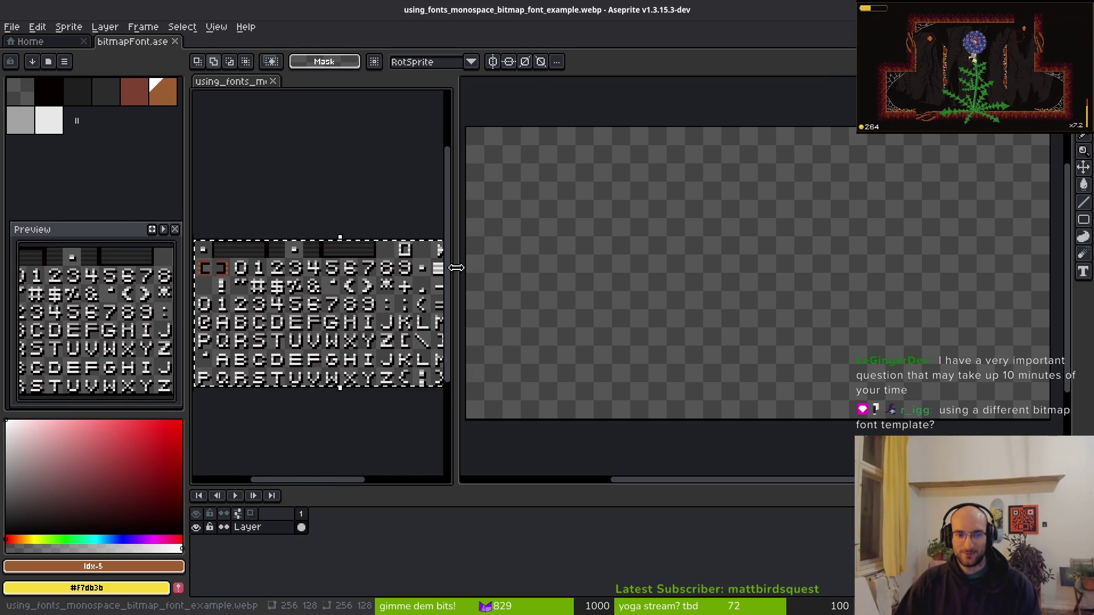
Widen the example sheet's pane and switch to the eyedropper (I).
left_click_drag(455, 273, 538, 276)
scroll(399, 279, "down", 3)
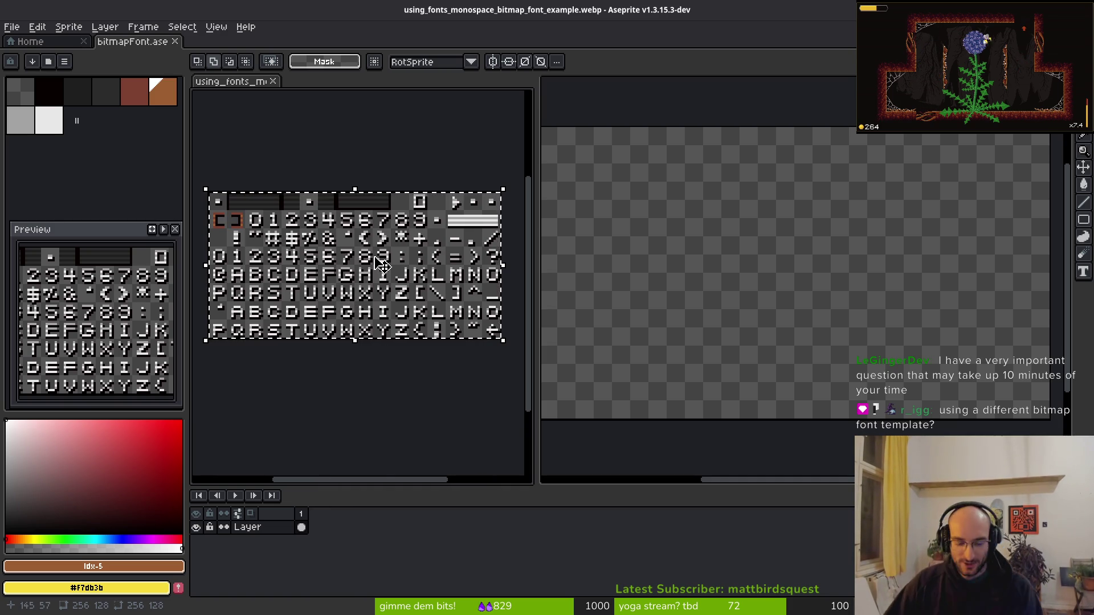
key("i")
key("alt+Tab")
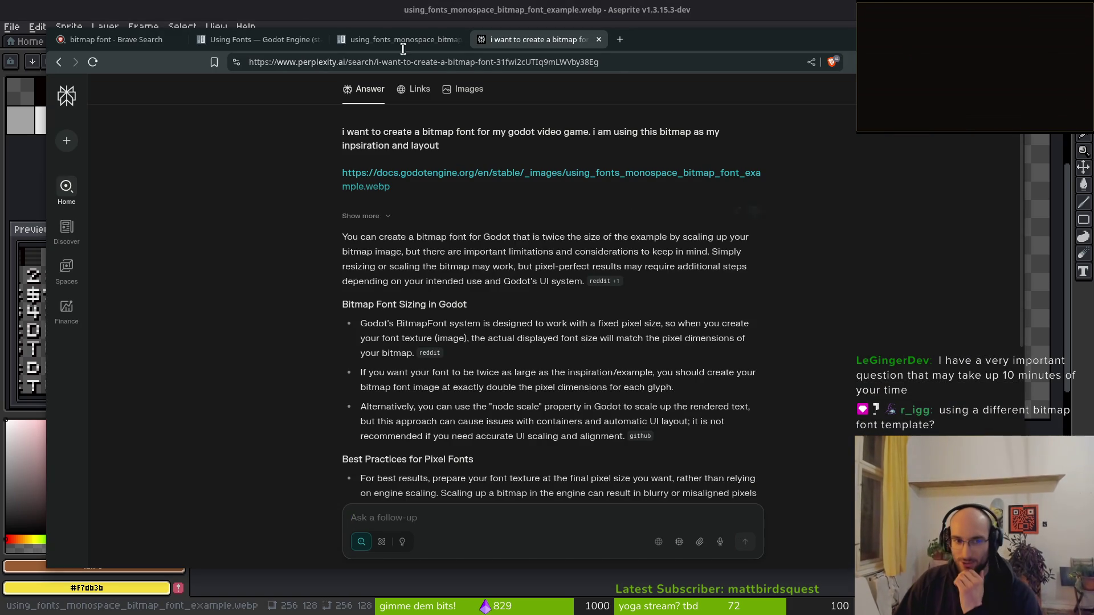
left_click(371, 43)
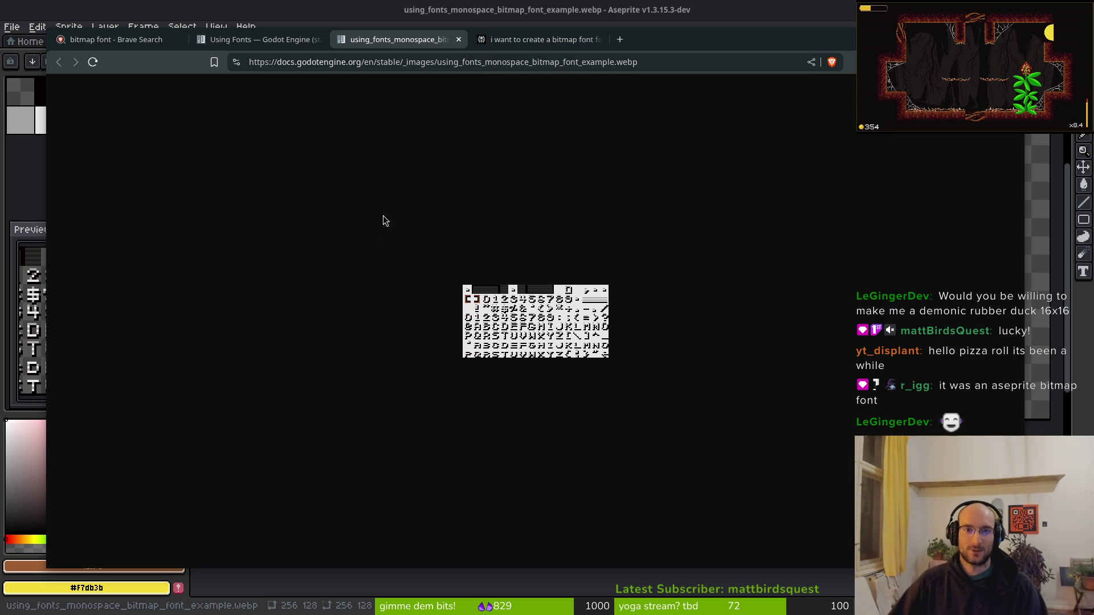
left_click(523, 40)
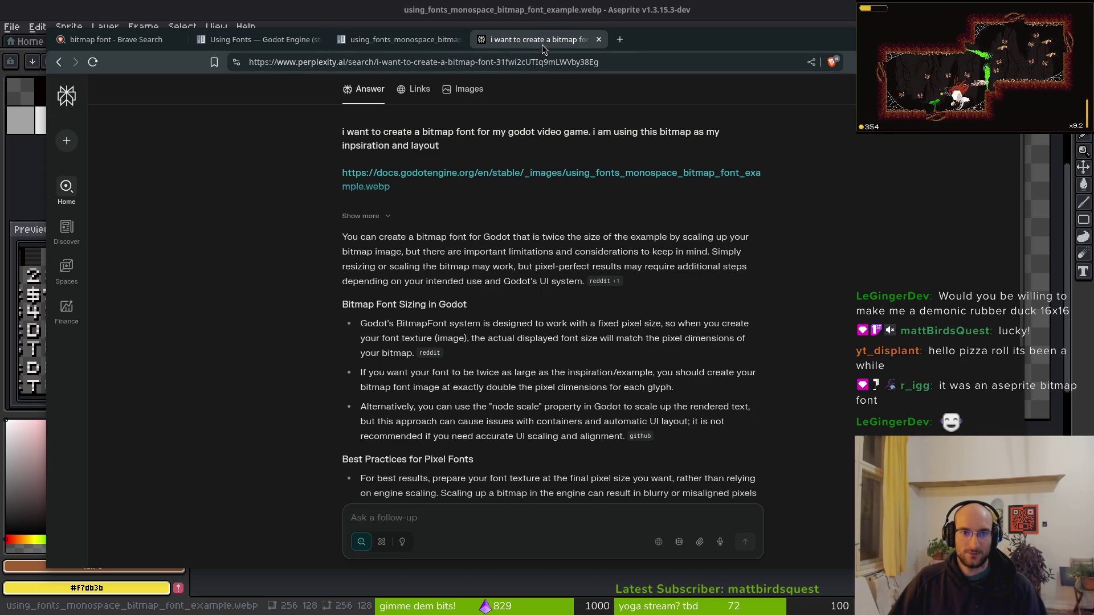
left_click(96, 5)
left_click(11, 27)
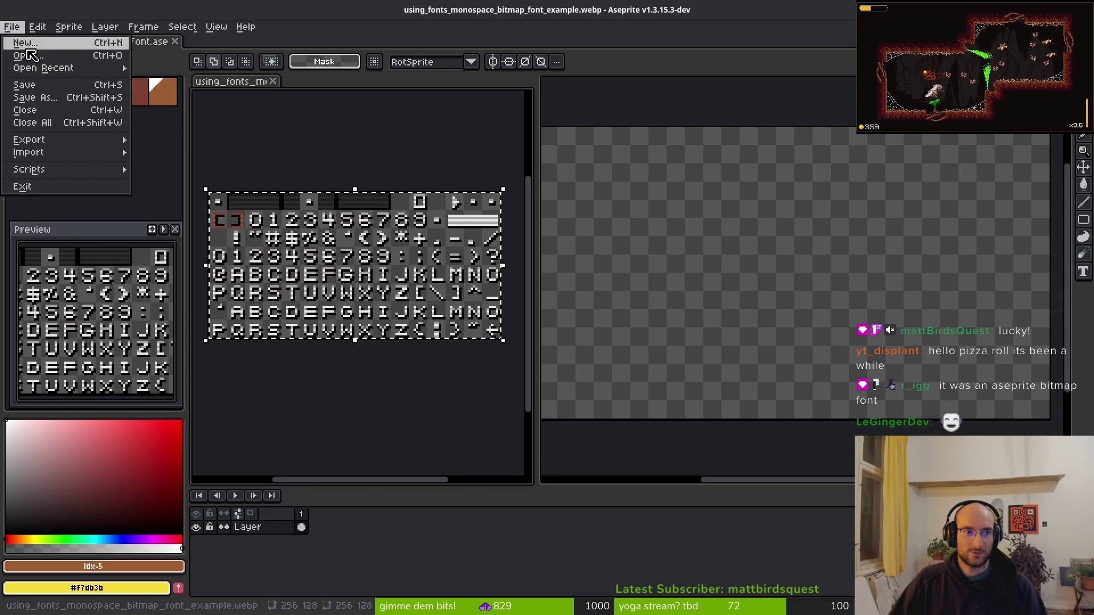
left_click(31, 43)
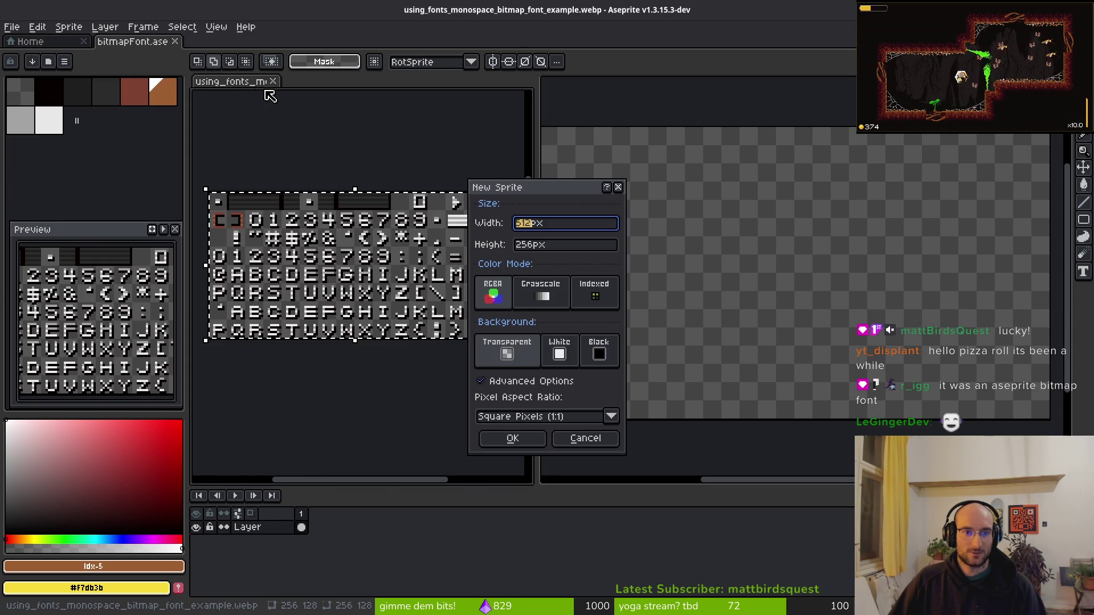
key("Escape")
key("alt+Tab")
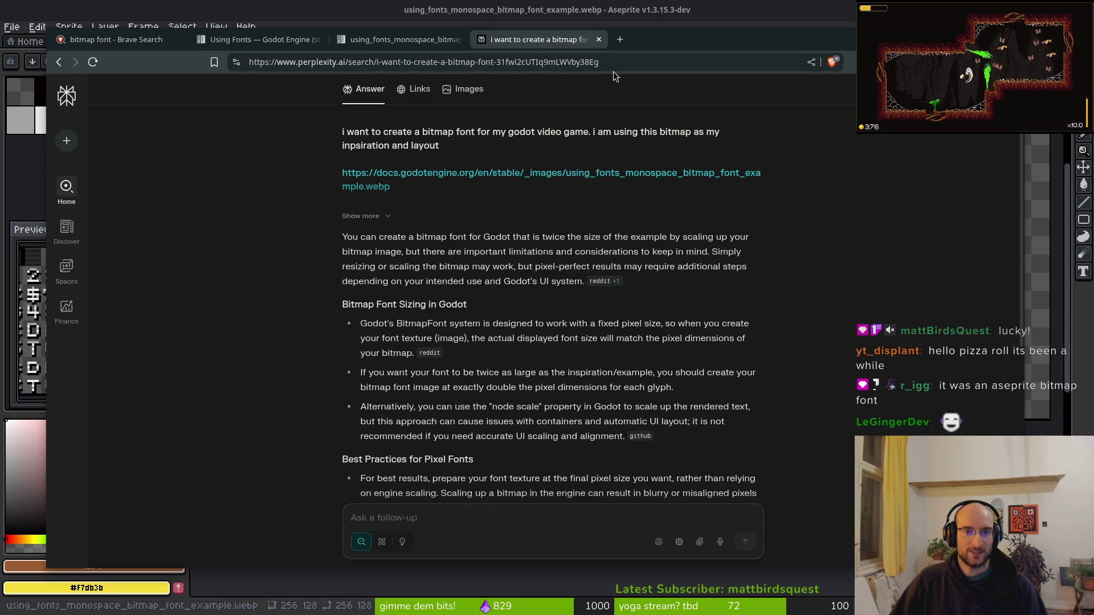
left_click(48, 20)
Search Brave for 'aseprite bitmap font' in a new tab and expand the full AI summary.
key("alt+Tab")
key("ctrl+t")
type("asep")
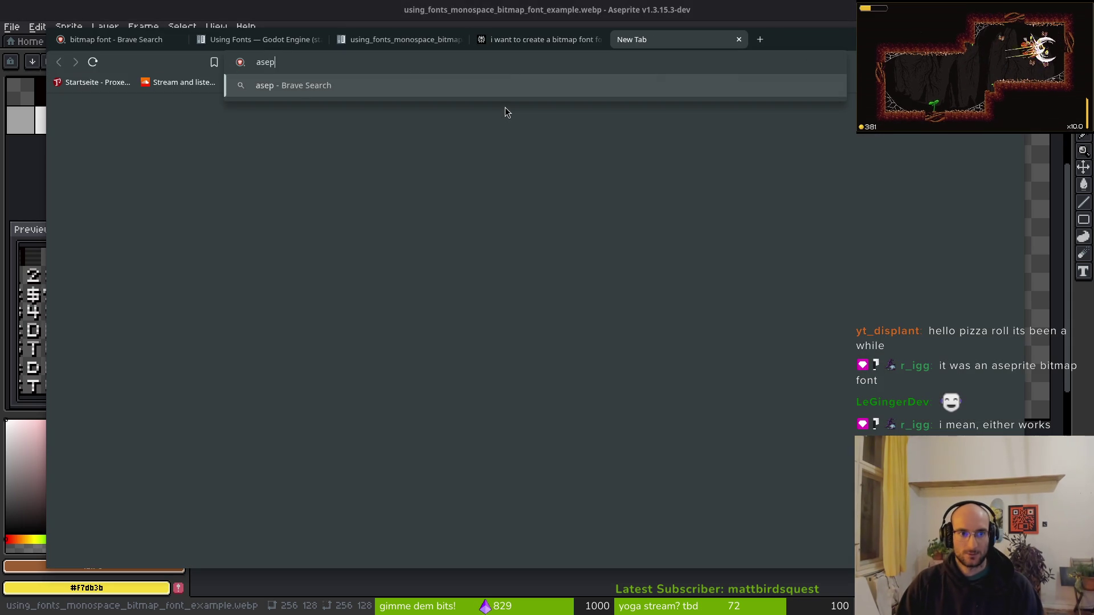
type("rite bitmap font")
key("Return")
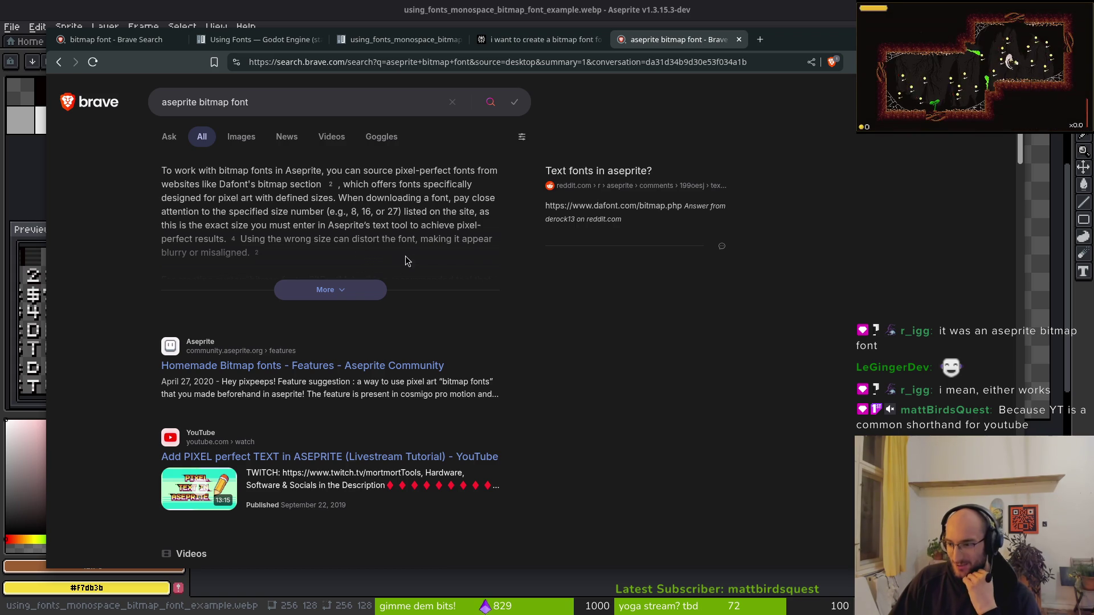
left_click(347, 288)
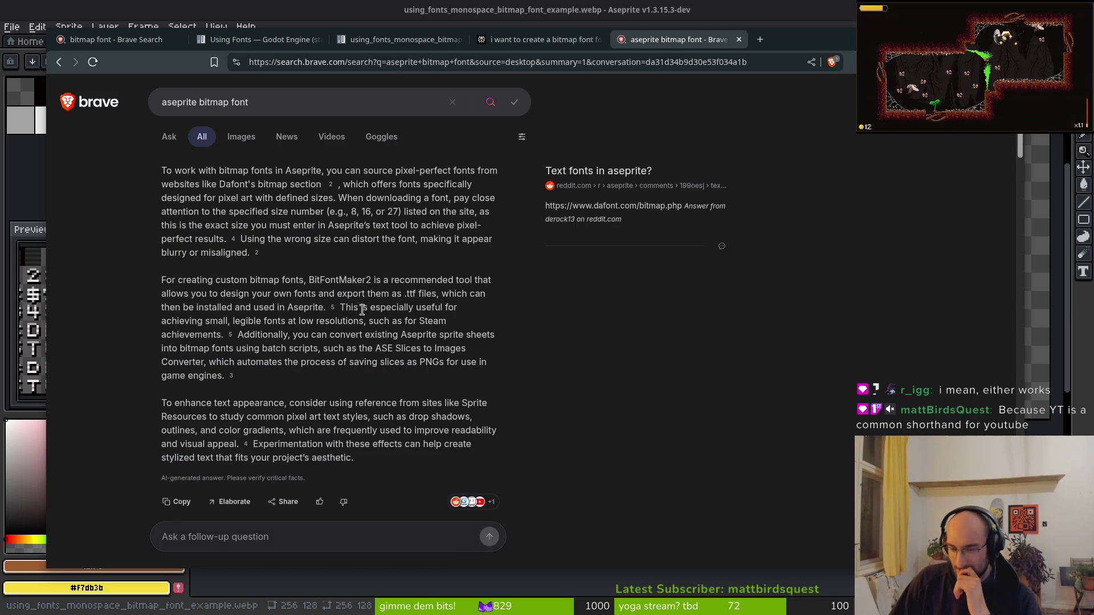
scroll(226, 254, "down", 10)
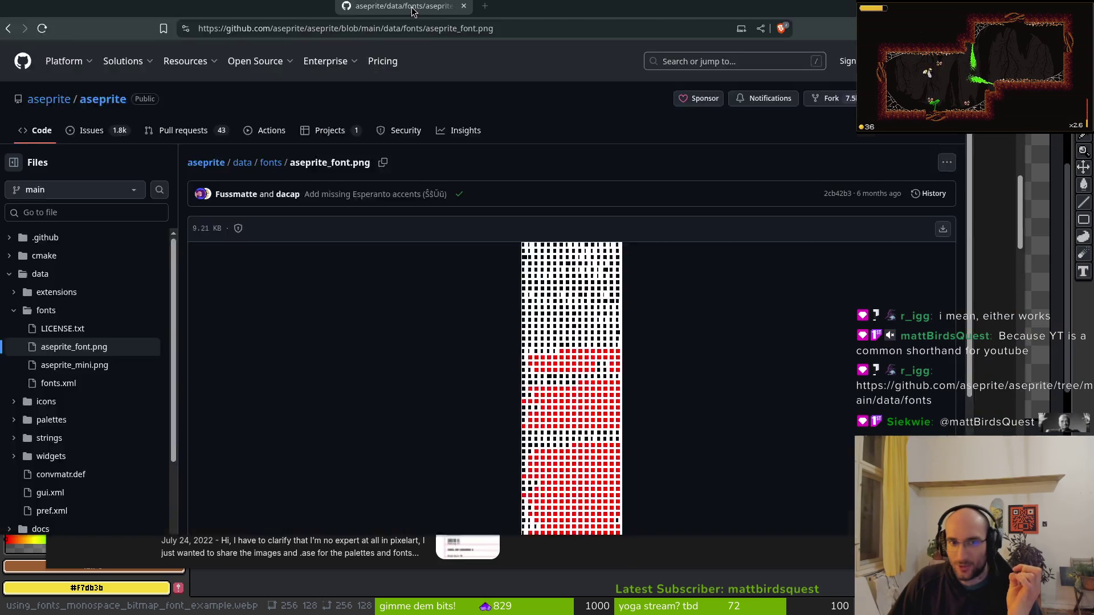
Open aseprite_mini.png from the GitHub fonts folder and zoom in to inspect it.
scroll(640, 353, "down", 1)
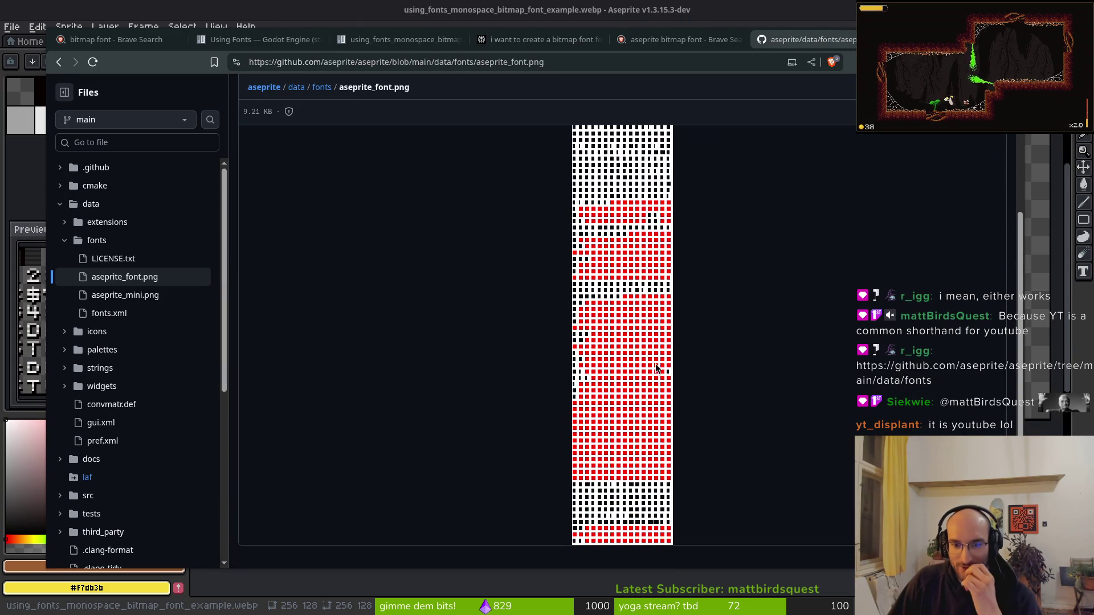
scroll(627, 381, "up", 3)
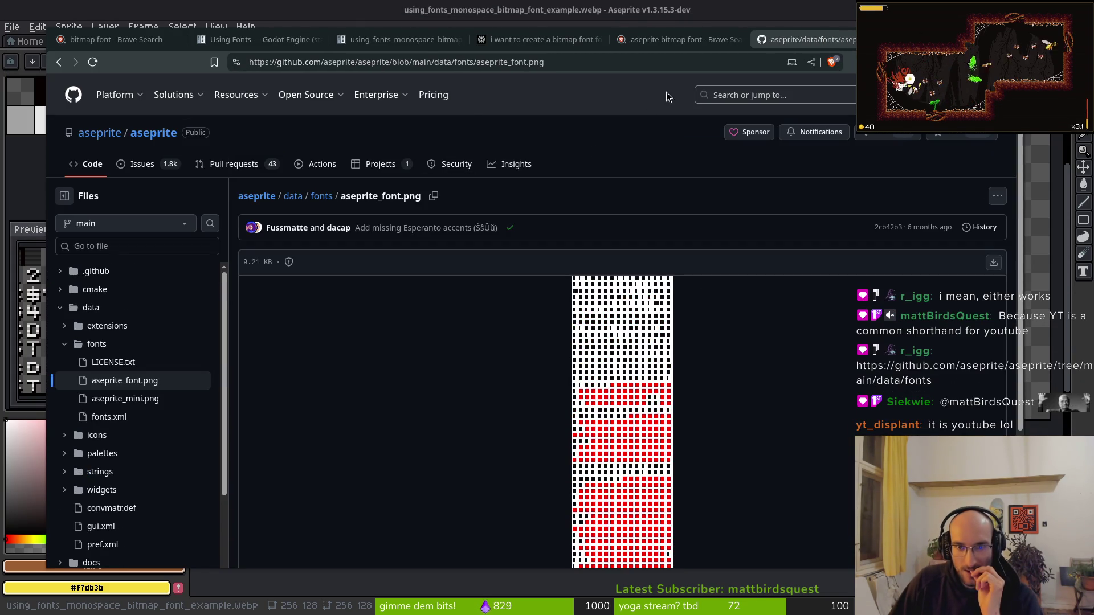
left_click(680, 39)
left_click(803, 39)
left_click(317, 198)
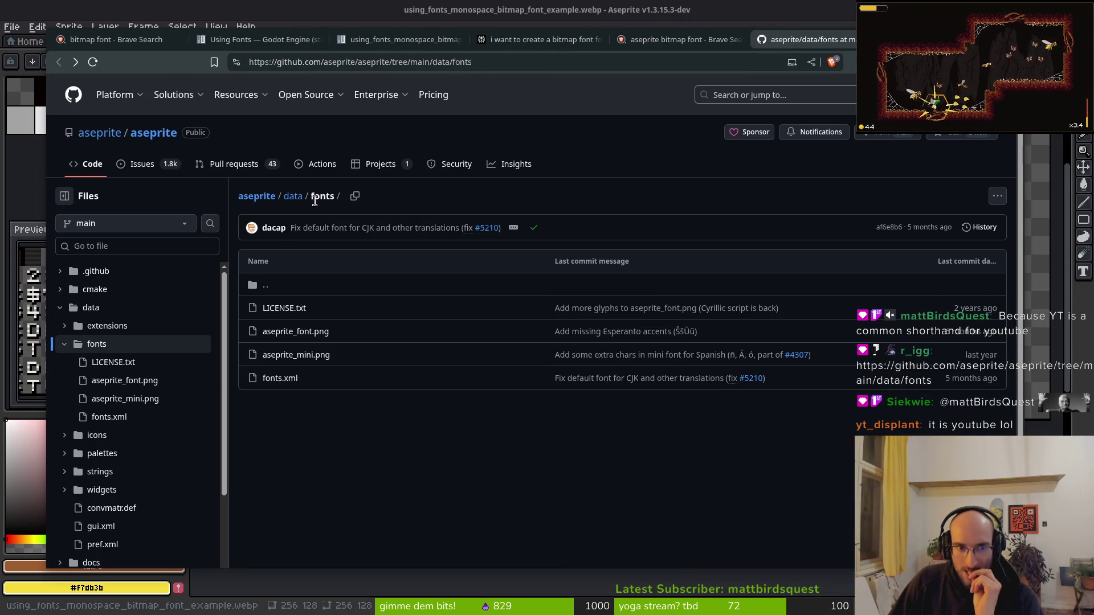
left_click(314, 356)
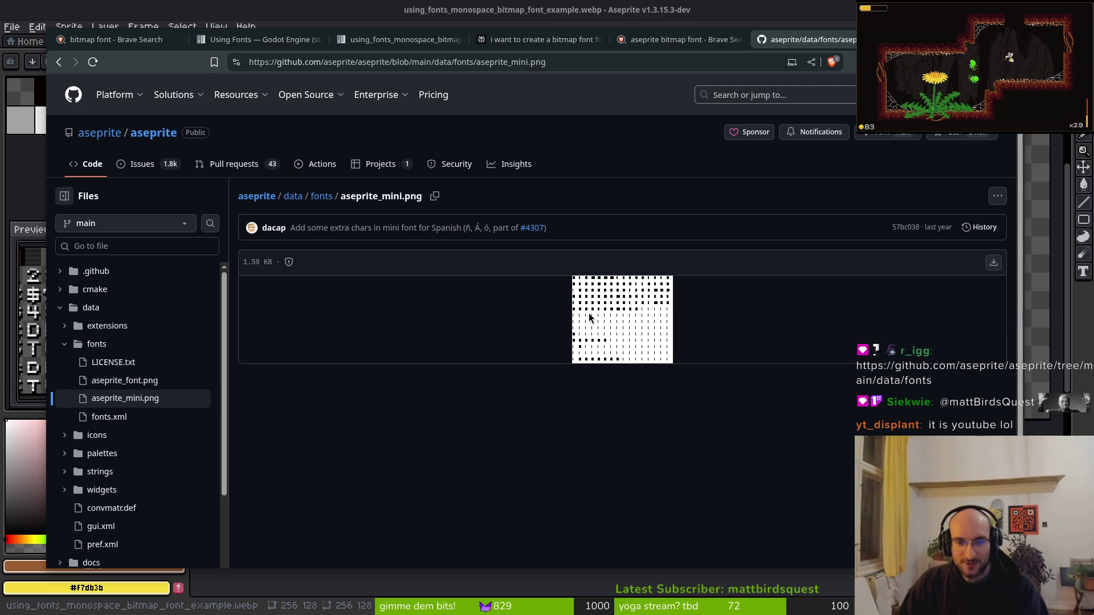
key("ctrl+plus")
scroll(600, 332, "up", 5)
scroll(639, 395, "down", 6)
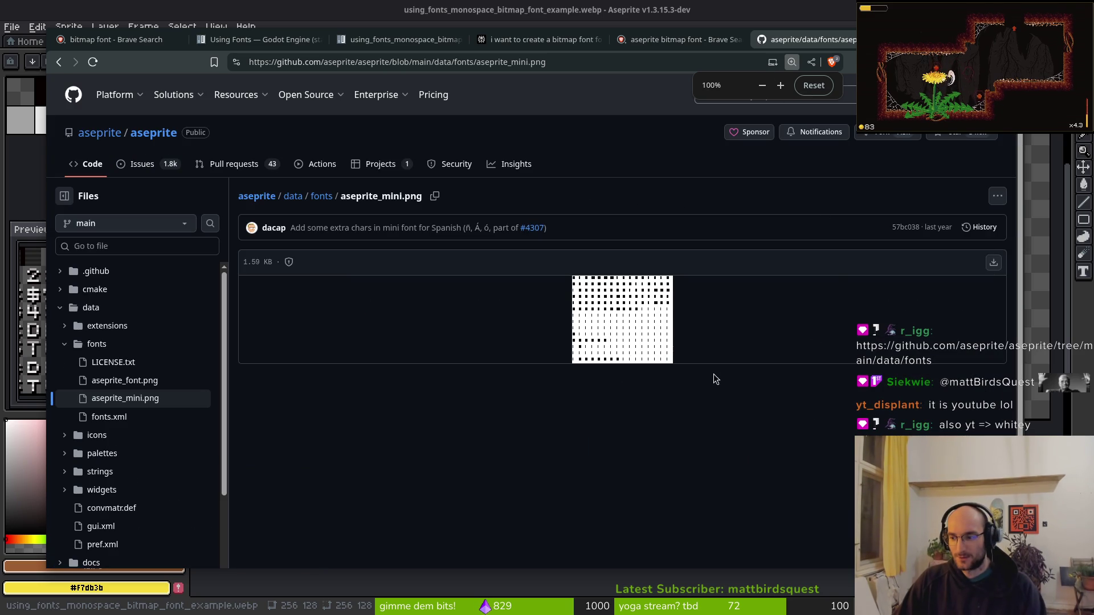
Save the raw aseprite_mini.png image to Downloads and close the browser tab.
right_click(591, 302)
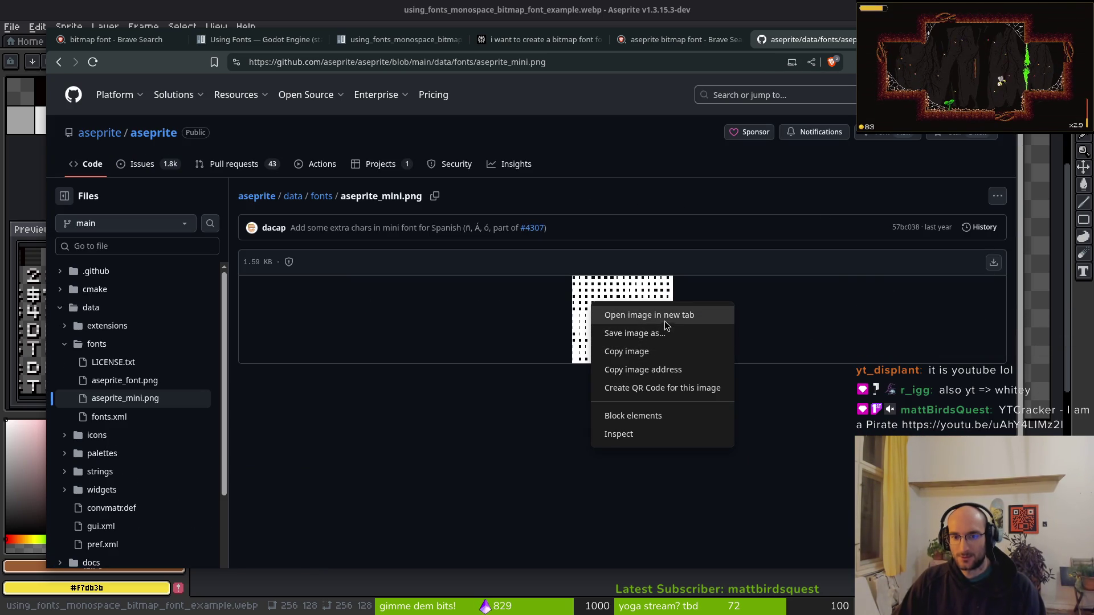
left_click(630, 315)
key("ctrl+Tab")
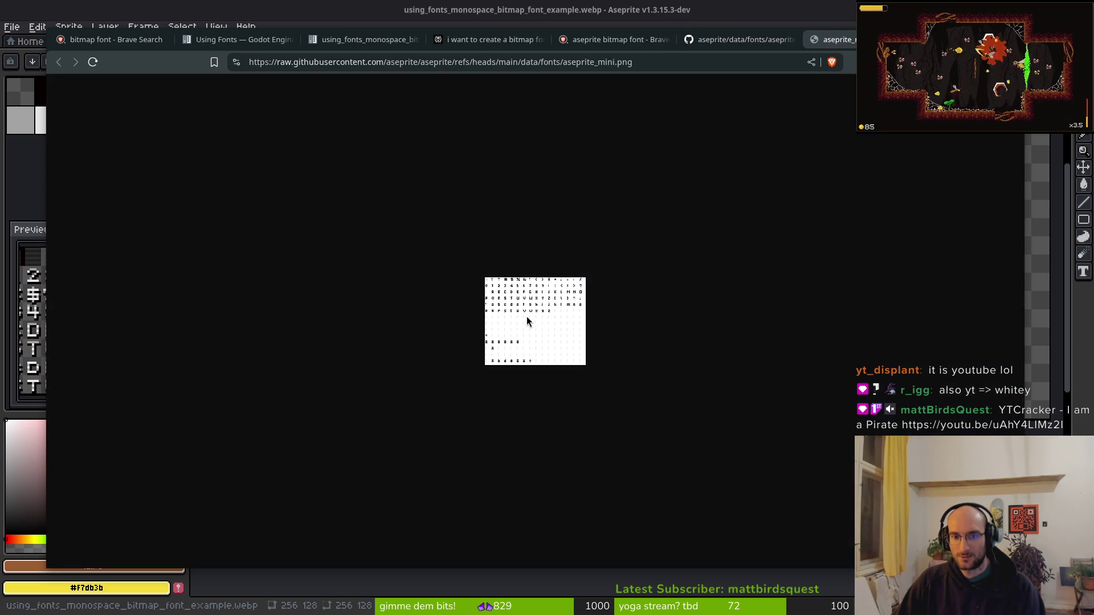
right_click(527, 322)
left_click(561, 326)
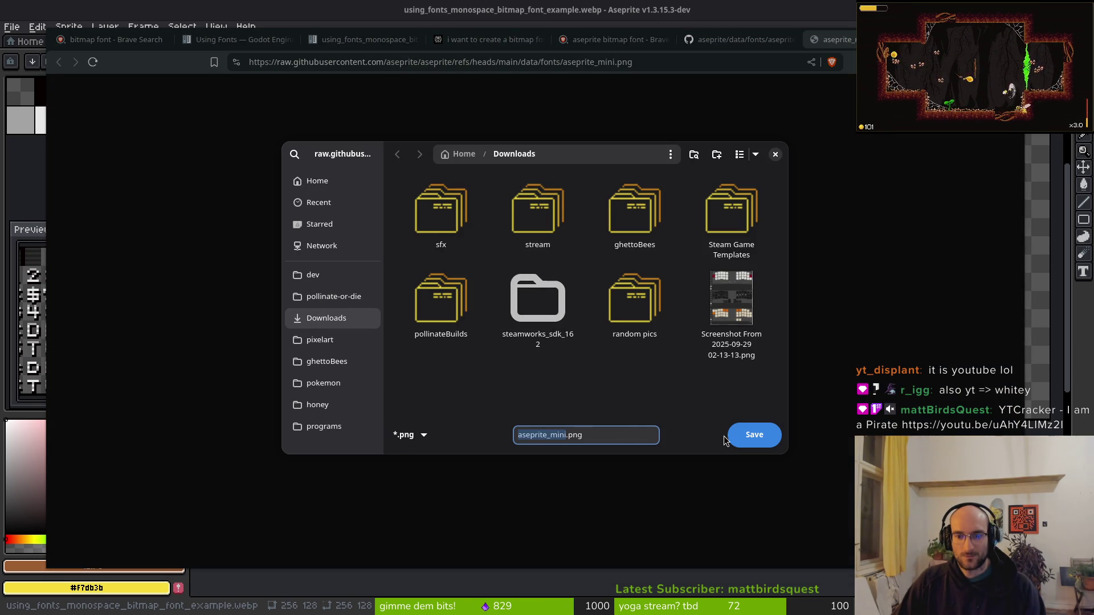
left_click(740, 435)
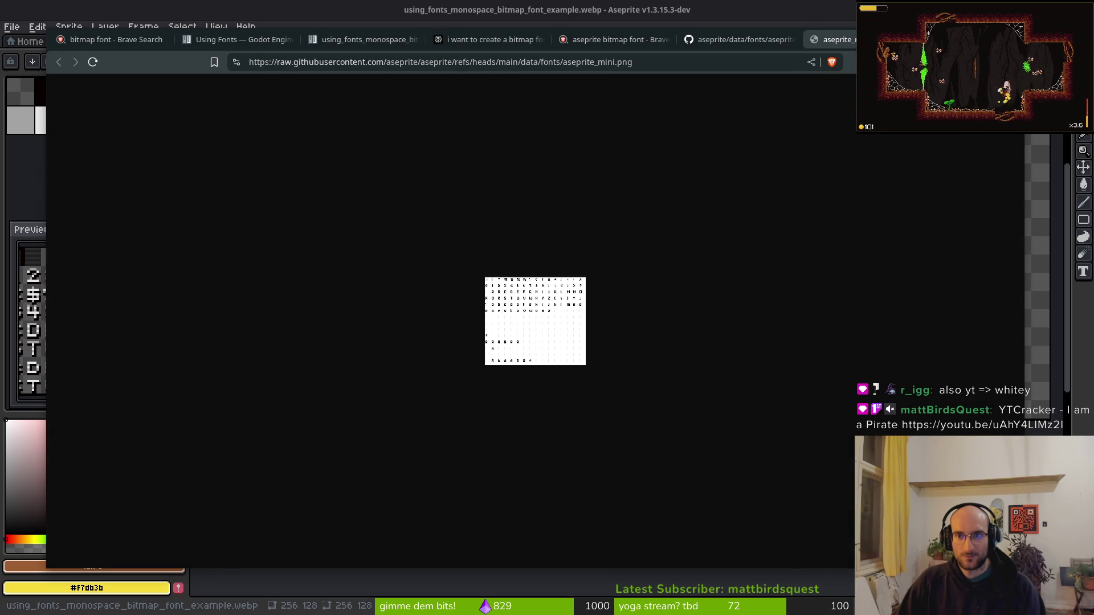
key("ctrl+w")
key("ctrl+w")
key("alt+Tab")
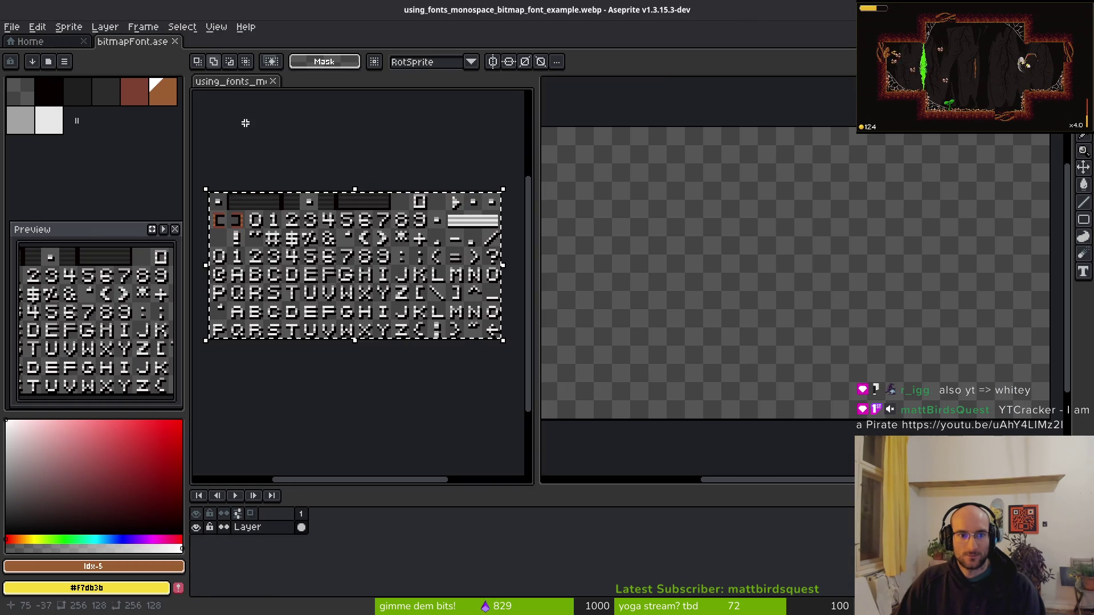
Open aseprite_mini.png from the Downloads folder.
left_click(11, 27)
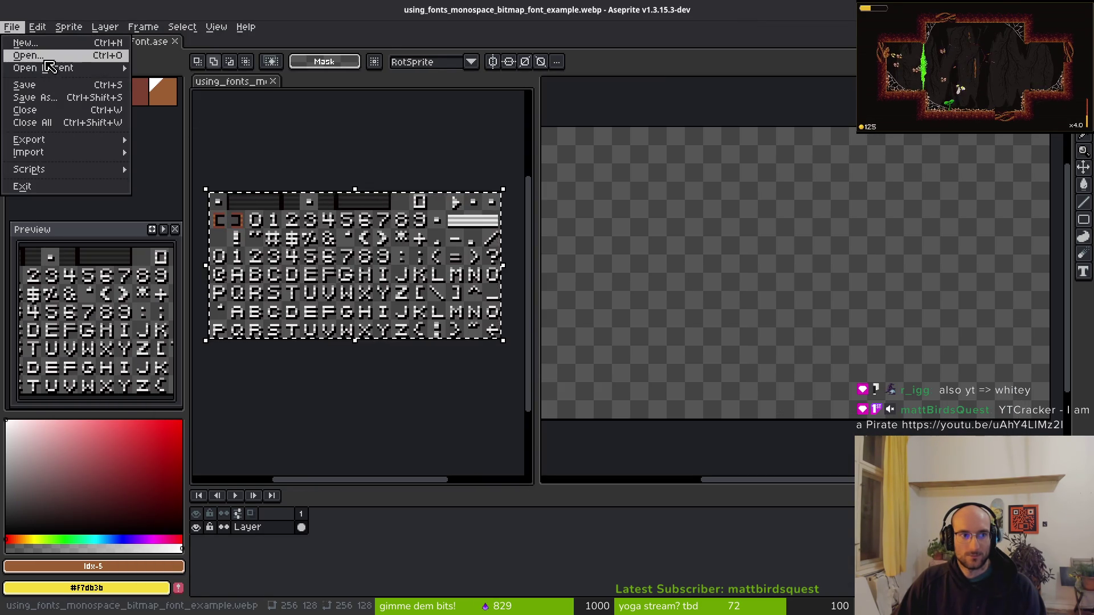
left_click(48, 56)
double_click(55, 52)
double_click(55, 51)
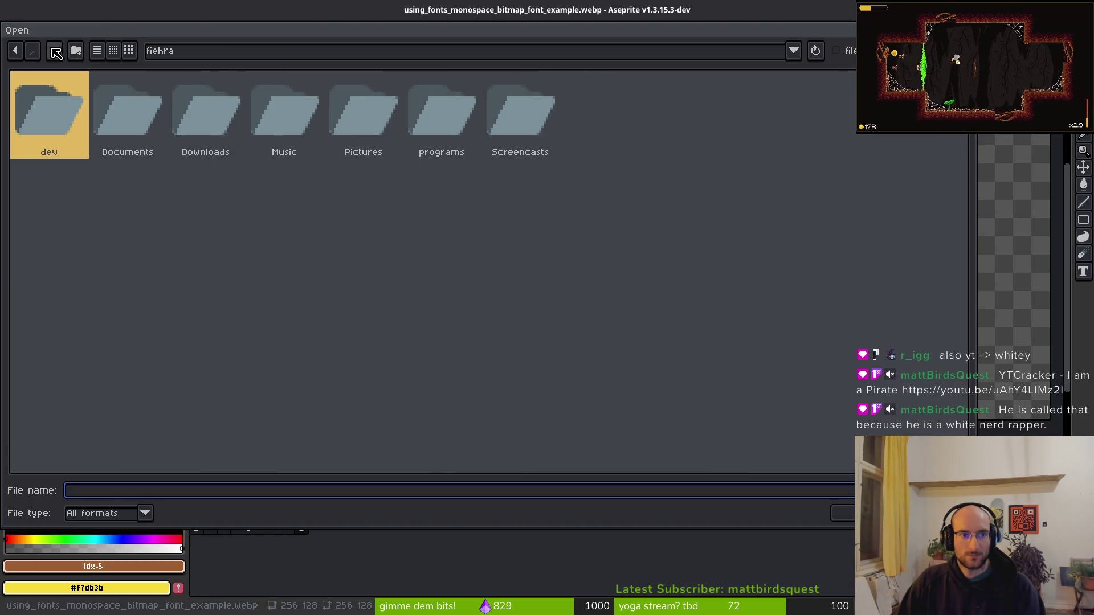
left_click(55, 52)
double_click(47, 112)
double_click(205, 117)
left_click(404, 211)
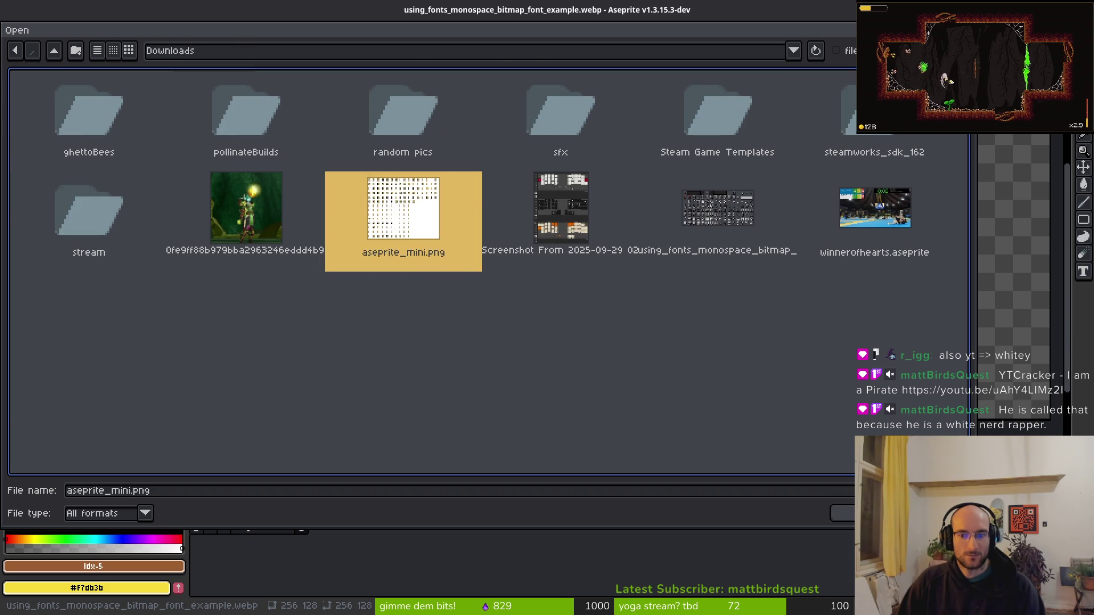
key("Return")
Fill the sheet's white background with dark red, replacing an undone black fill.
scroll(813, 281, "up", 4)
scroll(844, 319, "down", 5)
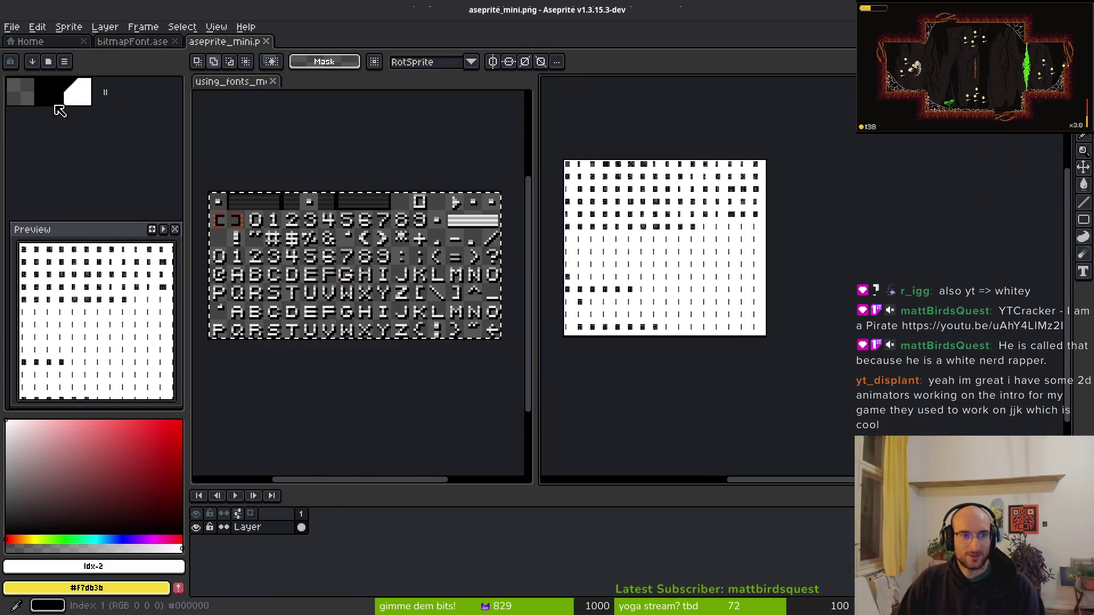
left_click(55, 105)
scroll(720, 281, "up", 4)
key("g")
left_click(685, 312)
scroll(693, 302, "down", 4)
scroll(692, 302, "down", 1)
scroll(745, 306, "up", 5)
key("ctrl+z")
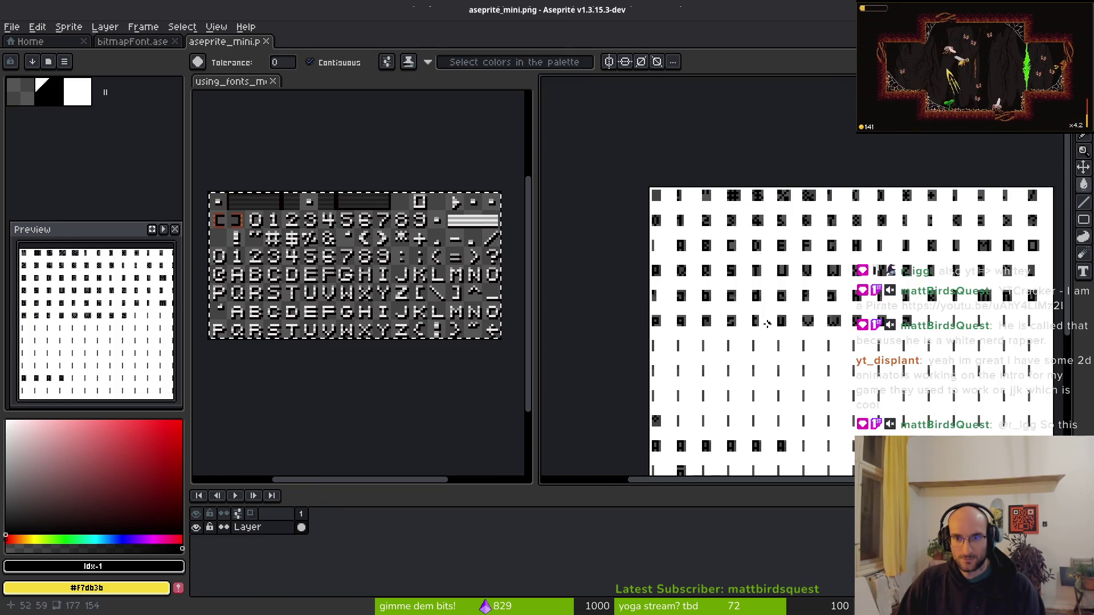
left_click(15, 483)
left_click_drag(15, 483, 164, 495)
left_click(754, 351)
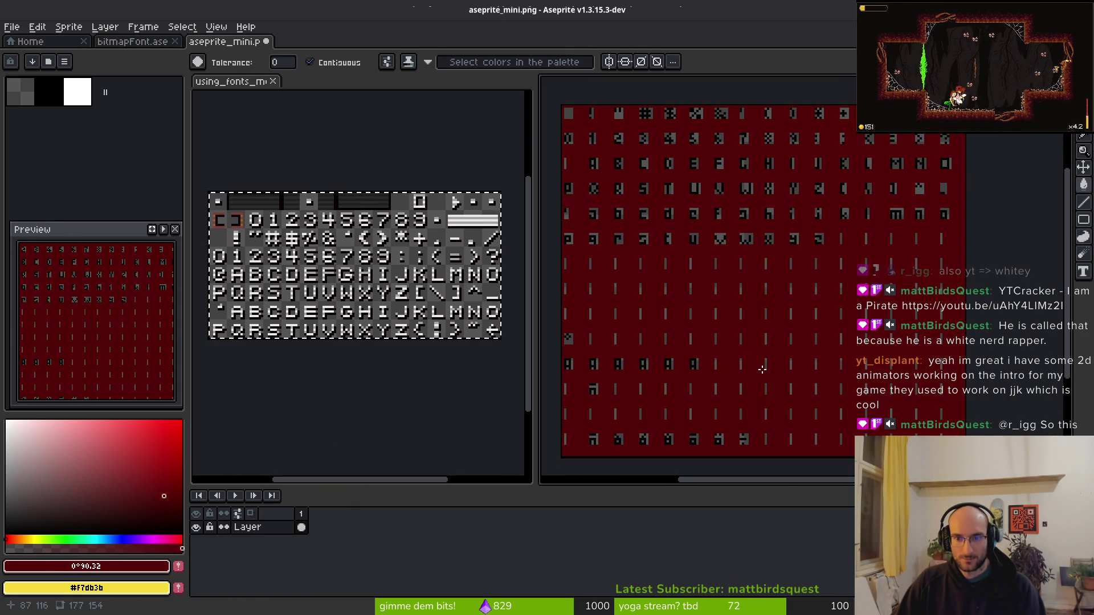
Dock the aseprite_mini sheet into the left editor beside using_fonts.
mouse_move(225, 41)
left_mouse_down()
mouse_move(268, 180)
mouse_move(273, 108)
mouse_move(297, 91)
mouse_move(286, 86)
left_mouse_up()
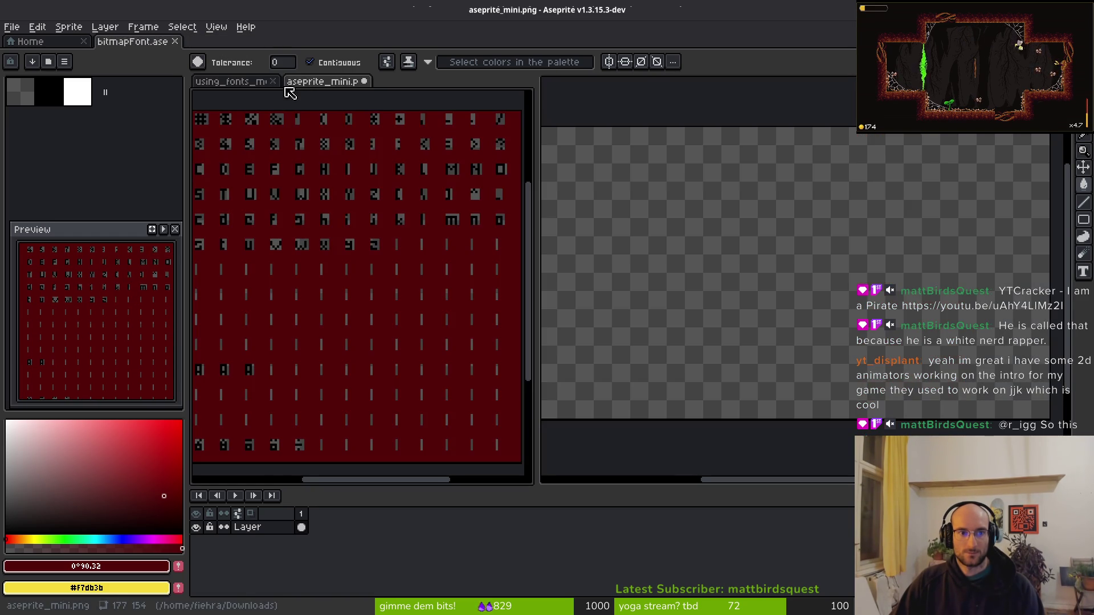
left_click(281, 86)
left_click(291, 90)
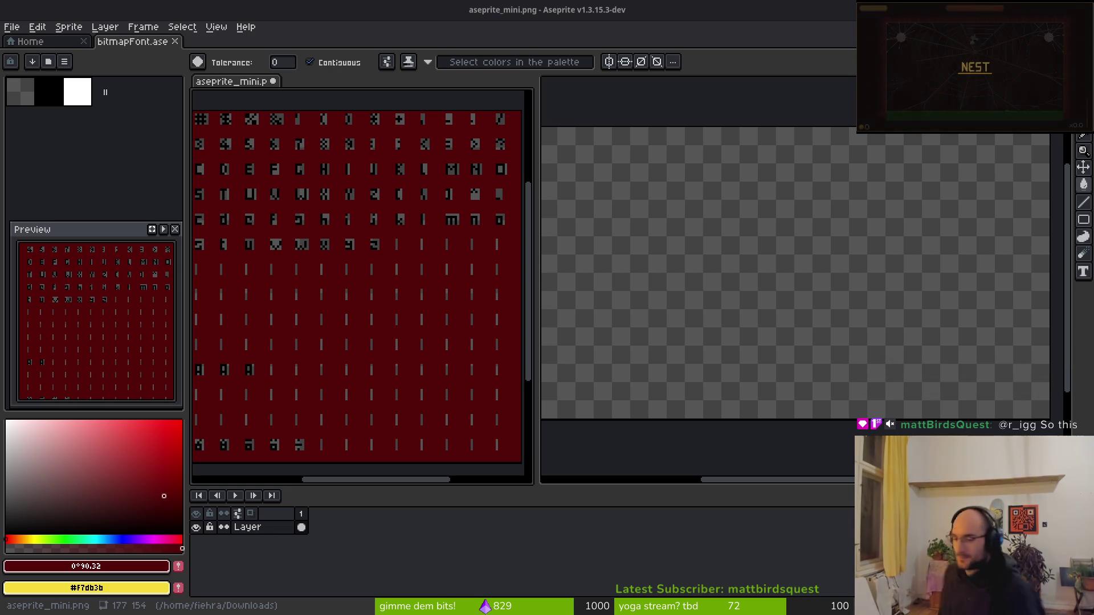
Reposition the red font sheet so its top-left corner is in view.
scroll(368, 271, "down", 3)
scroll(374, 288, "up", 3)
left_click_drag(405, 364, 371, 331)
scroll(371, 330, "down", 2)
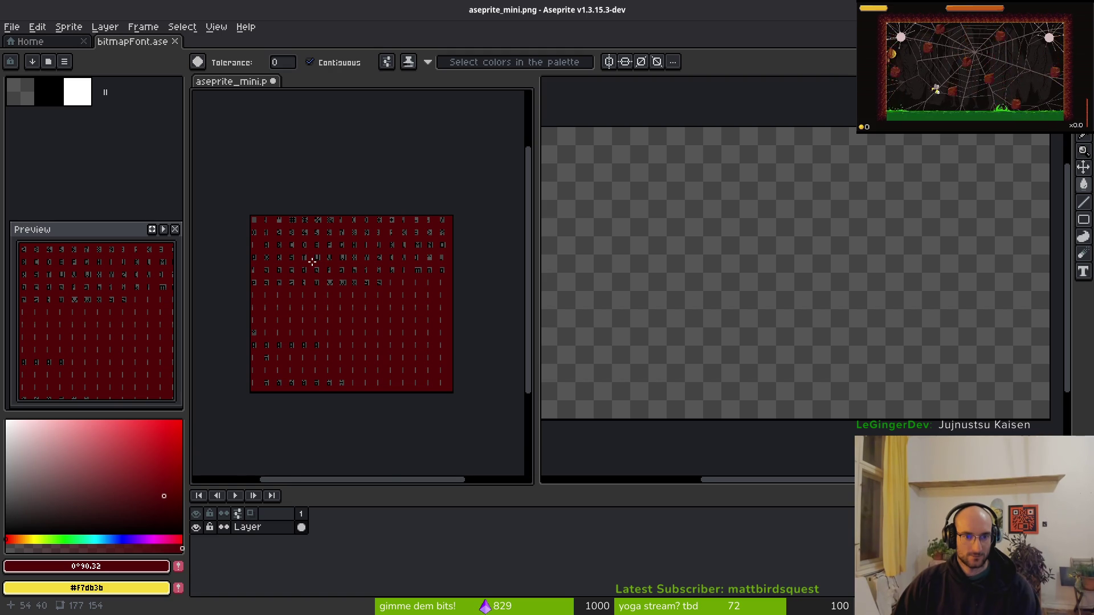
scroll(312, 261, "up", 2)
left_click_drag(260, 284, 329, 305)
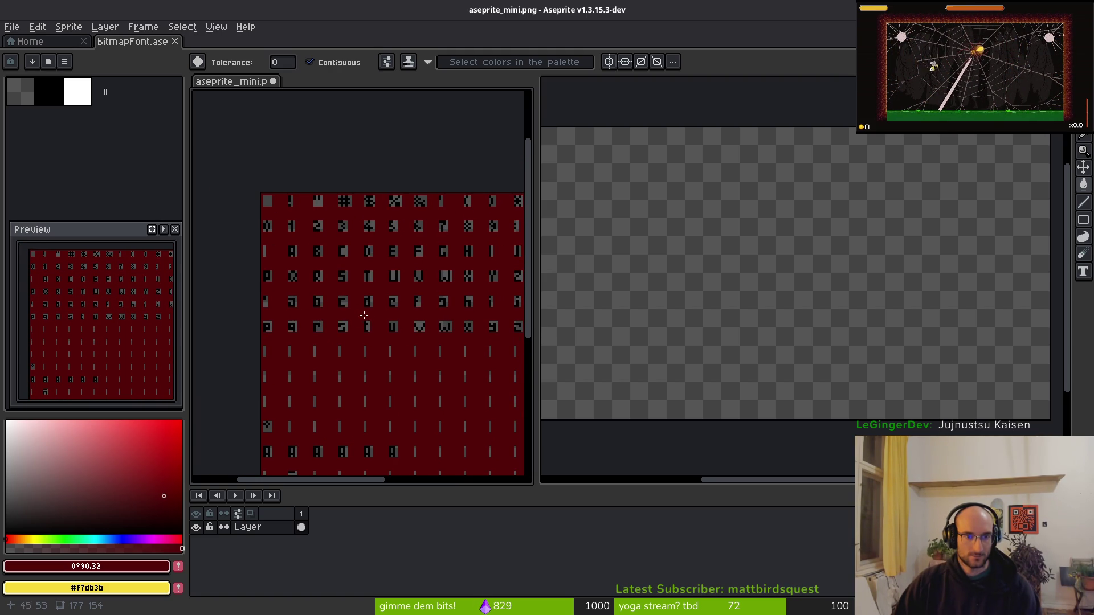
scroll(363, 315, "down", 2)
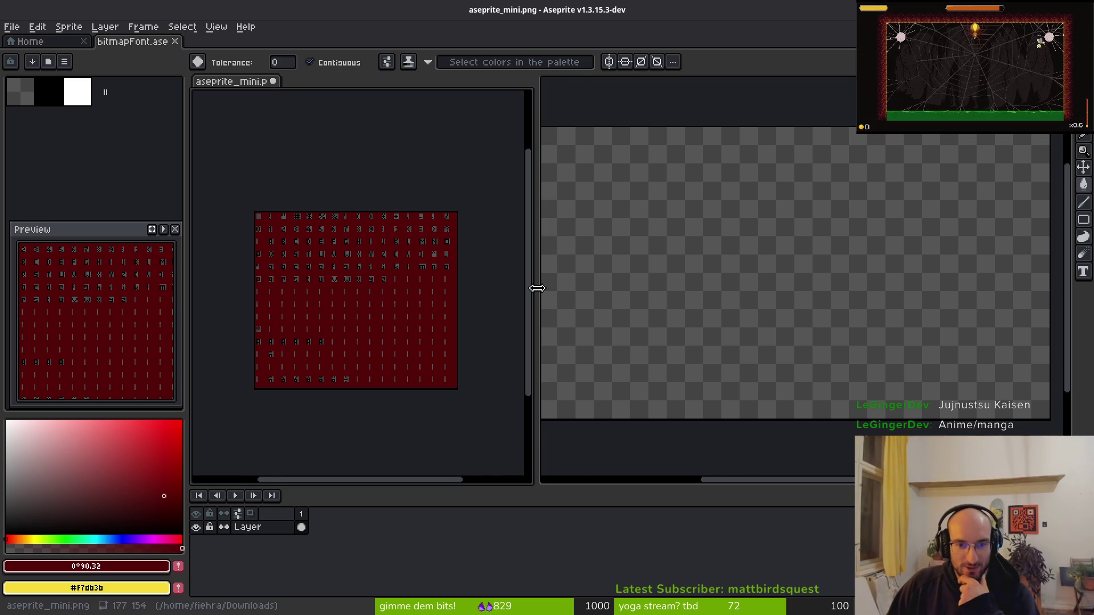
Widen the red sheet's editor, select the Eyedropper, and bring the browser forward.
left_click_drag(537, 289, 581, 288)
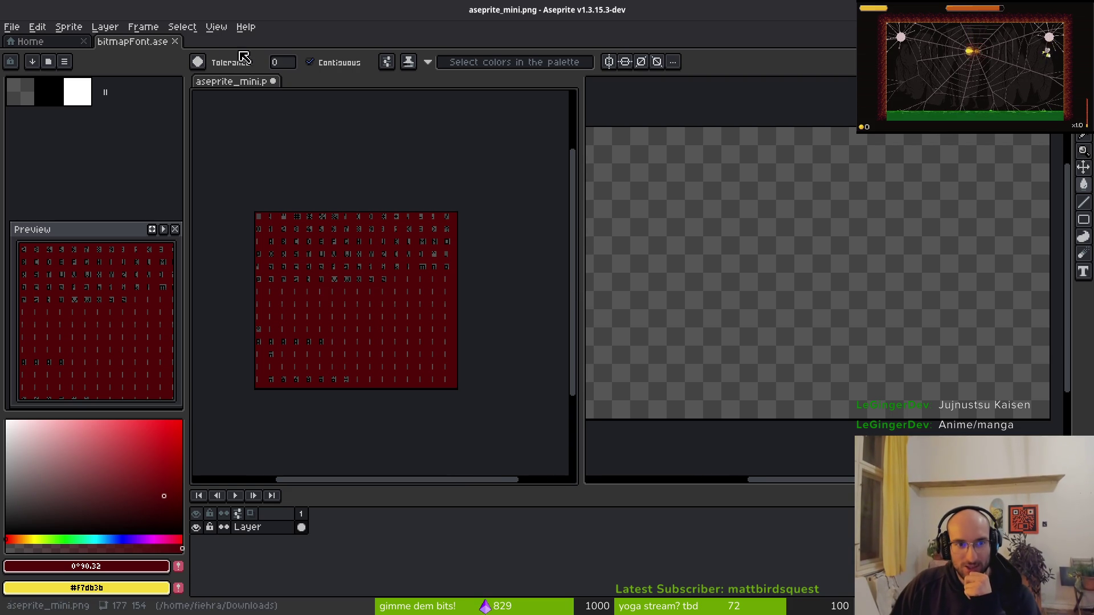
left_click_drag(360, 267, 381, 241)
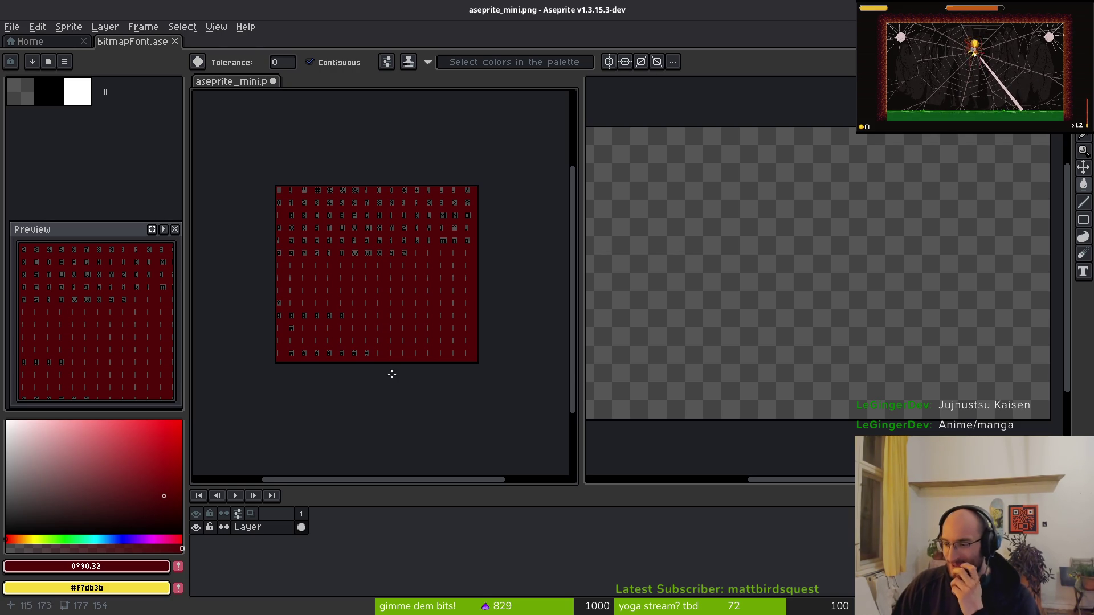
scroll(398, 276, "up", 2)
scroll(278, 375, "down", 2)
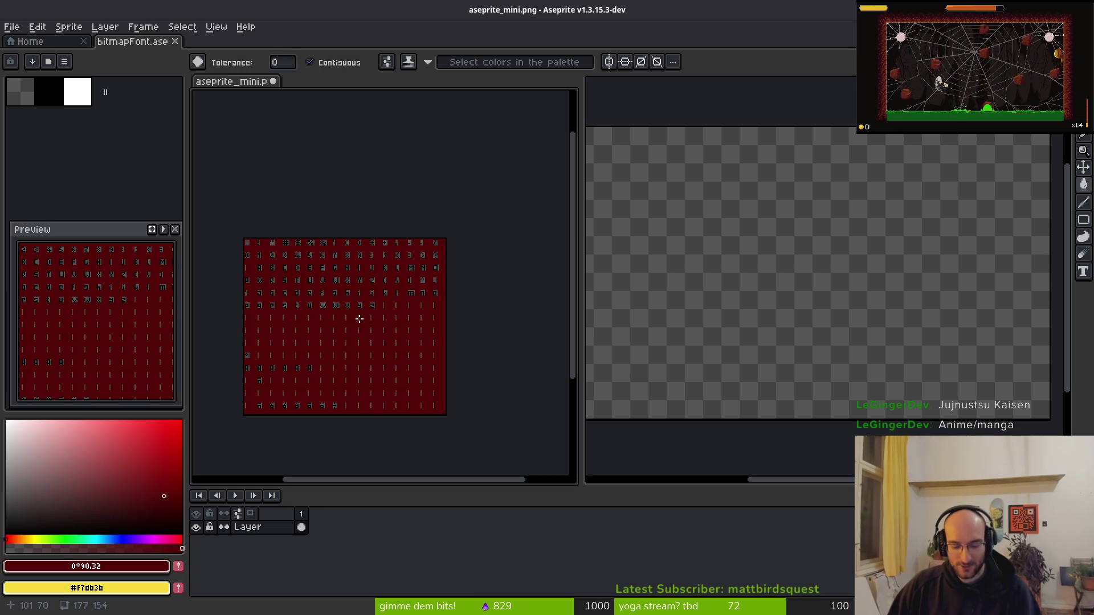
key("i")
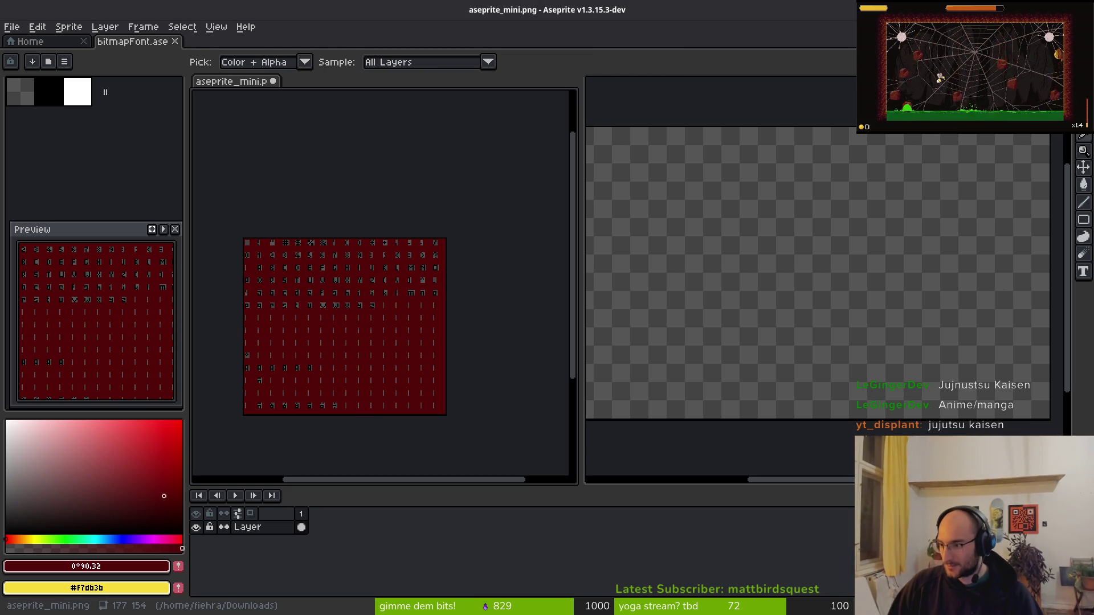
key("alt+Tab")
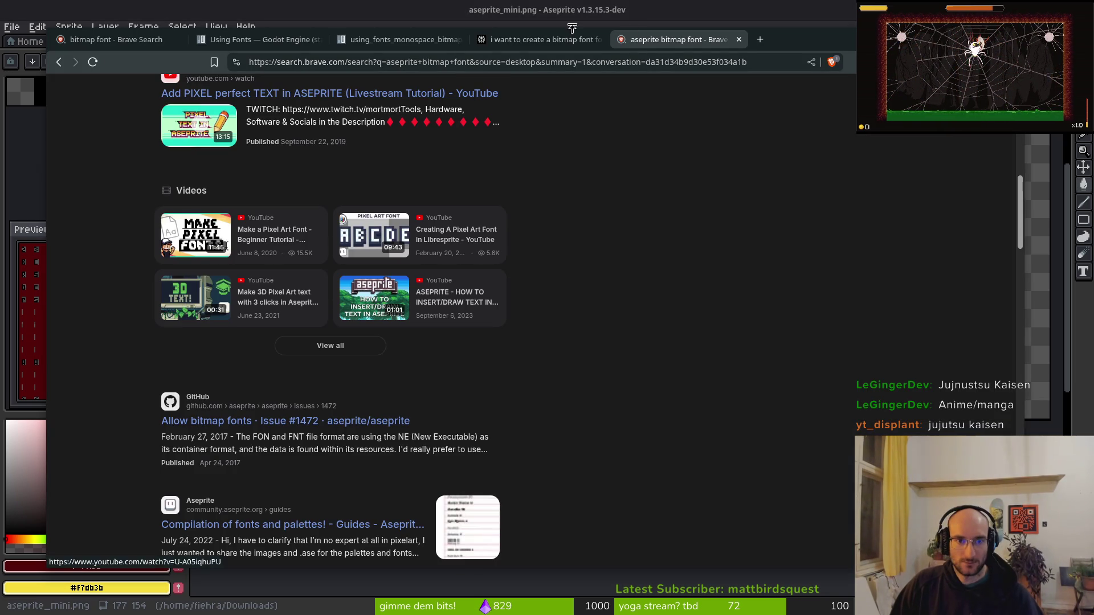
Close the search, Perplexity, example font image and Godot Using Fonts tabs, shutting the browser.
key("ctrl+w")
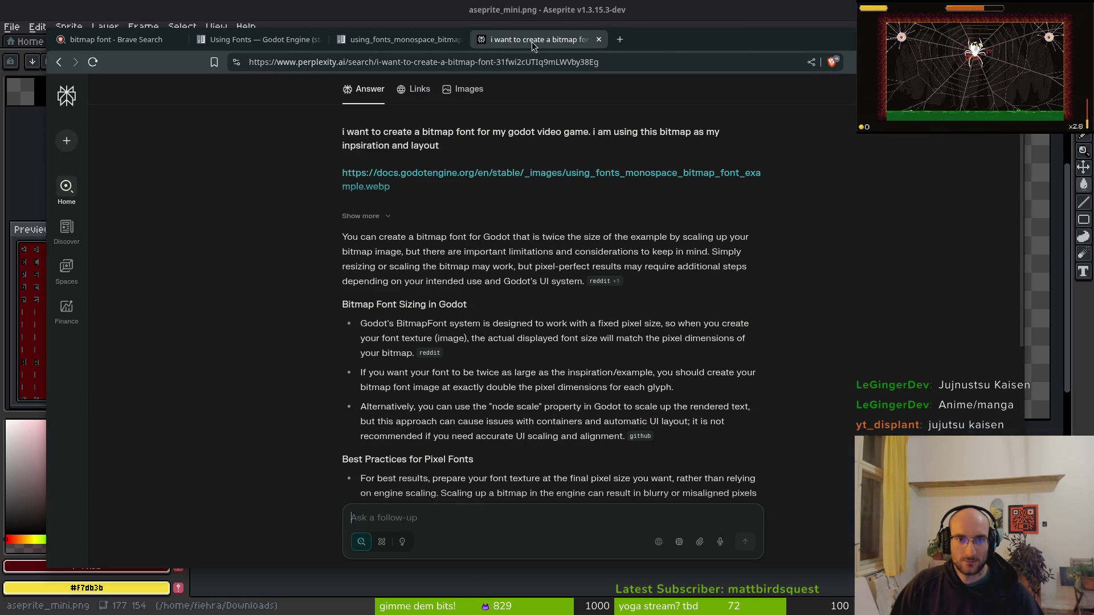
scroll(548, 383, "down", 3)
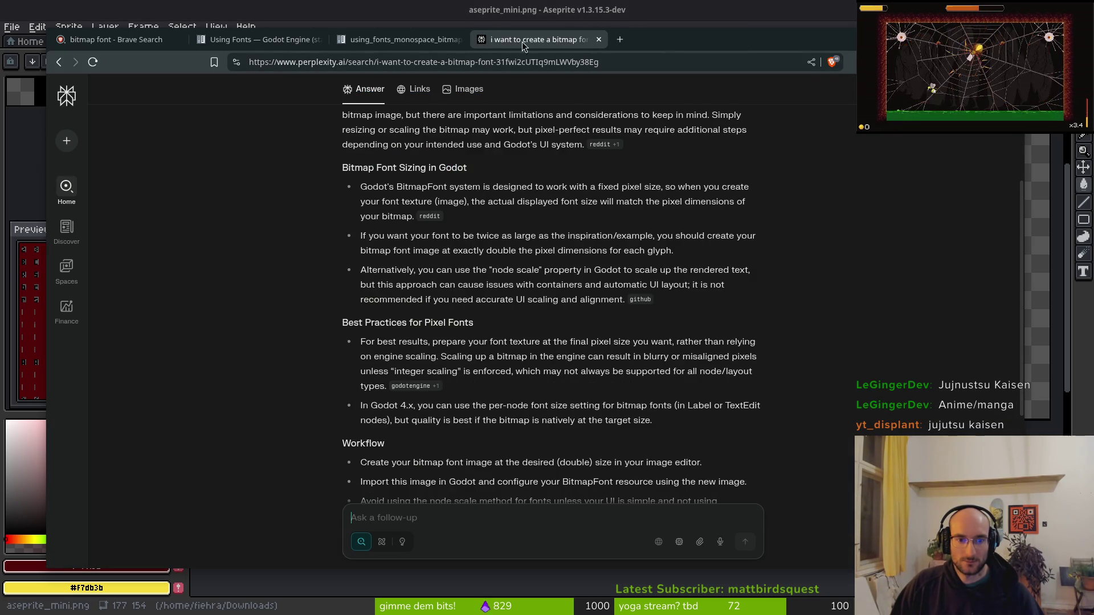
middle_click(513, 40)
left_click(464, 41)
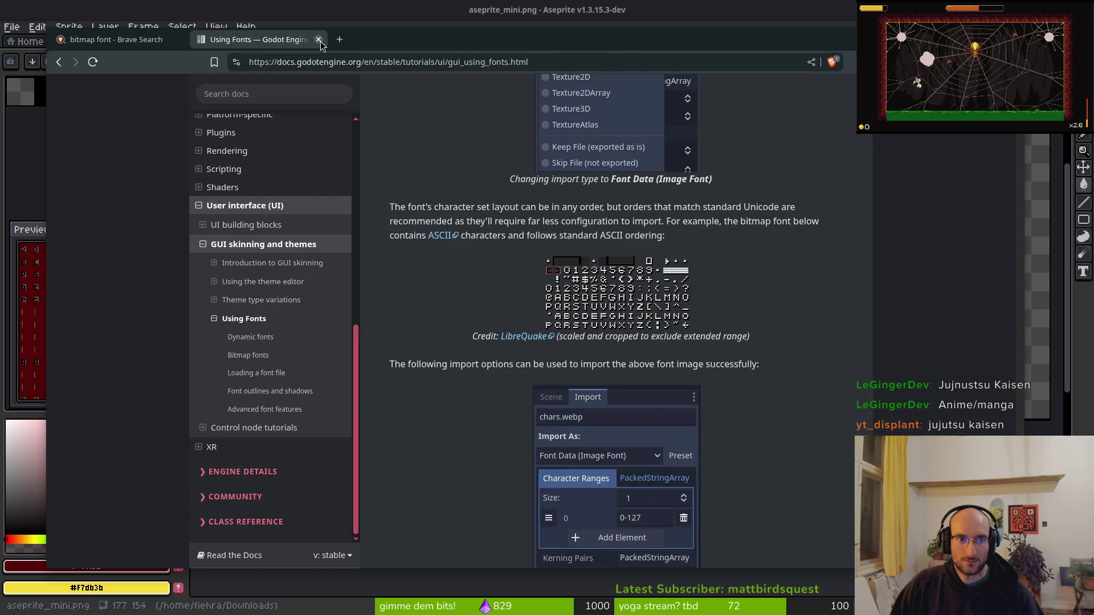
left_click(319, 39)
left_click(193, 41)
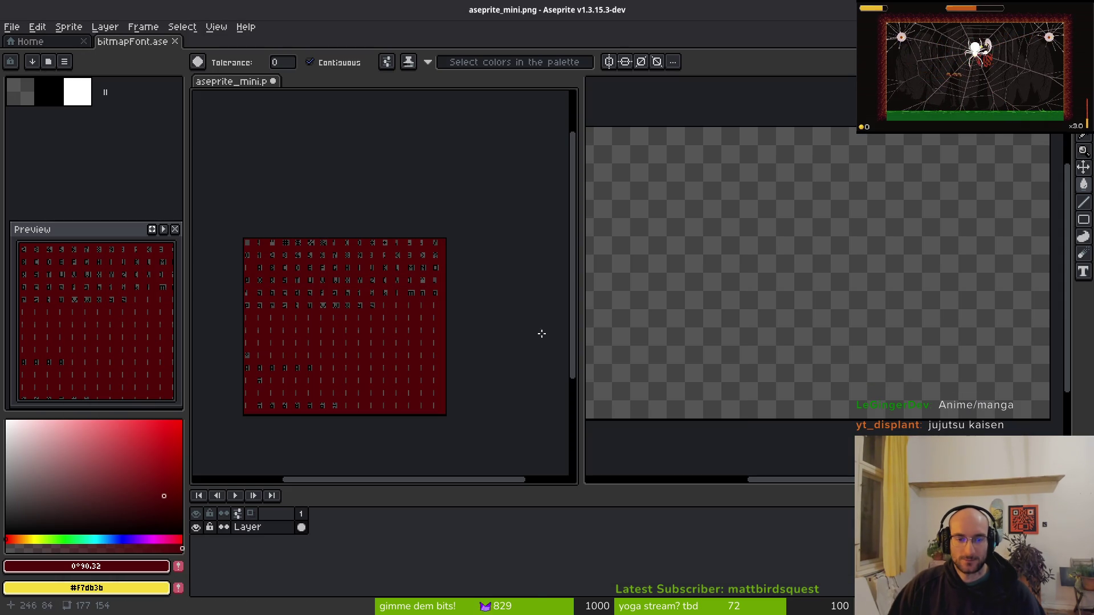
Deselect the Godot example font, then widen and reposition the mini font sheet's editor.
scroll(290, 288, "up", 1)
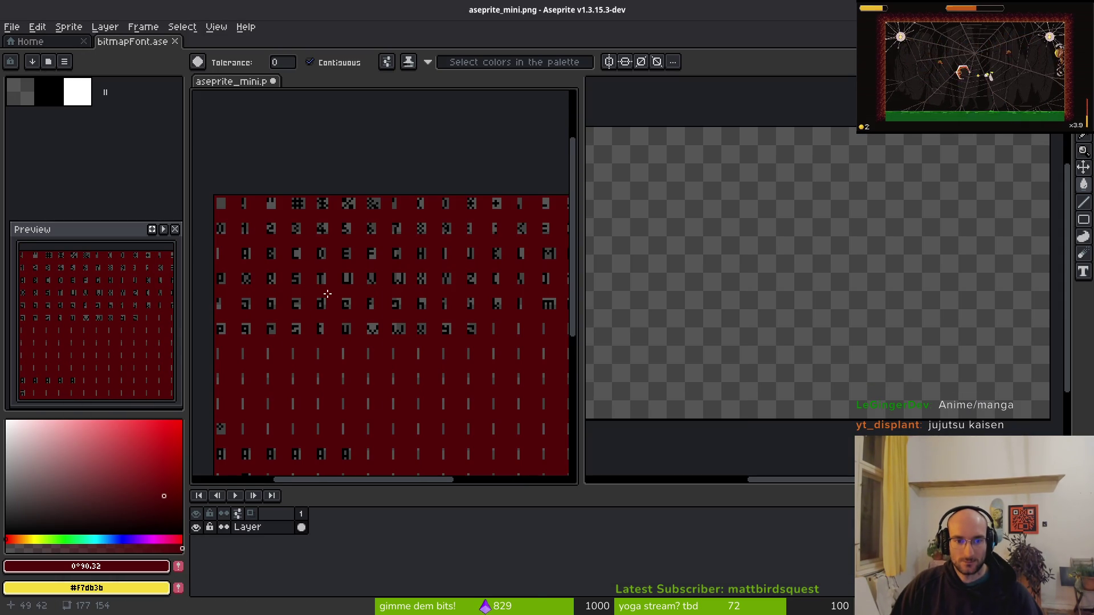
scroll(328, 294, "down", 1)
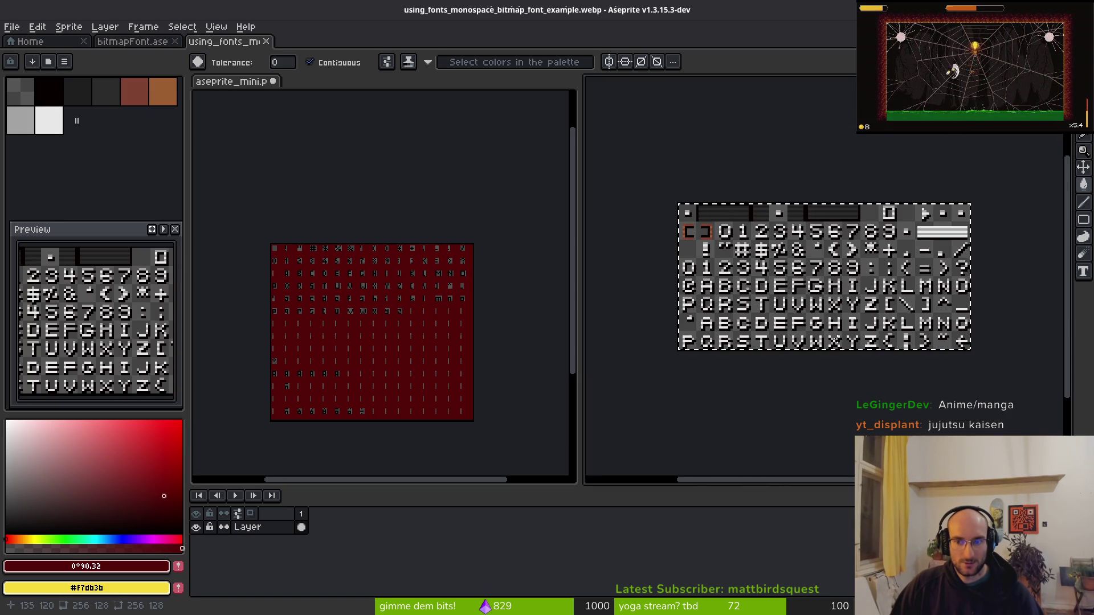
key("ctrl+d")
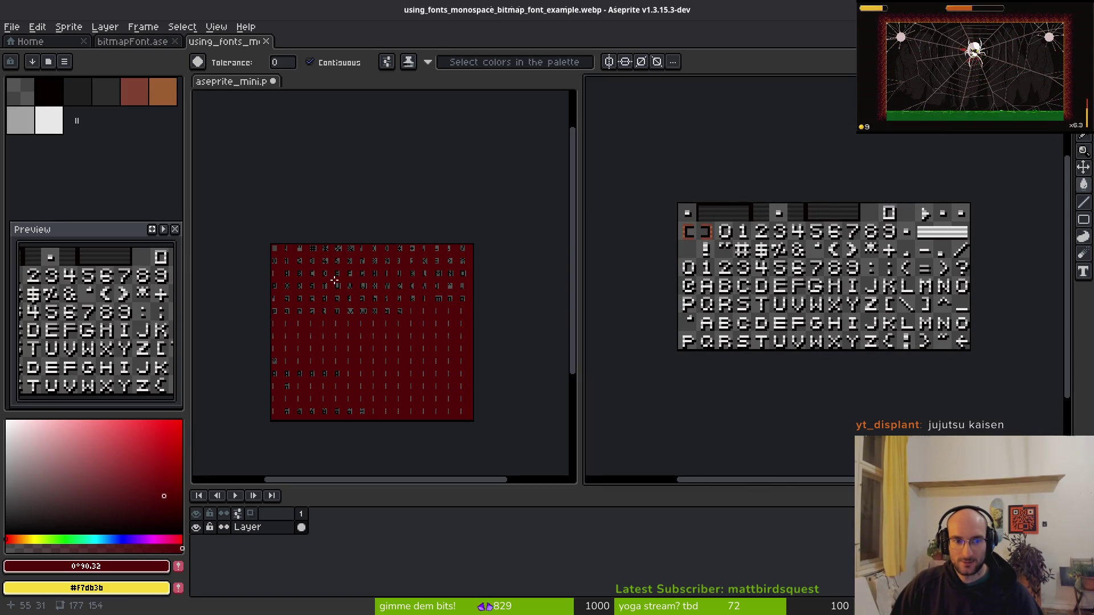
scroll(334, 280, "up", 2)
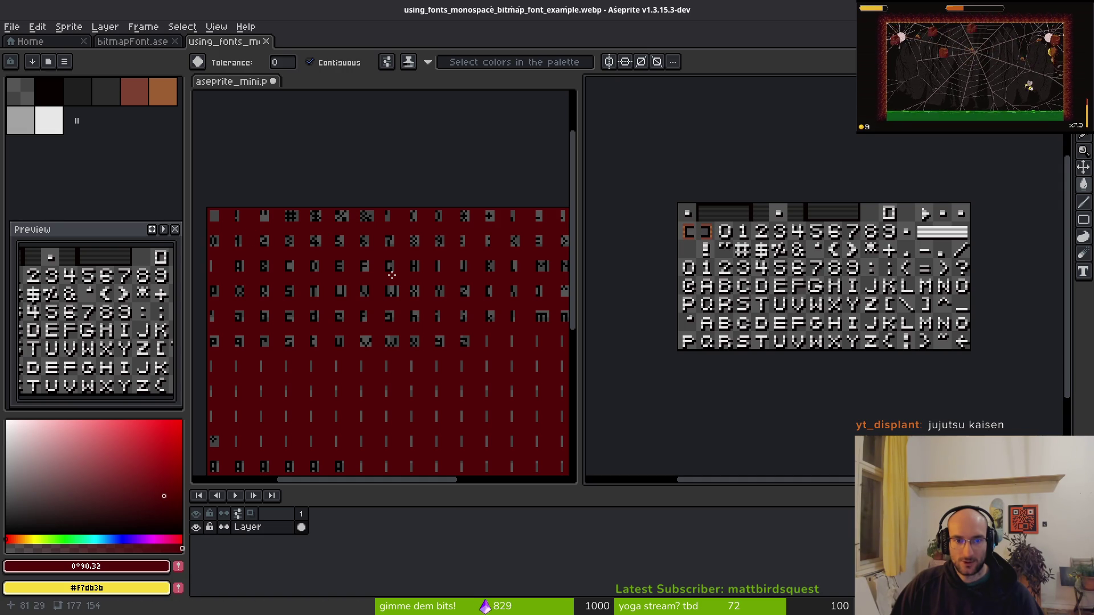
left_click(363, 267)
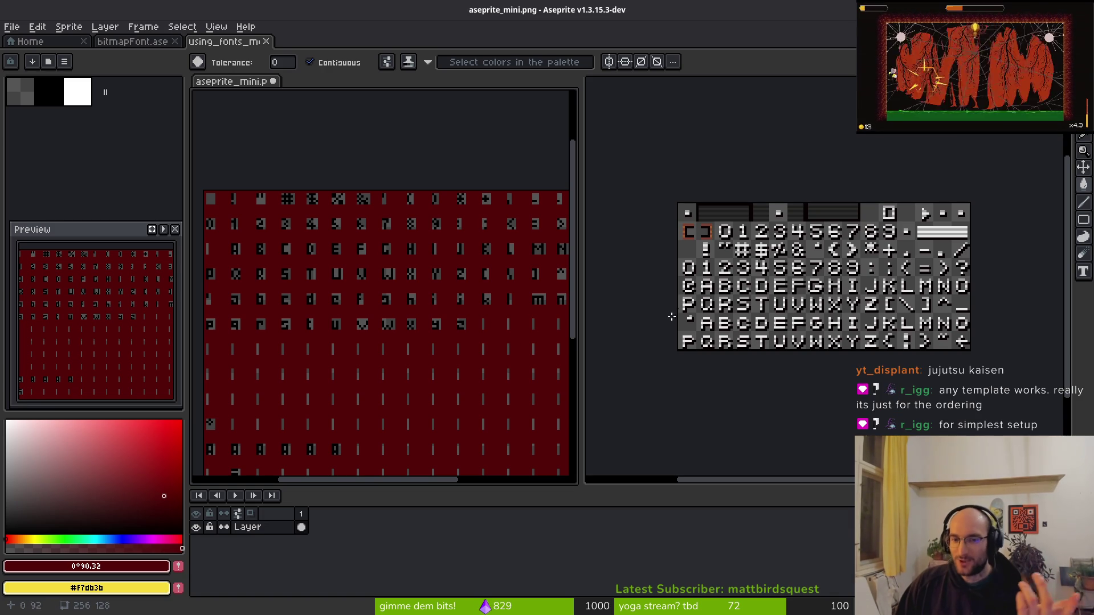
left_click_drag(579, 263, 648, 273)
left_click_drag(505, 315, 510, 260)
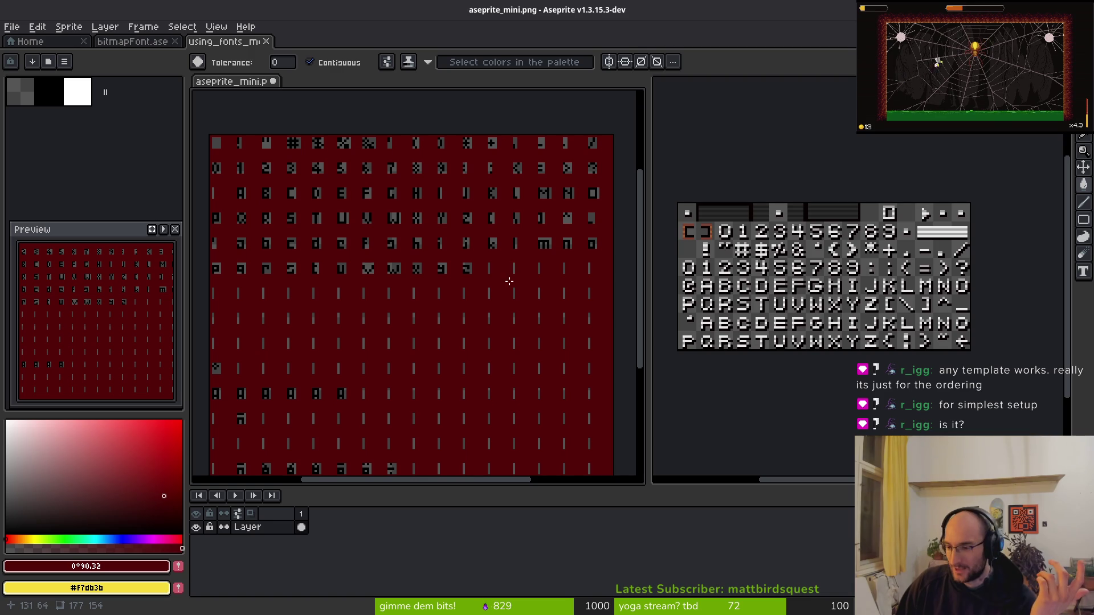
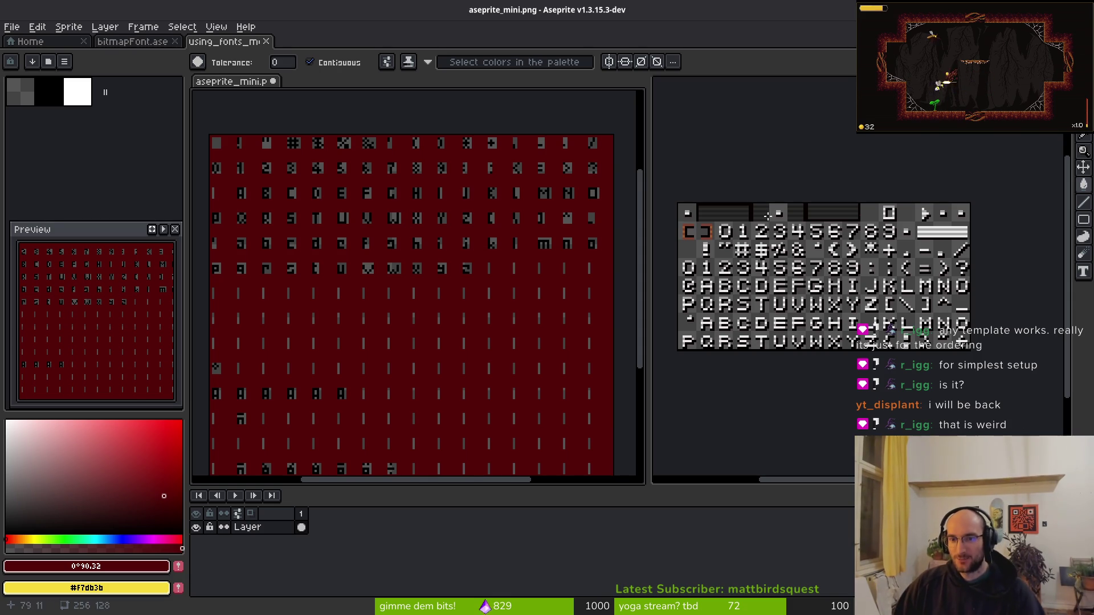
Undo the red fill on the example font sheet and test a top-row marquee selection.
left_click(726, 212)
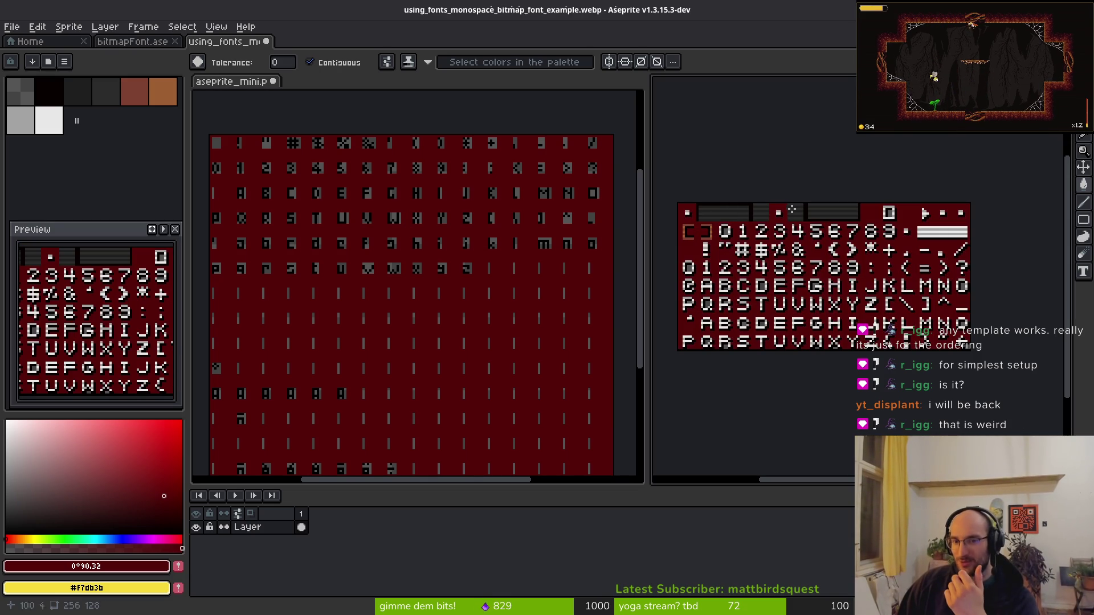
key("ctrl+z")
key("m")
left_click_drag(677, 203, 971, 226)
key("ctrl+d")
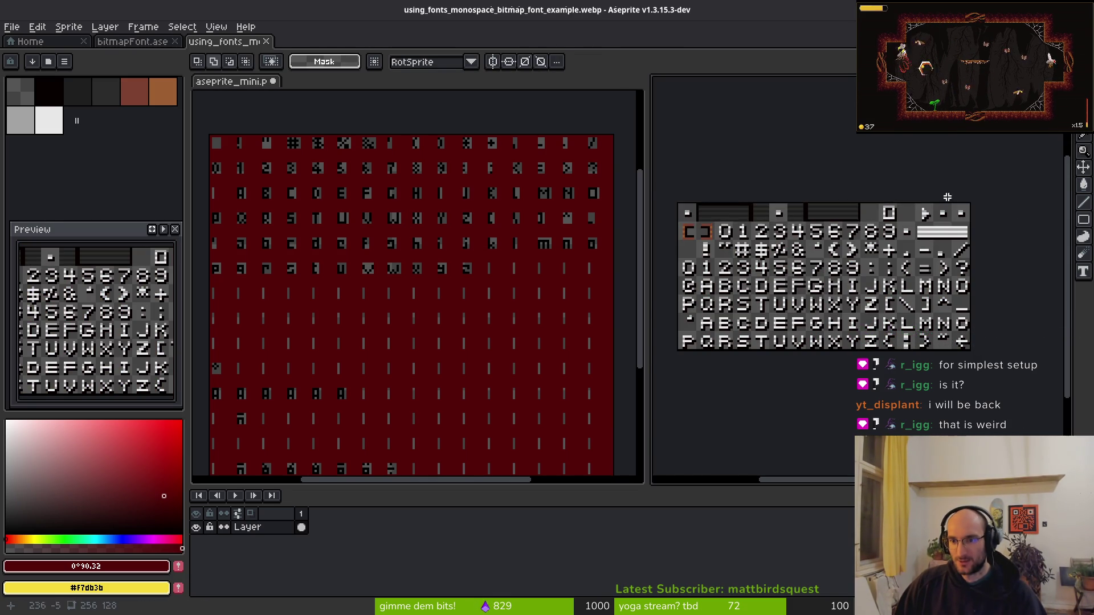
Zoom around the sheets, refocus aseprite_mini, then move over to the Godot editor.
scroll(928, 228, "up", 3)
scroll(911, 239, "down", 4)
scroll(886, 248, "up", 1)
scroll(882, 250, "up", 1)
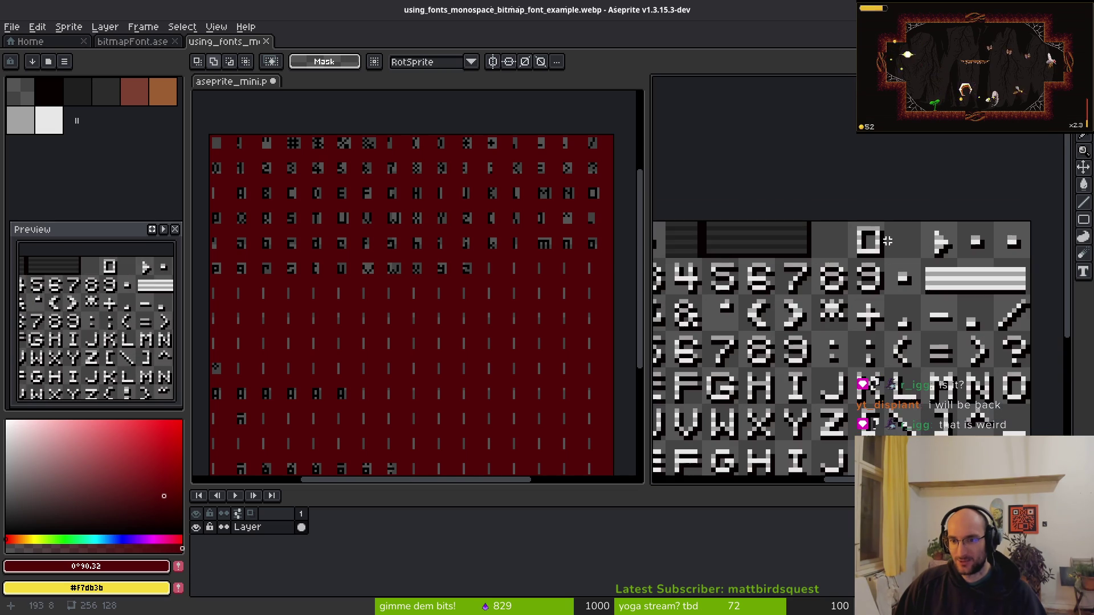
scroll(758, 255, "down", 1)
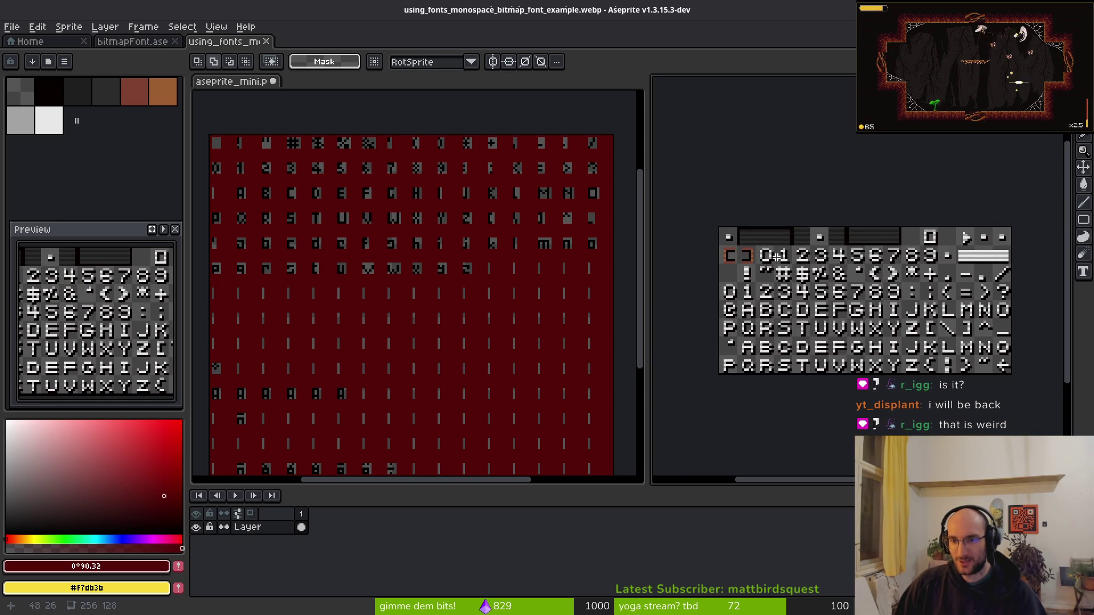
scroll(926, 248, "up", 1)
scroll(926, 246, "down", 1)
scroll(929, 243, "up", 1)
scroll(935, 241, "down", 1)
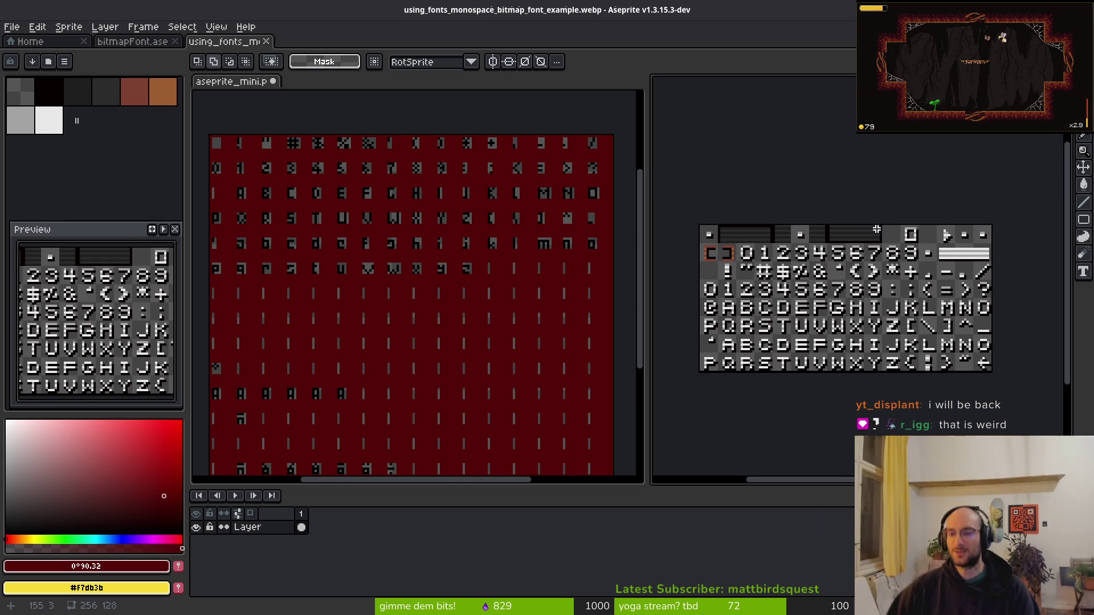
left_click(325, 313)
scroll(337, 310, "up", 1)
scroll(376, 308, "down", 1)
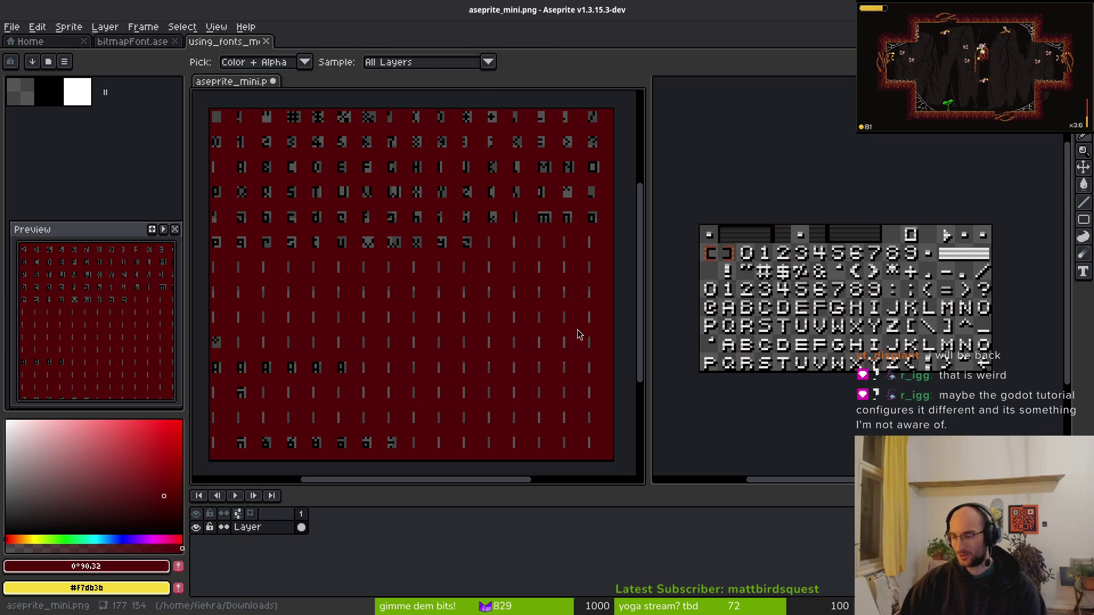
key("alt+Tab")
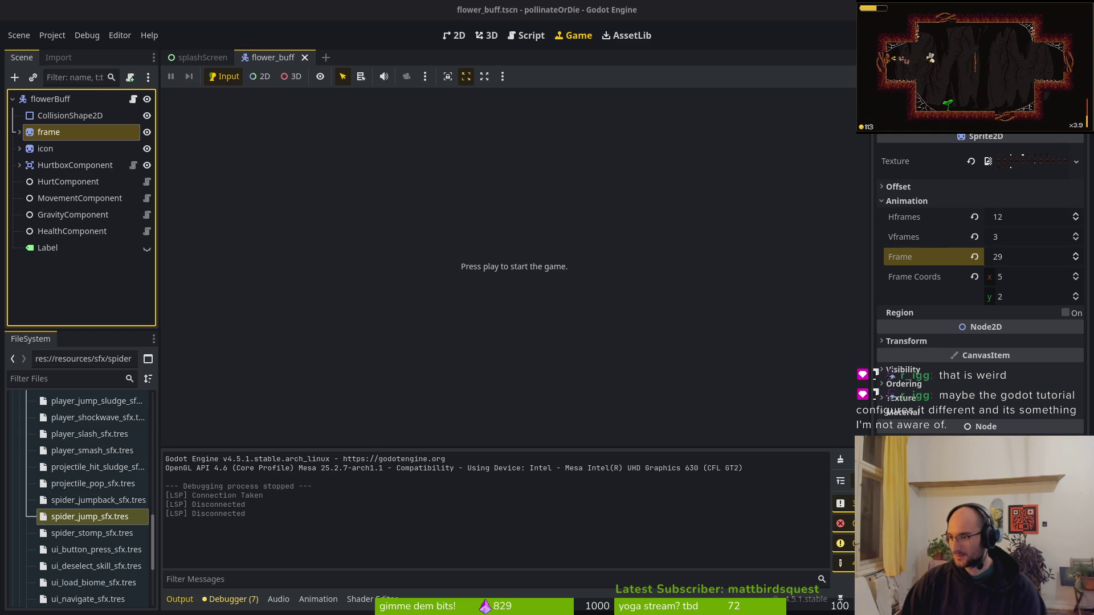
Leave Godot and bring up the 'bitmap font templates' search results in Brave.
key("alt+Tab")
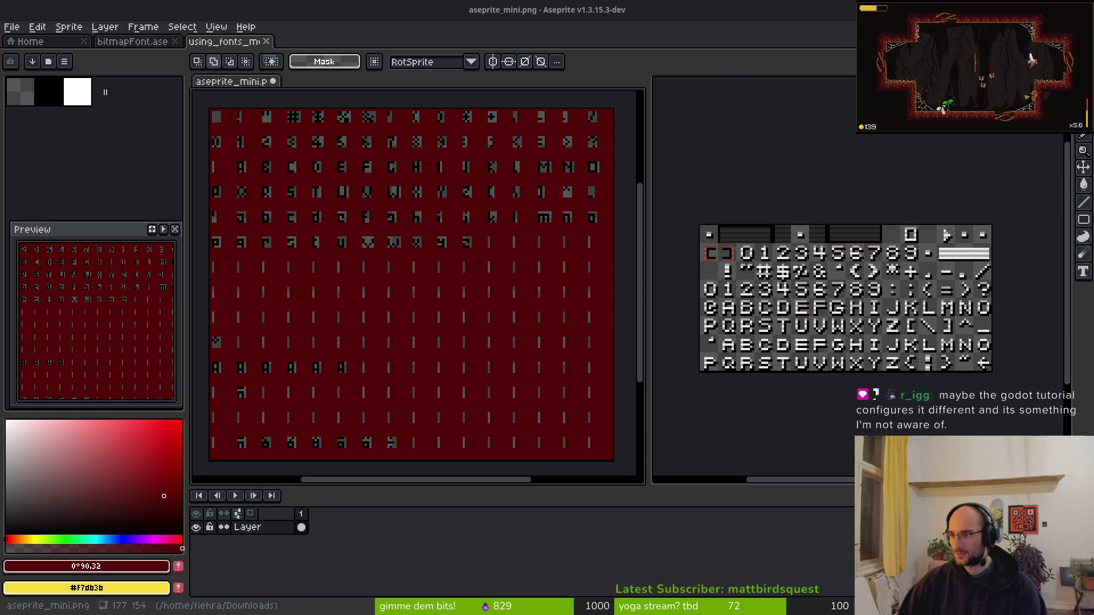
key("alt+Tab")
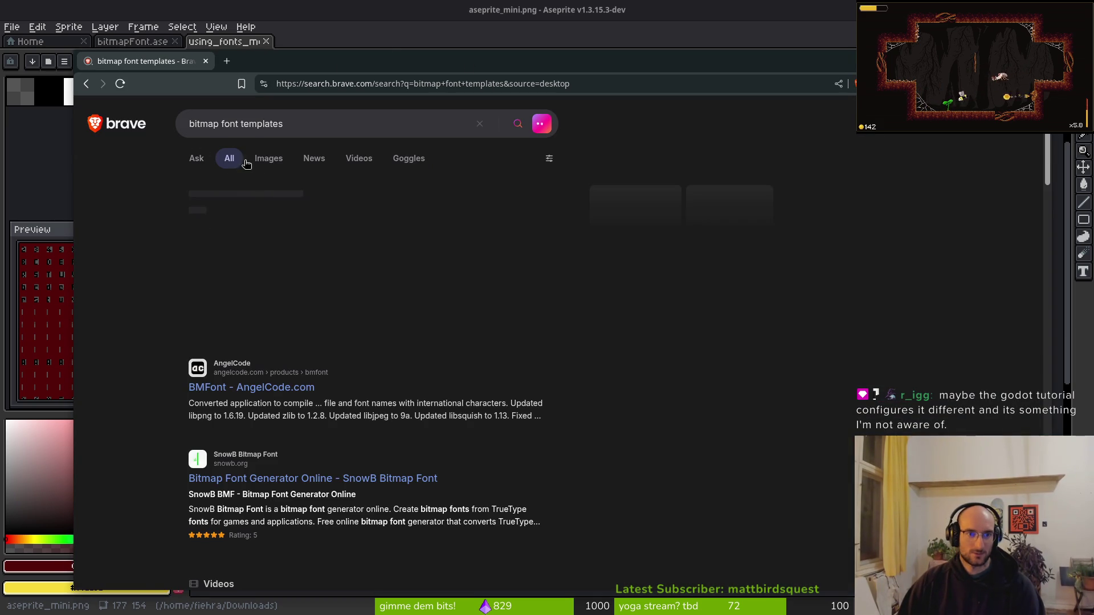
Browse the image results for 'bitmap font templates', then return to All results.
left_click(265, 161)
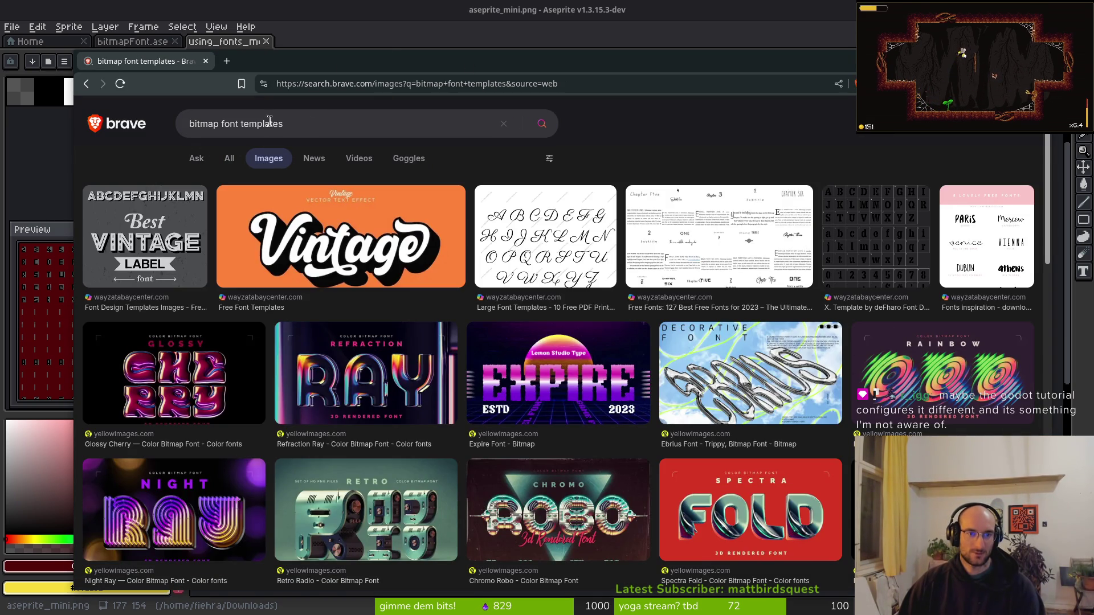
scroll(516, 356, "down", 8)
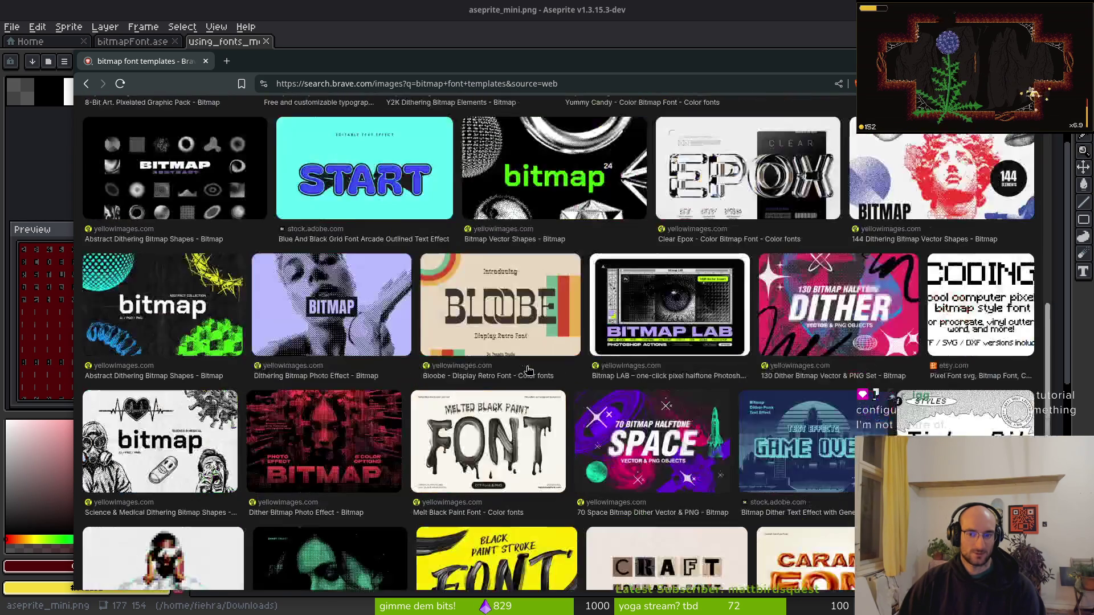
scroll(517, 356, "down", 7)
scroll(520, 357, "up", 15)
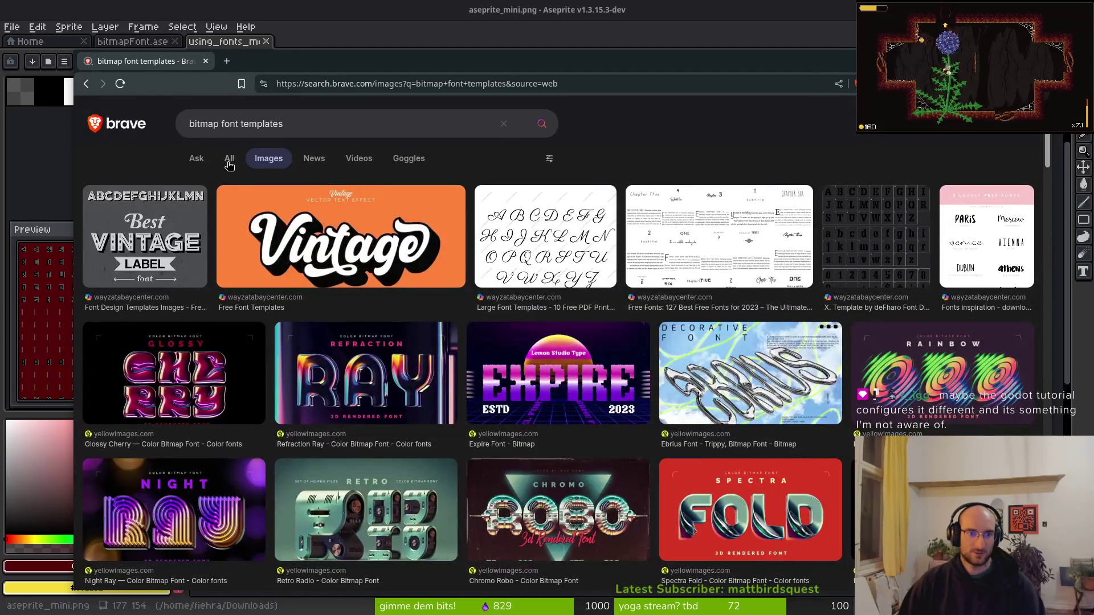
left_click(230, 162)
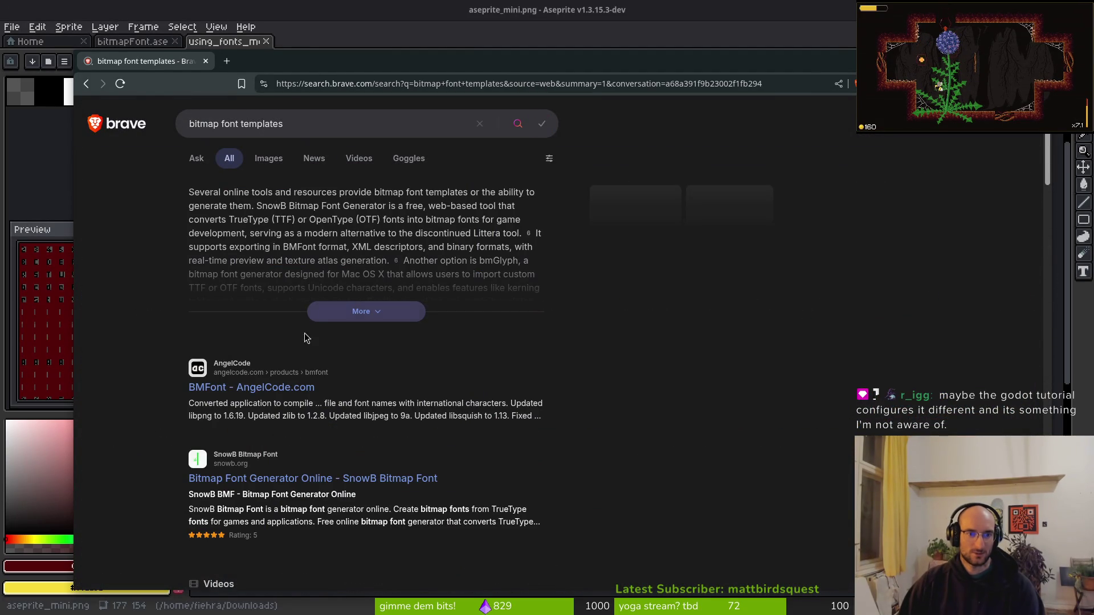
Open the BMFont AngelCode page and view its generator and font preview screenshots.
left_click(268, 397)
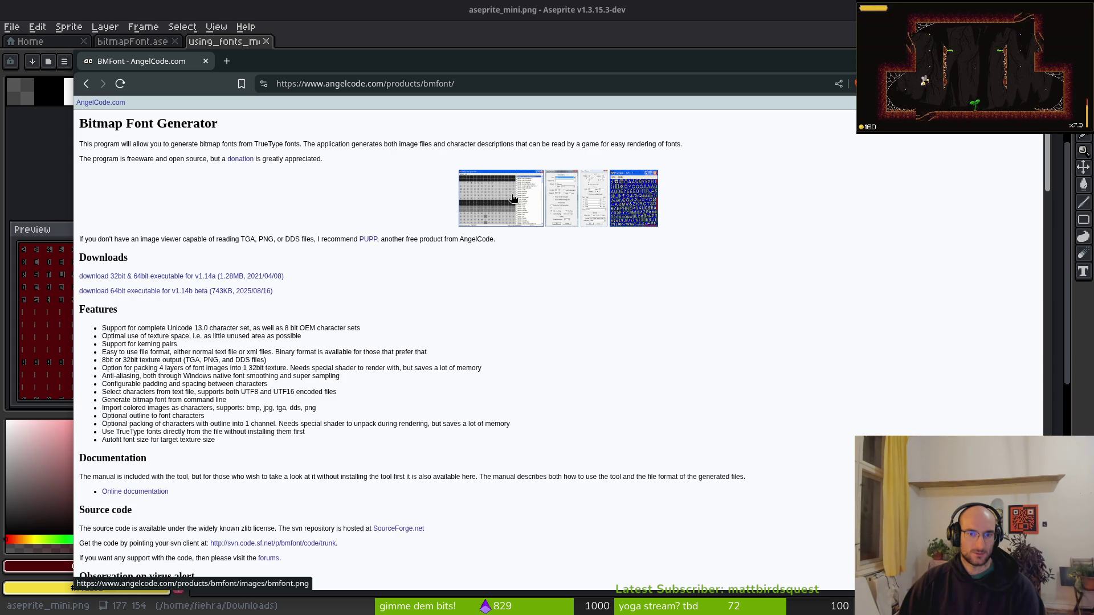
left_click(512, 198)
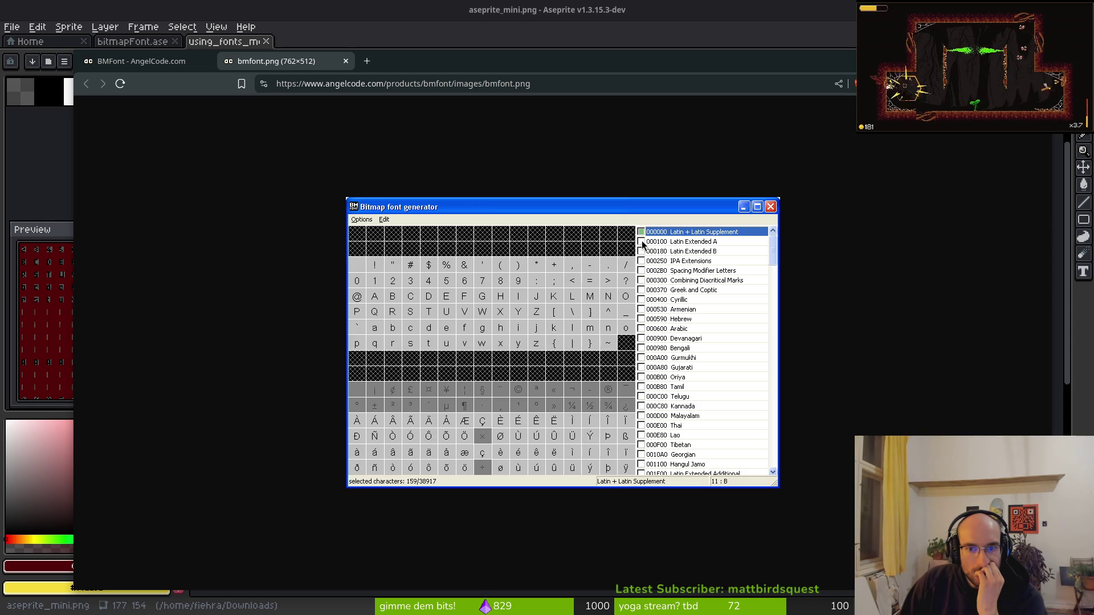
key("ctrl+Page_Up")
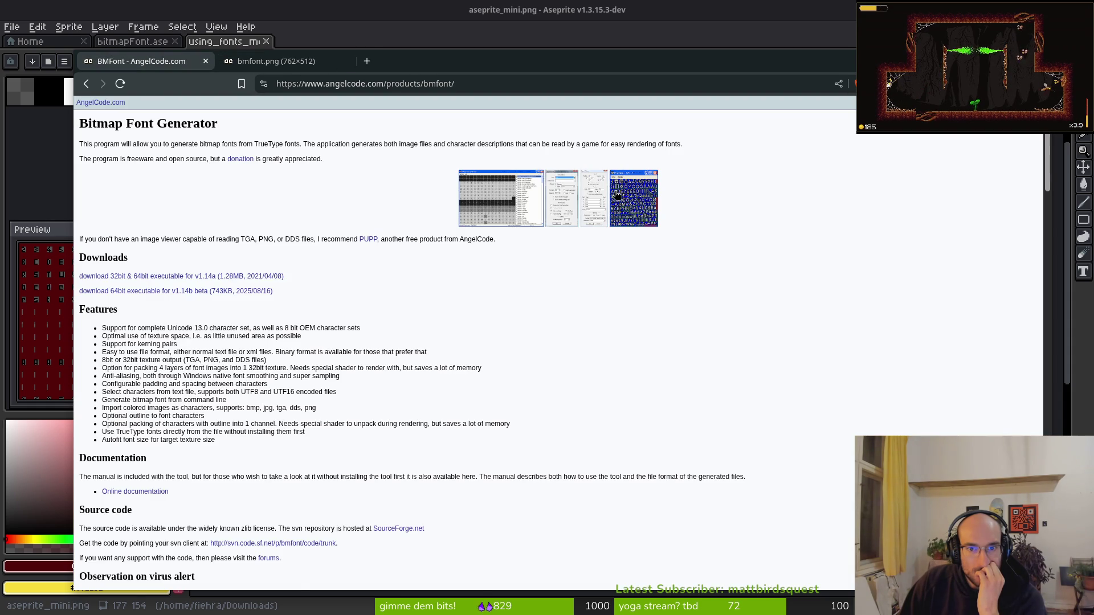
left_click(617, 195)
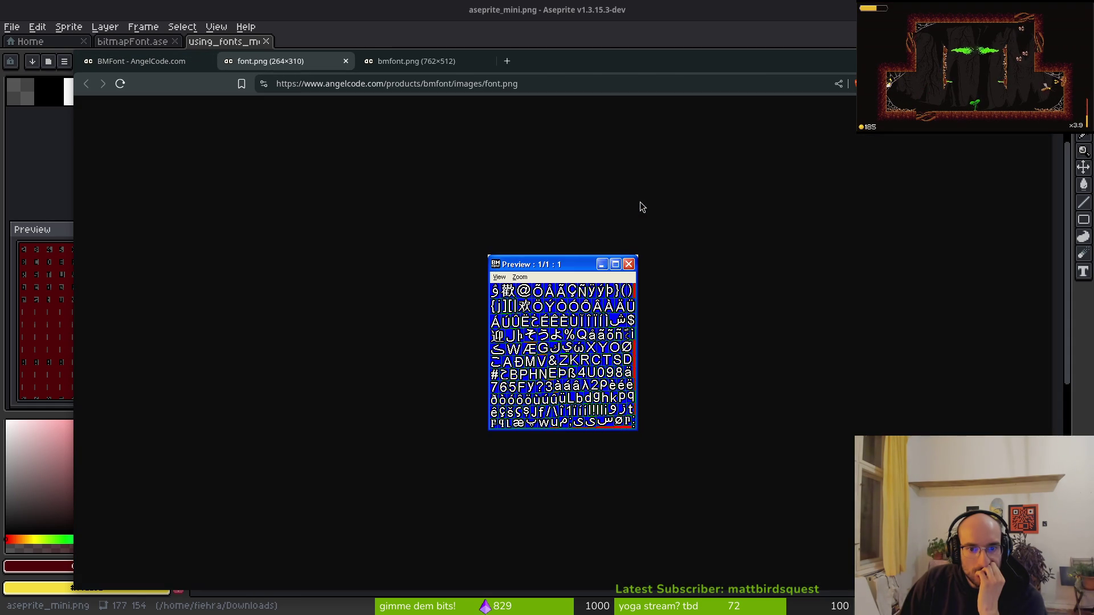
left_click(346, 61)
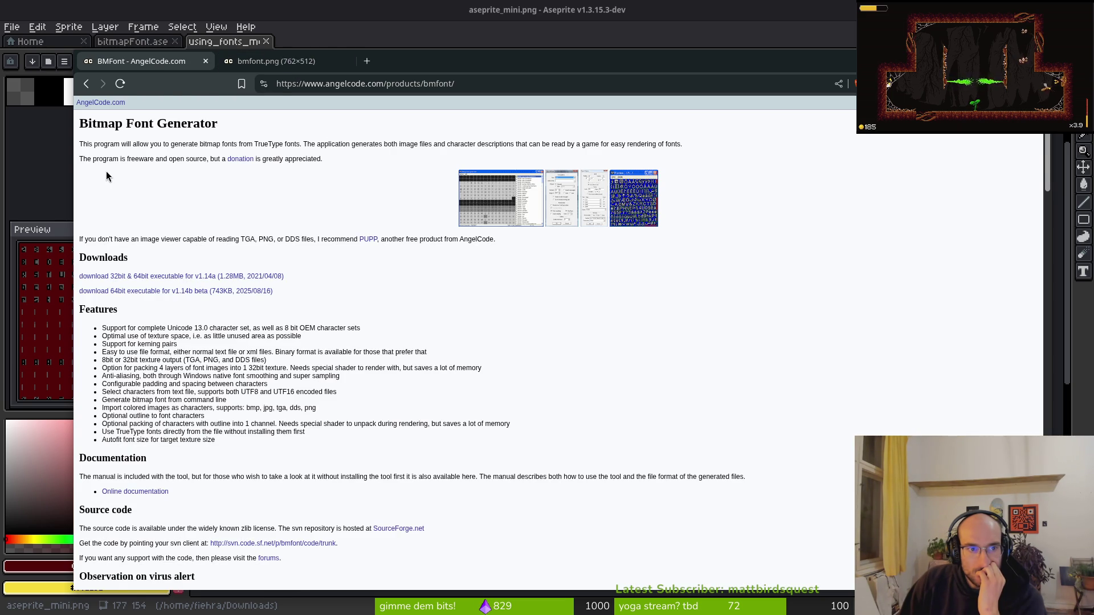
Open the two Bitmap Fonts tutorials, close them, and return to the BMFont screenshot.
scroll(367, 331, "down", 5)
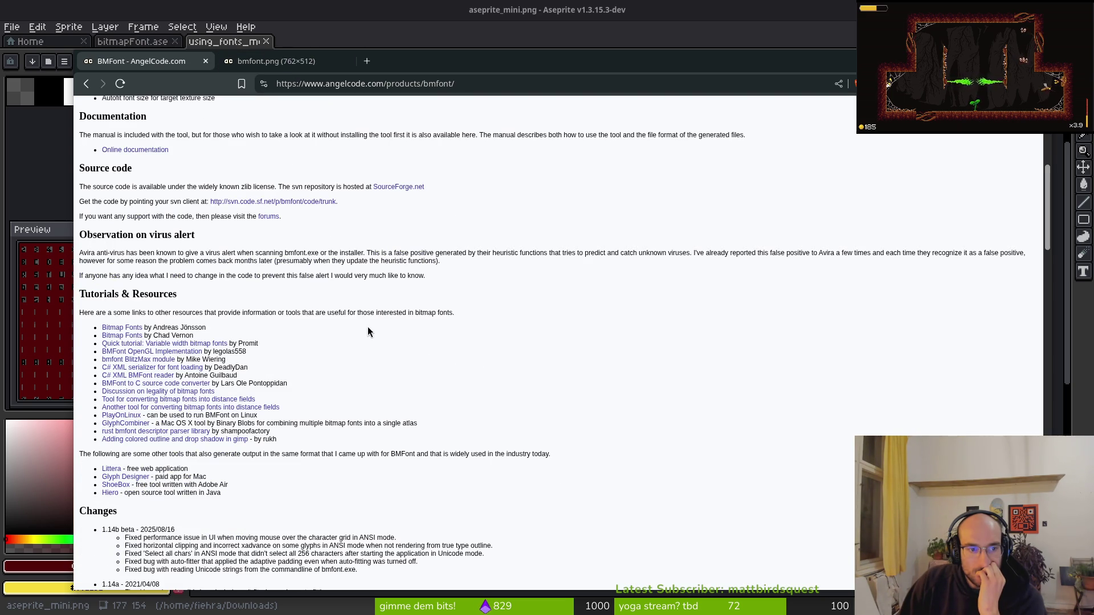
middle_click(123, 328)
middle_click(122, 336)
left_click(284, 61)
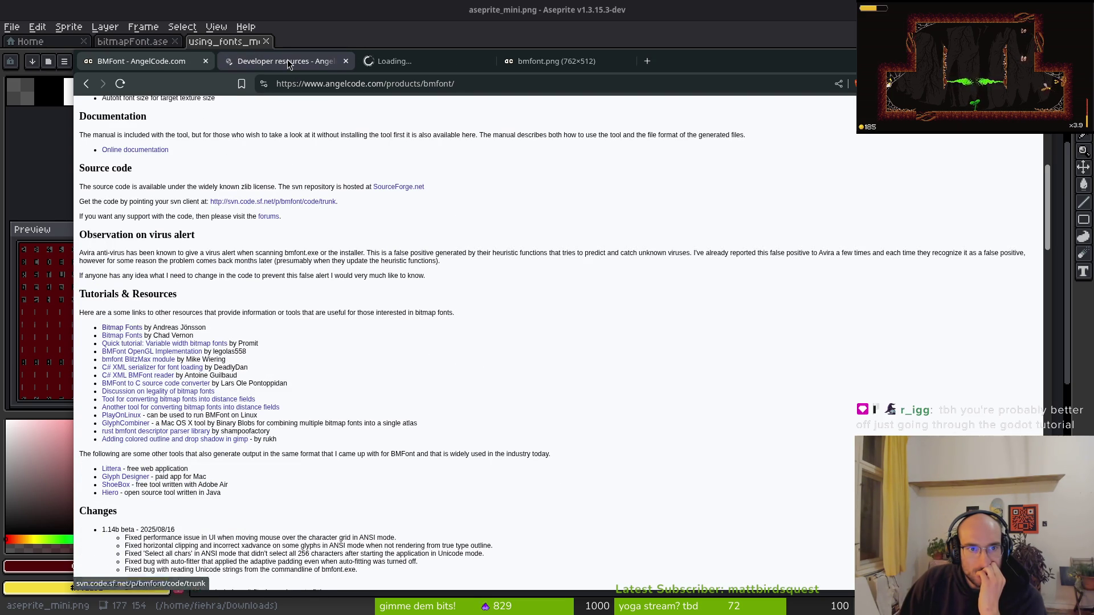
left_click(401, 66)
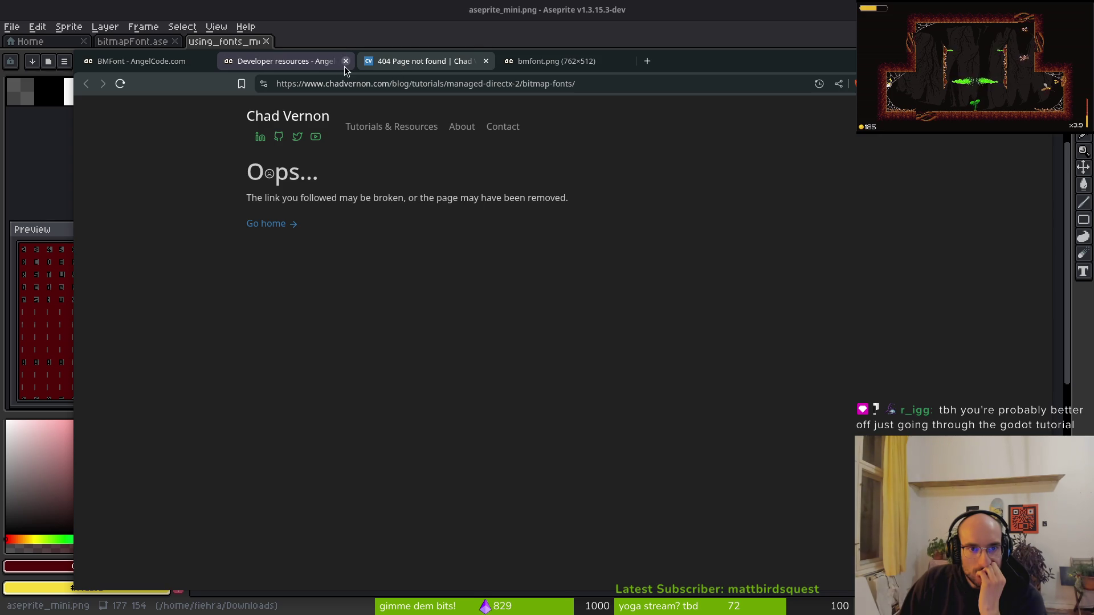
left_click(346, 62)
left_click(345, 61)
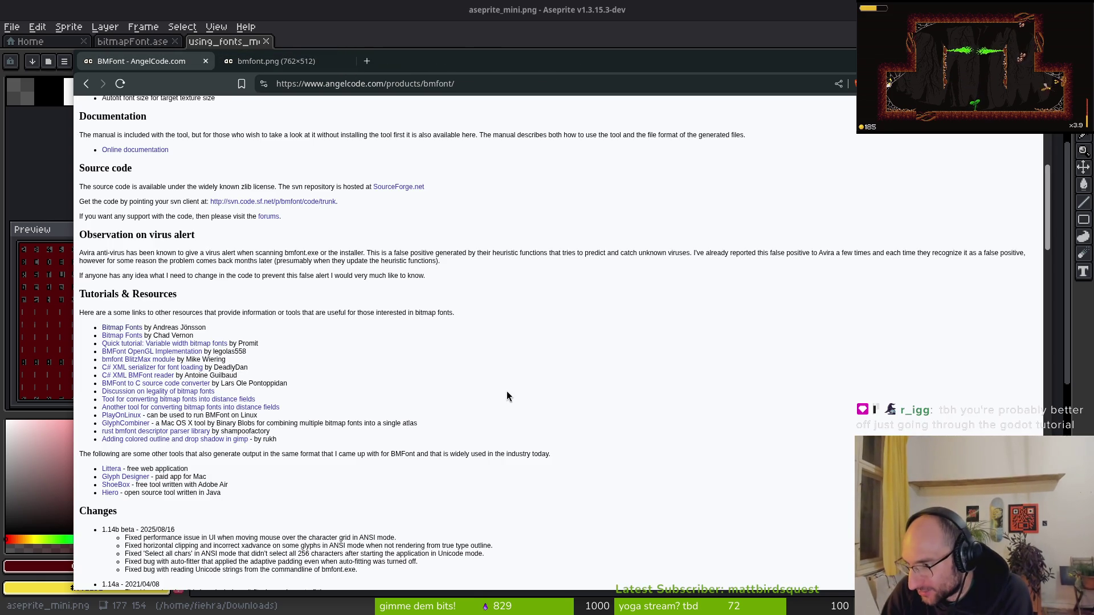
left_click(296, 62)
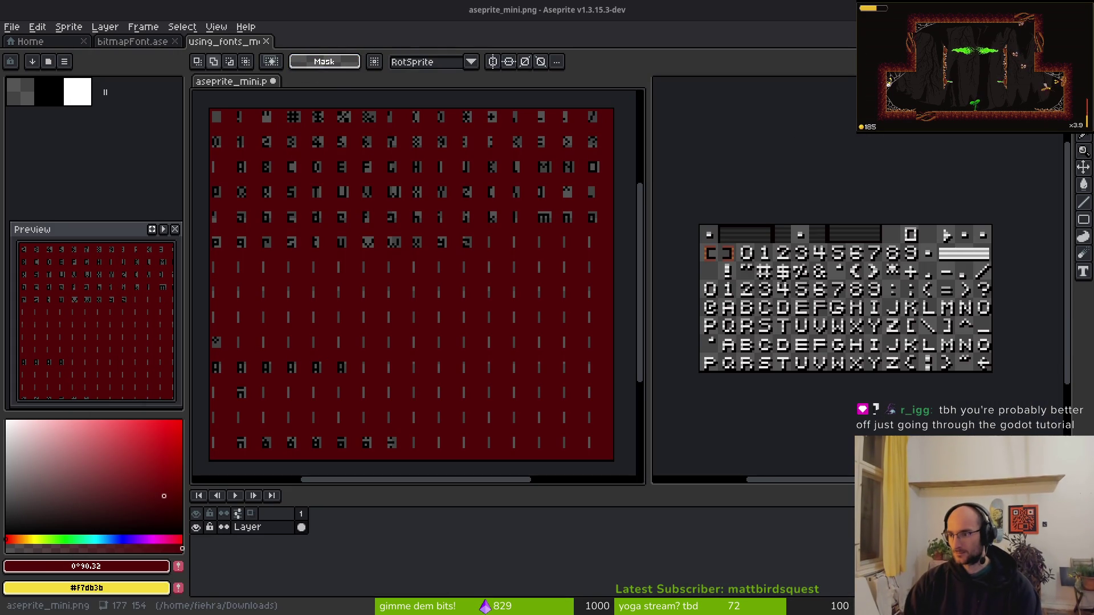
Search the Godot docs and open the Using Fonts page.
key("alt+Tab")
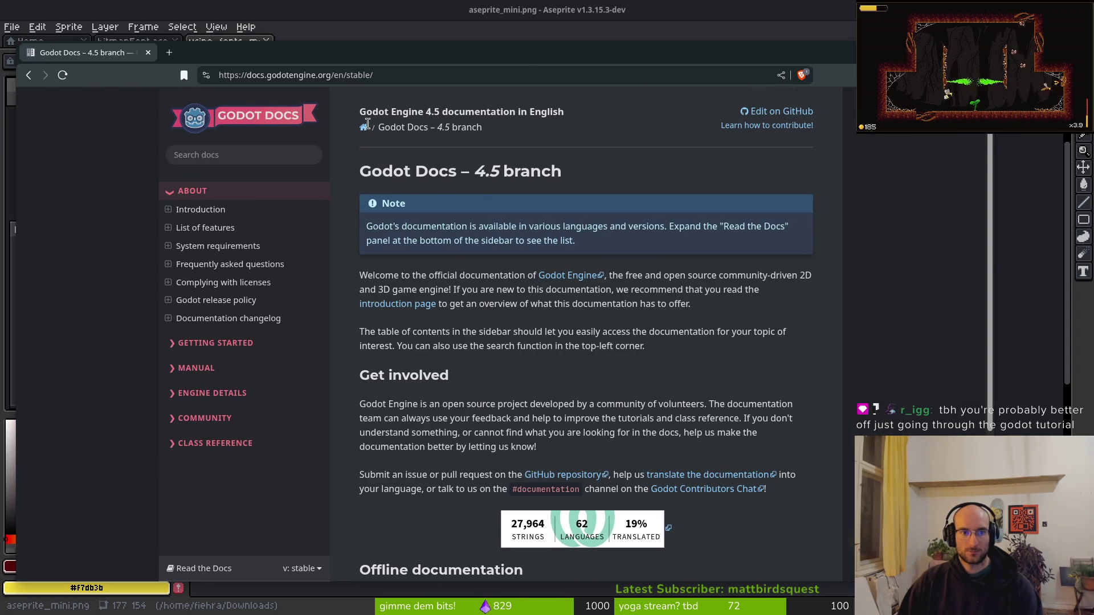
left_click(212, 150)
type("bitmap font")
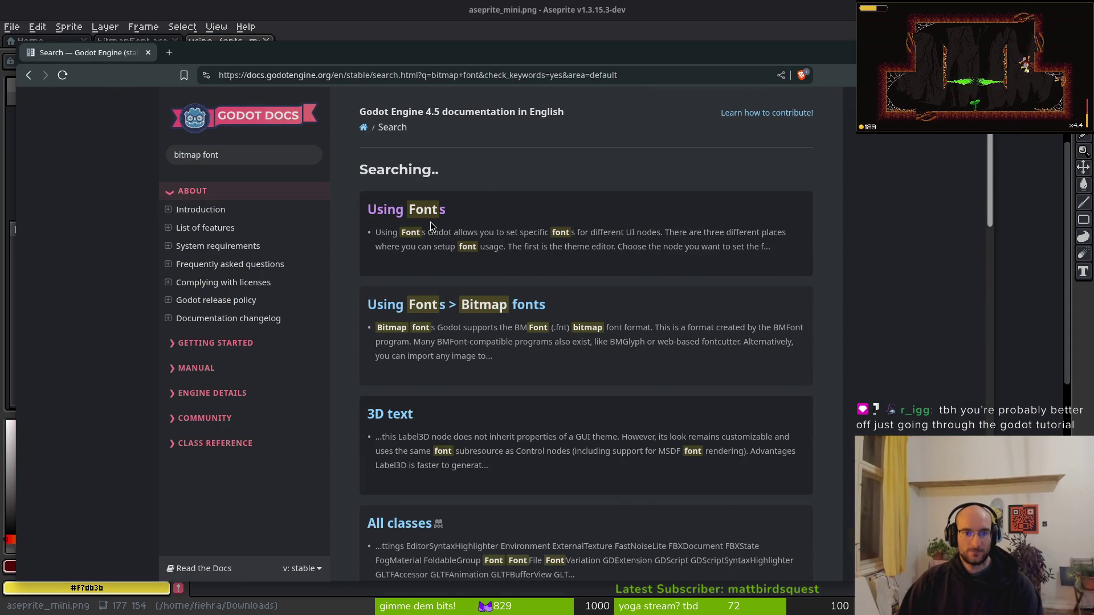
left_click(425, 240)
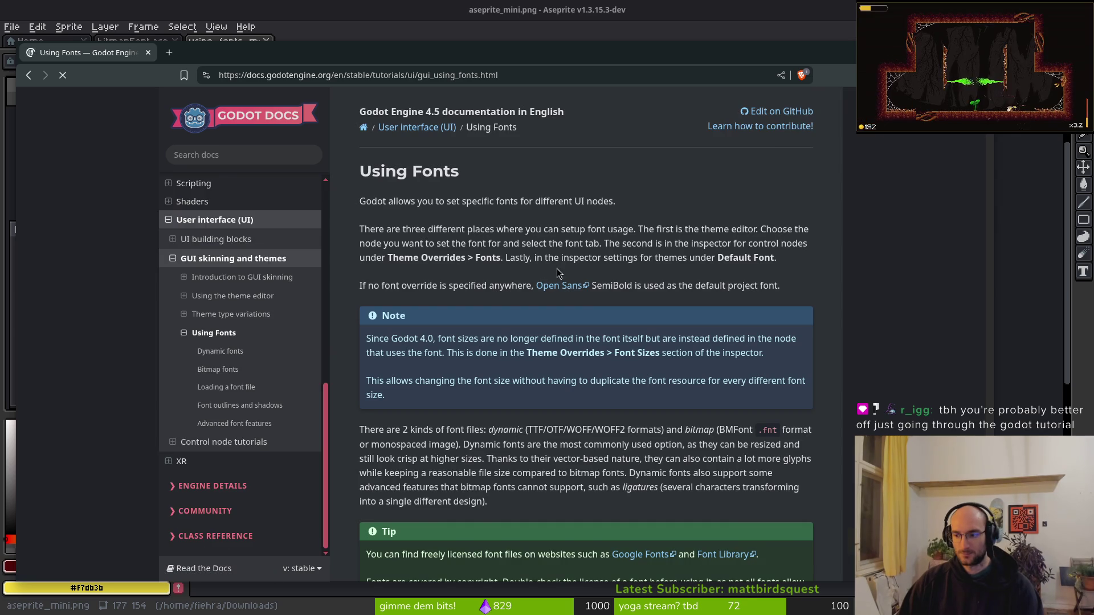
Read the import options, Character Ranges and Kerning Pairs, then background-open the BMFont link.
scroll(674, 333, "down", 15)
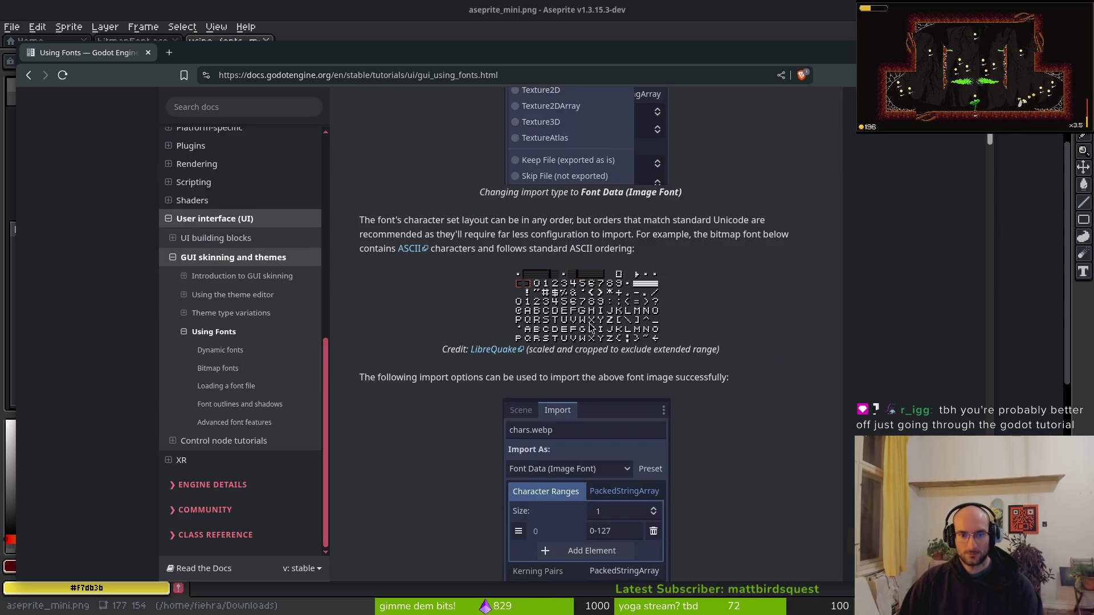
scroll(450, 246, "up", 6)
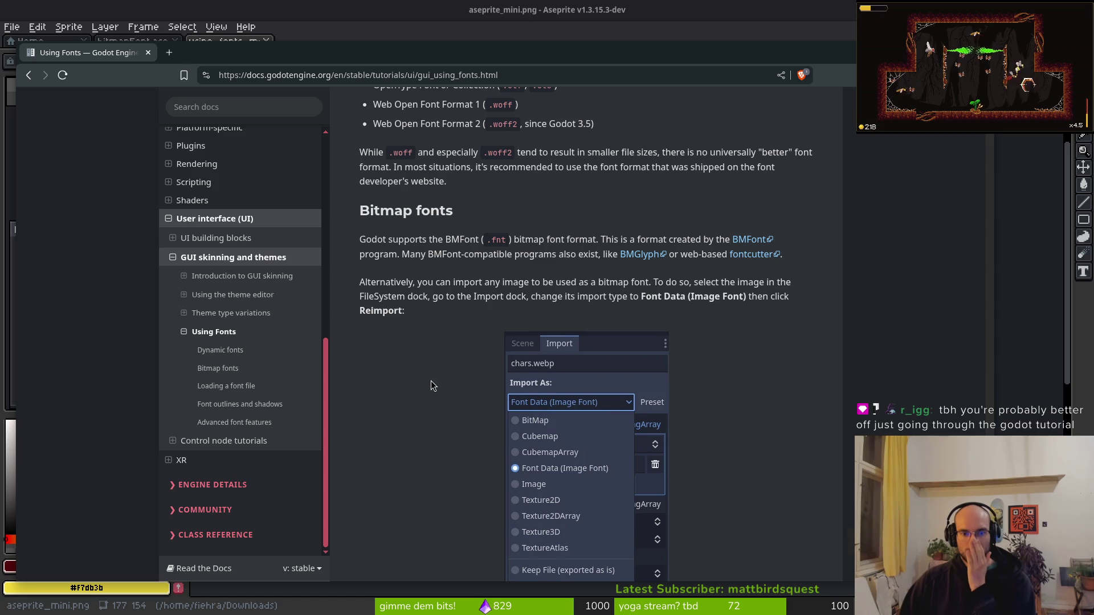
scroll(438, 372, "down", 4)
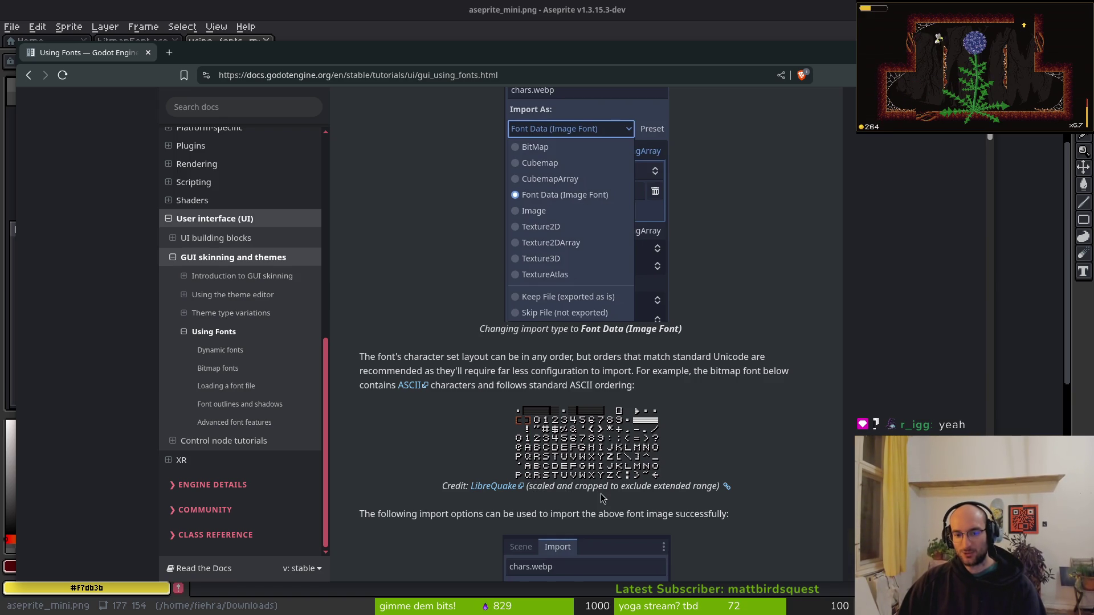
scroll(398, 522, "down", 3)
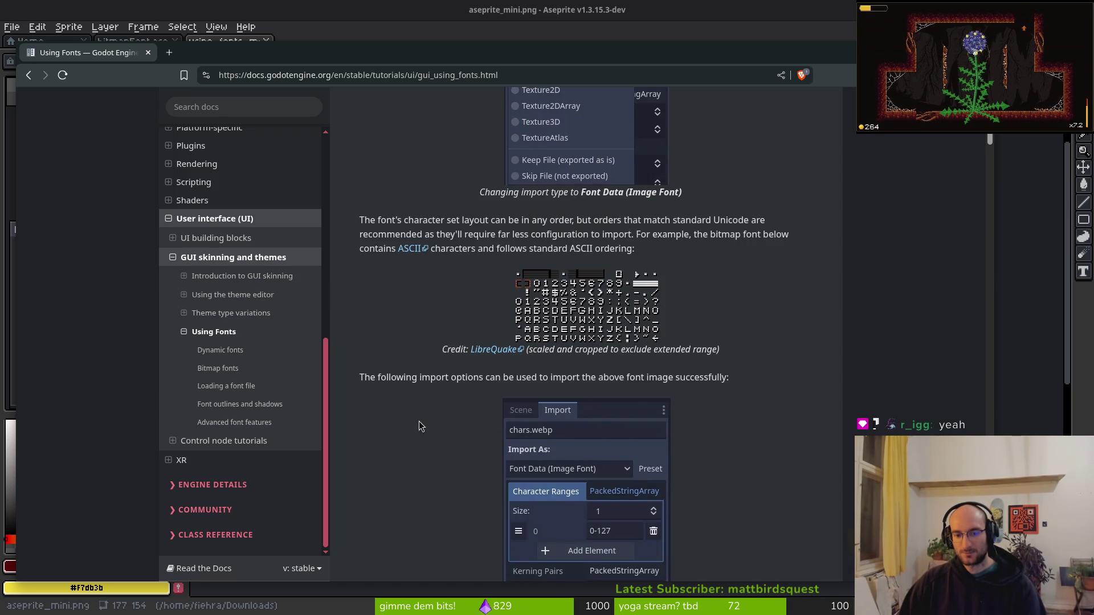
scroll(419, 426, "down", 1)
scroll(620, 538, "down", 1)
scroll(592, 488, "down", 2)
scroll(564, 413, "up", 2)
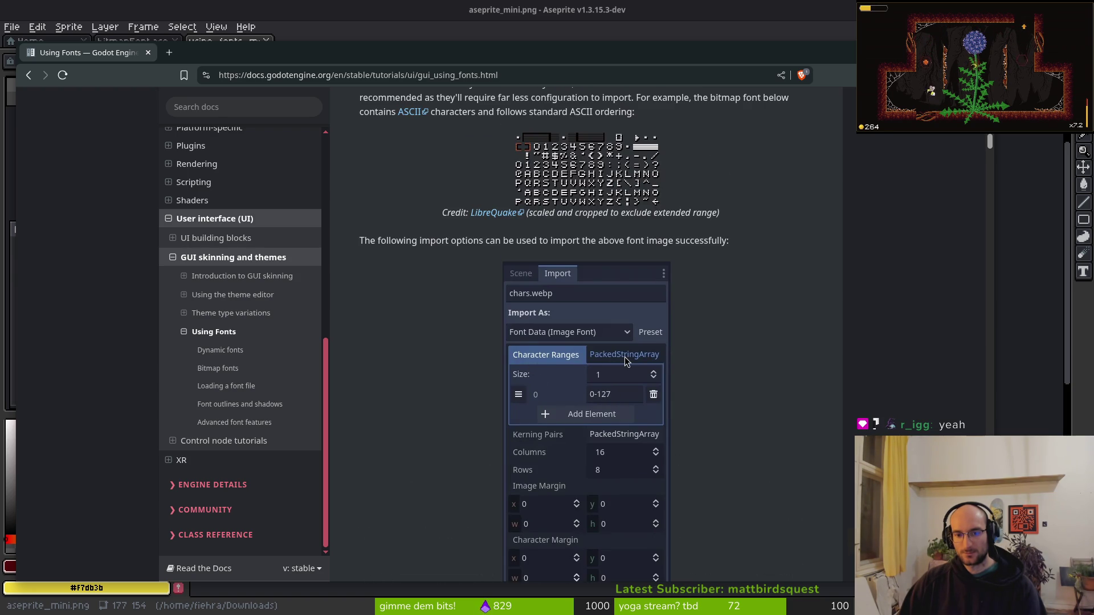
scroll(551, 303, "up", 3)
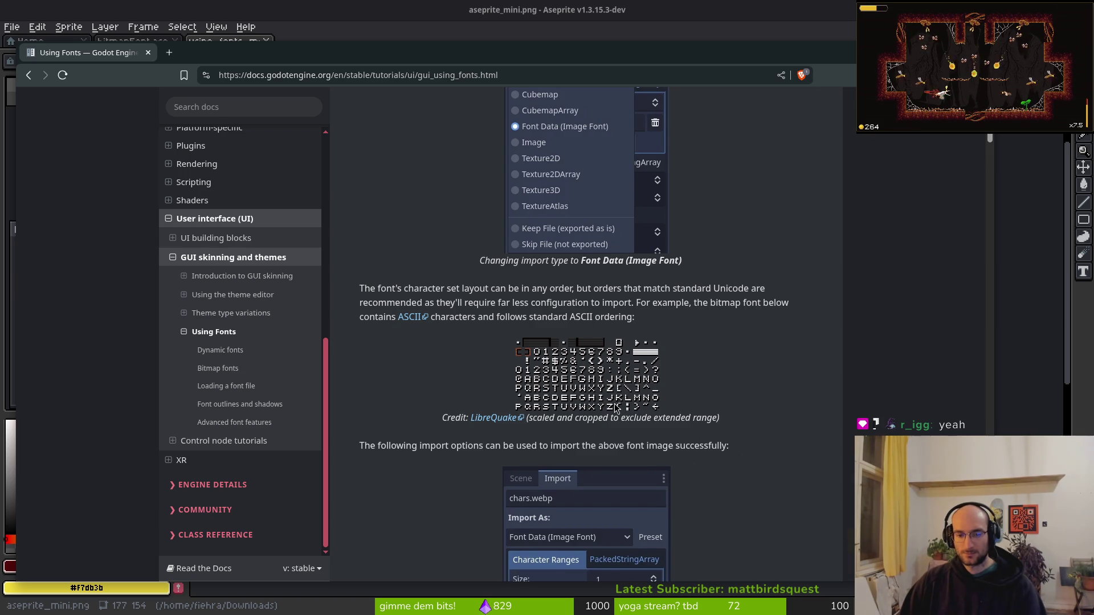
scroll(618, 405, "down", 5)
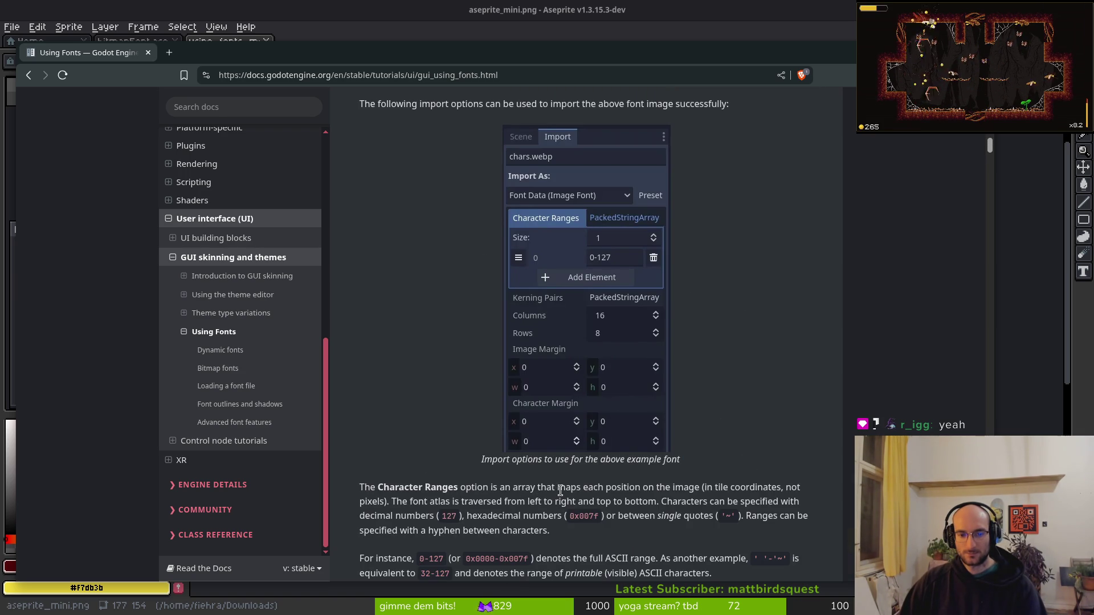
scroll(706, 505, "down", 2)
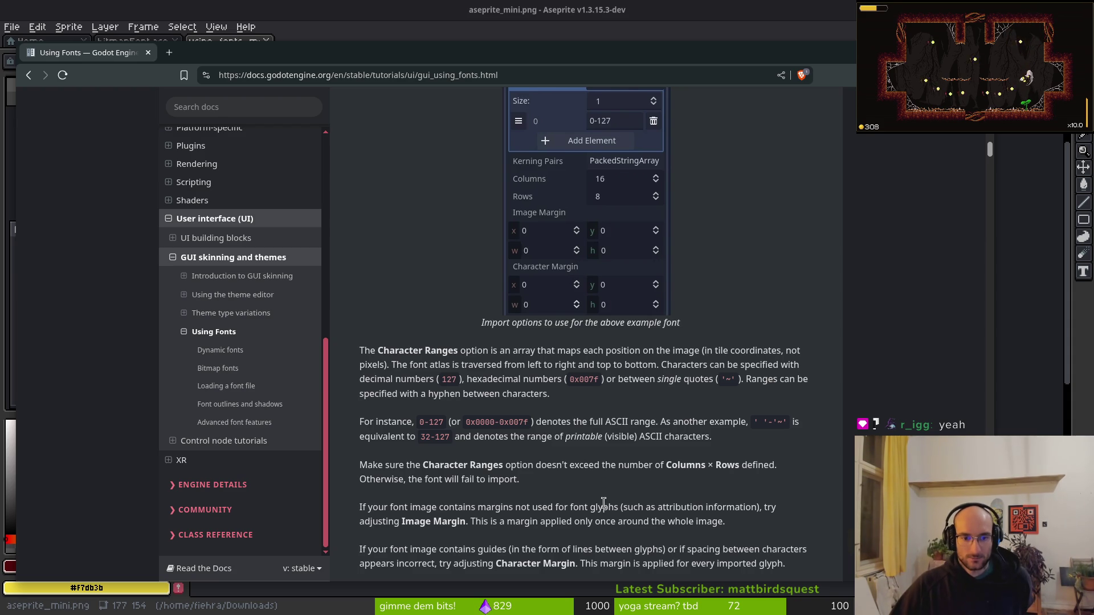
scroll(604, 502, "down", 2)
scroll(579, 493, "down", 6)
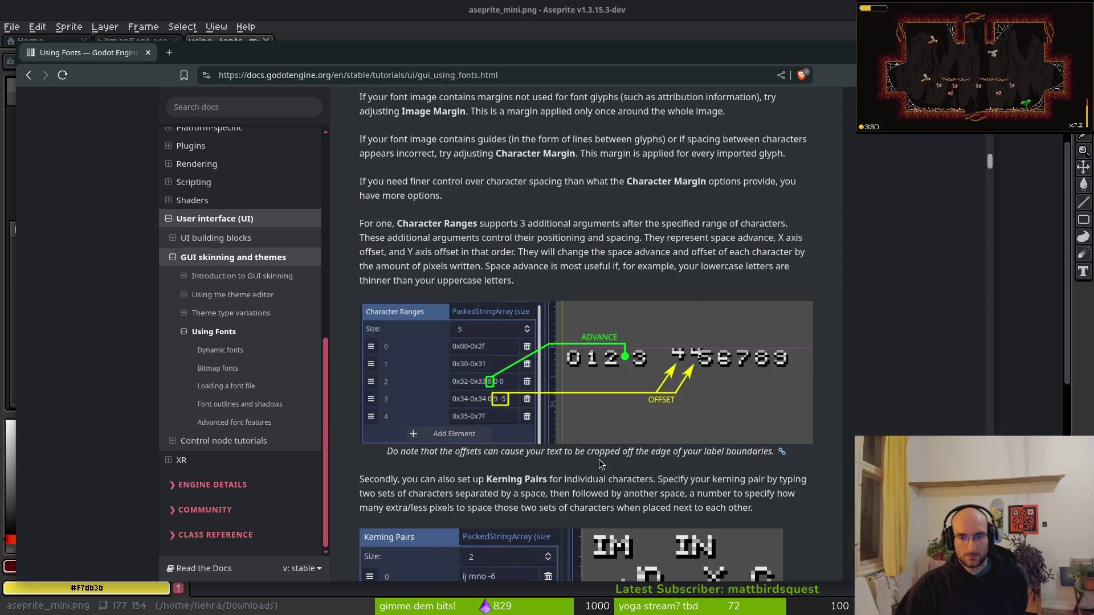
scroll(652, 442, "down", 3)
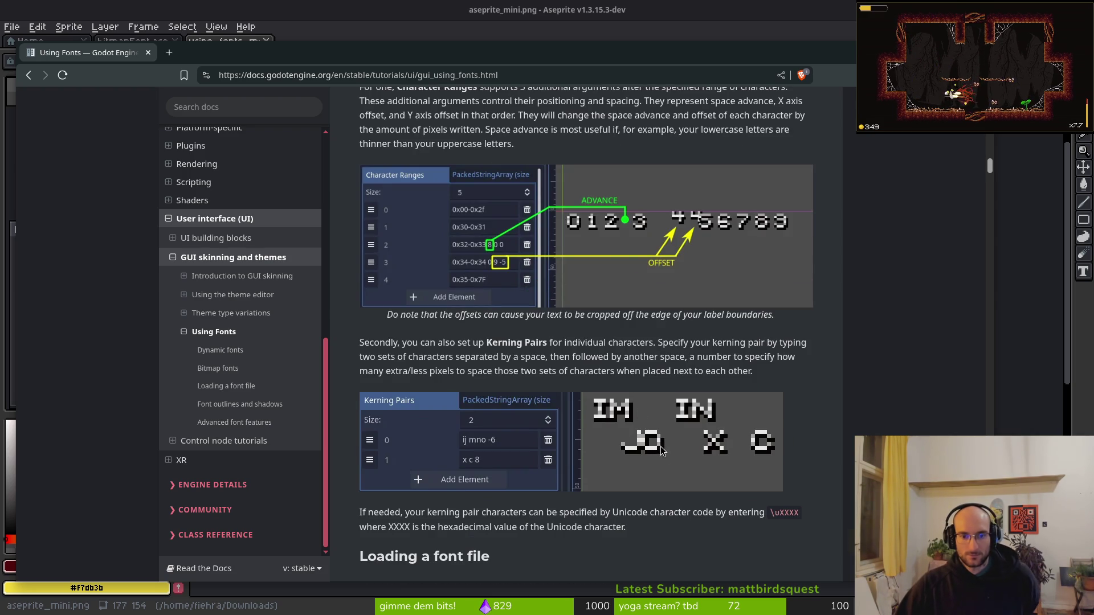
scroll(679, 439, "up", 15)
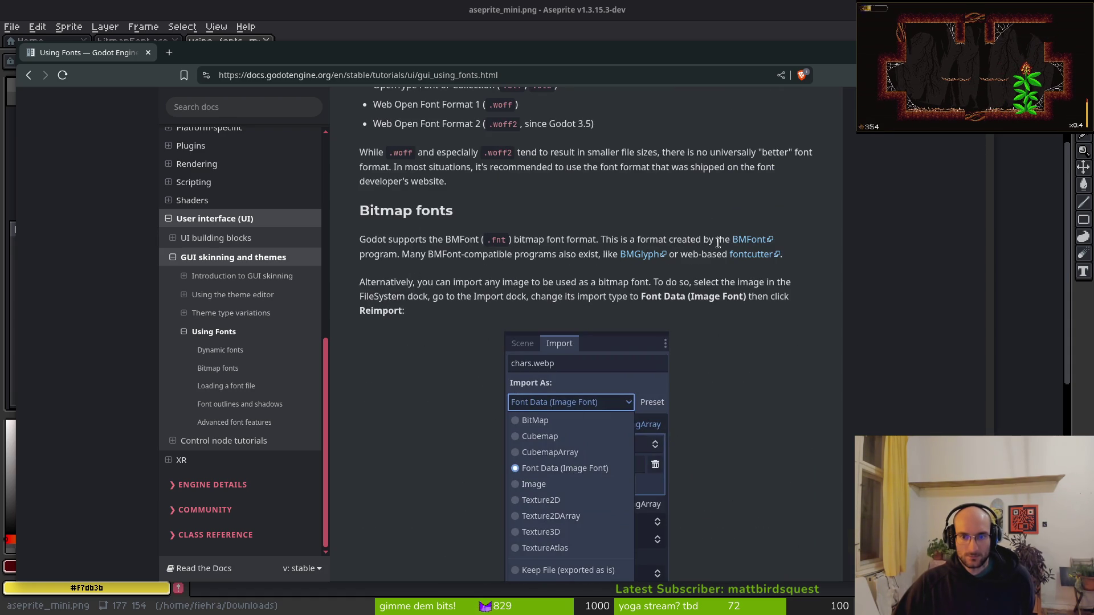
middle_click(748, 239)
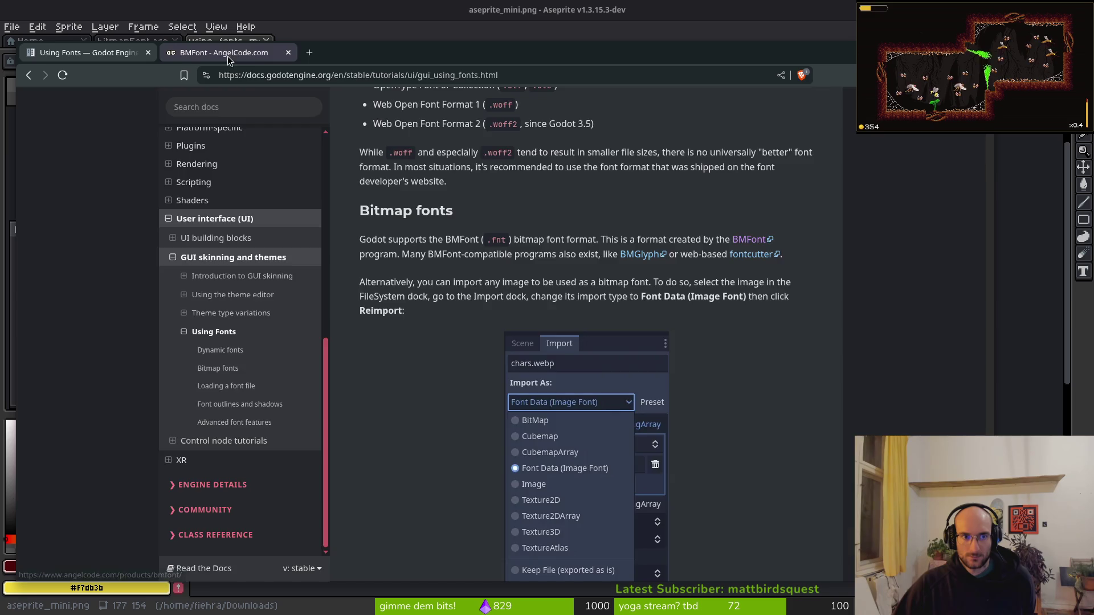
Check the BMFont page and the fontcutter GitHub page and hosted tool, closing each tab.
left_click(227, 55)
key("ctrl+w")
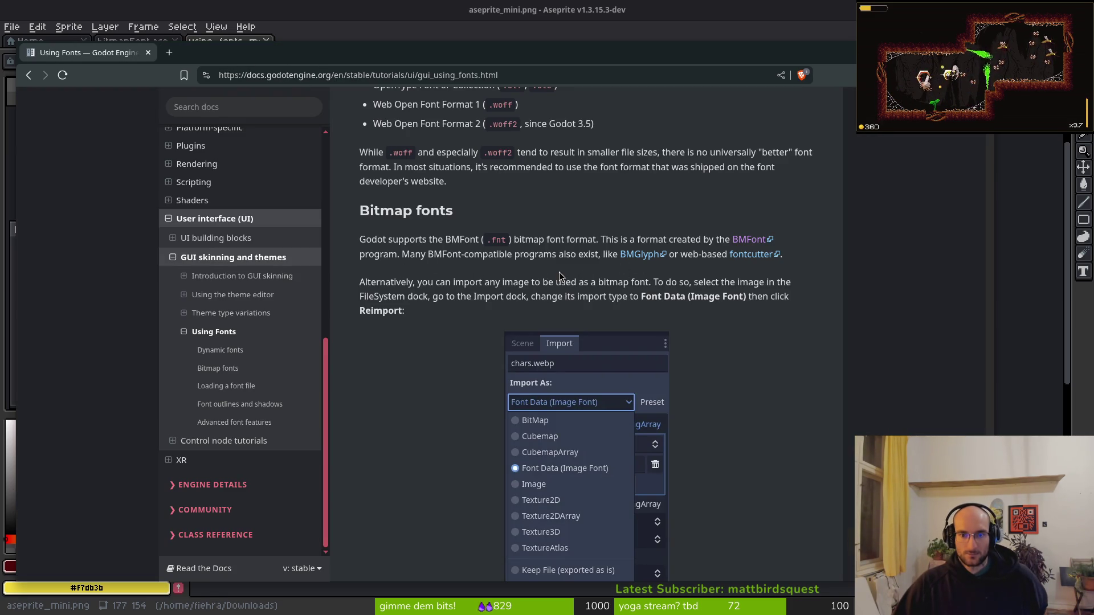
middle_click(740, 259)
left_click(227, 52)
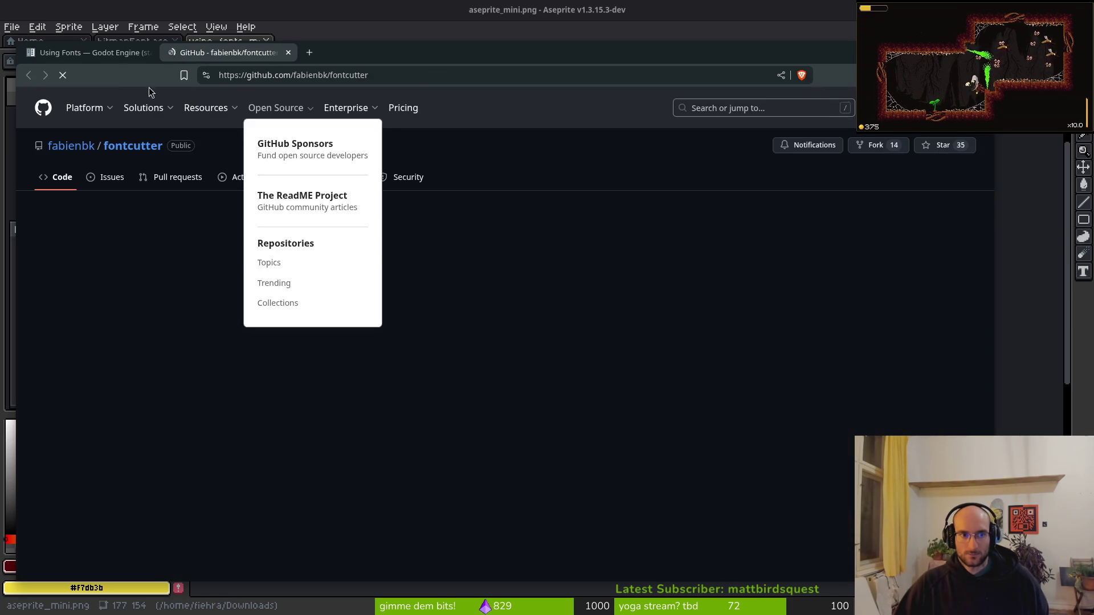
mouse_move(143, 107)
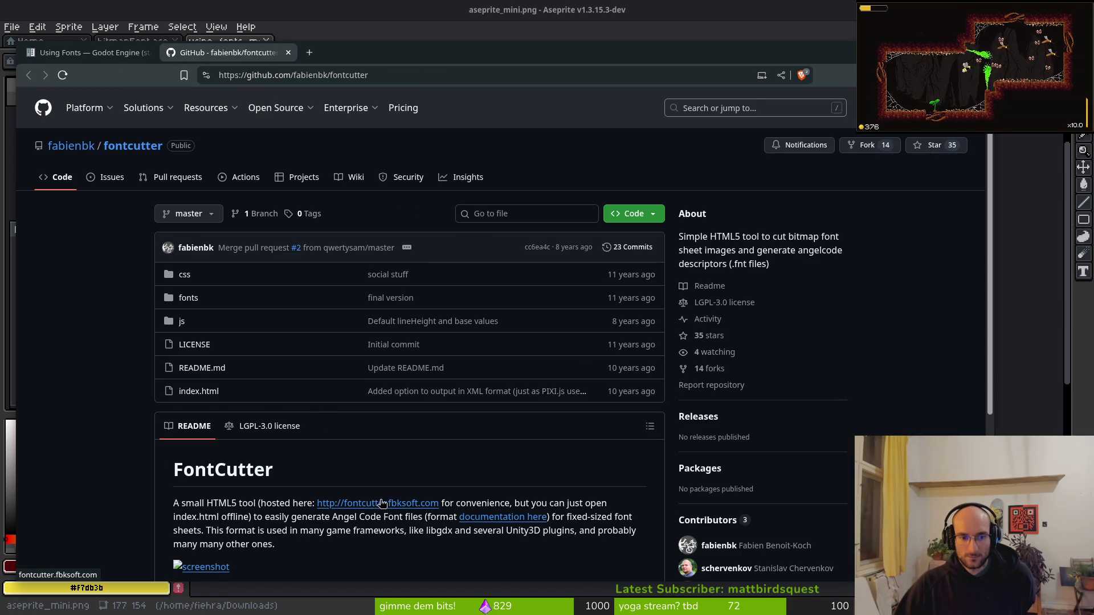
left_click(378, 509)
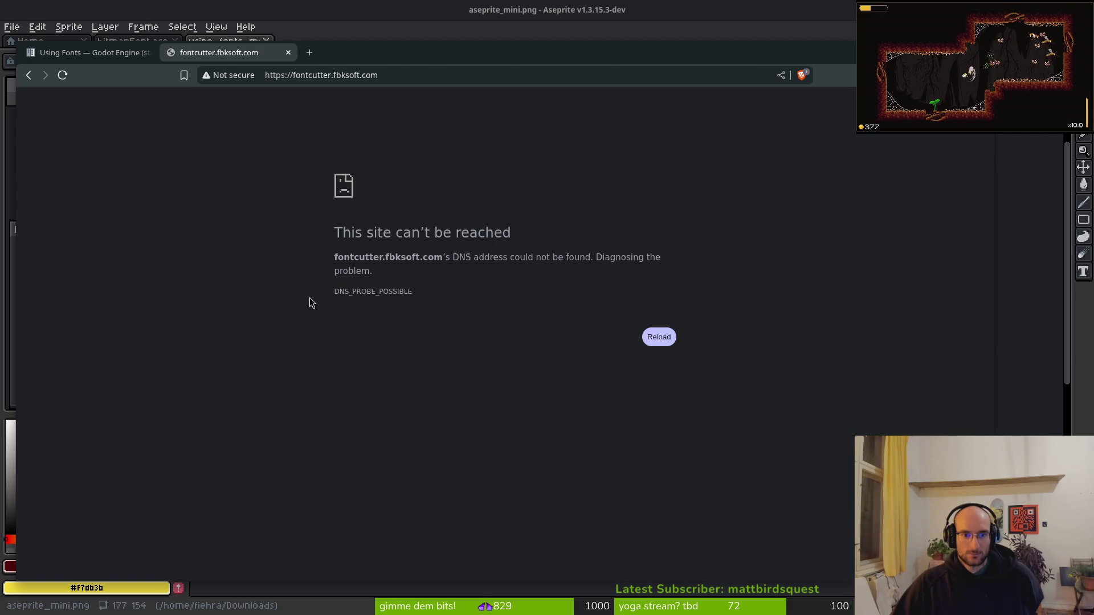
left_click(288, 52)
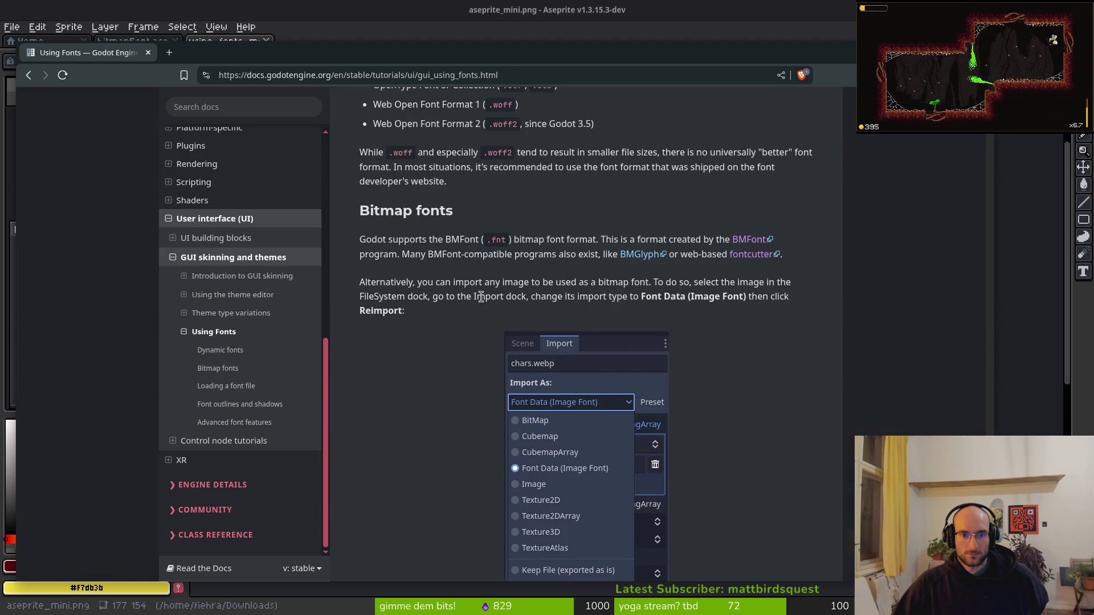
Scroll further through the Godot font docs, then return to Aseprite.
scroll(445, 364, "down", 5)
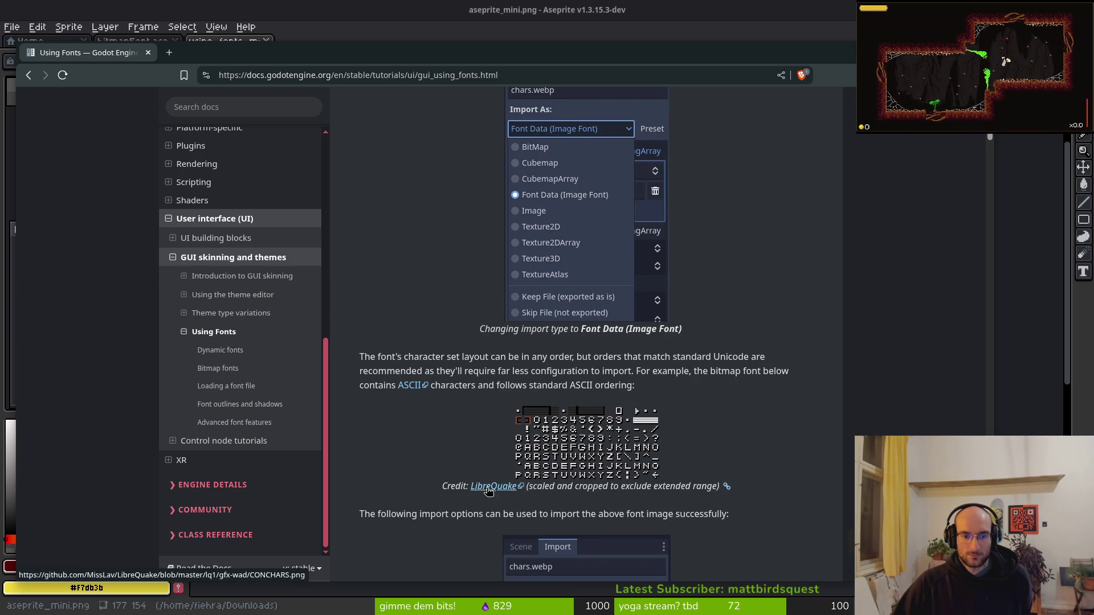
scroll(488, 491, "down", 3)
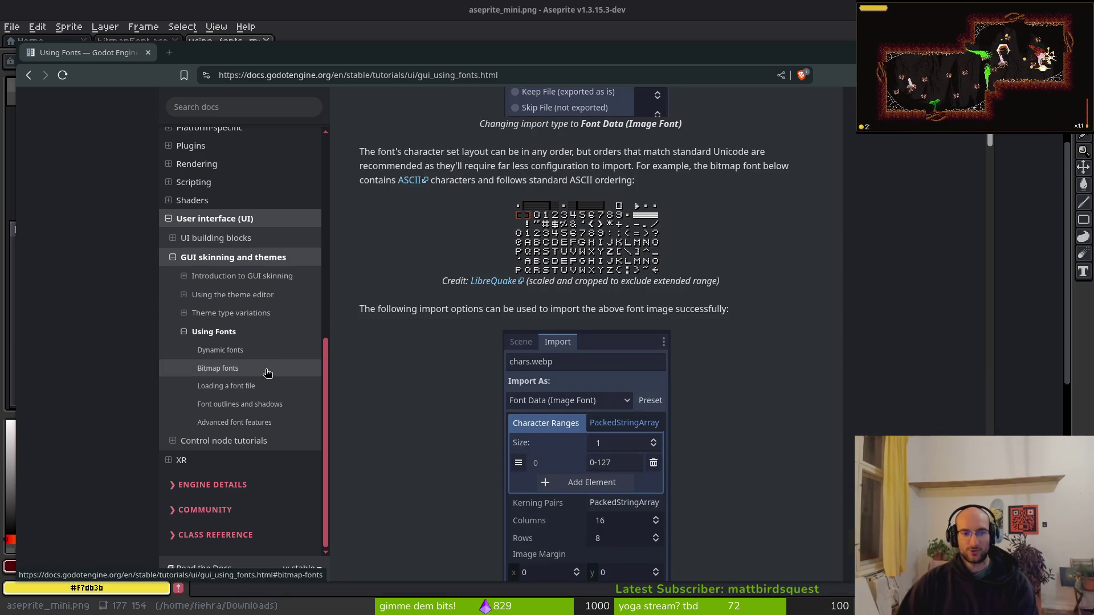
key("alt+Tab")
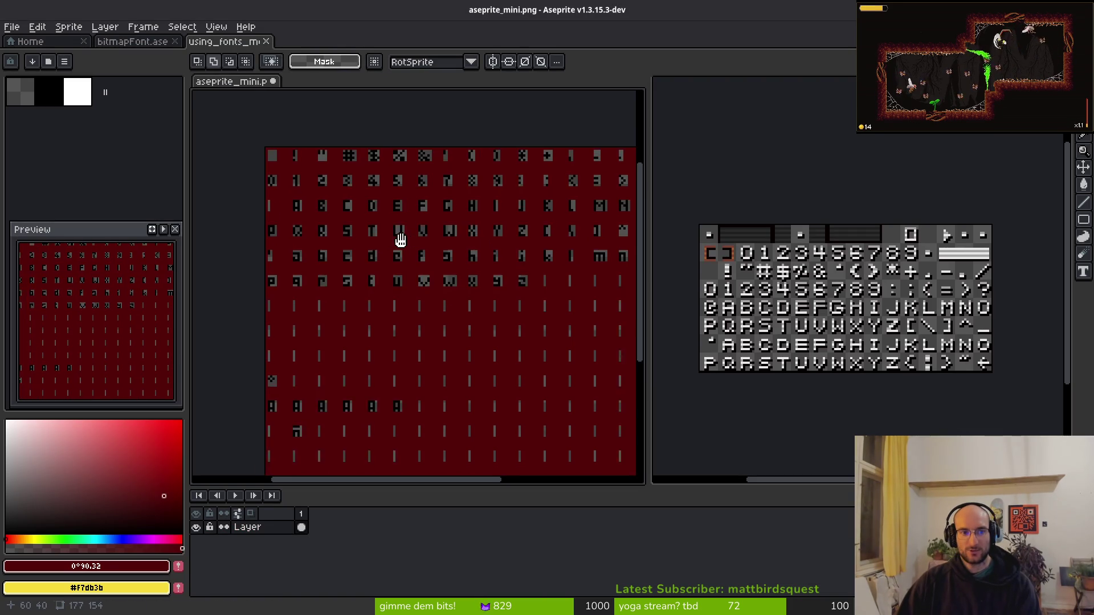
Pan the aseprite_mini glyph sheet, recheck the Godot docs, and select its top glyph rows.
left_click_drag(400, 240, 356, 231)
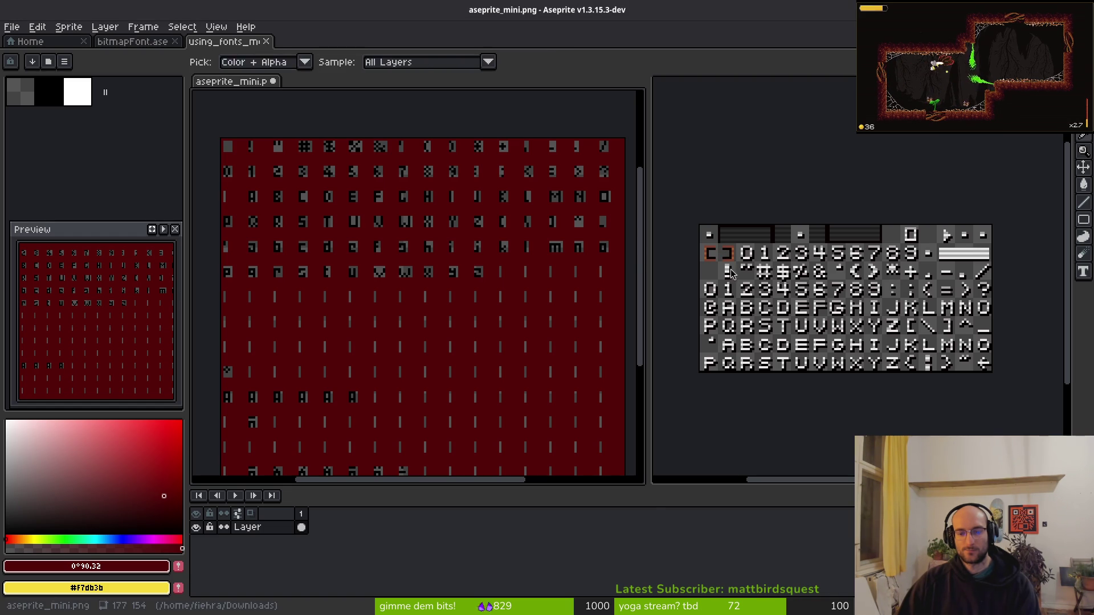
key("alt+Tab")
scroll(606, 448, "down", 3)
key("alt+Tab")
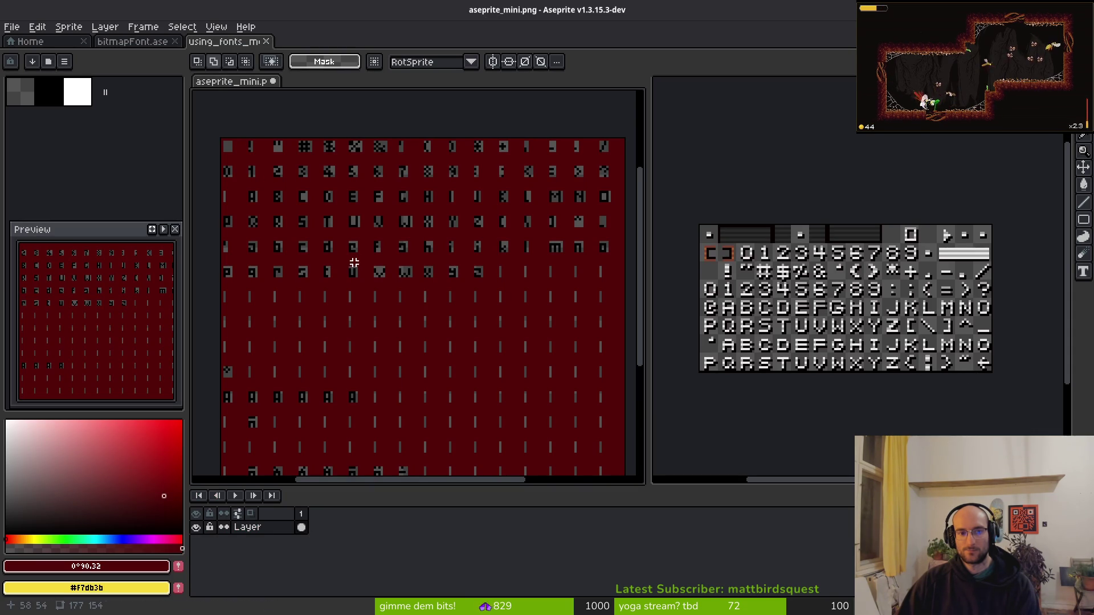
scroll(484, 268, "down", 2)
scroll(466, 281, "up", 2)
scroll(466, 280, "down", 2)
left_click_drag(467, 281, 569, 289)
scroll(553, 296, "up", 3)
scroll(552, 296, "down", 3)
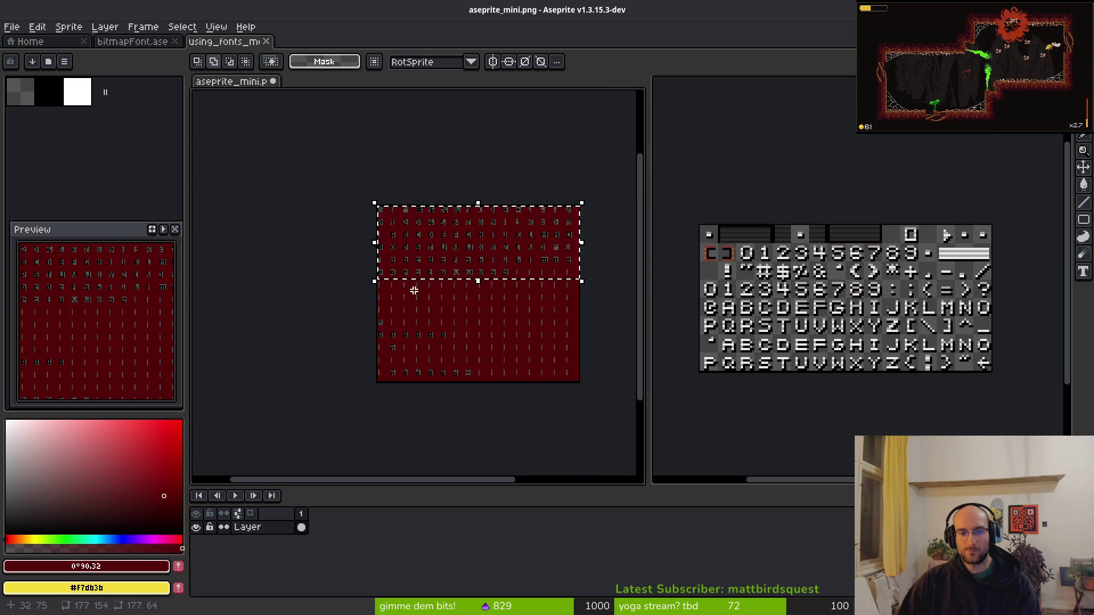
scroll(412, 288, "up", 2)
Close the Godot example font image and focus the empty bitmapFont sprite.
left_click(702, 173)
key("ctrl+w")
mouse_move(442, 241)
left_mouse_down()
mouse_move(384, 241)
mouse_move(363, 269)
left_mouse_up()
left_click(733, 280)
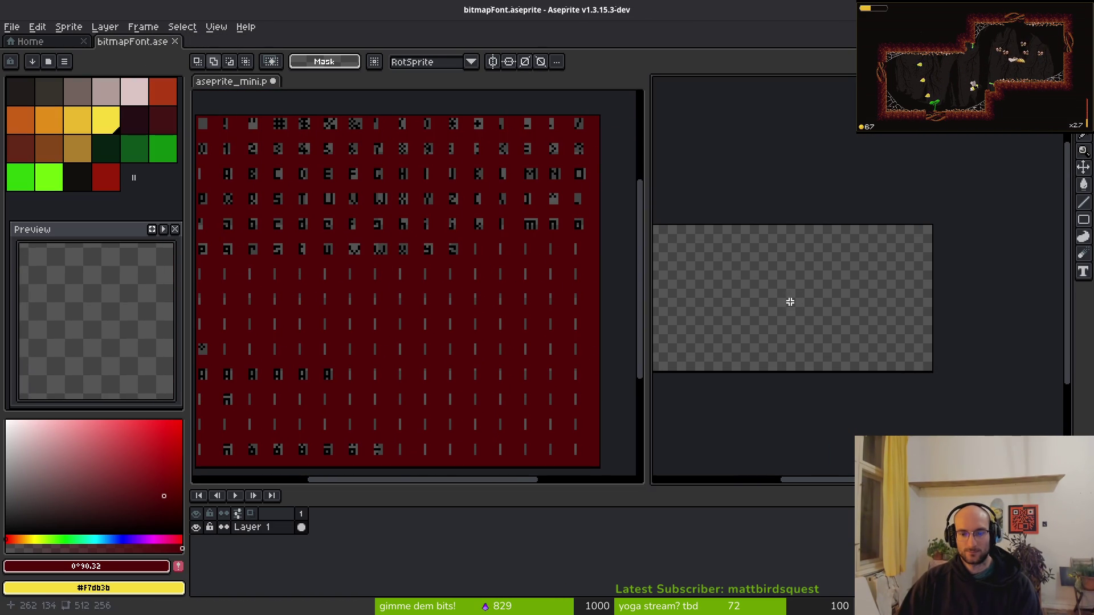
Edit the grid width in Grid Settings to show a grid on the bitmapFont canvas.
left_click(216, 27)
mouse_move(251, 93)
left_click(408, 91)
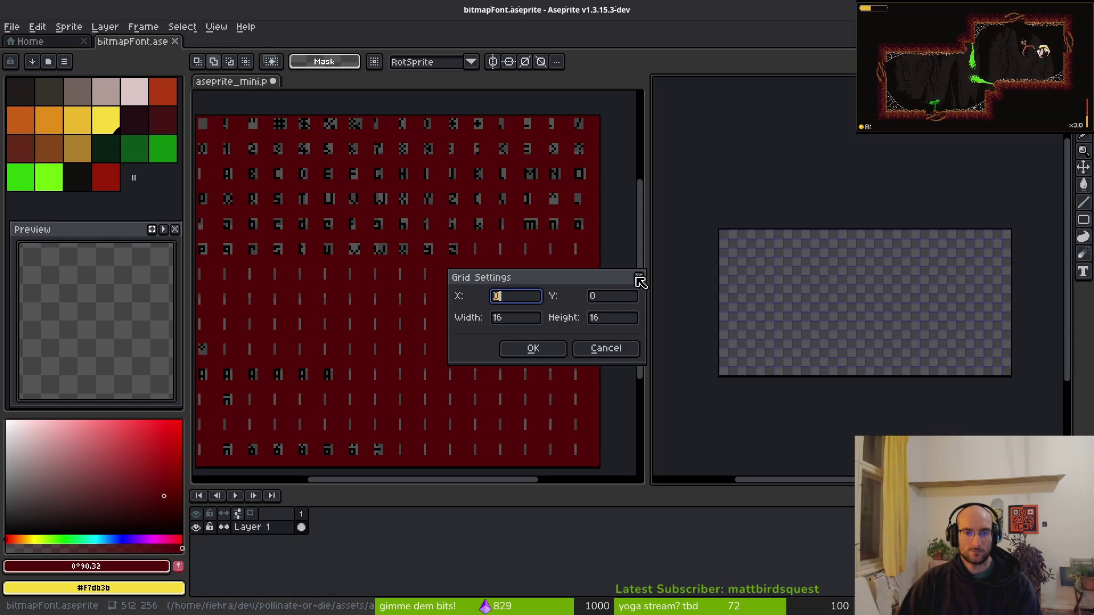
left_click(518, 322)
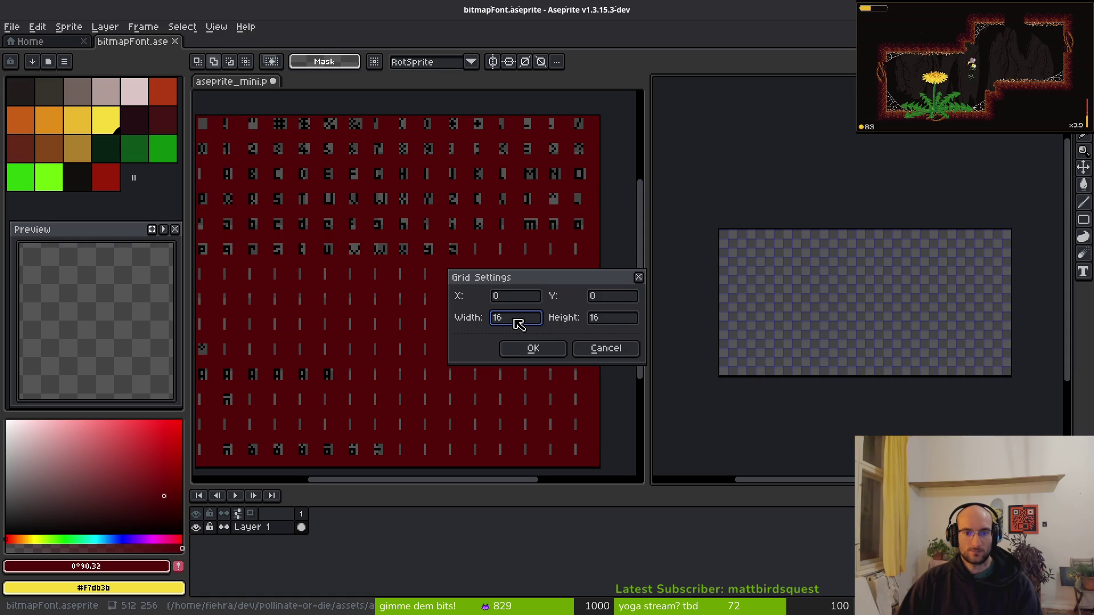
left_click(559, 347)
scroll(809, 330, "up", 4)
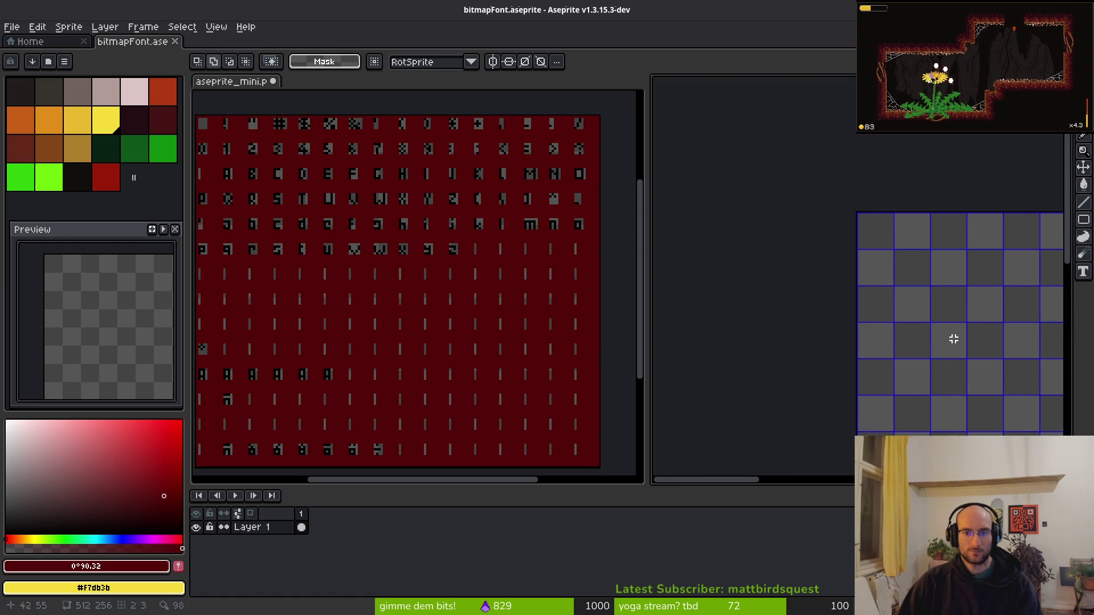
scroll(447, 251, "up", 3)
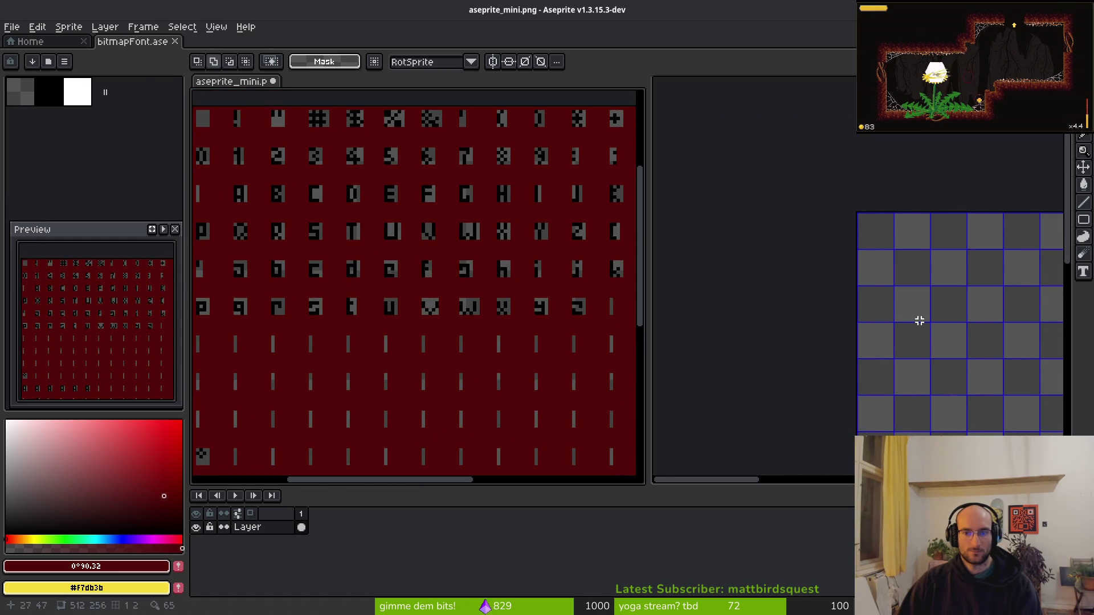
scroll(918, 321, "up", 3)
scroll(435, 195, "down", 2)
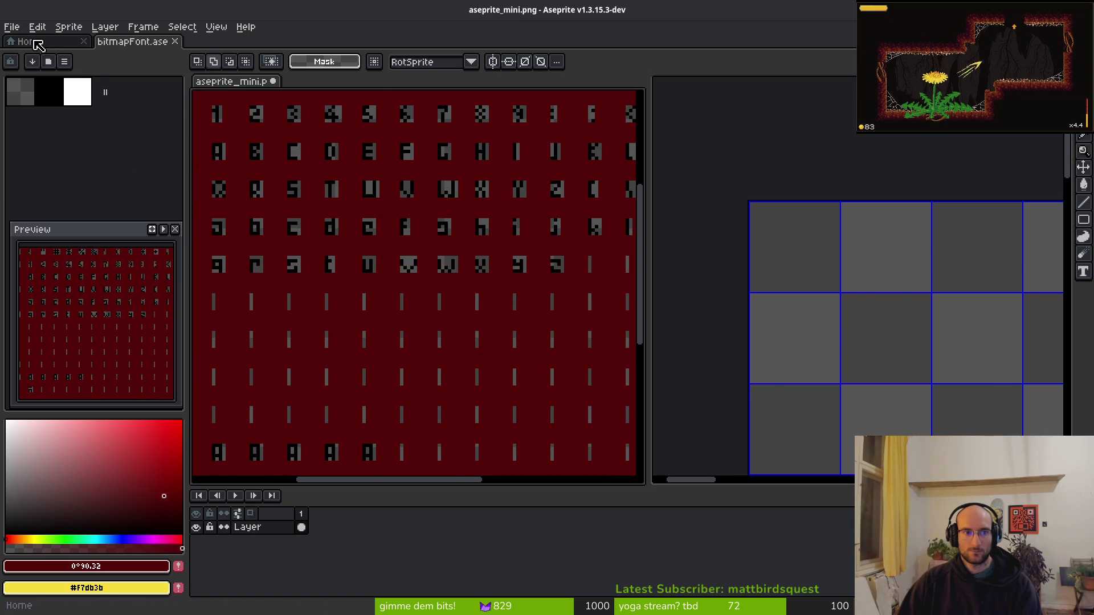
Visit the start page, then cancel closing the unsaved aseprite_mini sheet.
left_click(38, 45)
key("ctrl+w")
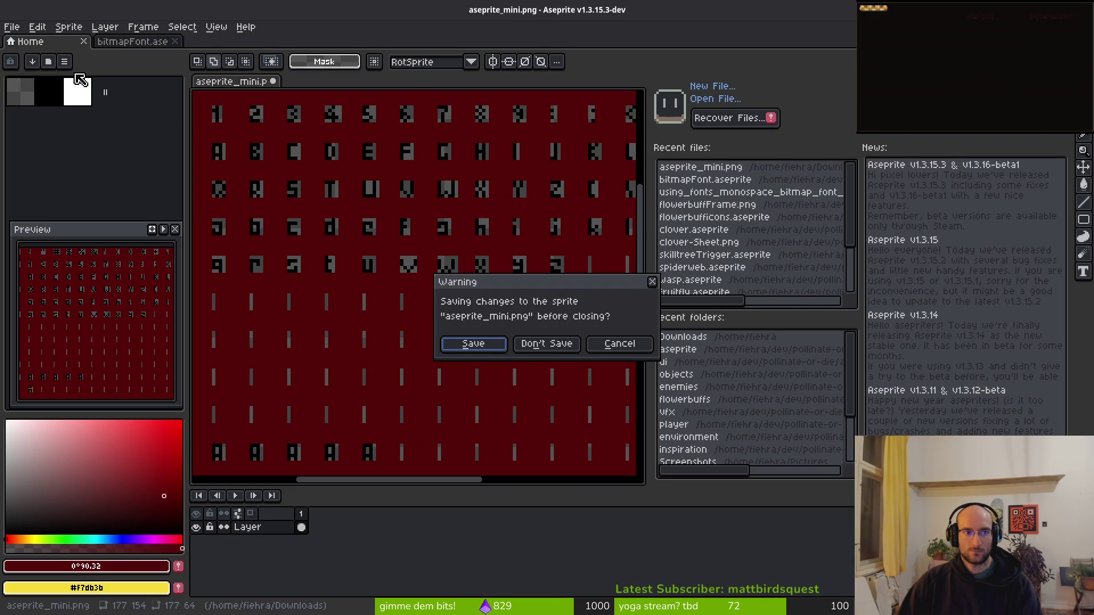
left_click(619, 345)
Open digits.aseprite from dev/pollinate-or-die/assets/aseprite.
left_click(12, 27)
left_click(35, 60)
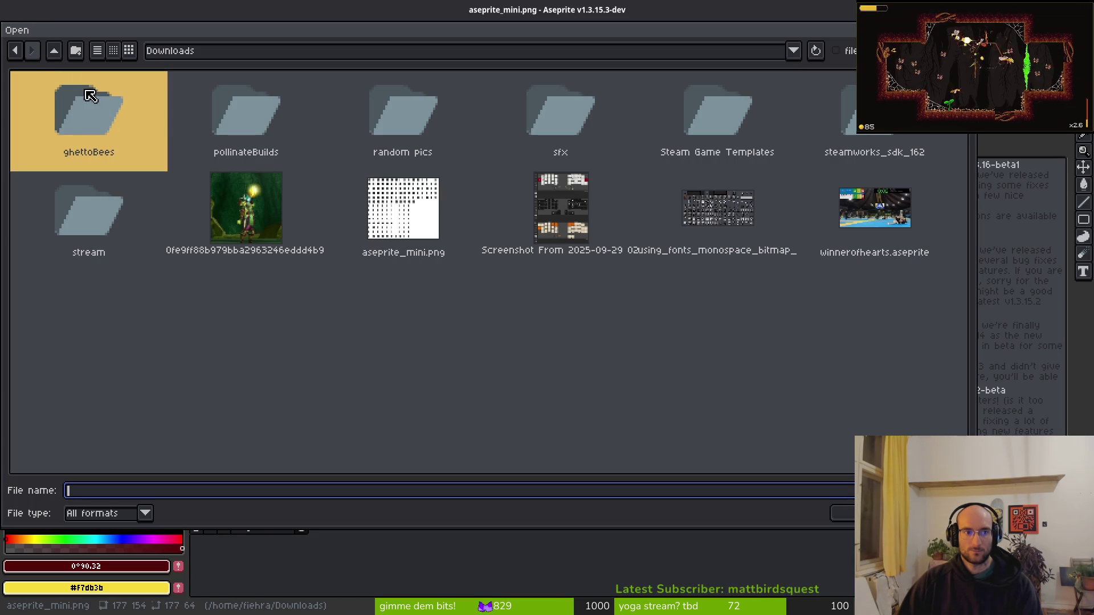
left_click(54, 51)
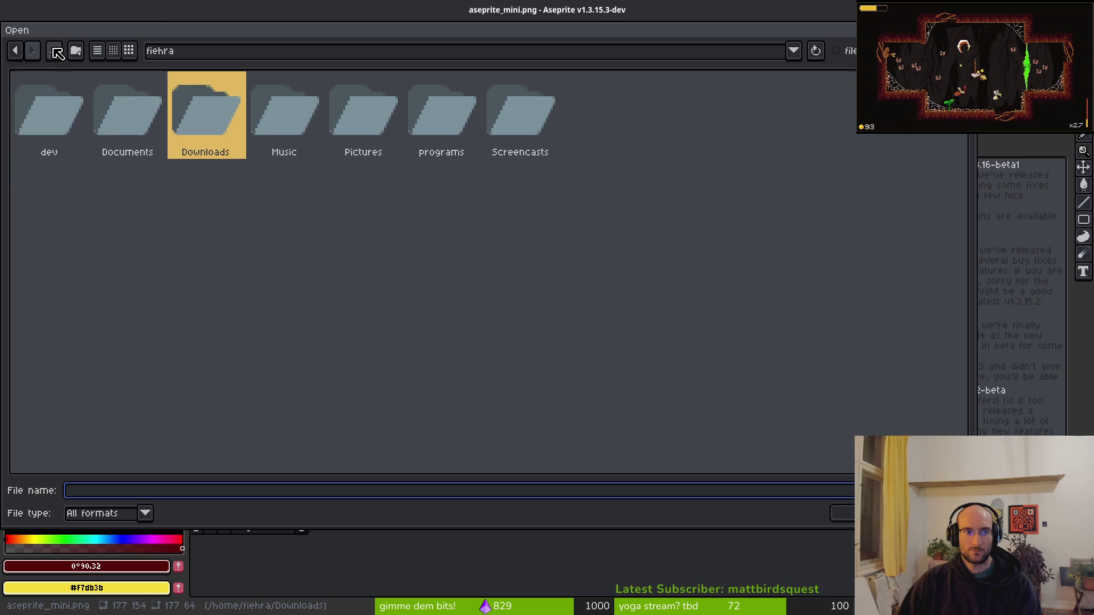
double_click(76, 107)
double_click(712, 110)
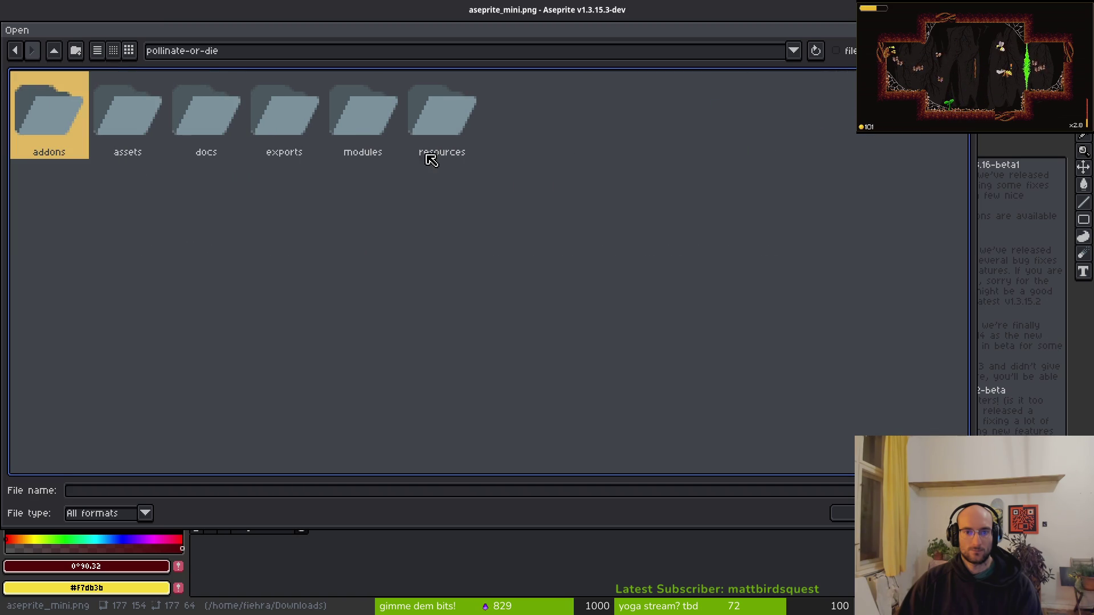
double_click(133, 114)
double_click(156, 131)
scroll(636, 313, "down", 2)
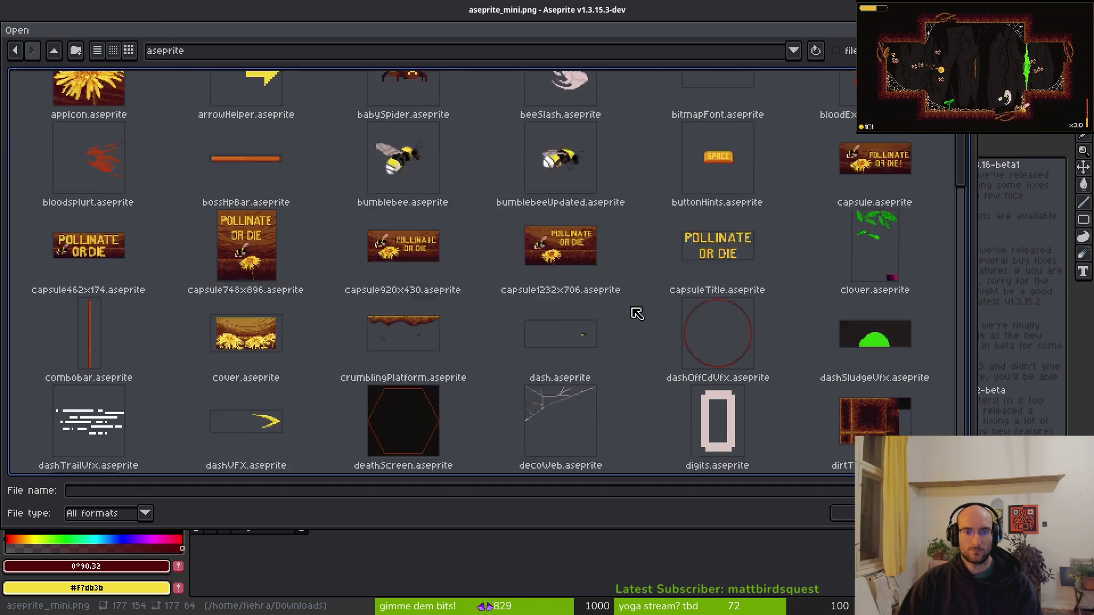
scroll(637, 313, "down", 1)
double_click(704, 393)
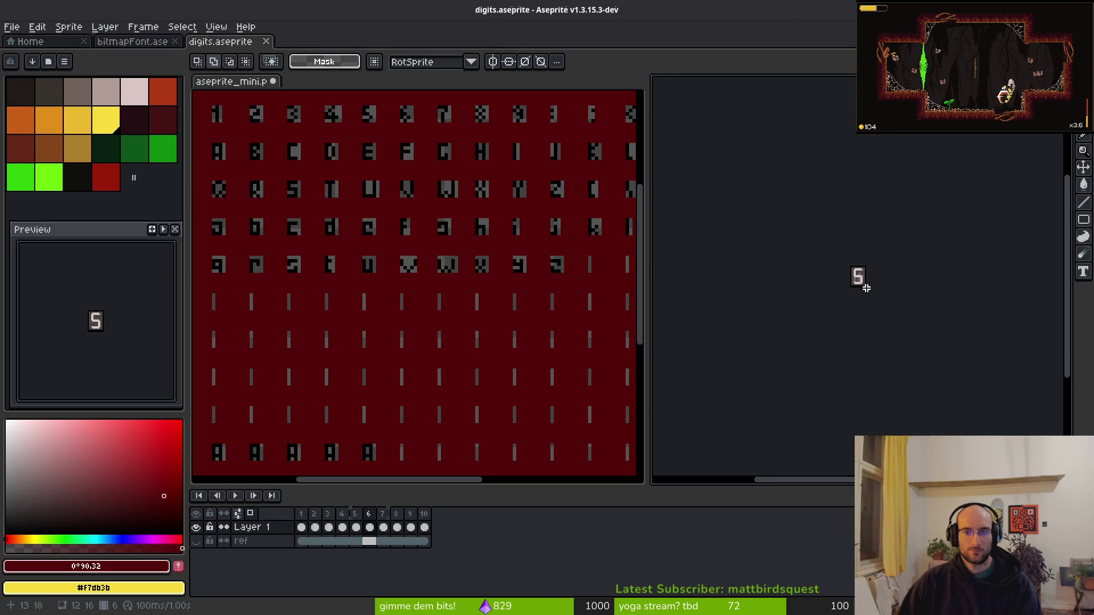
Zoom in on the 5 glyph, select all and deselect, then close digits.aseprite.
scroll(866, 289, "up", 6)
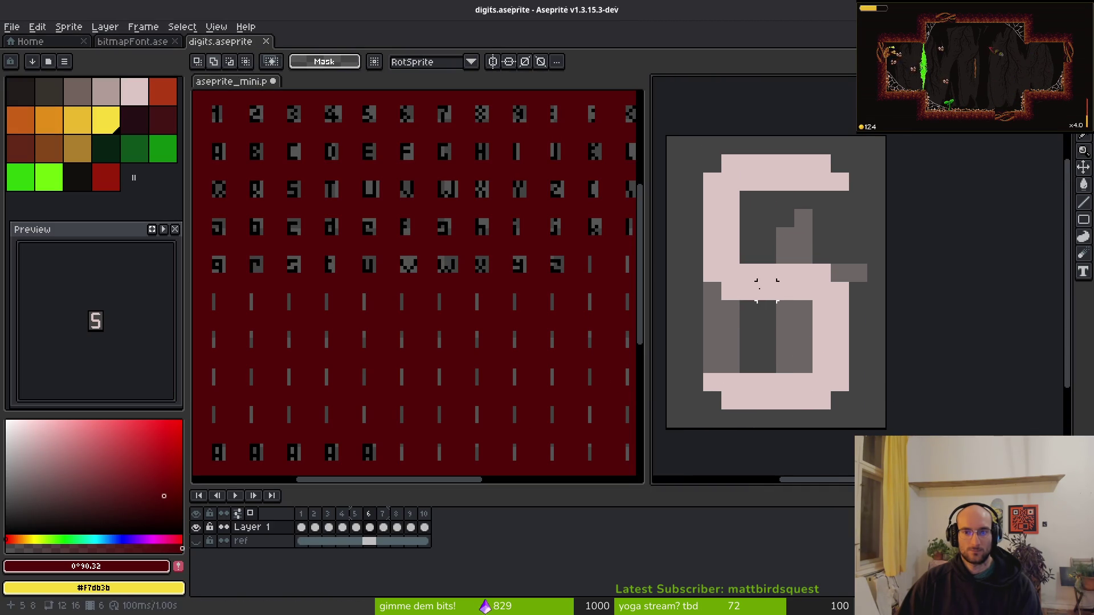
scroll(776, 264, "down", 4)
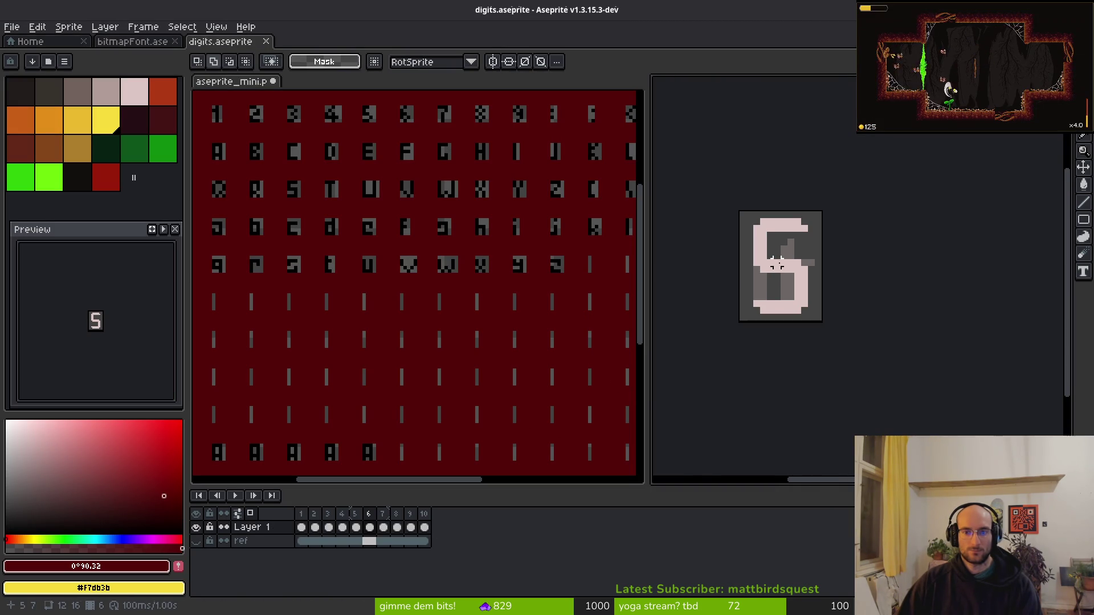
key("ctrl+a")
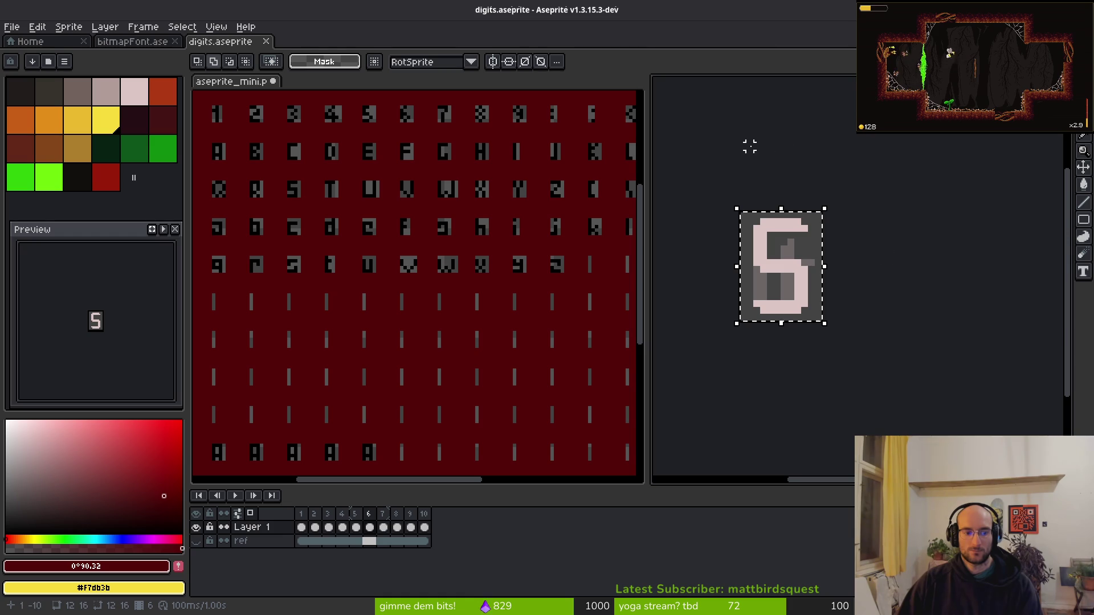
key("ctrl+d")
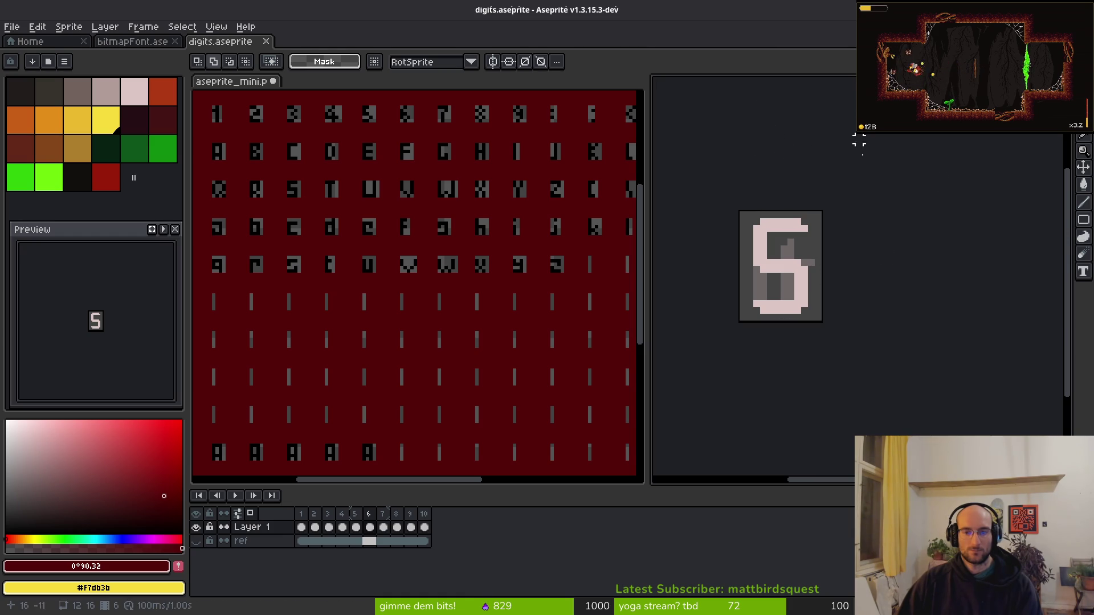
key("ctrl+w")
scroll(864, 313, "down", 1)
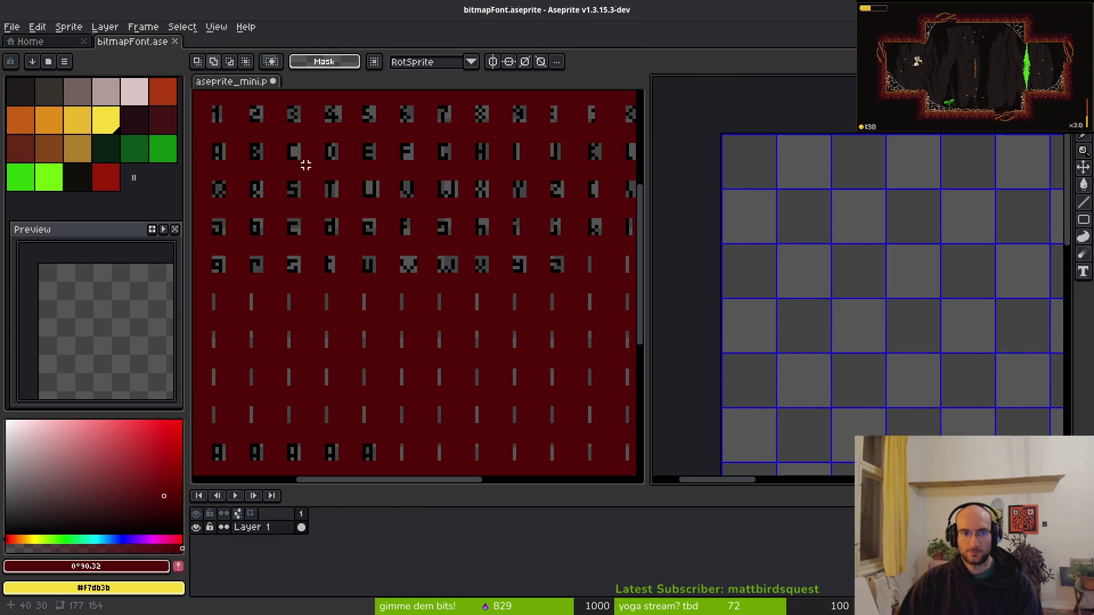
Widen the bitmapFont editor by dragging the splitter left twice, narrowing the reference sheet.
left_click_drag(306, 161, 355, 229)
scroll(320, 280, "down", 2)
mouse_move(858, 265)
left_mouse_down()
mouse_move(854, 285)
mouse_move(830, 268)
left_mouse_up()
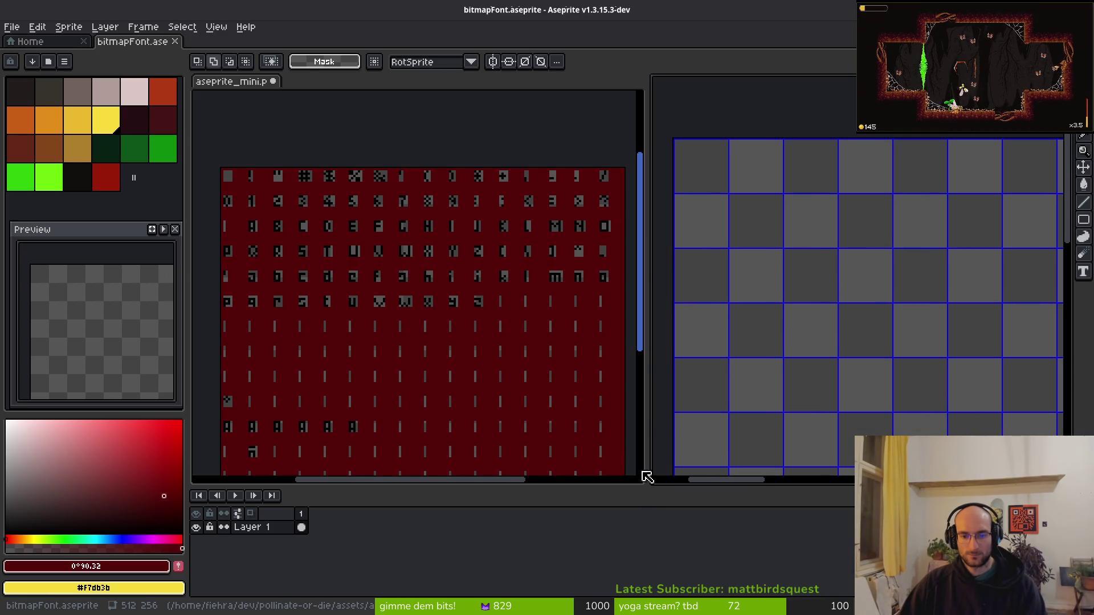
left_click_drag(647, 337, 527, 337)
left_click(454, 338)
scroll(335, 303, "up", 1)
scroll(400, 315, "down", 1)
scroll(400, 315, "down", 2)
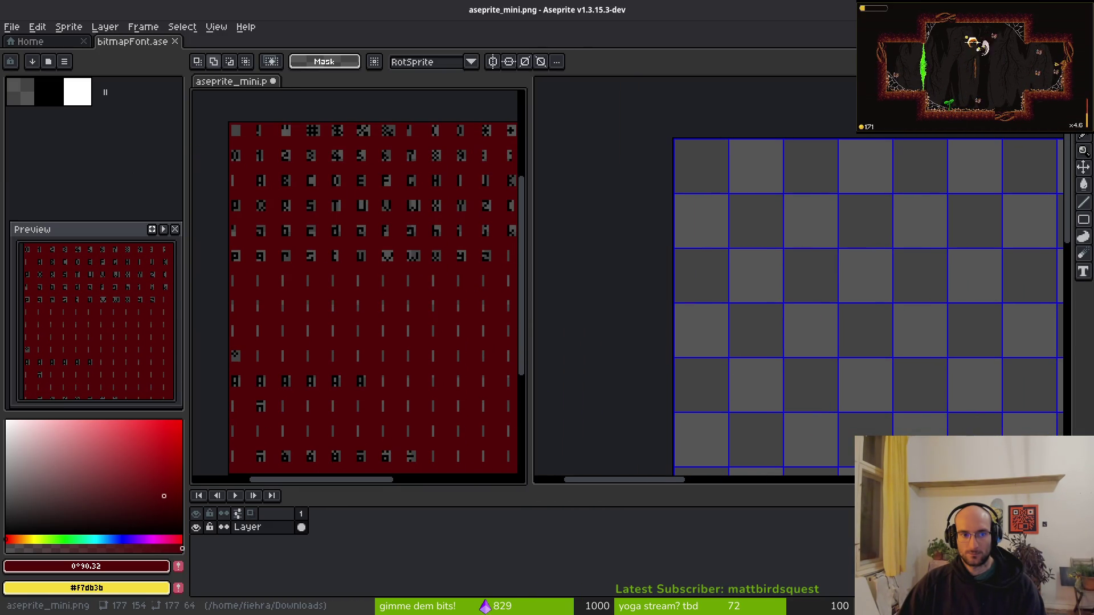
left_click_drag(527, 309, 471, 310)
Glance at the Godot font docs, then zoom out and recentre the blank bitmapFont canvas.
key("i")
key("alt+Tab")
scroll(504, 297, "up", 5)
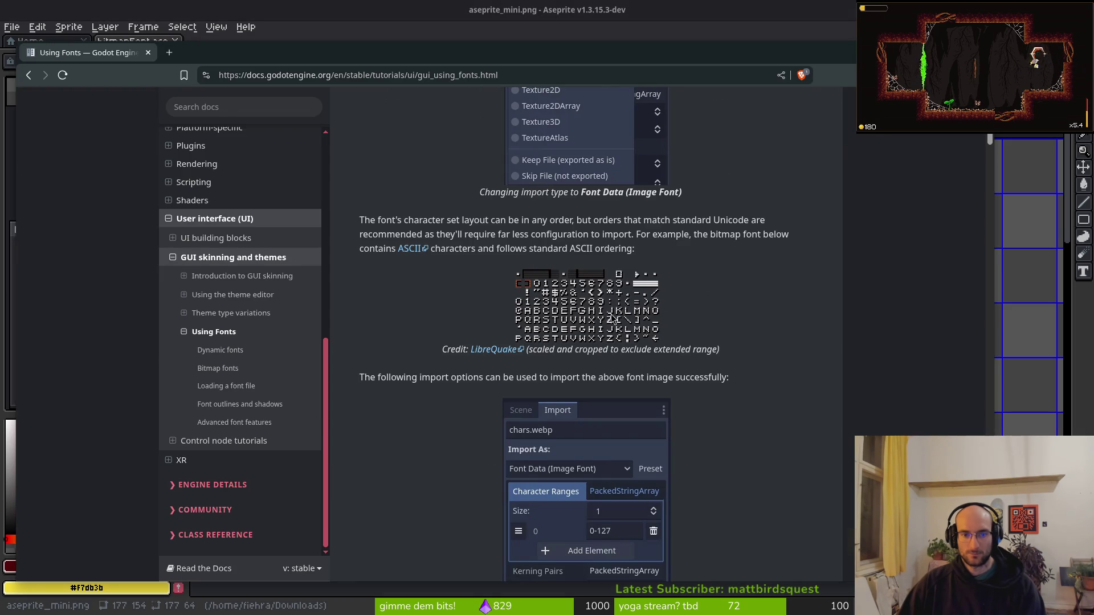
key("alt+Tab")
left_click(708, 261)
scroll(701, 256, "down", 4)
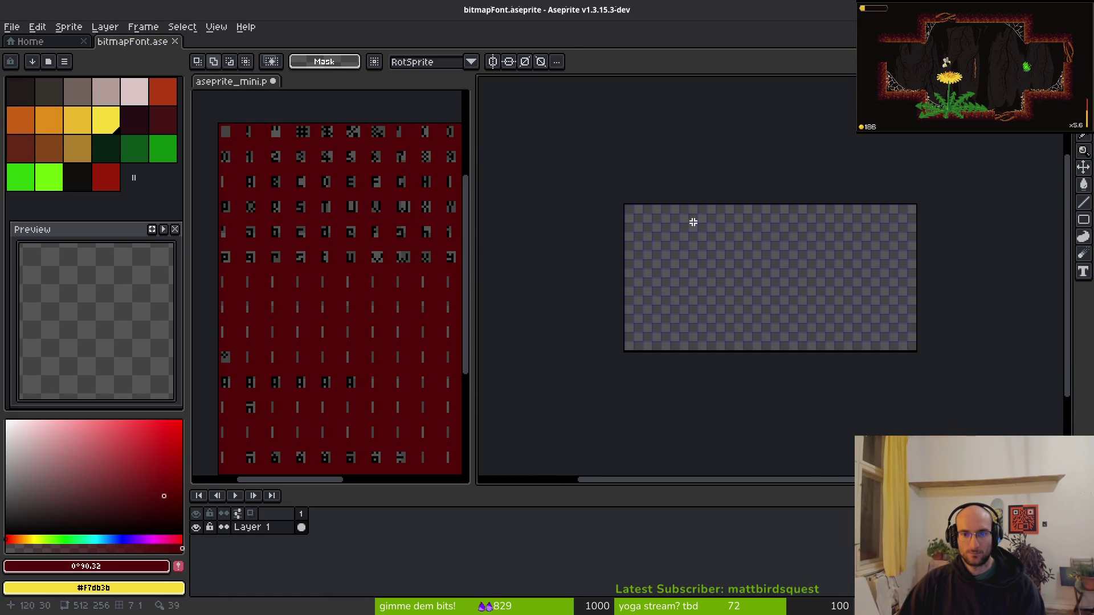
left_click_drag(740, 247, 733, 269)
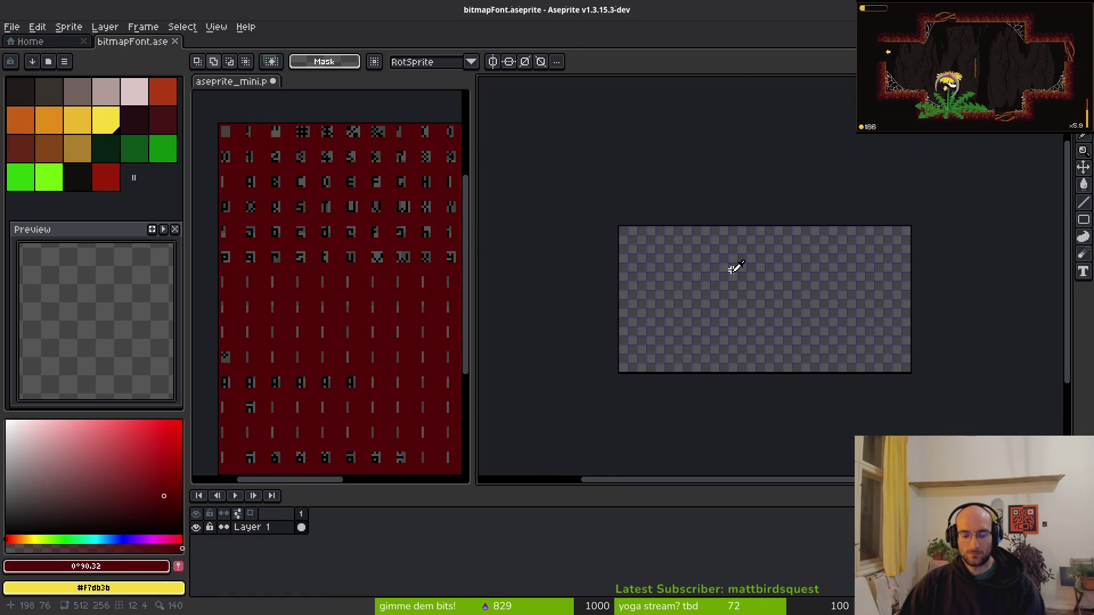
Set the grid width and height to 32 in Grid Settings.
left_click(216, 27)
mouse_move(239, 90)
left_click(404, 103)
left_click(528, 318)
type("32")
key("Tab")
type("32")
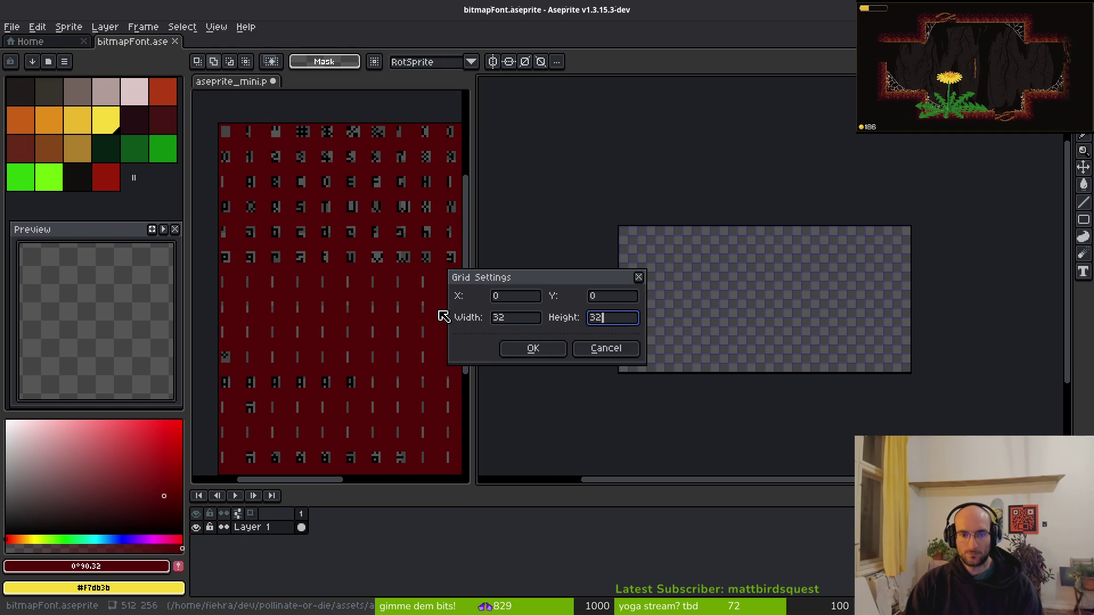
key("Return")
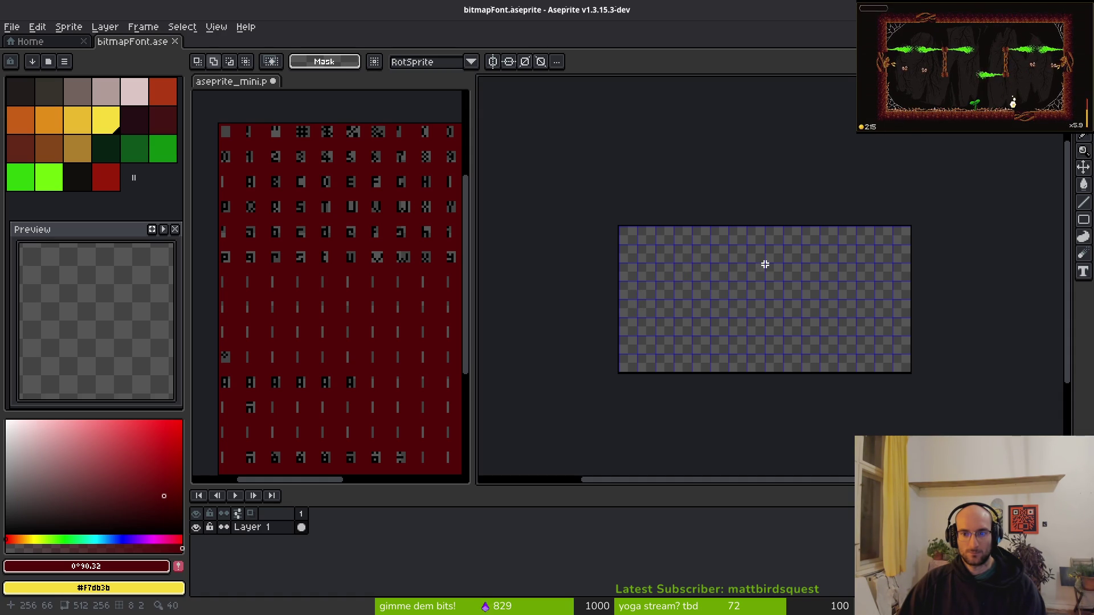
Switch from the reference sheet to the bitmapFont canvas and pick bright green (palette index 18).
scroll(342, 232, "down", 1)
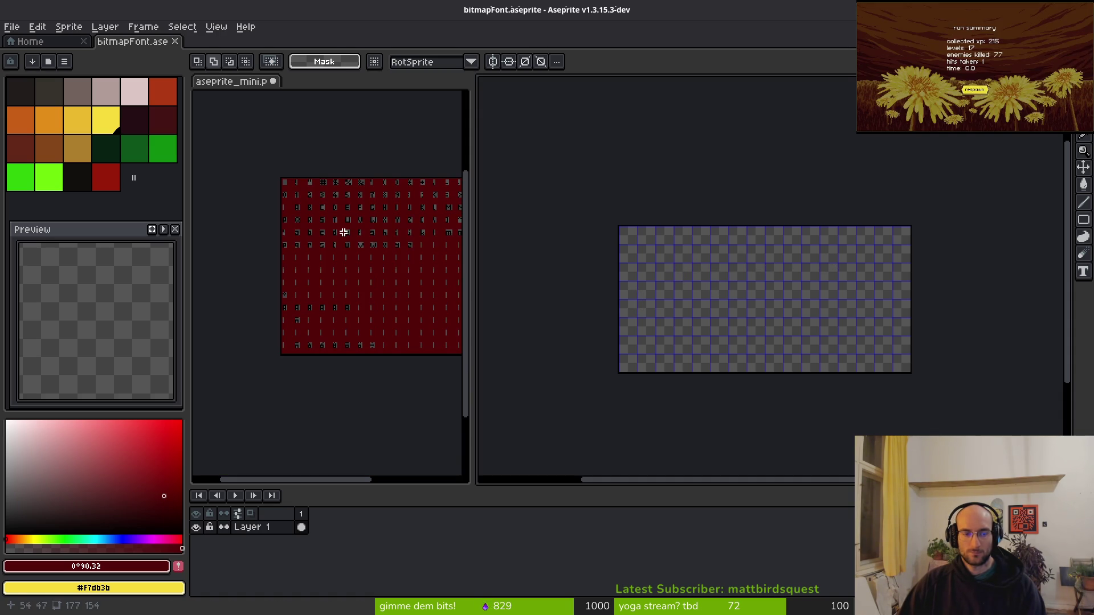
scroll(330, 200, "up", 2)
left_click(408, 254)
scroll(341, 234, "down", 3)
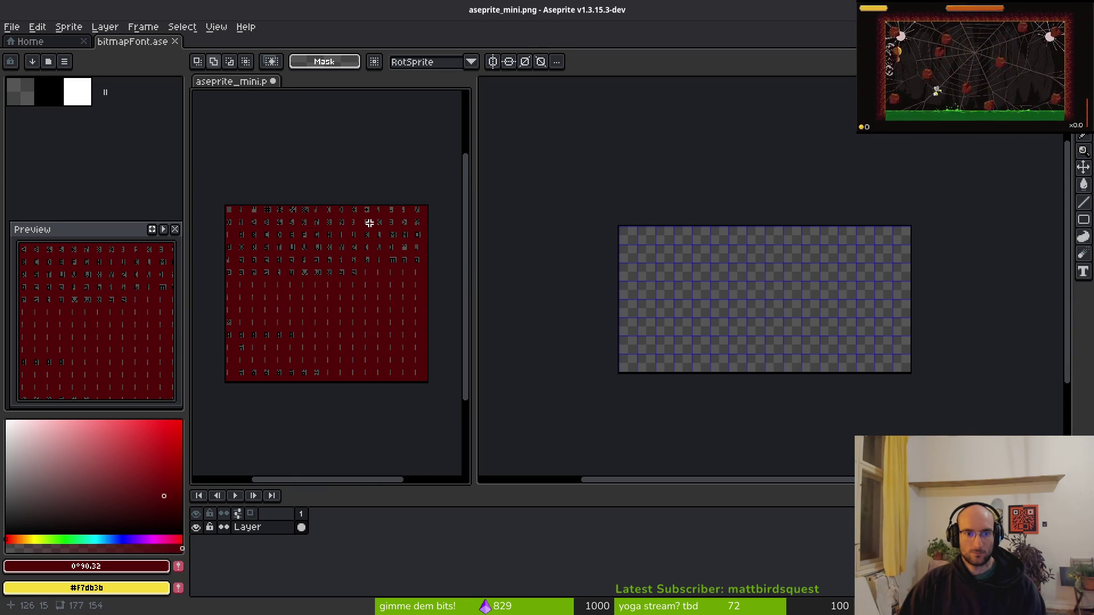
scroll(318, 244, "up", 3)
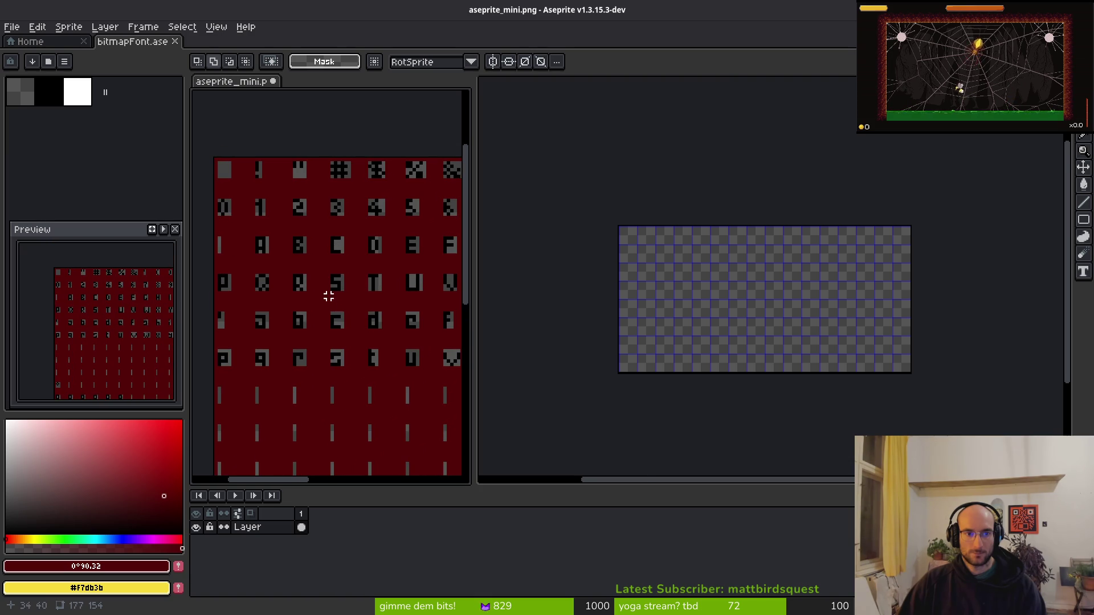
scroll(655, 289, "up", 2)
left_click(655, 290)
scroll(651, 295, "up", 2)
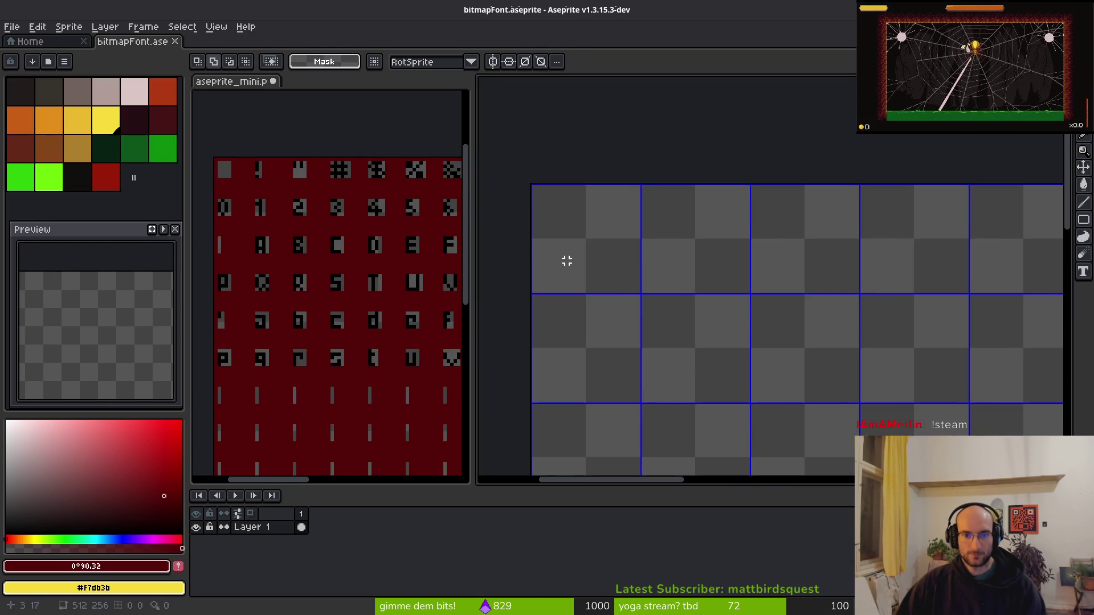
scroll(592, 242, "up", 1)
scroll(626, 222, "down", 1)
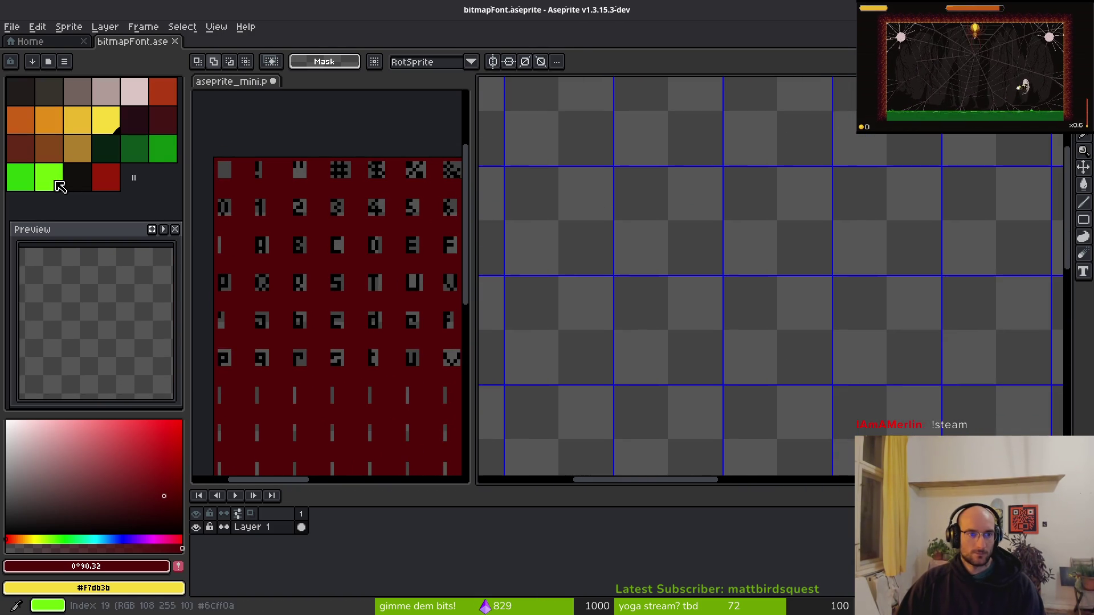
left_click(23, 181)
scroll(712, 288, "up", 1)
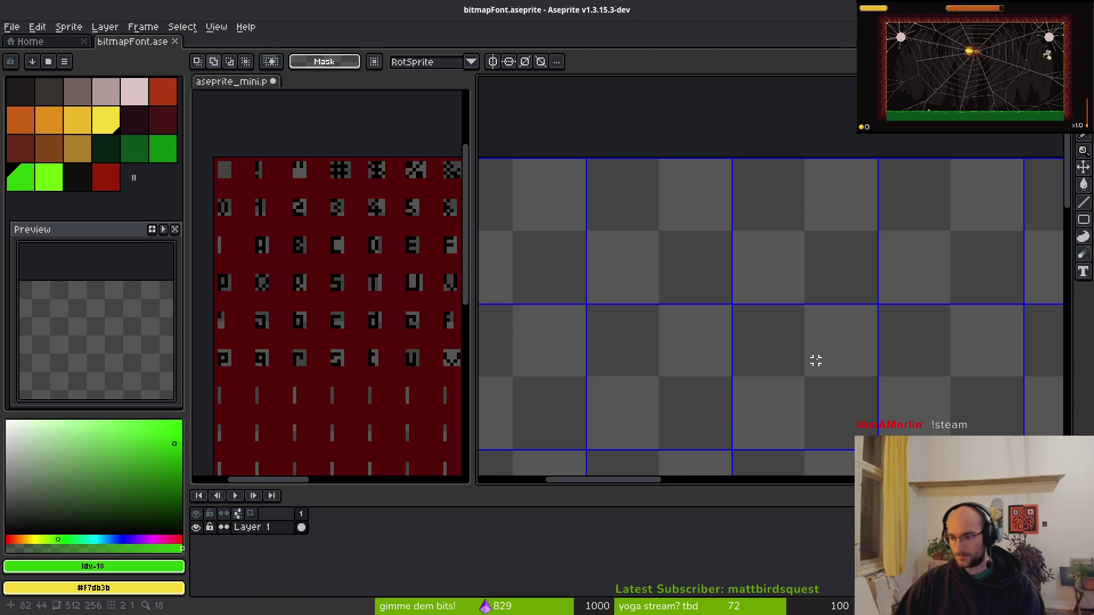
Draw the exclamation mark outline and dot with straight lines, redrawing the dot one pixel right.
key("l")
scroll(703, 287, "left", 2)
scroll(712, 199, "up", 1)
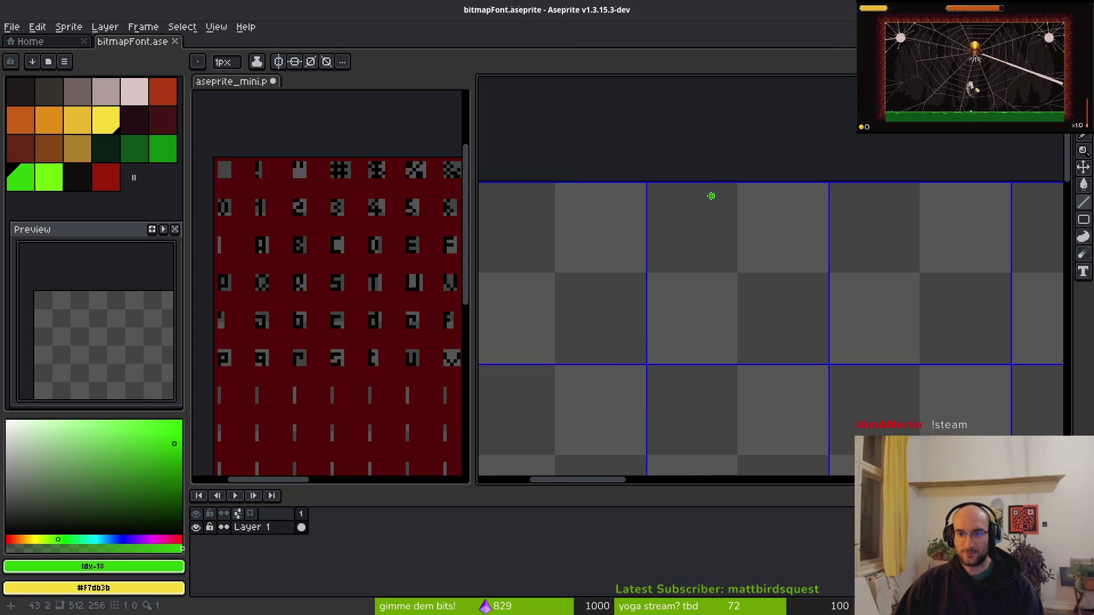
mouse_move(717, 192)
left_mouse_down()
mouse_move(726, 319)
mouse_move(755, 192)
left_mouse_up()
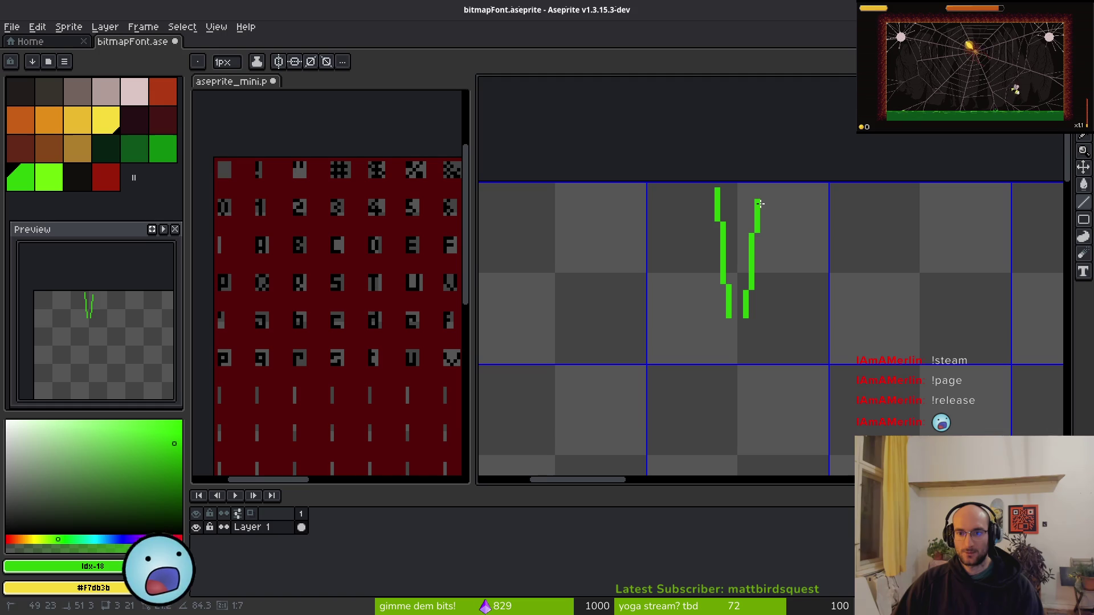
left_click_drag(758, 200, 716, 188)
left_click_drag(729, 319, 751, 326)
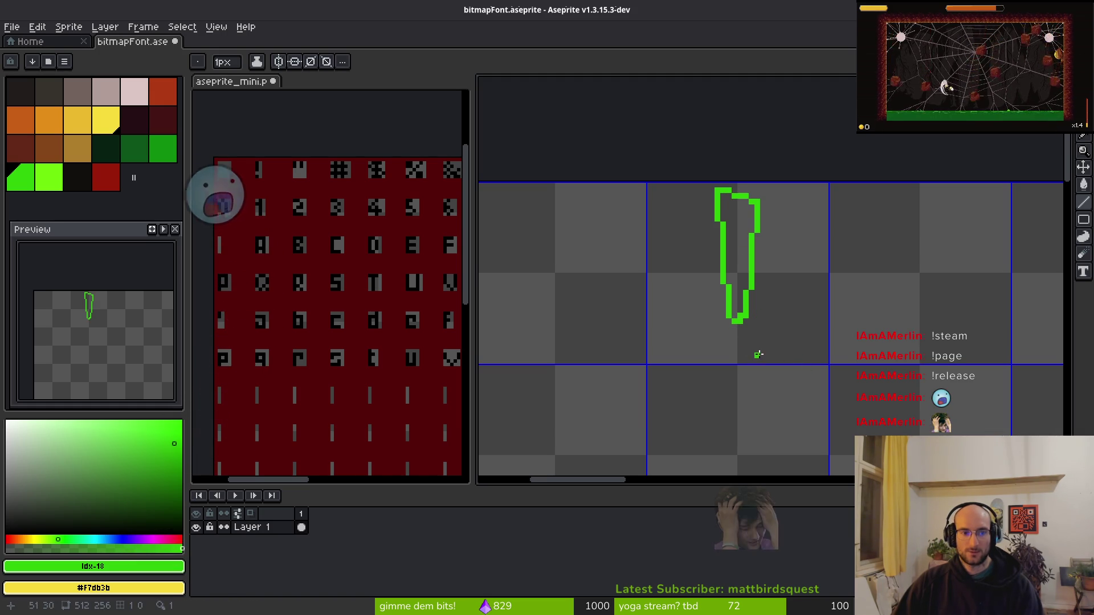
scroll(744, 335, "up", 5)
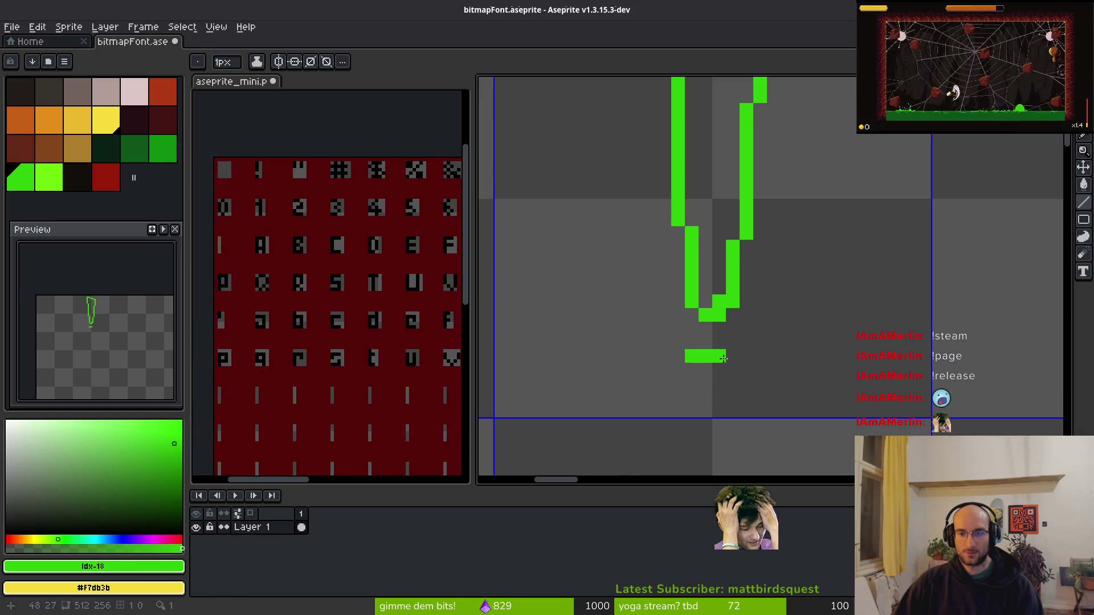
key("ctrl+z")
key("ctrl+z")
mouse_move(709, 357)
left_mouse_down()
mouse_move(719, 356)
mouse_move(719, 398)
left_mouse_up()
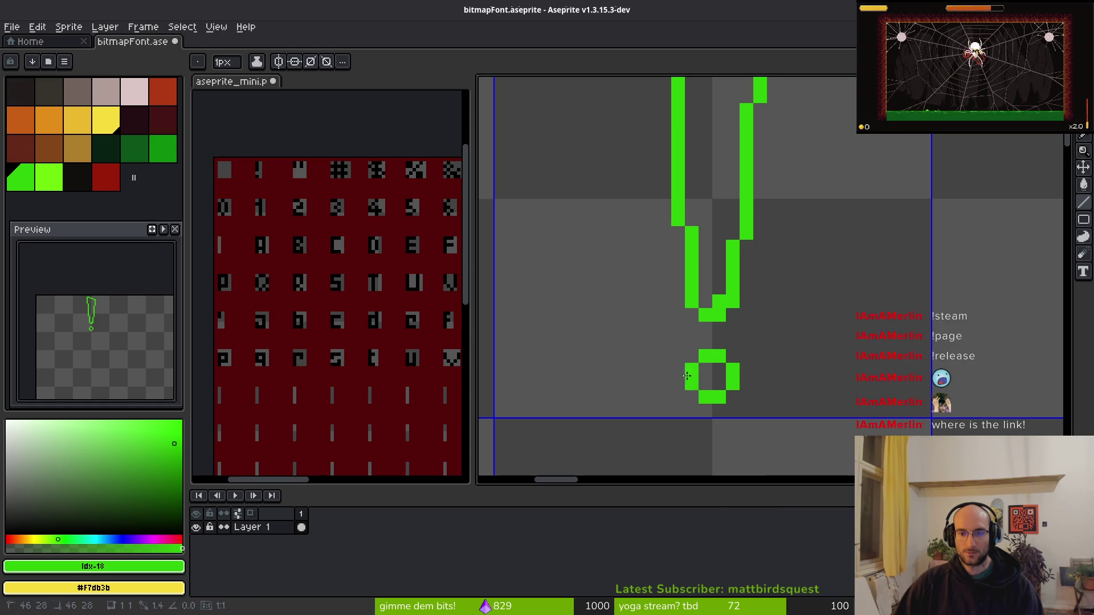
scroll(773, 370, "down", 3)
scroll(741, 341, "up", 1)
Fill the exclamation mark outline green and save bitmapFont.aseprite.
key("g")
left_click(739, 224)
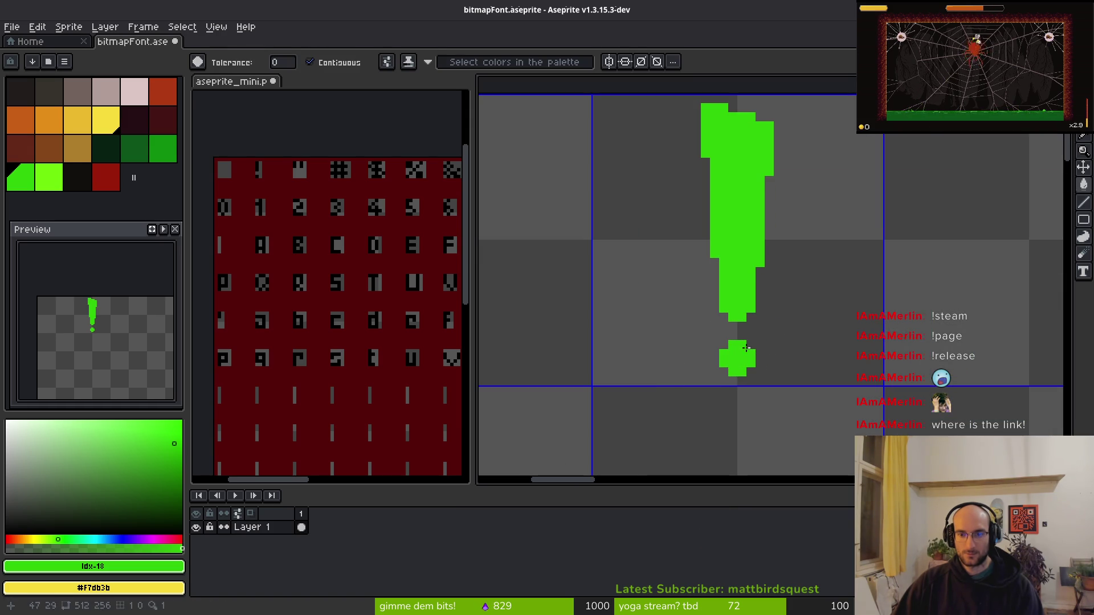
scroll(746, 347, "down", 2)
key("b")
key("ctrl+s")
Remove the stray green dot, try the 5px eraser, undo the last erase, and save.
scroll(772, 313, "down", 2)
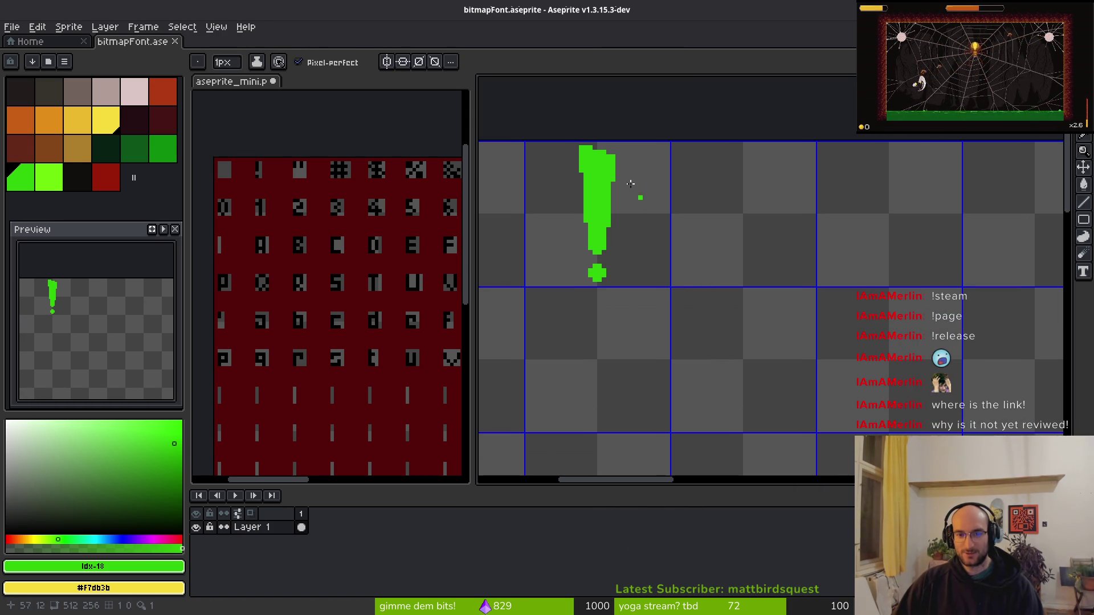
scroll(630, 184, "up", 2)
key("ctrl+z")
key("e")
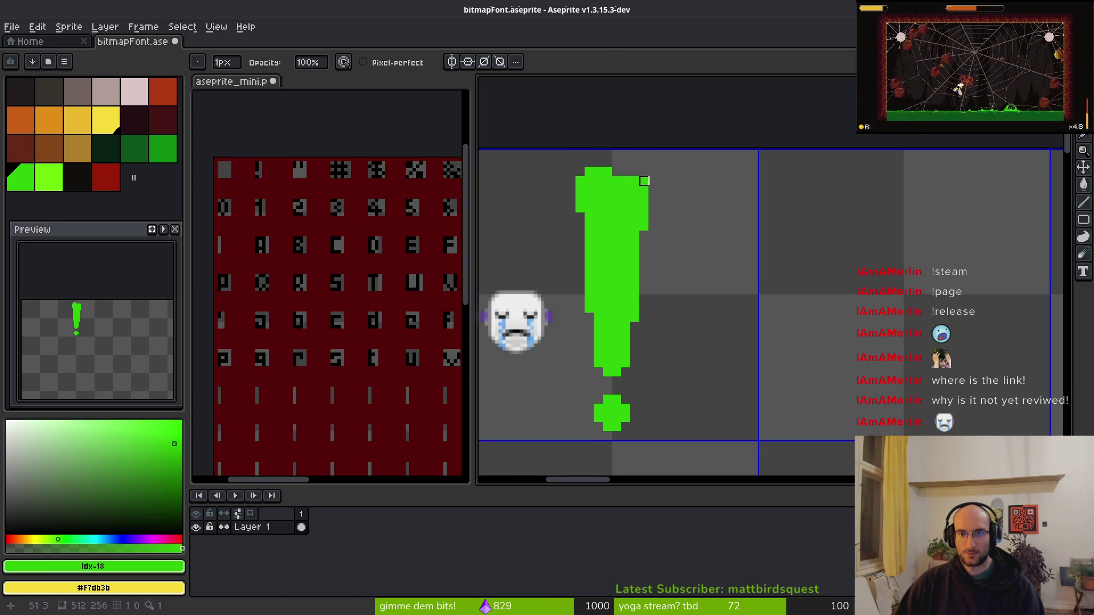
scroll(707, 235, "down", 4)
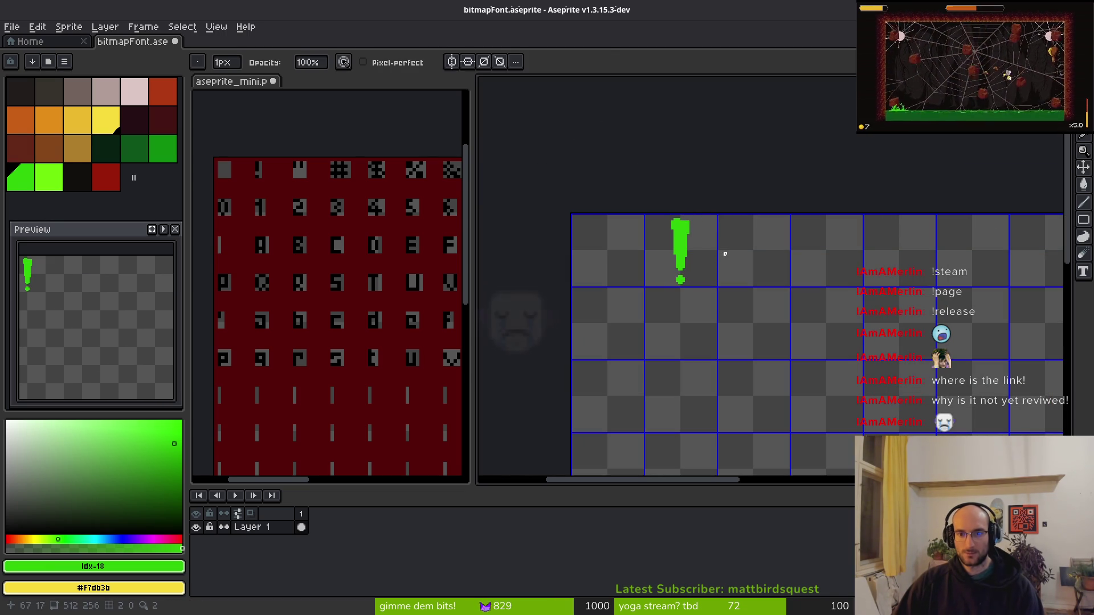
scroll(704, 222, "up", 4)
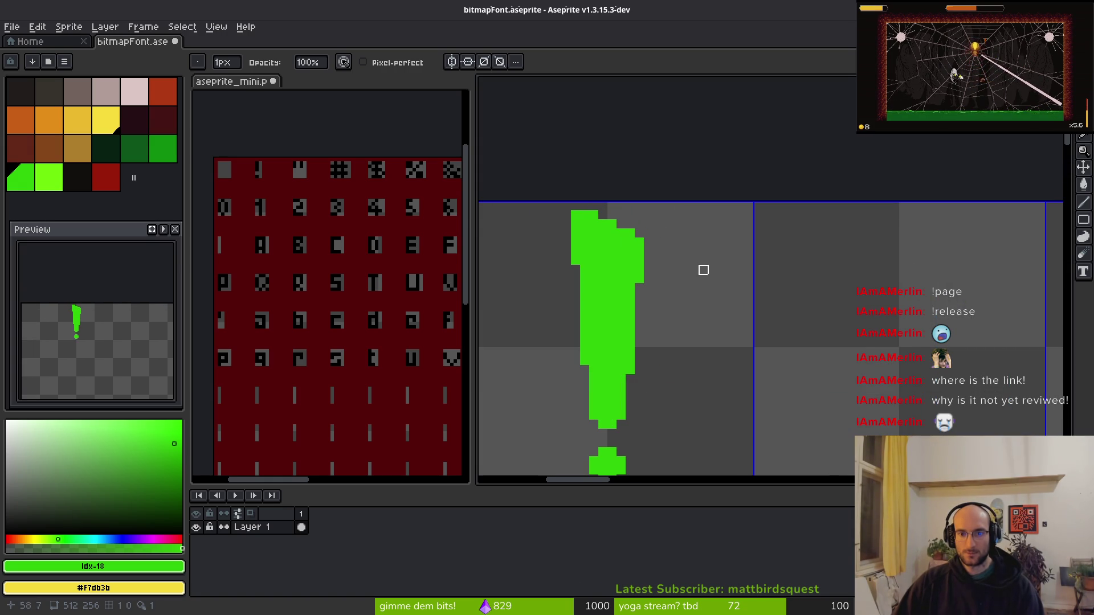
scroll(704, 270, "down", 2)
scroll(702, 289, "up", 2)
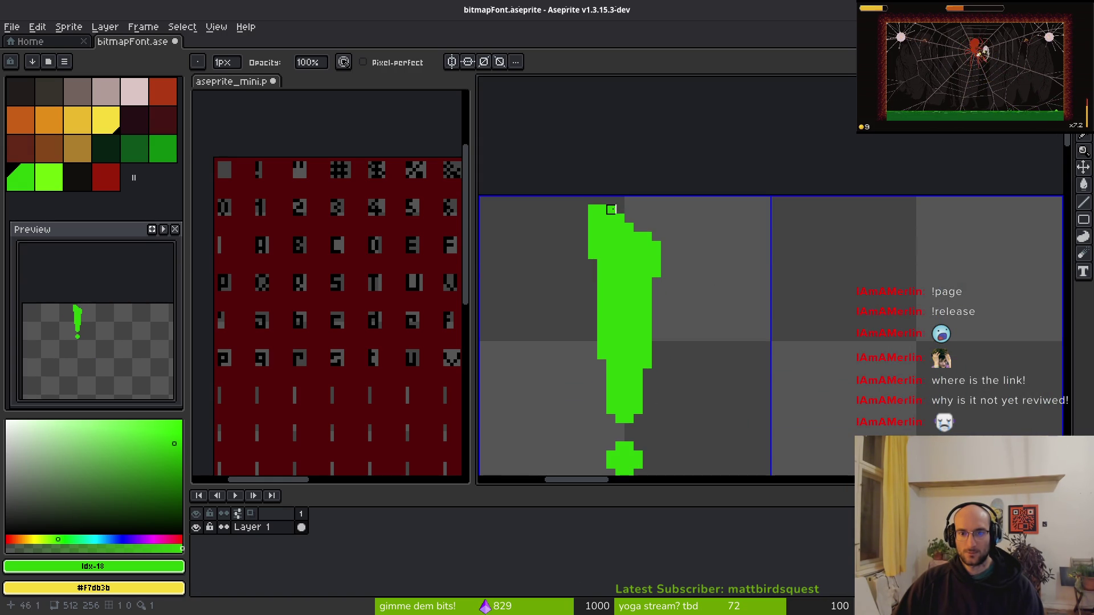
scroll(711, 255, "down", 2)
key("ctrl+z")
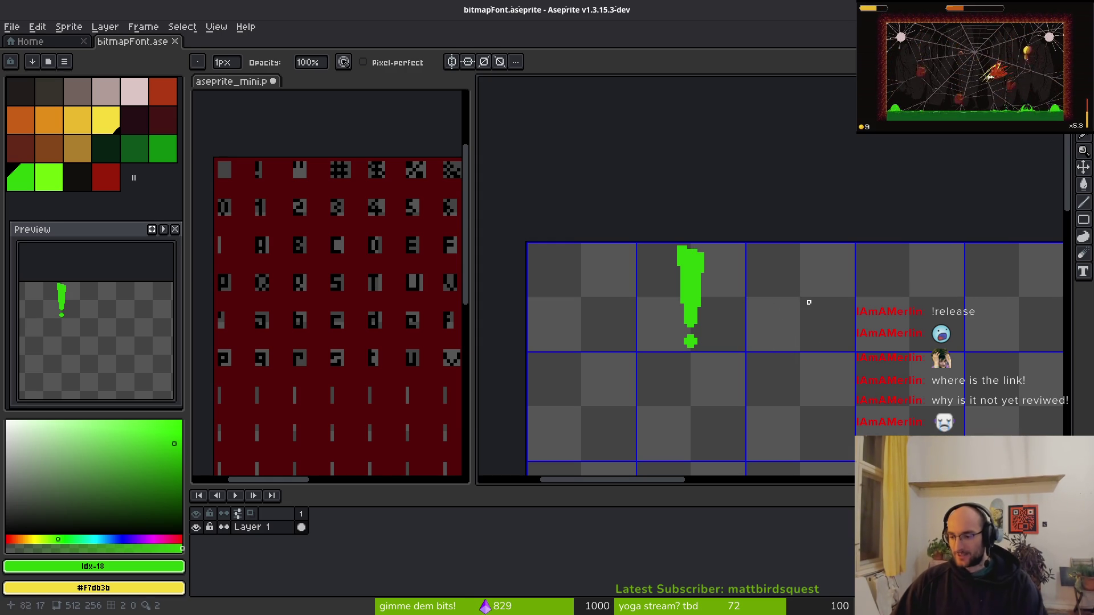
key("ctrl+s")
Try erasing the exclamation mark's top rows, undo it, and save with the Pencil active.
scroll(746, 368, "up", 5)
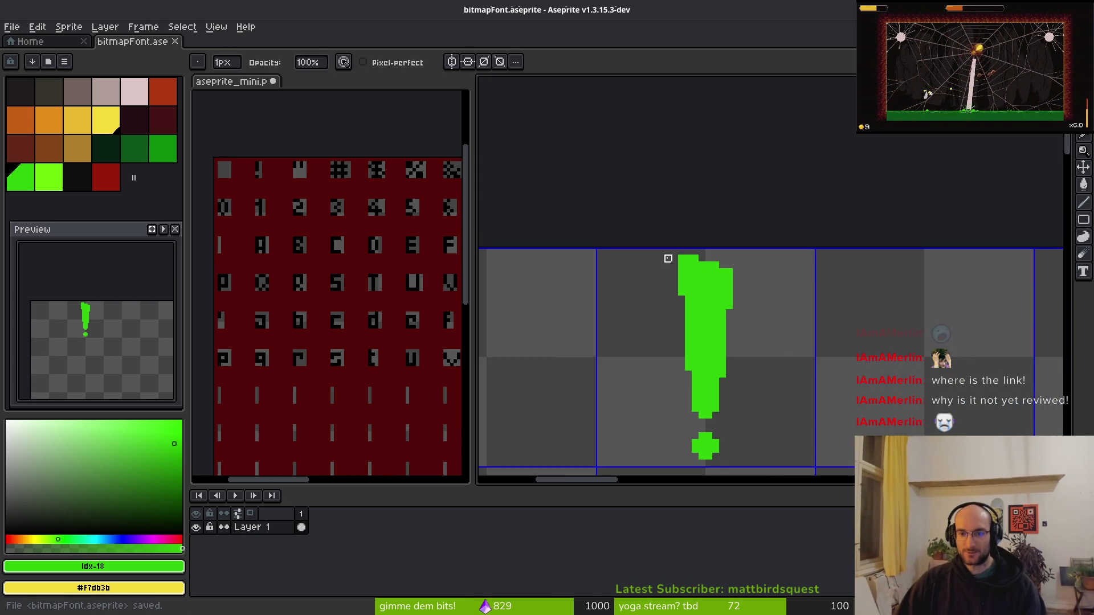
mouse_move(644, 239)
left_mouse_down()
mouse_move(732, 257)
mouse_move(753, 277)
left_mouse_up()
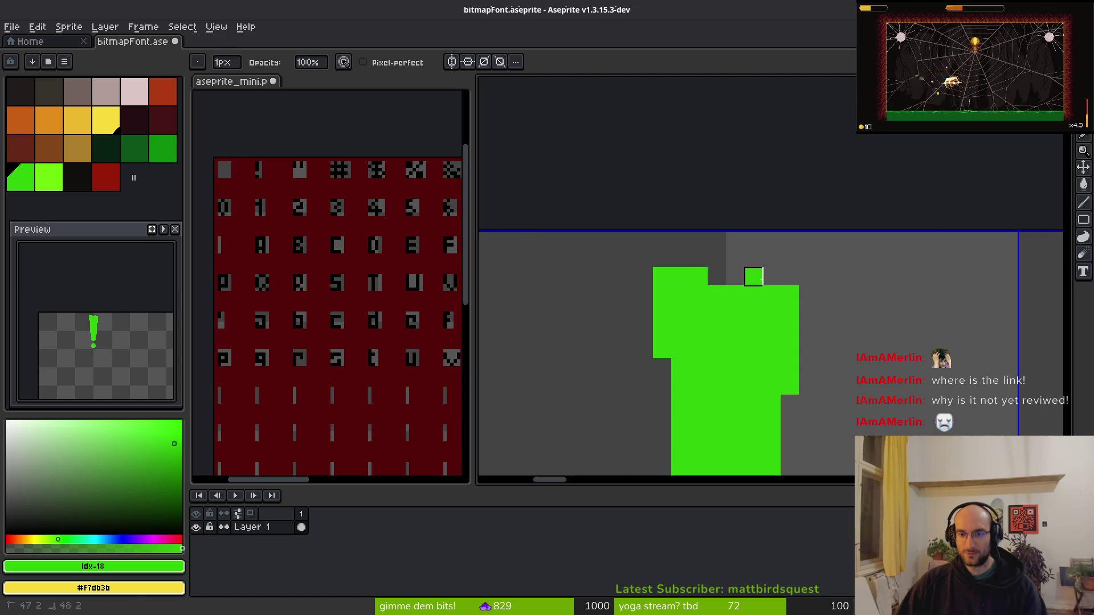
scroll(842, 361, "down", 2)
key("ctrl+z")
scroll(798, 320, "up", 2)
key("b")
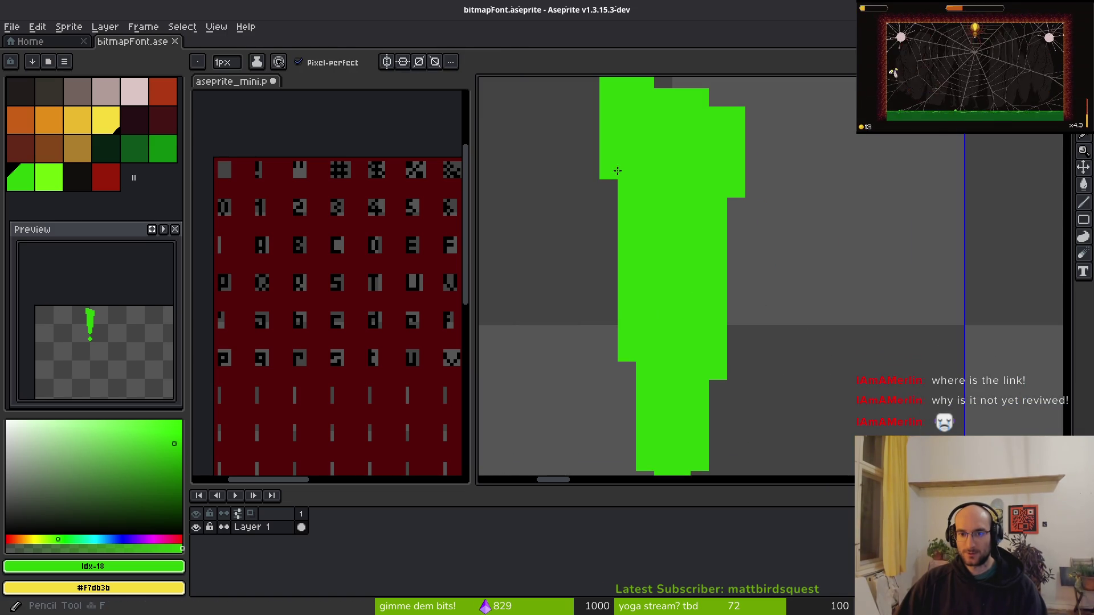
scroll(789, 313, "down", 2)
key("ctrl+s")
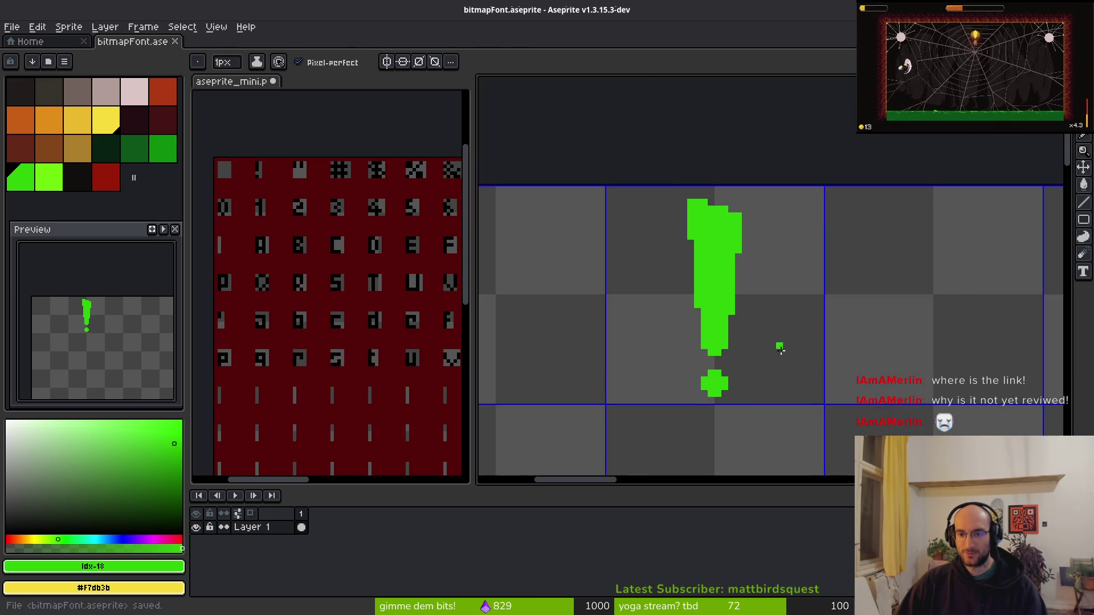
Save the sheet again with the Eraser selected and pan to the empty cell after '!'.
scroll(722, 319, "up", 2)
scroll(740, 353, "down", 2)
scroll(766, 339, "up", 2)
key("e")
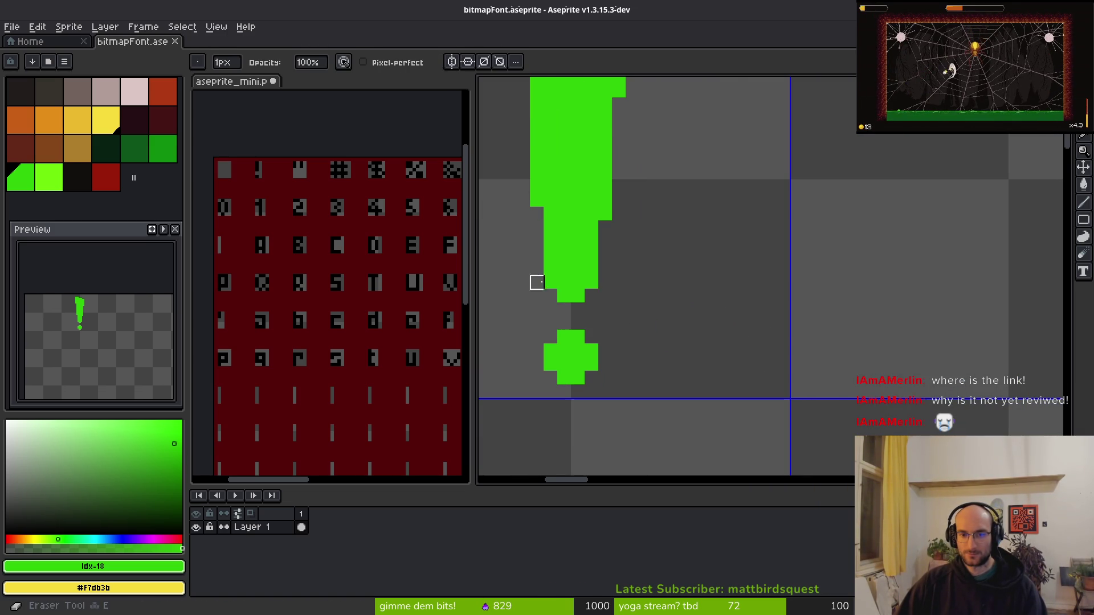
scroll(727, 309, "down", 3)
scroll(655, 275, "up", 2)
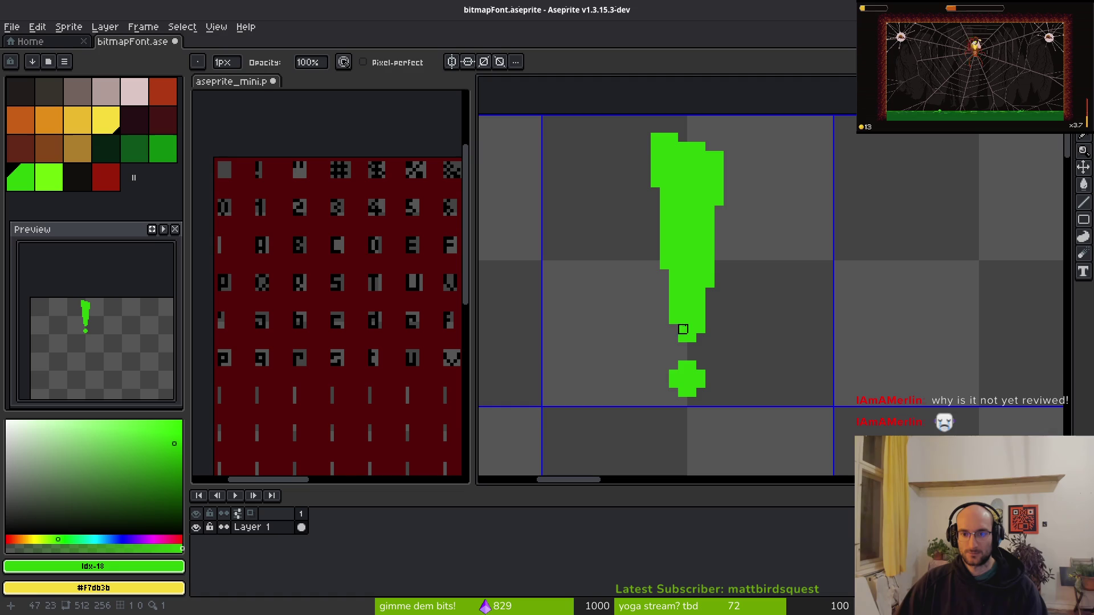
scroll(774, 311, "down", 2)
key("ctrl+s")
mouse_move(811, 354)
left_mouse_down()
mouse_move(752, 319)
mouse_move(619, 281)
left_mouse_up()
Draw the first quote stroke with the Pencil and paste a copy to its right.
key("b")
scroll(654, 237, "up", 3)
left_click_drag(594, 211, 601, 288)
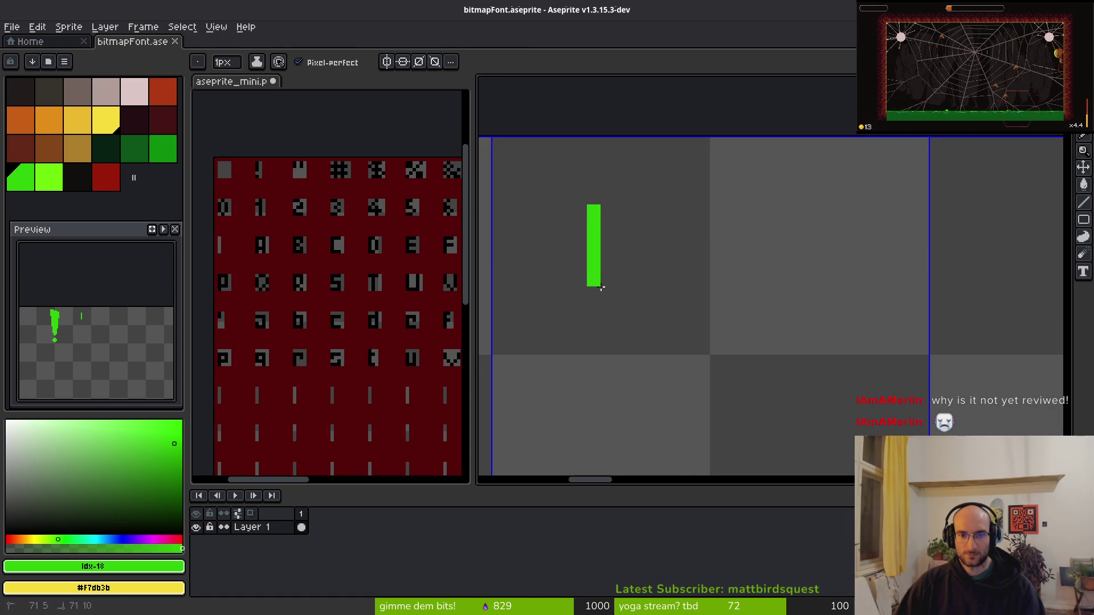
left_click(621, 279)
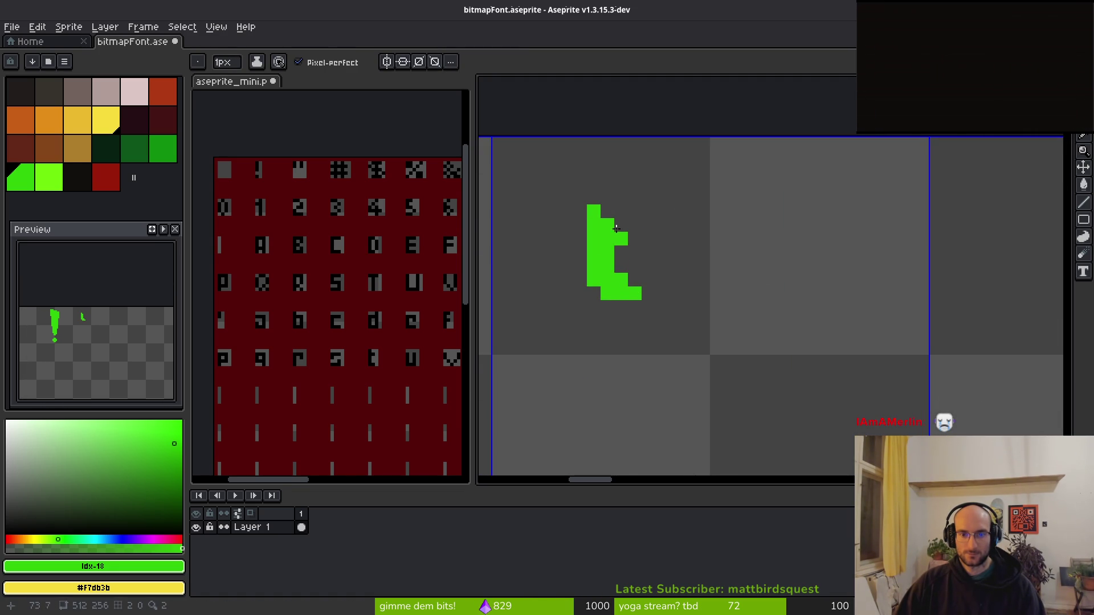
key("ctrl+c")
key("ctrl+v")
left_click_drag(619, 259, 712, 269)
key("Return")
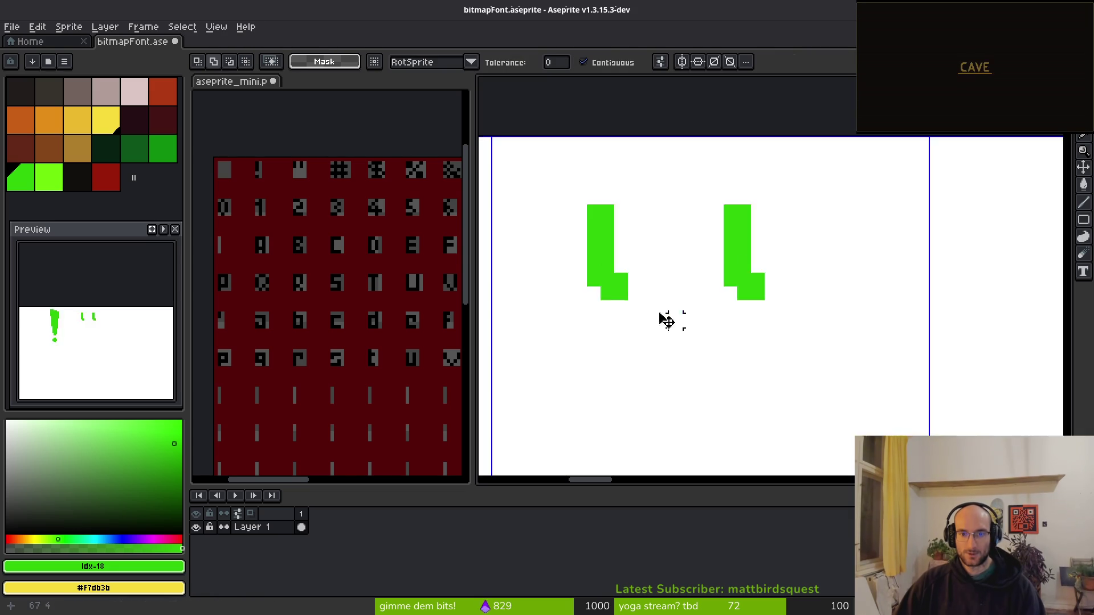
Nudge the left stroke, then reposition both quote strokes together in the cell.
key("q")
mouse_move(632, 162)
left_mouse_down()
mouse_move(569, 327)
mouse_move(666, 336)
left_mouse_up()
mouse_move(637, 279)
left_mouse_down()
mouse_move(664, 293)
mouse_move(667, 282)
left_mouse_up()
key("Return")
scroll(674, 298, "down", 3)
key("ctrl+d")
mouse_move(778, 289)
left_mouse_down()
mouse_move(776, 268)
mouse_move(777, 279)
left_mouse_up()
scroll(761, 288, "up", 2)
mouse_move(729, 242)
left_mouse_down()
mouse_move(757, 298)
mouse_move(746, 278)
left_mouse_up()
key("Return")
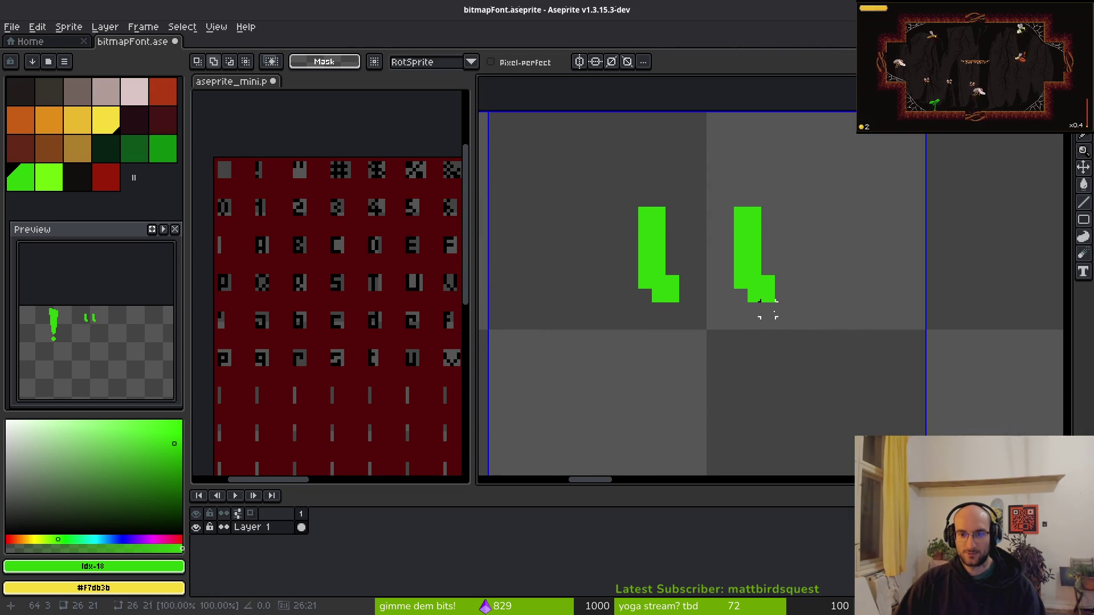
scroll(769, 342, "down", 2)
scroll(733, 325, "up", 2)
Thicken the left stroke, copy it over the right stroke so they match, and save.
key("b")
scroll(701, 238, "up", 2)
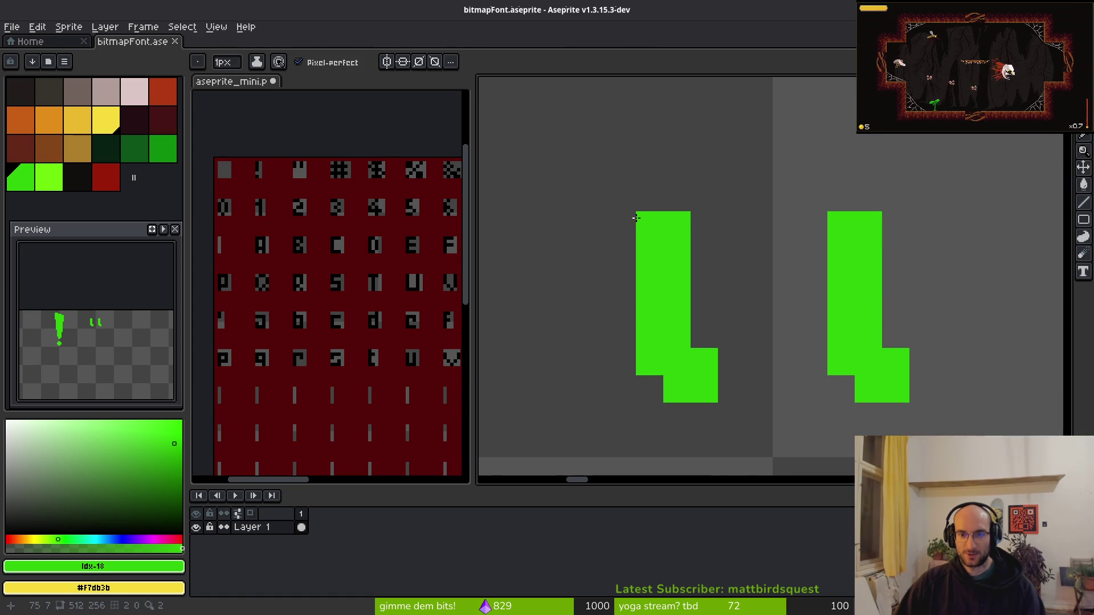
mouse_move(634, 205)
left_mouse_down()
mouse_move(623, 313)
mouse_move(622, 197)
mouse_move(648, 378)
mouse_move(693, 417)
mouse_move(729, 416)
mouse_move(732, 387)
mouse_move(708, 373)
left_mouse_up()
left_click(732, 389)
key("w")
left_click(622, 318)
mouse_move(623, 318)
left_mouse_down()
mouse_move(598, 310)
mouse_move(848, 306)
mouse_move(818, 310)
left_mouse_up()
key("Return")
scroll(818, 309, "down", 3)
key("ctrl+s")
scroll(812, 344, "down", 6)
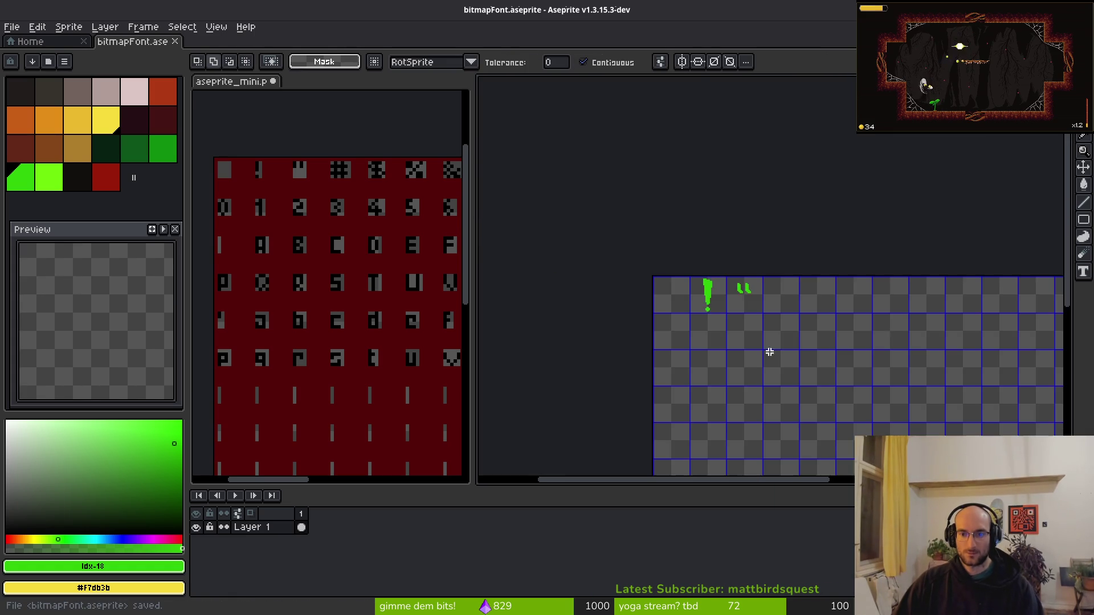
Try a starting pixel and two straight lines in the next cell, undoing the lines.
scroll(690, 308, "up", 3)
key("b")
left_click(683, 293)
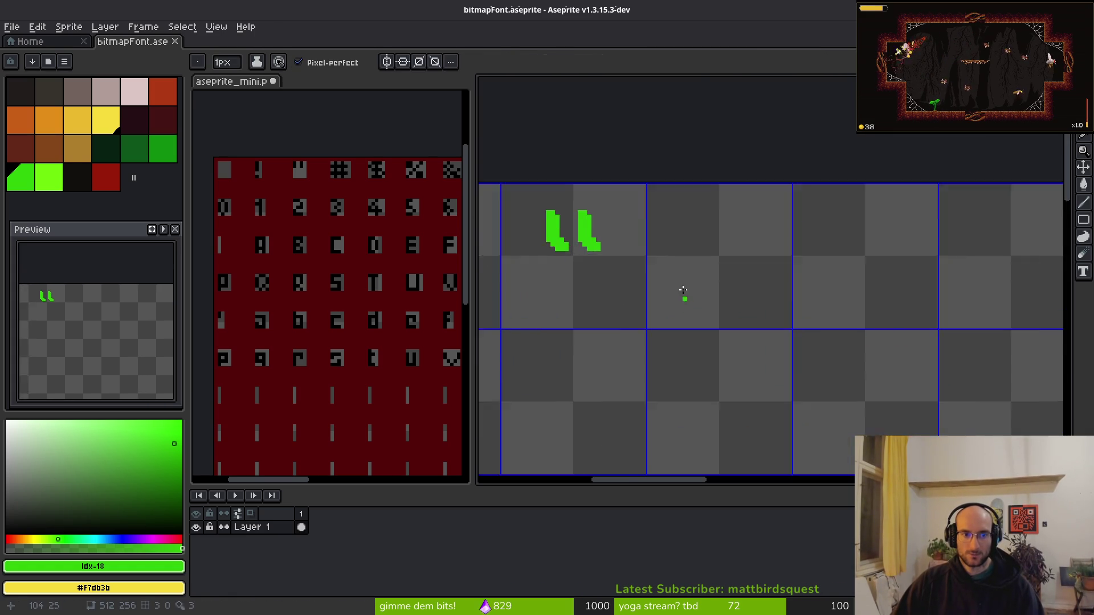
scroll(683, 291, "up", 3)
key("l")
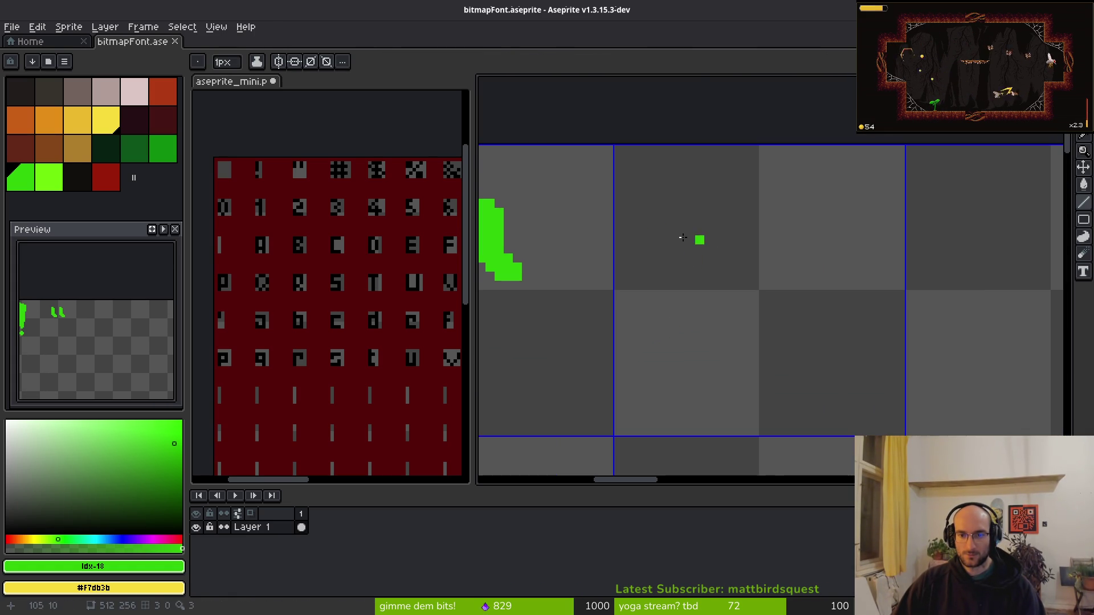
left_click_drag(671, 183, 695, 366)
key("ctrl+z")
mouse_move(665, 193)
left_mouse_down()
mouse_move(688, 410)
mouse_move(687, 399)
left_mouse_up()
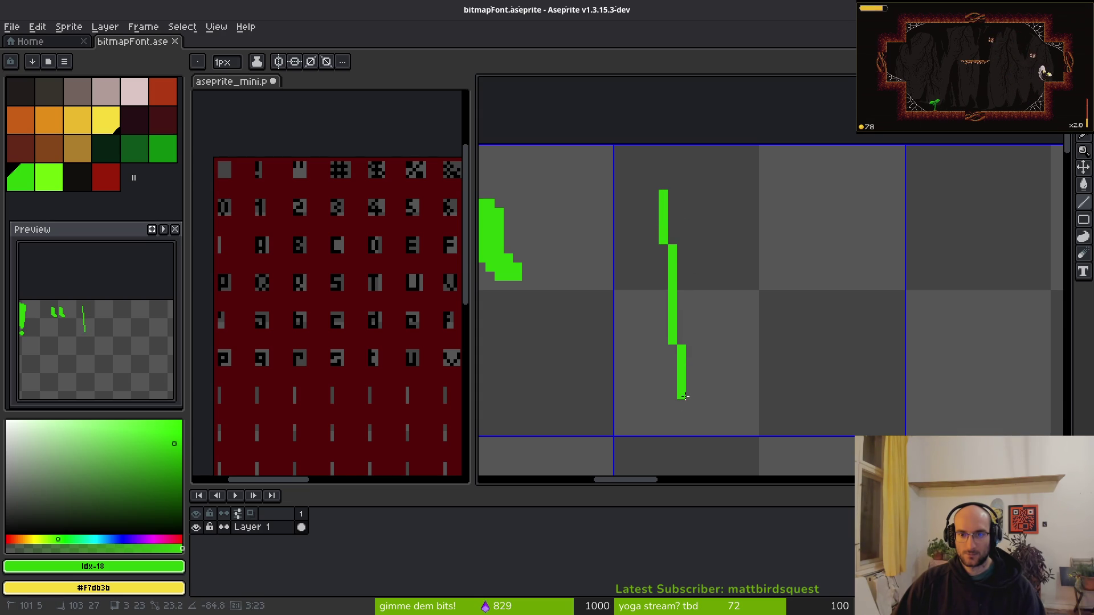
key("ctrl+z")
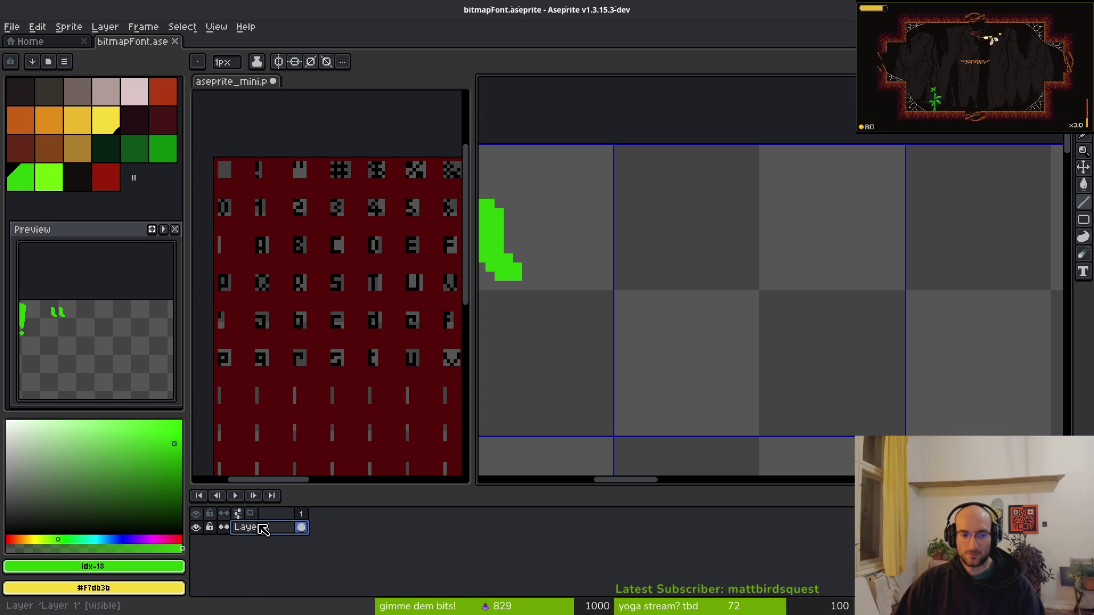
Create a new layer, rename it 'ref', and drag it beneath Layer 1.
key("shift+n")
left_click(280, 531)
double_click(273, 532)
type("ref")
key("Return")
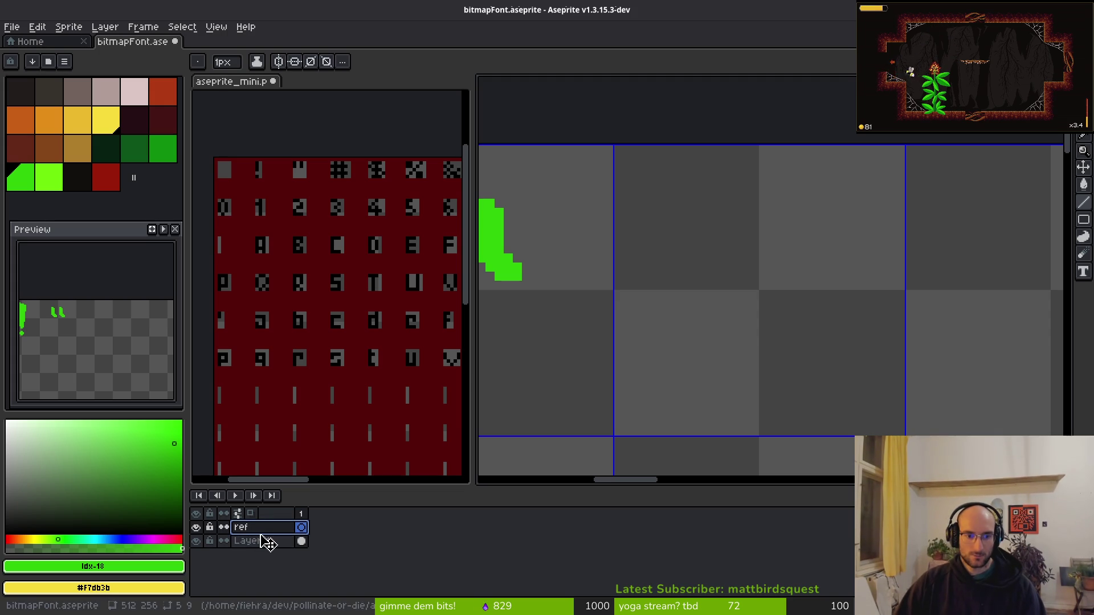
left_click_drag(265, 541, 264, 556)
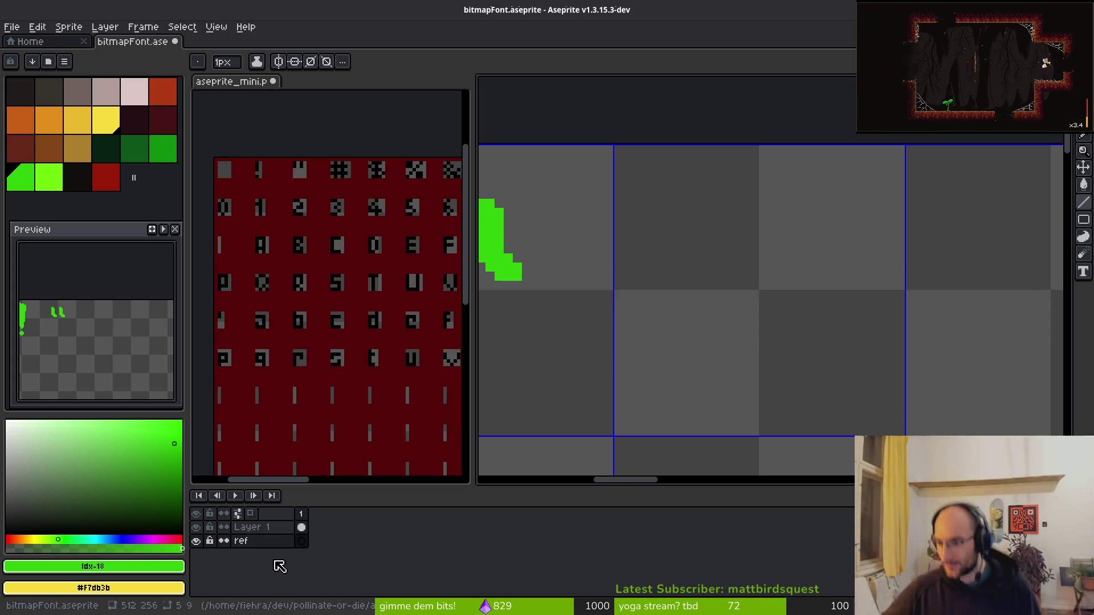
Pick red from the palette as the drawing colour.
scroll(740, 319, "down", 2)
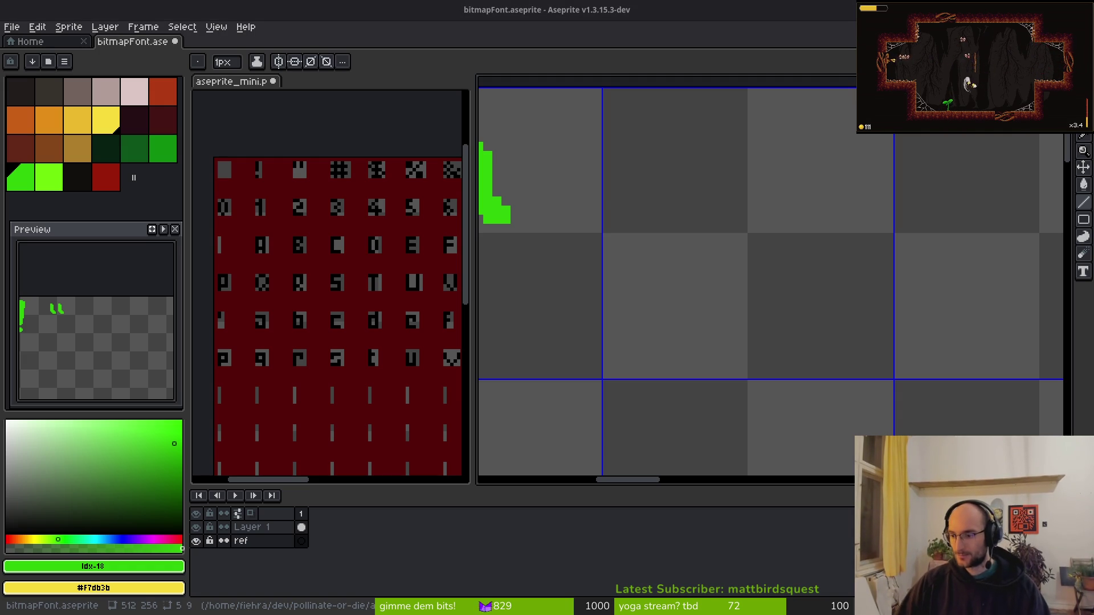
scroll(627, 313, "left", 2)
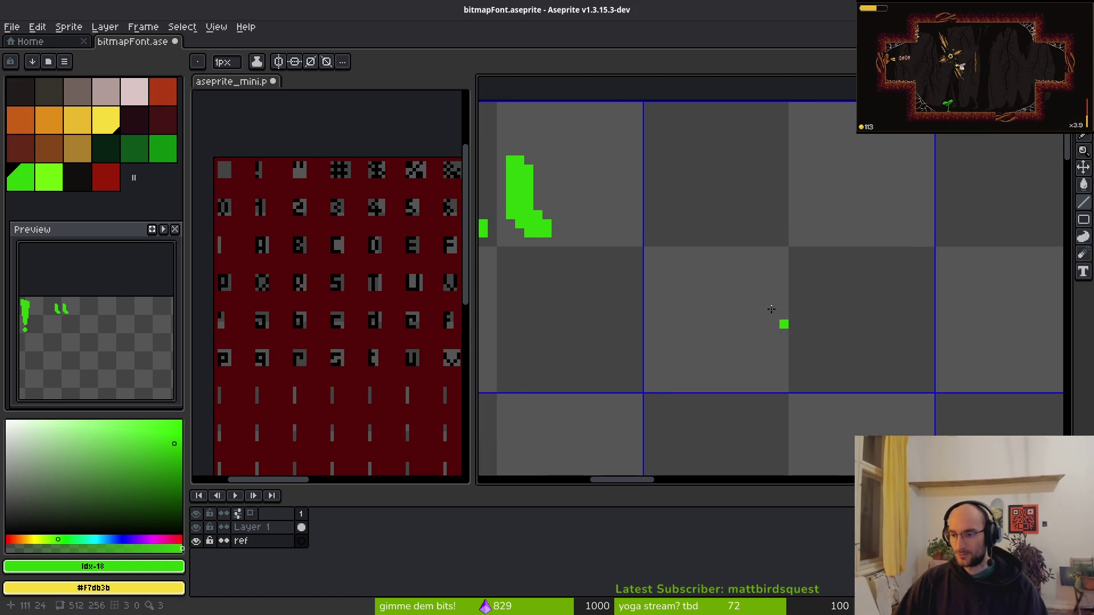
scroll(698, 205, "right", 1)
scroll(684, 194, "up", 1)
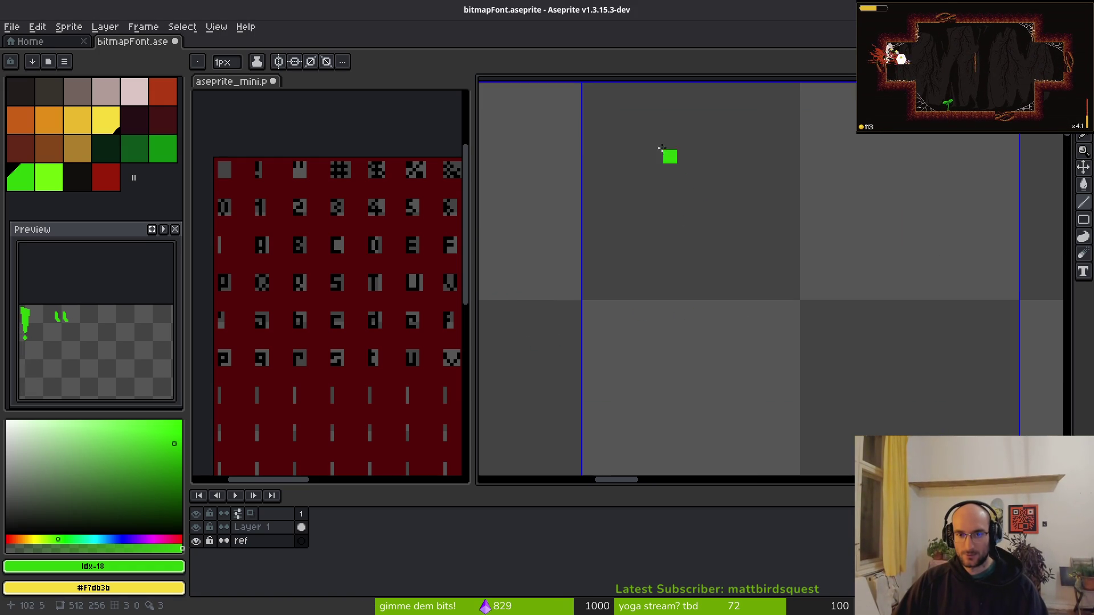
scroll(612, 109, "down", 1)
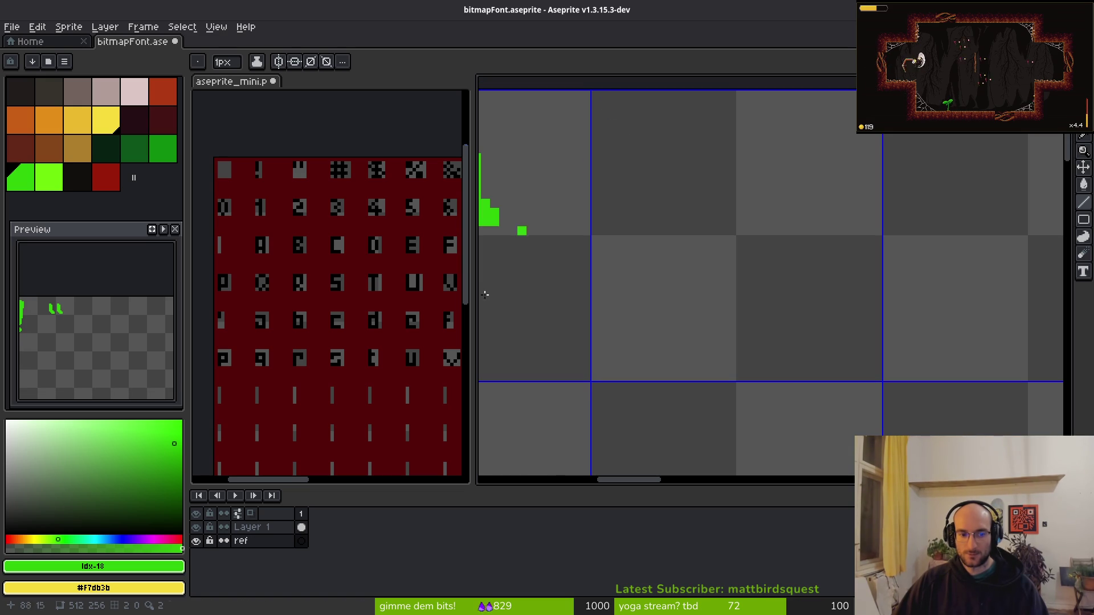
left_click(163, 91)
Place eight red pixels in a diagonal running down-right across the next cells.
left_click(604, 103)
left_click(622, 122)
left_click(640, 139)
left_click(659, 158)
left_click(686, 185)
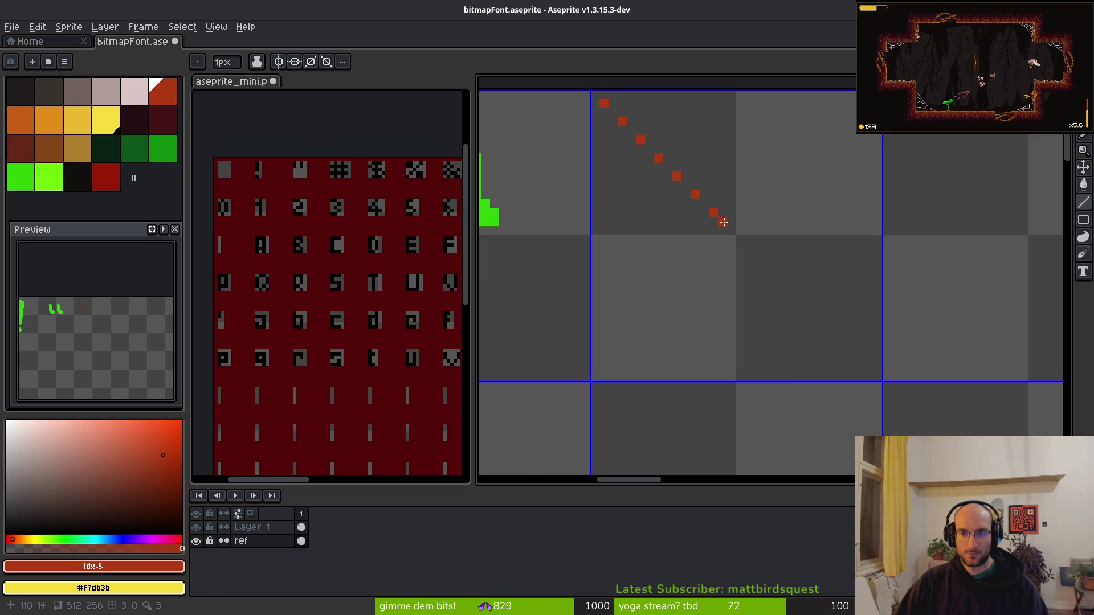
left_click(769, 268)
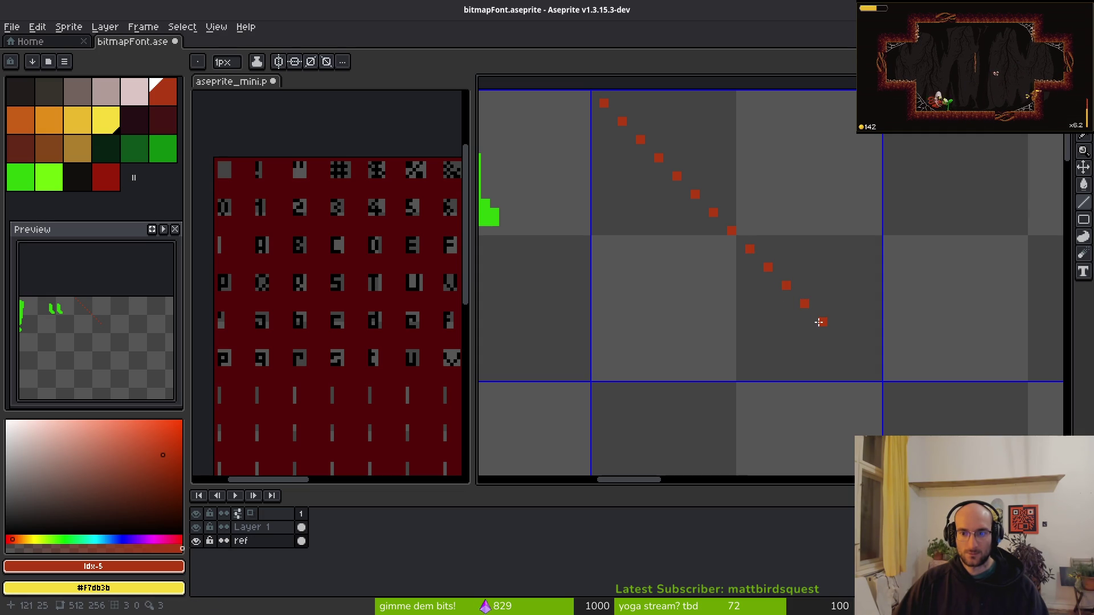
left_click(820, 323)
left_click(837, 338)
Copy the diagonal, flip the copy horizontally, nudge it one pixel left into an X, and save.
key("m")
scroll(757, 264, "down", 2)
left_click_drag(638, 155, 892, 358)
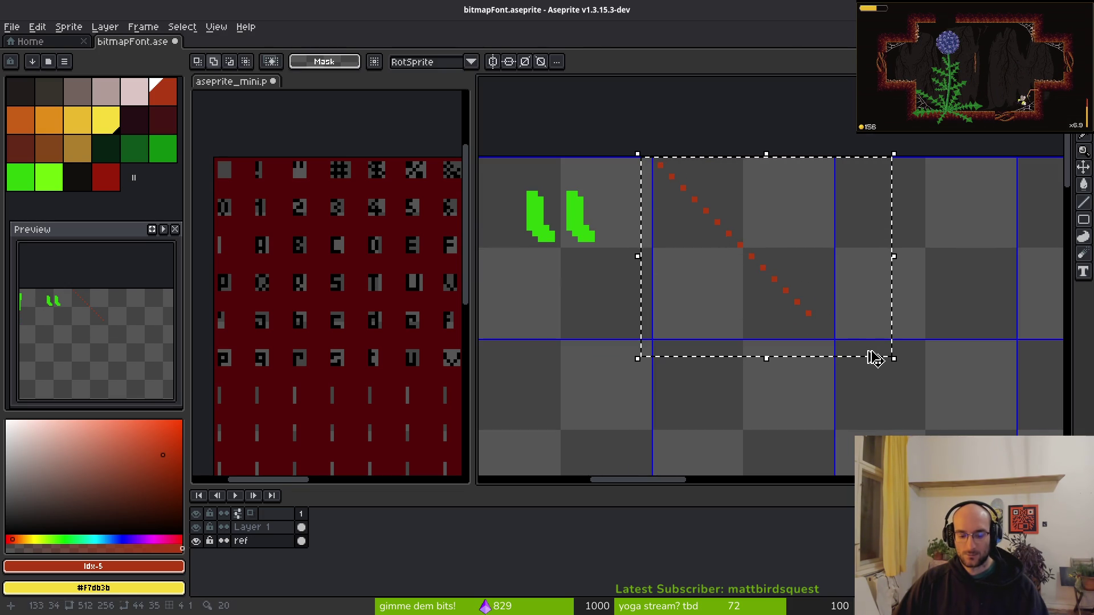
key("ctrl+c")
key("ctrl+v")
key("shift+h")
scroll(788, 263, "up", 1)
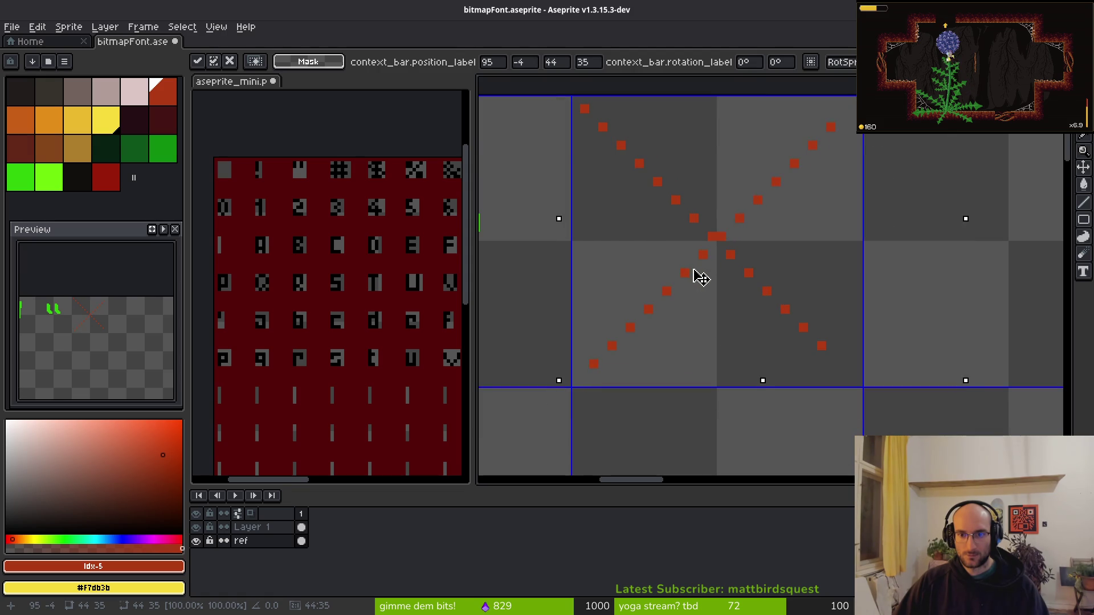
left_click_drag(703, 277, 696, 281)
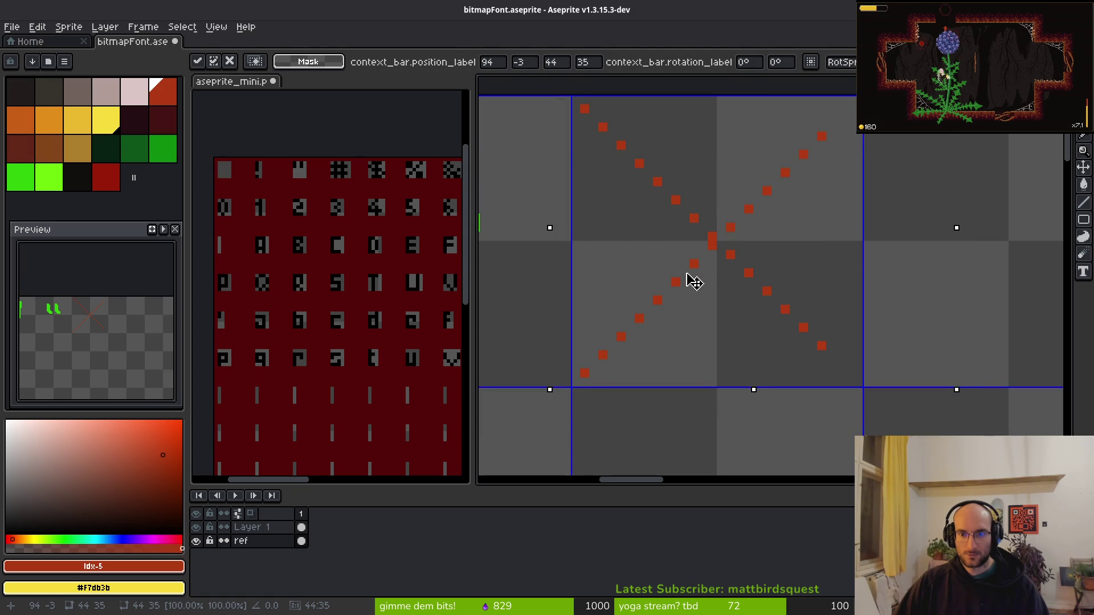
key("ctrl+s")
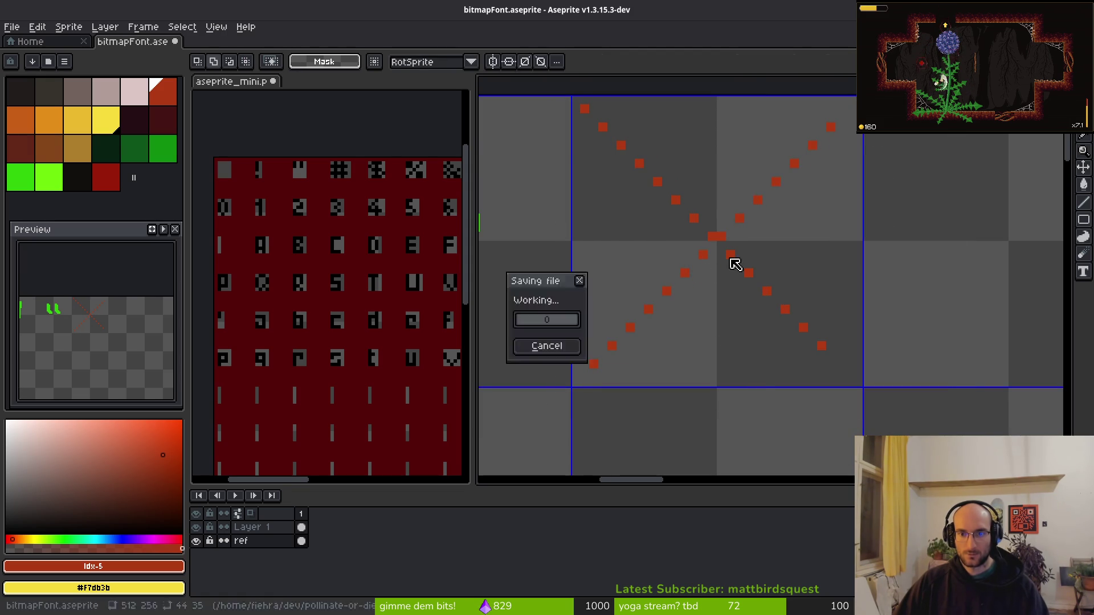
scroll(733, 262, "down", 2)
left_click(262, 527)
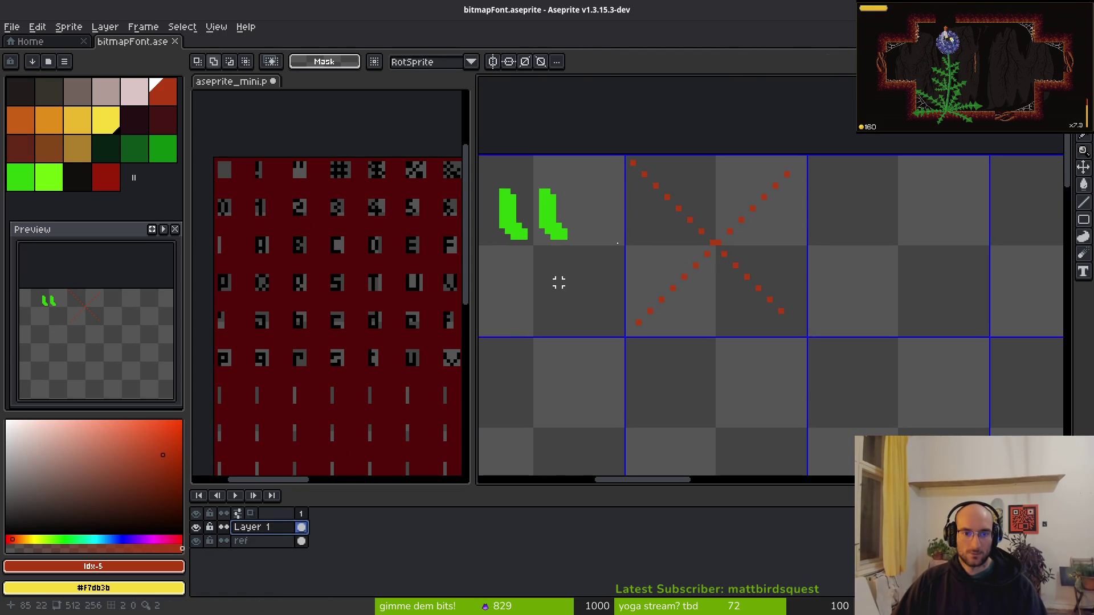
Sample the green glyph colour and extend the base of the quote stroke with extra pixels.
key("i")
left_click(556, 203)
key("b")
scroll(531, 259, "up", 2)
left_click(550, 260)
mouse_move(550, 260)
left_mouse_down()
mouse_move(689, 267)
mouse_move(689, 239)
mouse_move(675, 253)
left_mouse_up()
left_click(700, 239)
Erase the stray pixel, add a row under the left quote stroke, and save the sheet.
key("e")
key("b")
left_click(648, 253)
key("e")
key("b")
left_click_drag(592, 267, 571, 267)
left_click(551, 253)
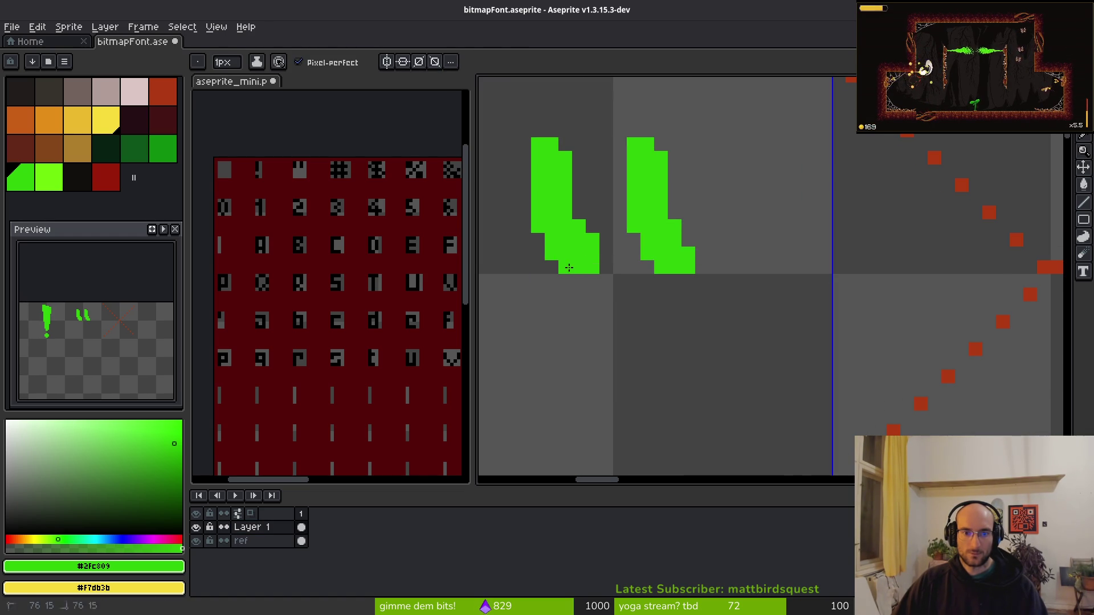
key("e")
key("ctrl+s")
Draw a thick stepped slanted vertical stroke in the # cell.
scroll(752, 271, "down", 4)
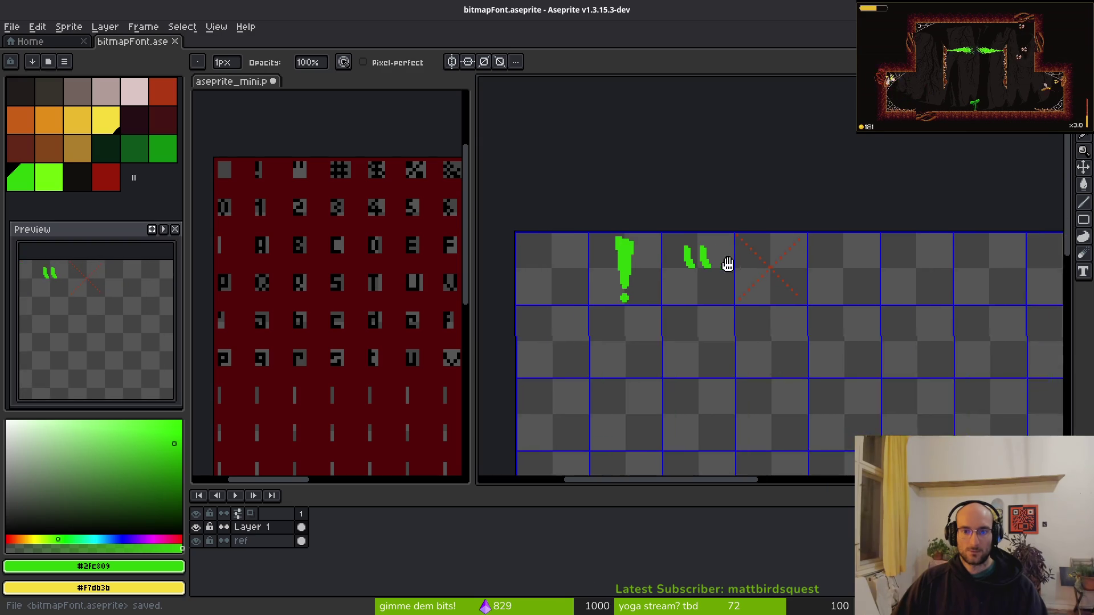
scroll(725, 262, "up", 2)
key("b")
scroll(726, 281, "up", 1)
scroll(730, 268, "up", 1)
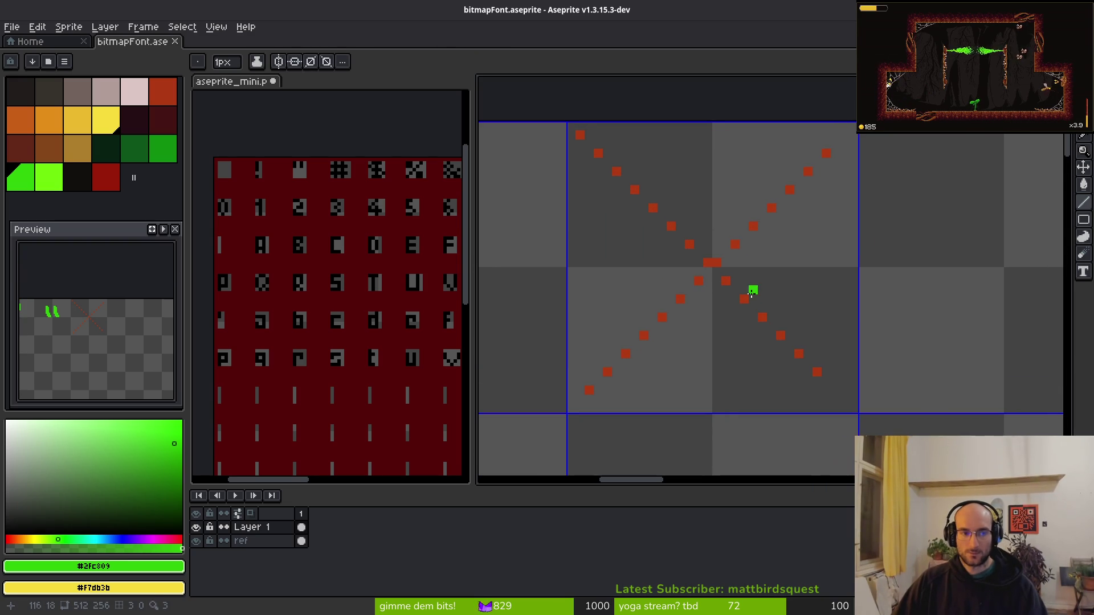
mouse_move(612, 172)
left_mouse_down()
mouse_move(634, 369)
mouse_move(630, 350)
left_mouse_up()
left_click(634, 226)
mouse_move(639, 227)
left_mouse_down()
mouse_move(652, 354)
mouse_move(641, 351)
left_mouse_up()
left_click_drag(621, 192, 626, 175)
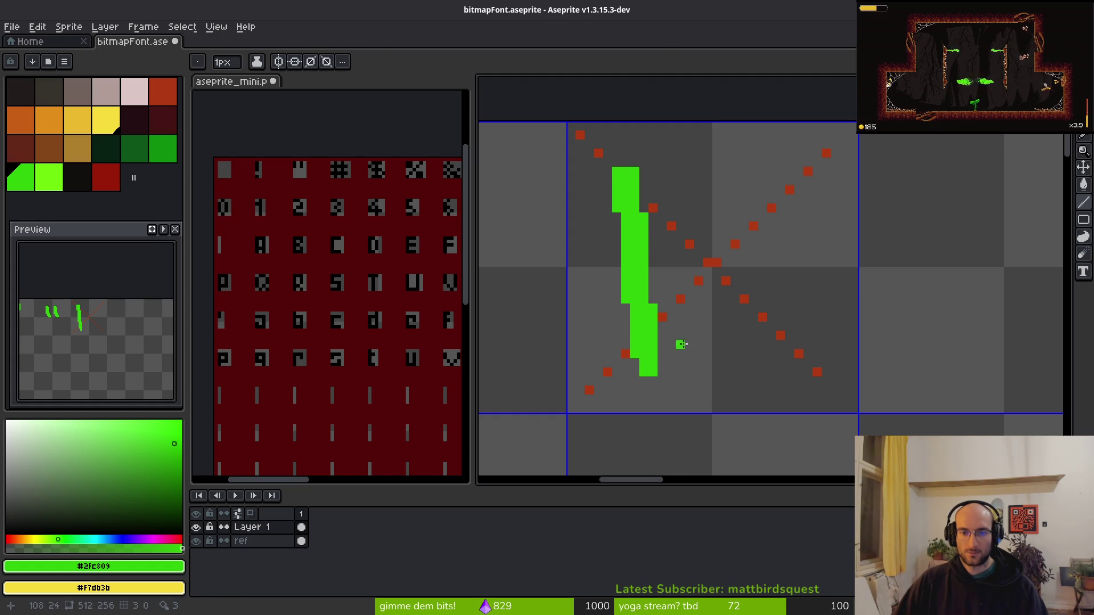
Duplicate the vertical stroke and place the copy to its right.
key("w")
left_click(644, 296)
left_click_drag(651, 285, 769, 283)
left_click(688, 298)
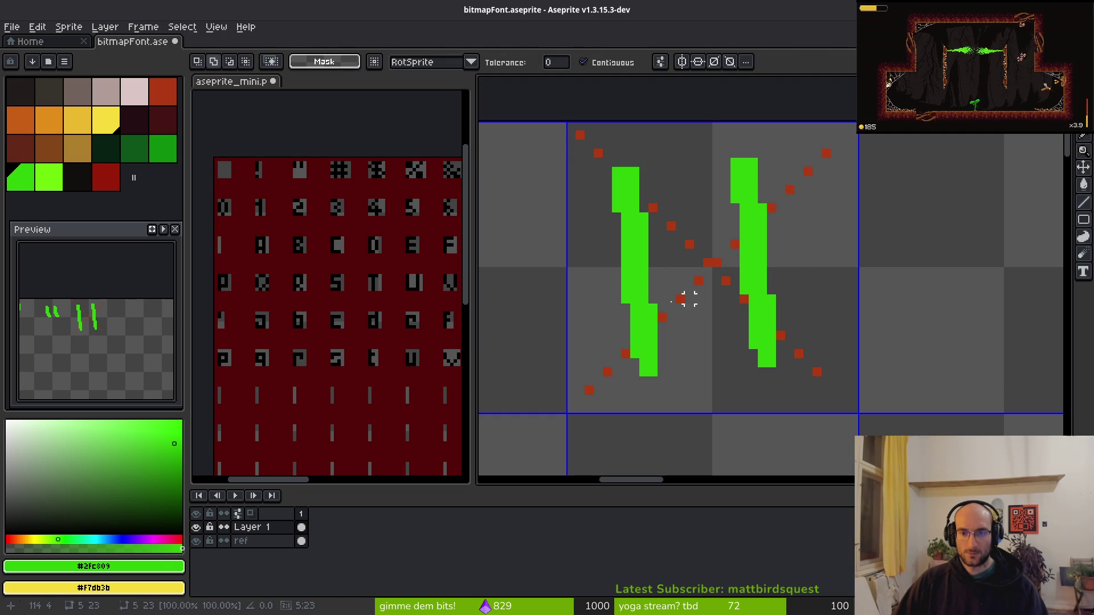
Move the left stroke closer to the right one and pull a copy of it aside.
left_click(638, 285)
left_click_drag(638, 284, 655, 286)
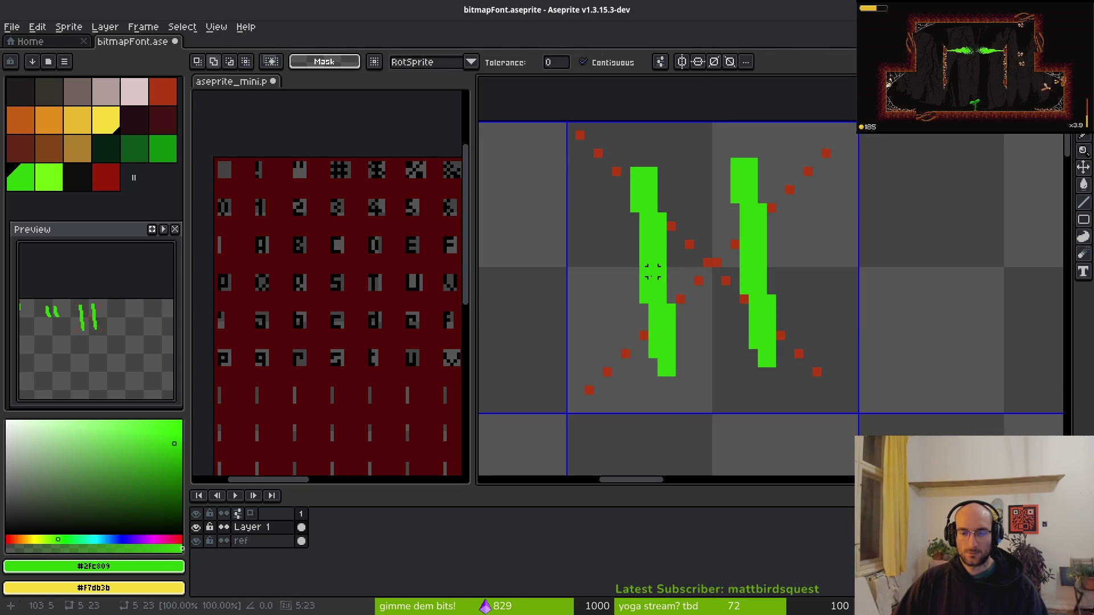
left_click(669, 300)
left_click(664, 283)
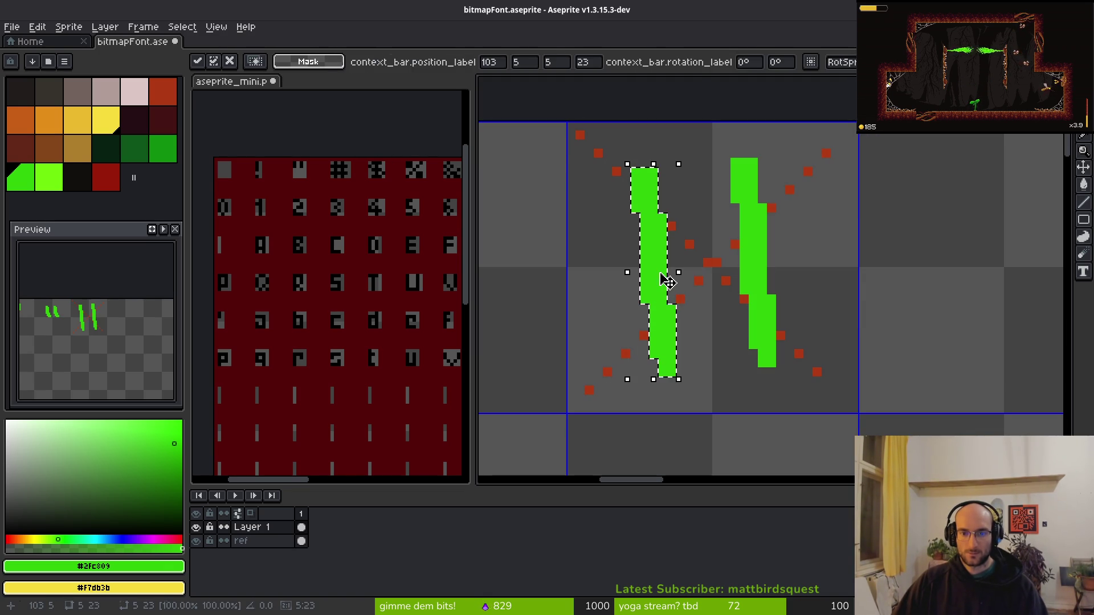
left_click_drag(664, 277, 579, 276)
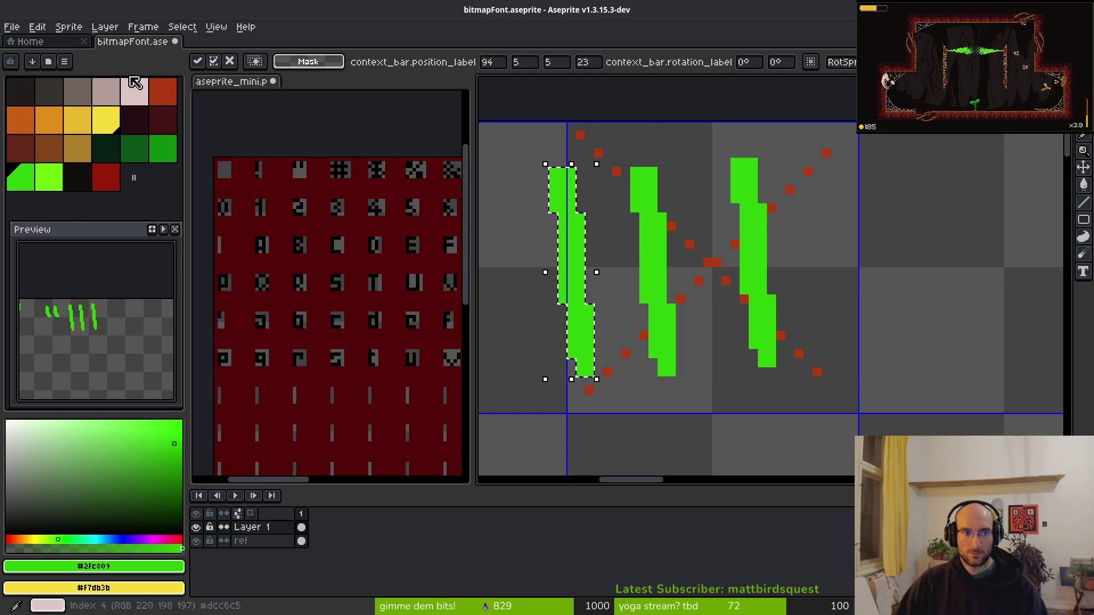
Try rotating the copy 90° into a crossbar across both strokes, then undo it.
left_click(69, 27)
left_click(37, 27)
mouse_move(74, 196)
left_click(270, 210)
left_click_drag(610, 277, 751, 250)
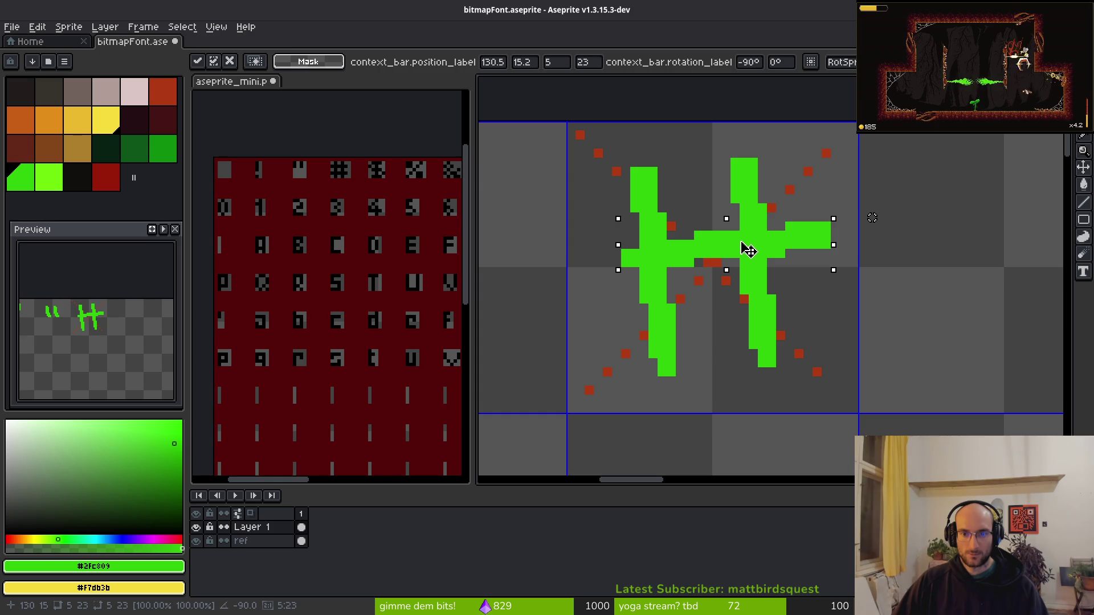
key("Return")
key("ctrl+z")
key("ctrl+z")
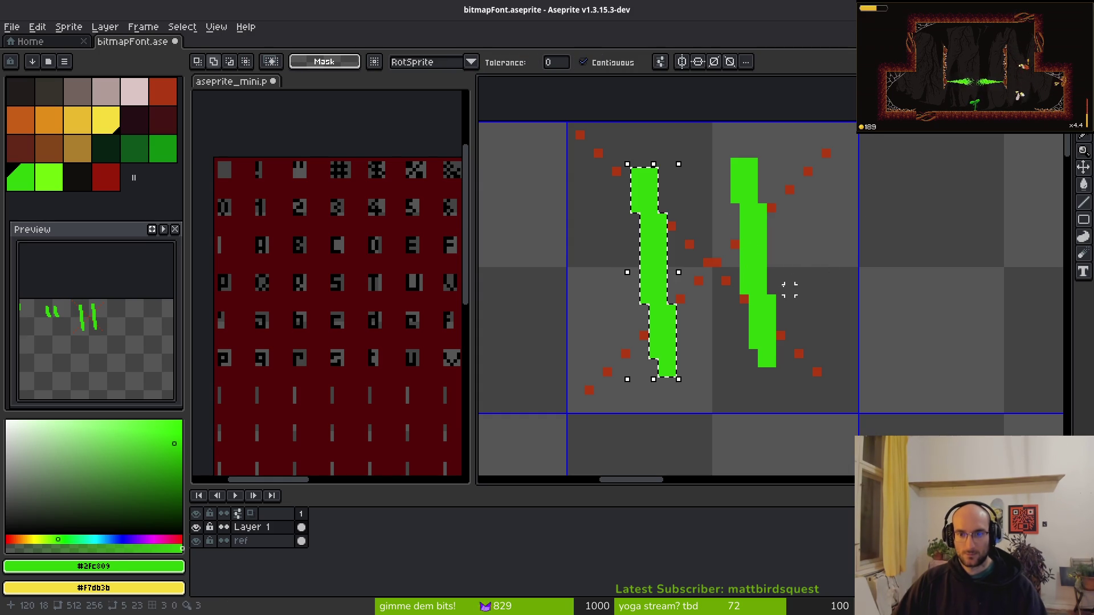
Lasso both vertical strokes, stretch them about 29% taller, and move them up in the cell.
scroll(731, 289, "up", 1)
scroll(699, 225, "down", 2)
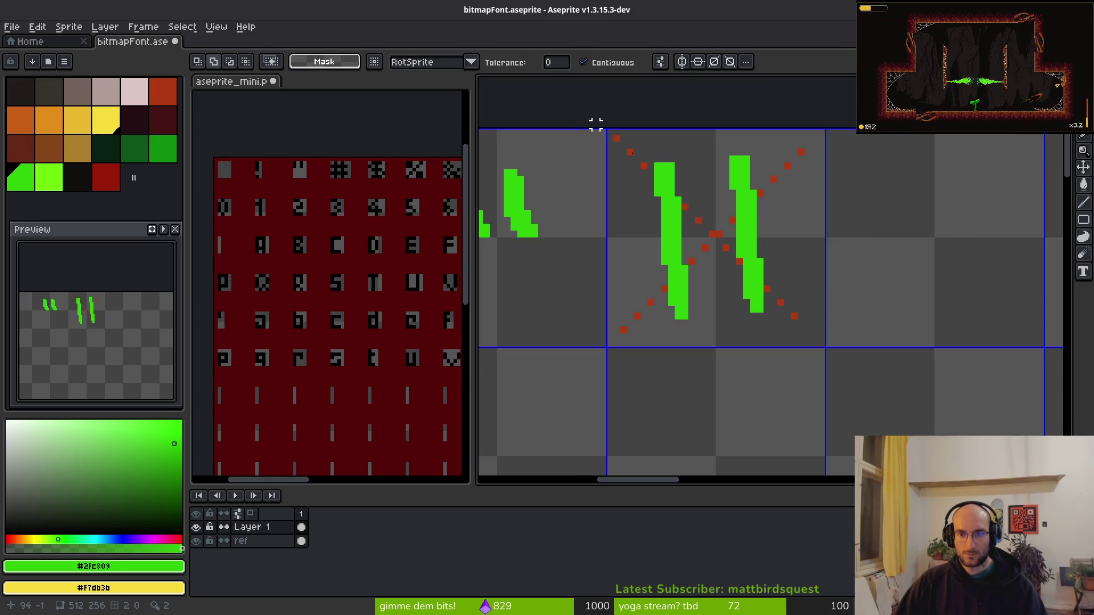
key("shift+w")
mouse_move(766, 144)
left_mouse_down()
mouse_move(649, 307)
mouse_move(786, 349)
left_mouse_up()
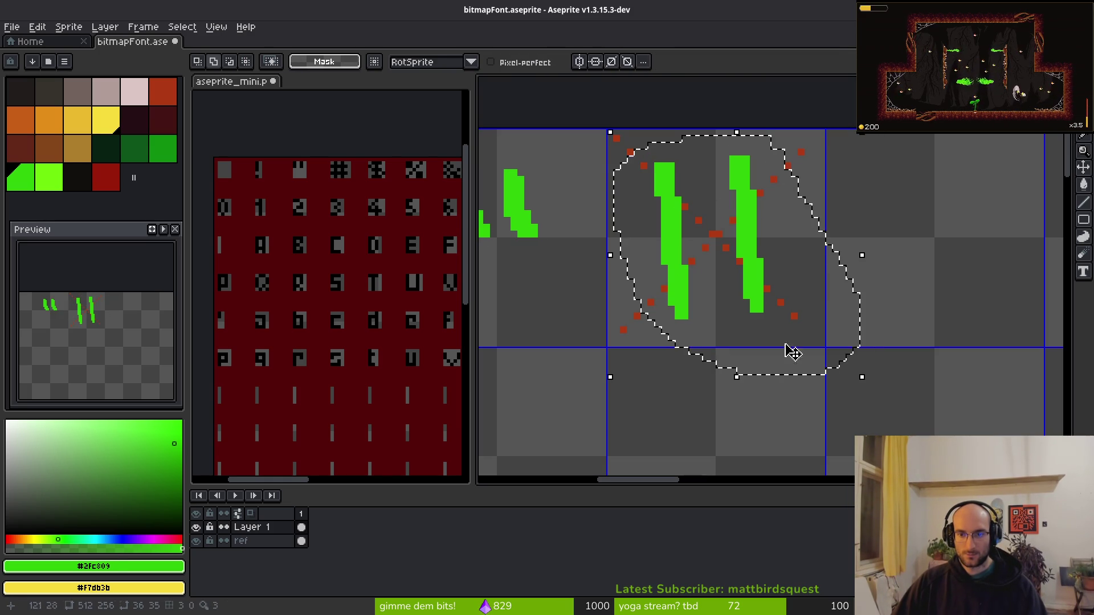
left_click_drag(736, 376, 752, 451)
mouse_move(758, 315)
left_mouse_down()
mouse_move(759, 276)
mouse_move(759, 288)
left_mouse_up()
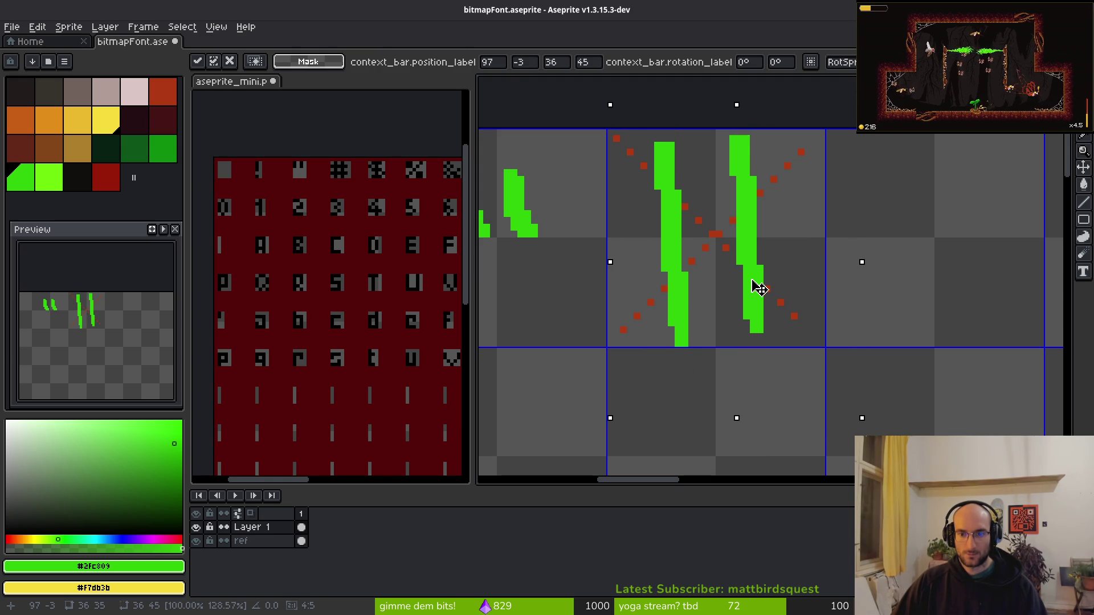
key("ctrl+d")
Bring the strokes' lower ends into view and rectangle-select the area around the # glyph.
scroll(719, 247, "up", 2)
key("e")
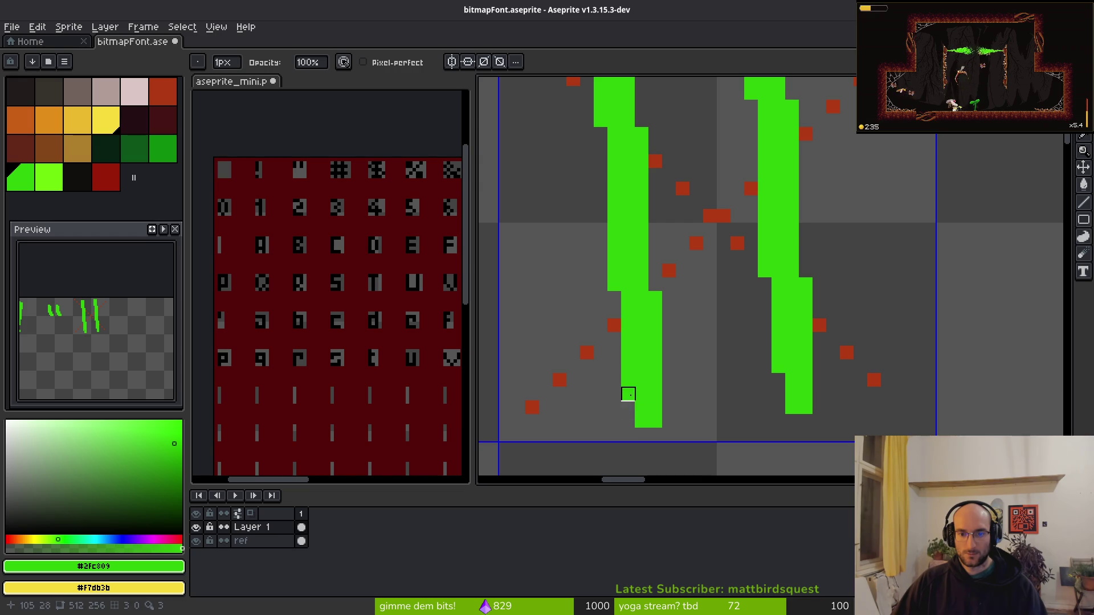
scroll(709, 300, "down", 3)
scroll(712, 239, "up", 1)
left_click_drag(716, 228, 659, 177)
key("m")
left_click_drag(556, 92, 835, 408)
left_click(37, 27)
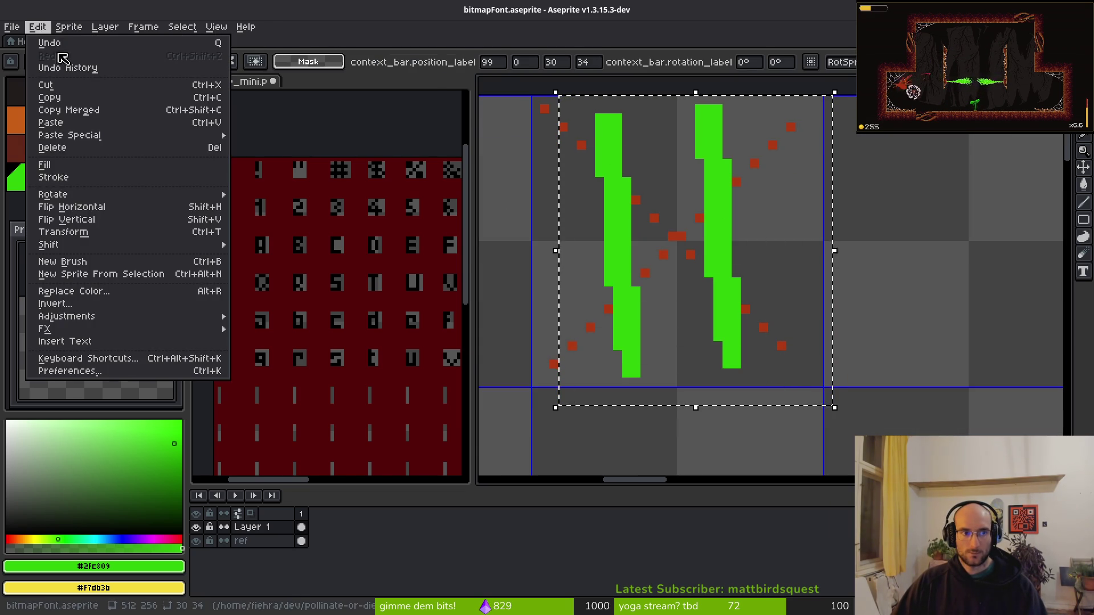
Rotate the selected # glyph 90 degrees, commit it, and save.
mouse_move(85, 194)
key("ctrl+shift+r")
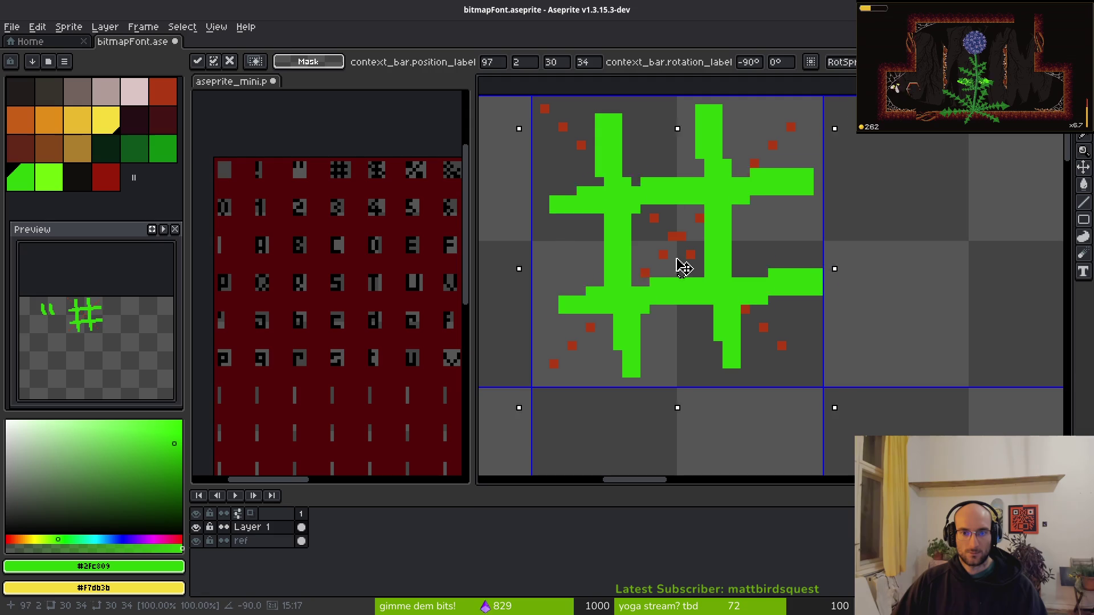
scroll(682, 260, "down", 3)
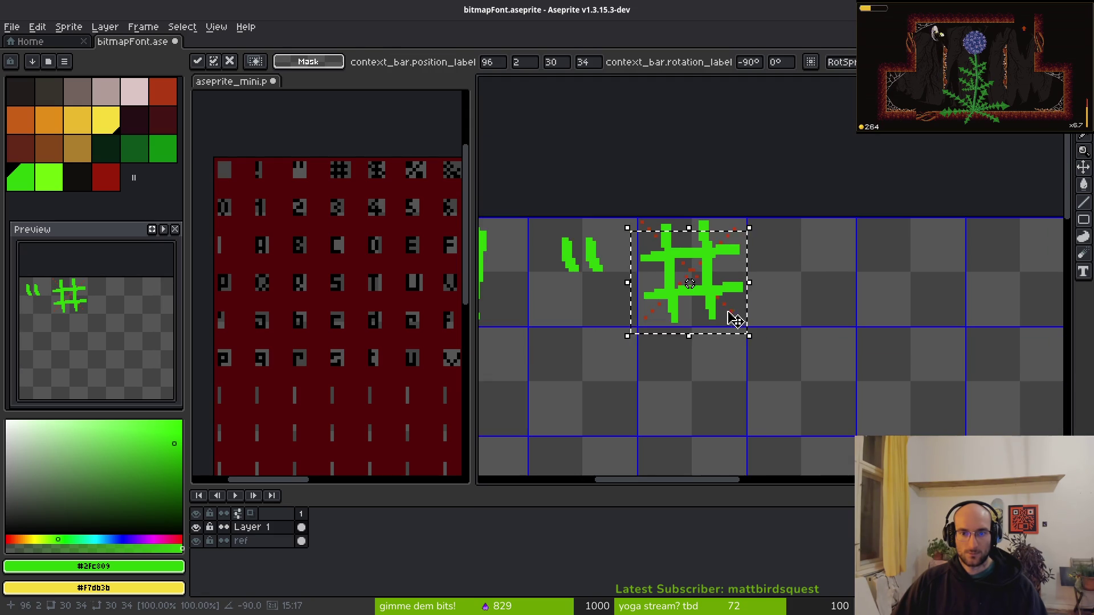
key("ctrl+d")
key("ctrl+s")
Try erasing a pixel from the #, undo it, and save again.
scroll(718, 302, "down", 1)
scroll(712, 317, "up", 5)
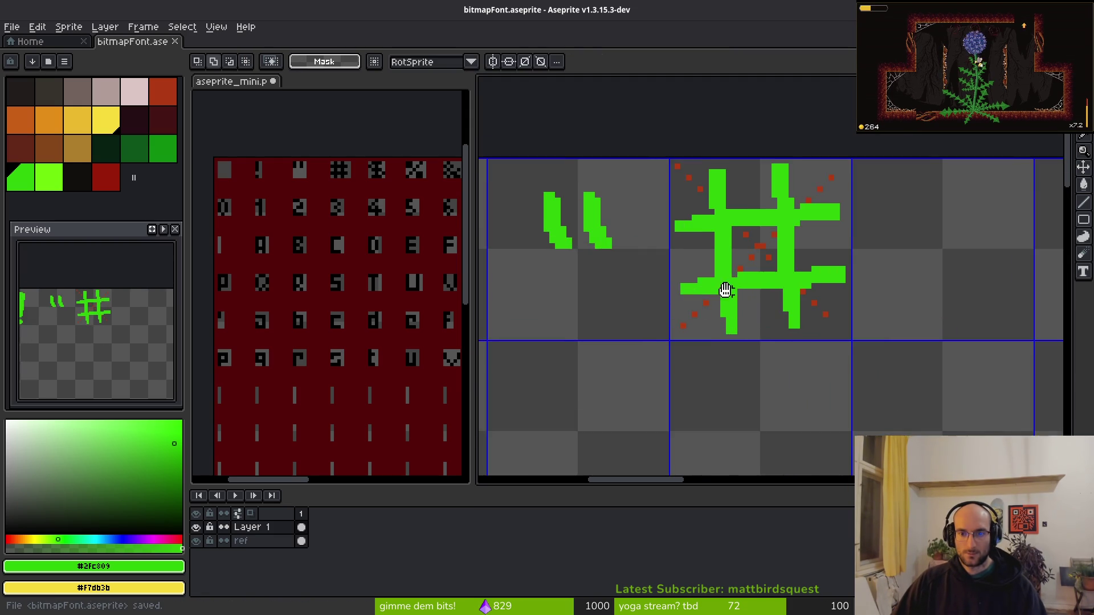
key("e")
left_click(687, 204)
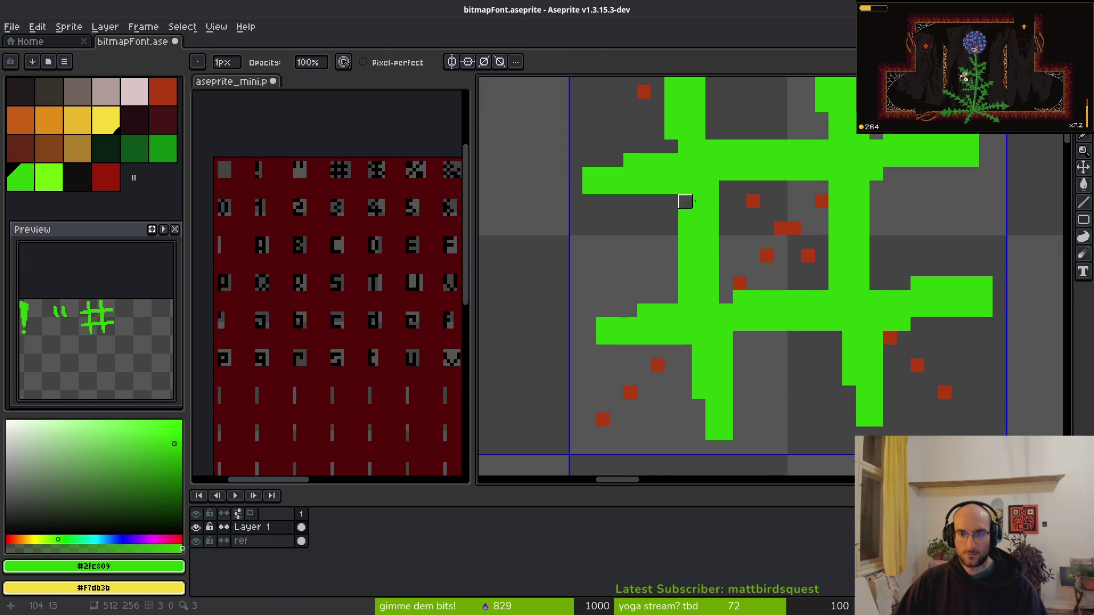
key("ctrl+z")
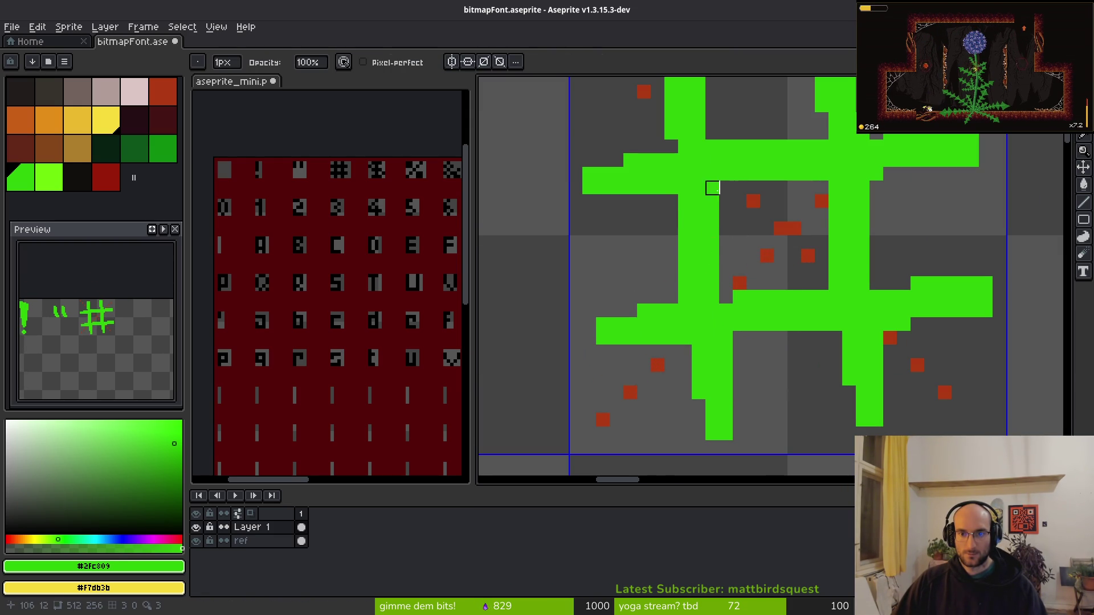
scroll(767, 243, "down", 5)
scroll(764, 238, "up", 2)
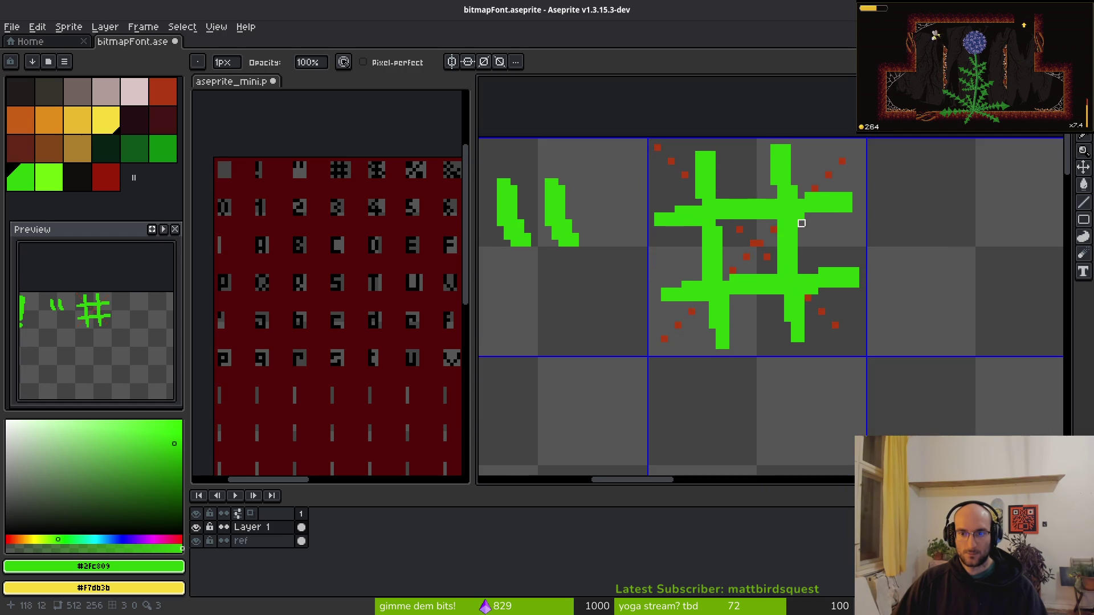
scroll(786, 240, "up", 1)
scroll(749, 243, "down", 1)
key("ctrl+s")
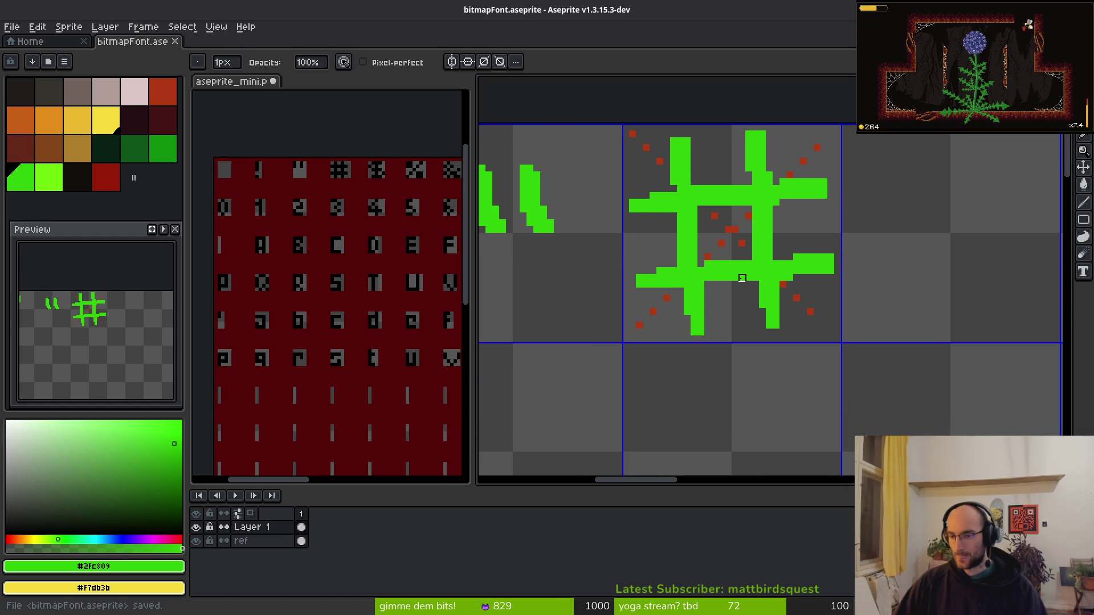
scroll(723, 216, "up", 1)
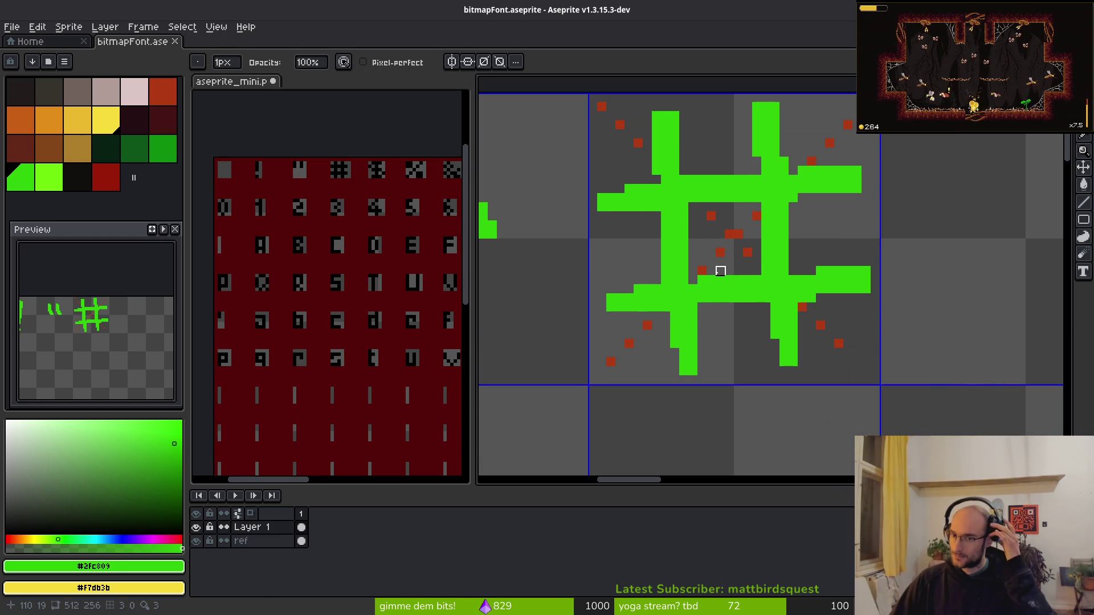
Nudge the #'s top-left stroke one pixel right, select its lower vertical stroke, and save.
key("i")
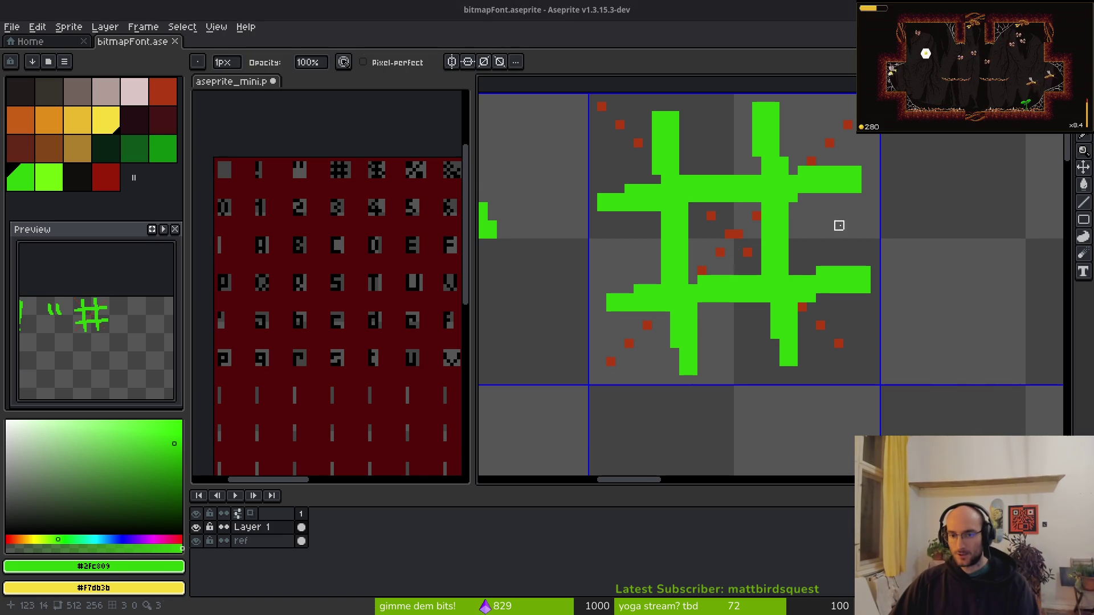
key("b")
scroll(664, 242, "right", 1)
scroll(664, 243, "down", 3)
scroll(687, 261, "up", 1)
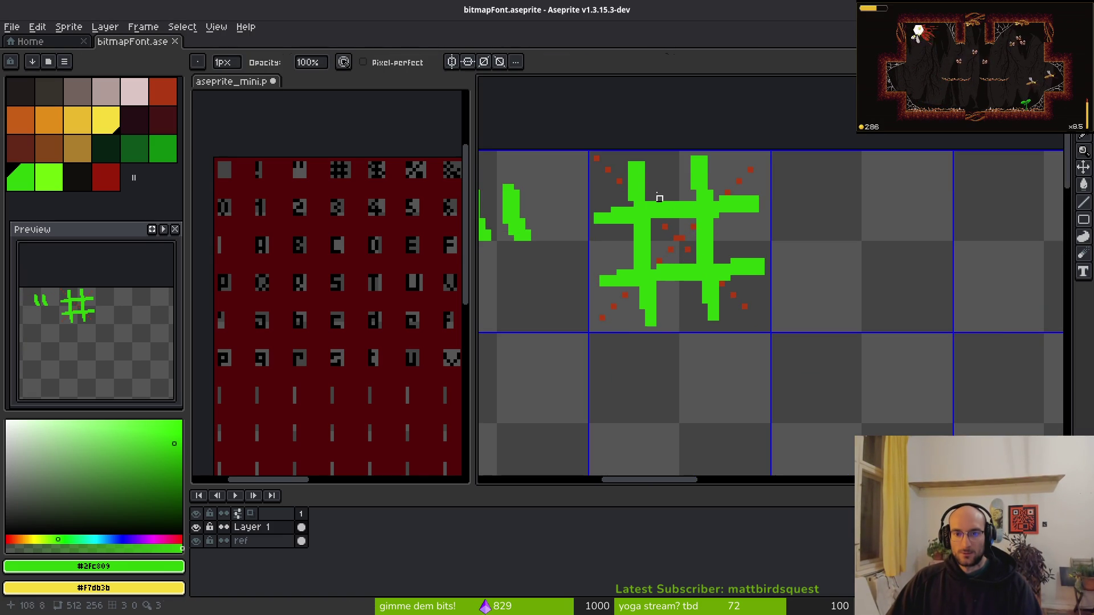
key("w")
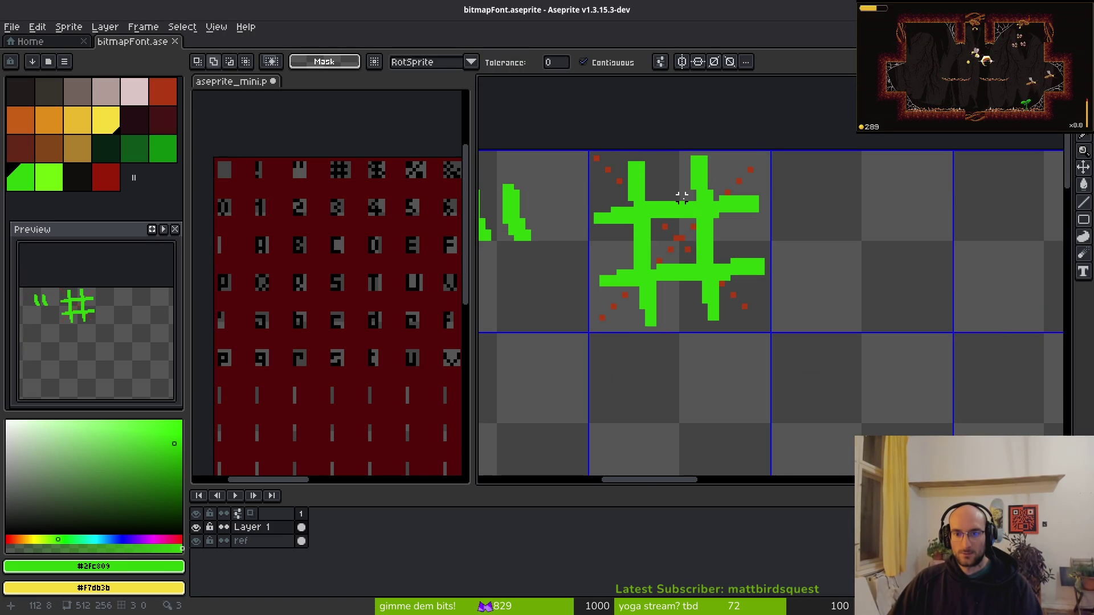
scroll(707, 285, "down", 2)
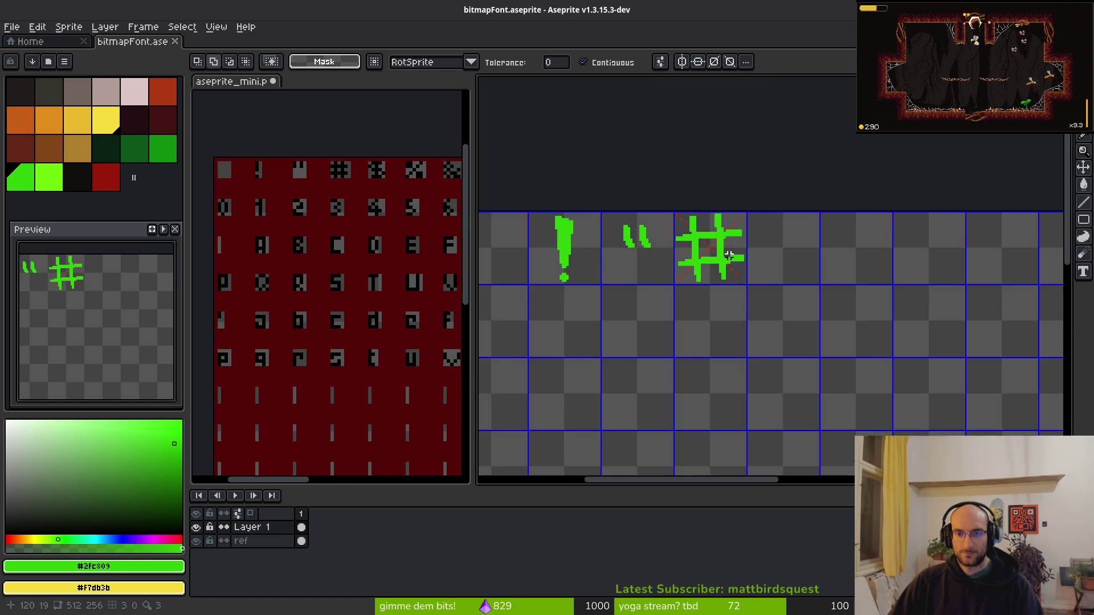
scroll(733, 255, "up", 2)
scroll(656, 200, "up", 1)
key("q")
mouse_move(608, 98)
left_mouse_down()
mouse_move(578, 114)
mouse_move(627, 177)
mouse_move(646, 148)
mouse_move(621, 124)
left_mouse_up()
key("ctrl+d")
scroll(630, 250, "up", 2)
mouse_move(593, 190)
left_mouse_down()
mouse_move(660, 316)
mouse_move(567, 273)
mouse_move(588, 219)
mouse_move(675, 302)
mouse_move(576, 250)
mouse_move(604, 245)
left_mouse_up()
key("ctrl+s")
key("ctrl+s")
Save once more and pan to the empty cells right of the #.
scroll(654, 269, "down", 2)
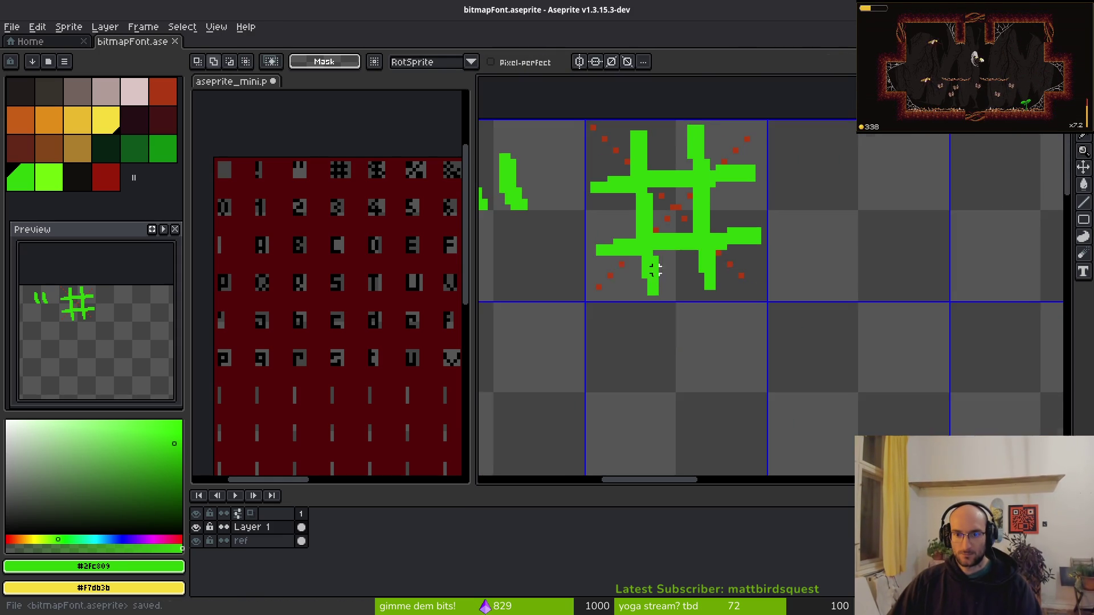
scroll(655, 270, "up", 2)
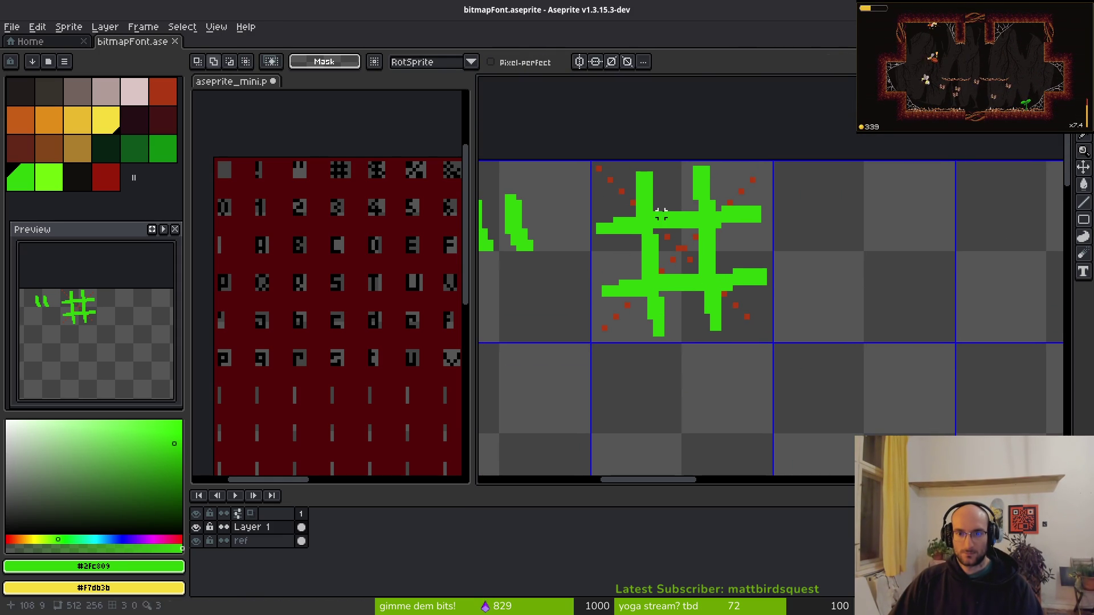
scroll(661, 214, "up", 3)
key("b")
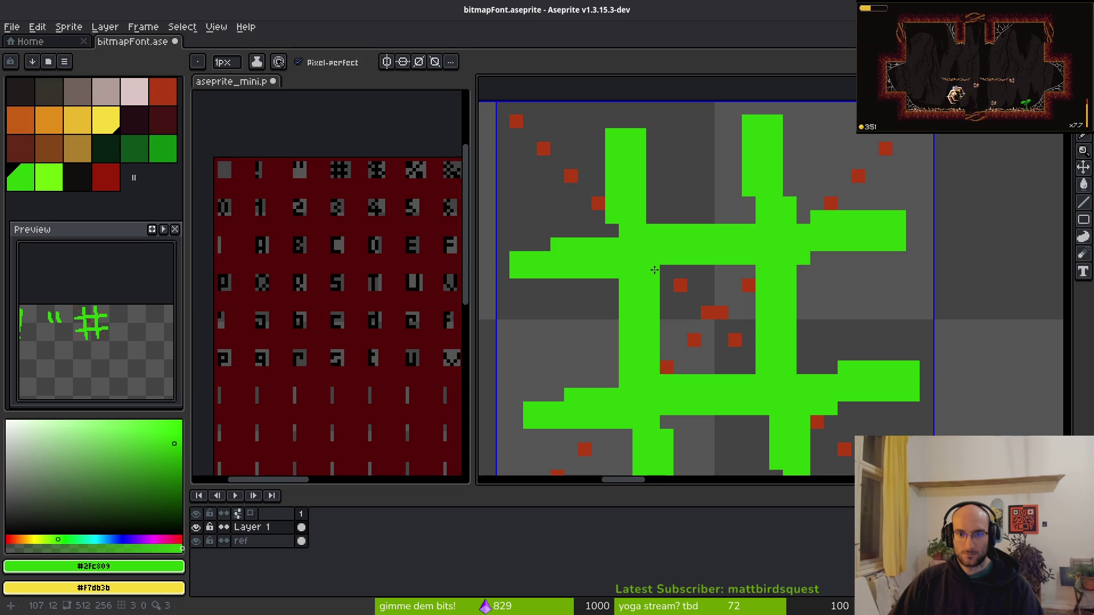
scroll(729, 310, "down", 3)
key("ctrl+s")
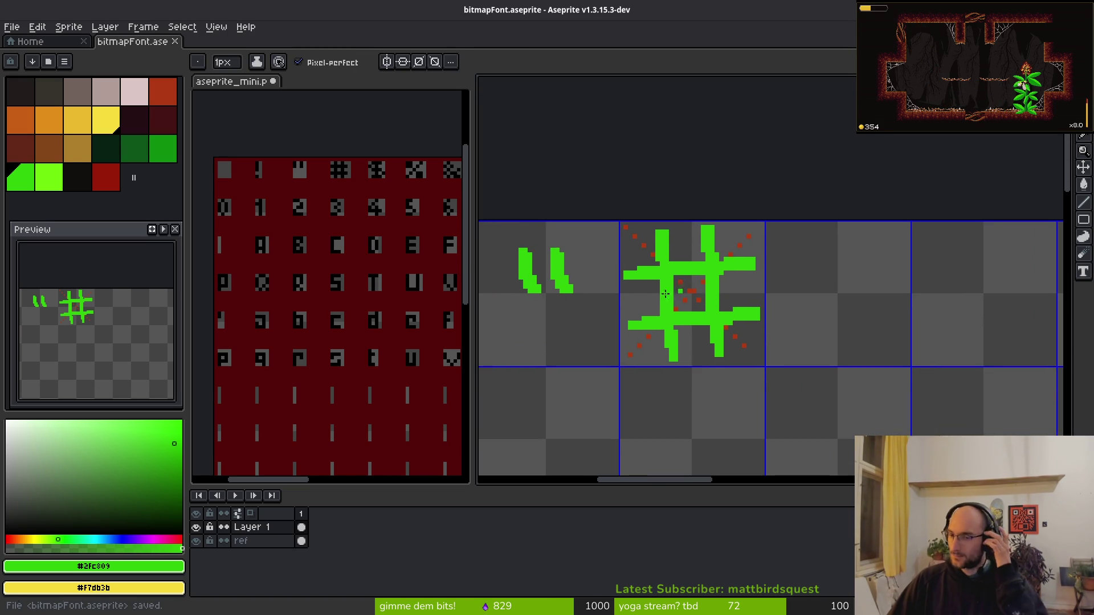
left_click_drag(691, 301, 479, 176)
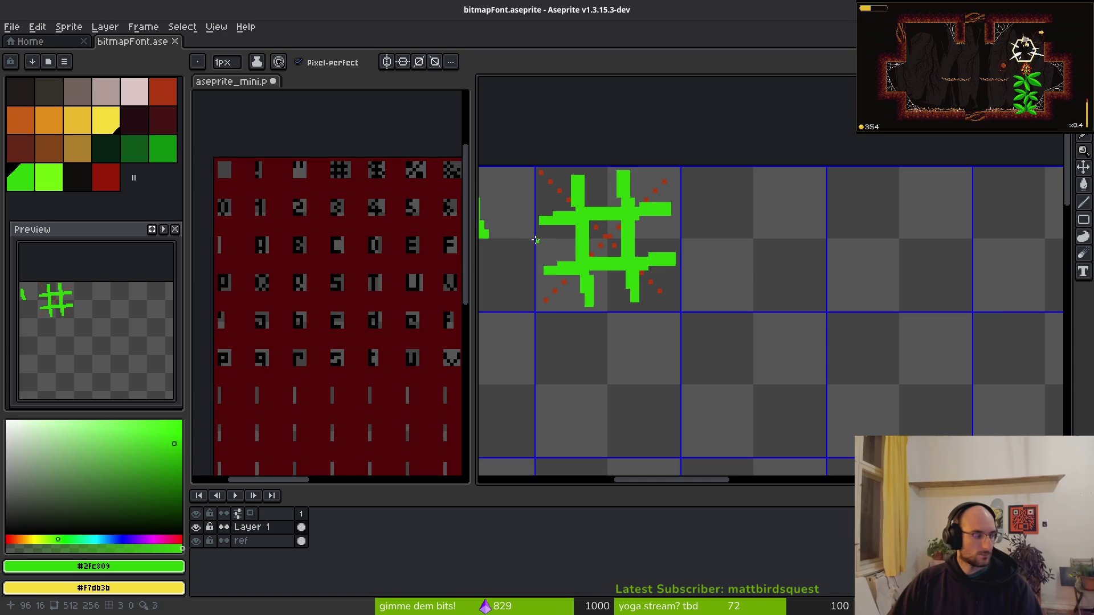
left_click_drag(704, 296, 652, 275)
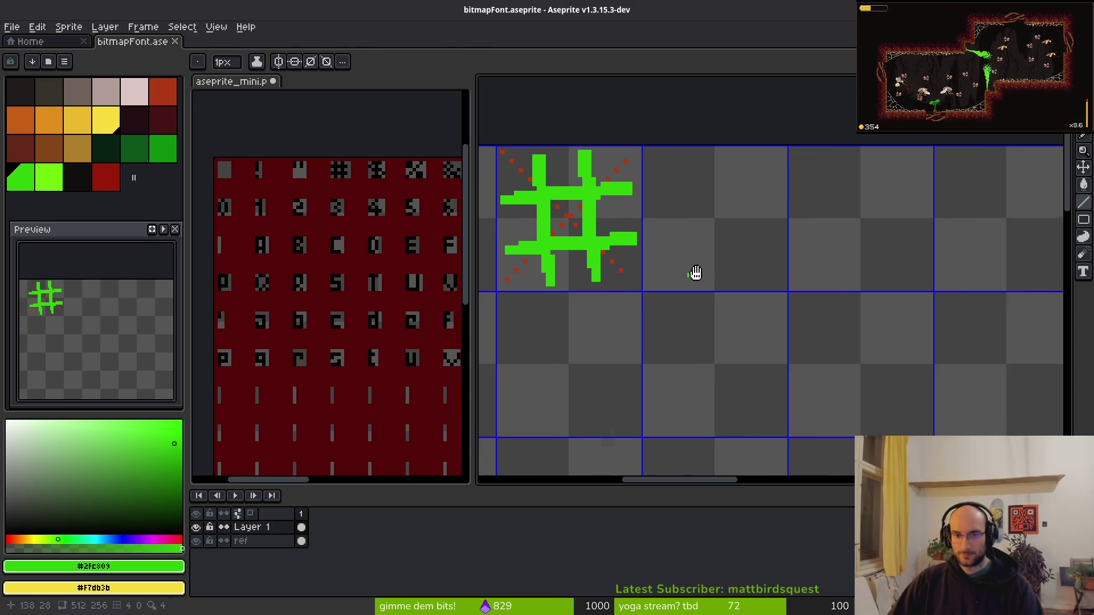
Center the next empty cell after the # and undo a misplaced horizontal stroke.
left_click_drag(696, 273, 725, 292)
left_click(347, 261)
left_click_drag(346, 261, 309, 261)
left_click_drag(823, 282, 762, 301)
scroll(761, 301, "up", 2)
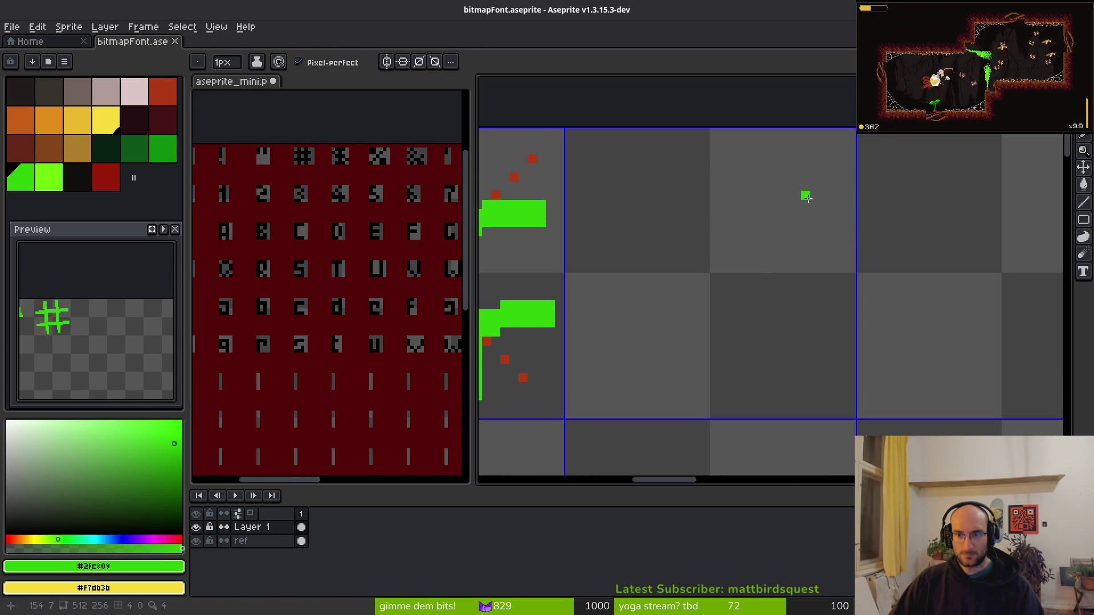
left_click_drag(793, 169, 640, 171)
key("ctrl+z")
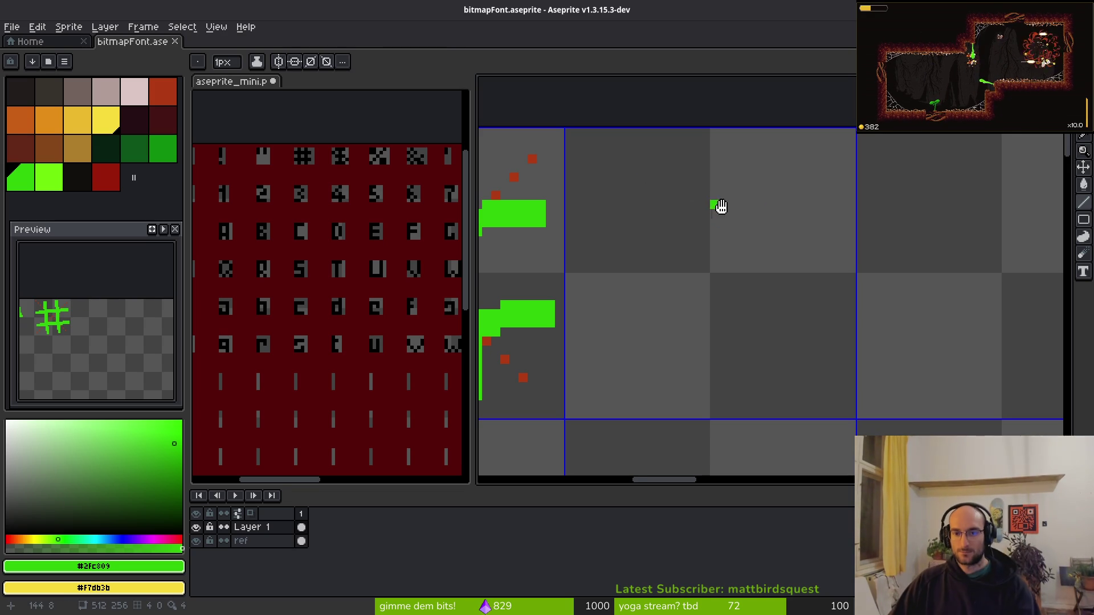
Draw the S's top bar and a thickened left vertical stroke.
scroll(719, 205, "left", 1)
mouse_move(765, 193)
left_mouse_down()
mouse_move(669, 194)
mouse_move(667, 229)
mouse_move(766, 210)
mouse_move(741, 204)
mouse_move(759, 203)
left_mouse_up()
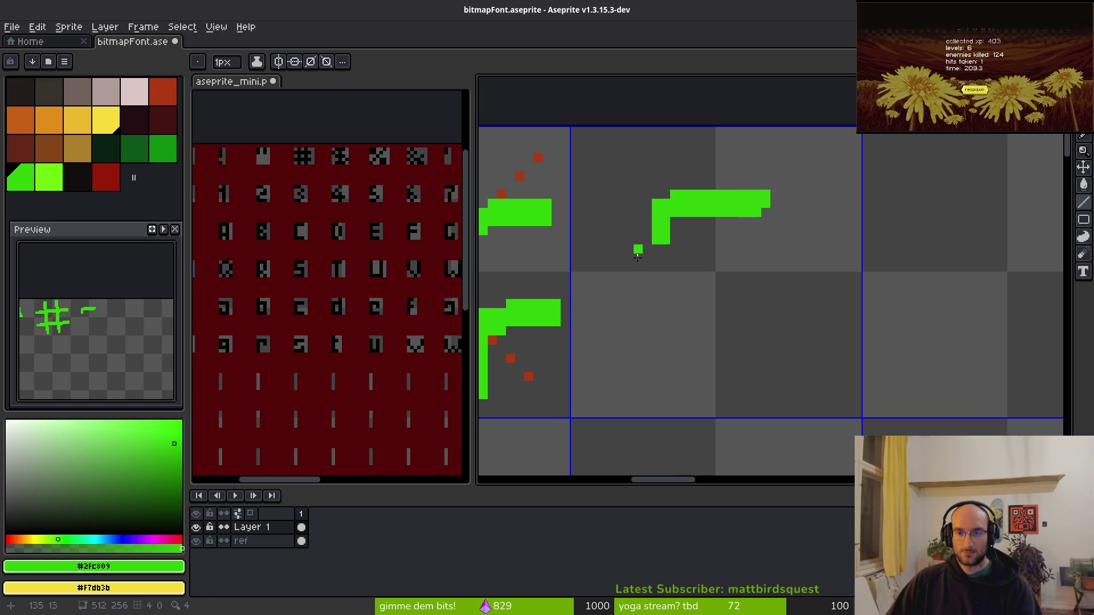
left_click(665, 249)
scroll(672, 304, "up", 2)
left_click_drag(676, 259, 664, 296)
key("ctrl+z")
mouse_move(637, 185)
left_mouse_down()
mouse_move(661, 299)
mouse_move(659, 261)
left_mouse_up()
Draw the S's middle bar, right side and thick bottom bar, reshaping the middle curve.
mouse_move(698, 303)
left_mouse_down()
mouse_move(826, 316)
mouse_move(816, 336)
mouse_move(834, 373)
mouse_move(689, 380)
mouse_move(818, 359)
left_mouse_up()
scroll(826, 316, "down", 3)
scroll(815, 291, "up", 2)
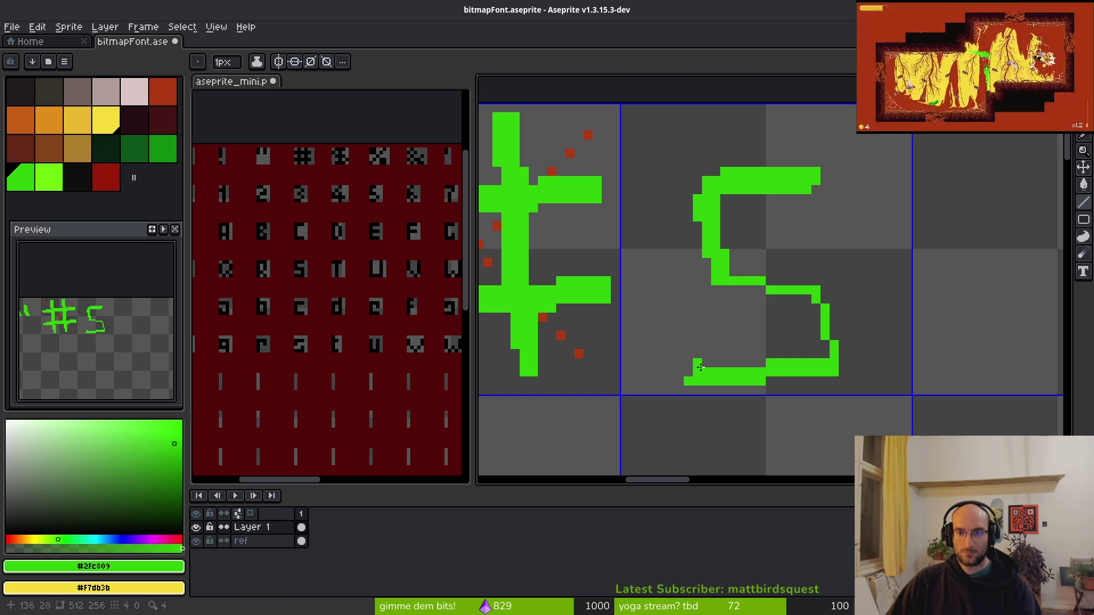
left_click_drag(701, 362, 822, 357)
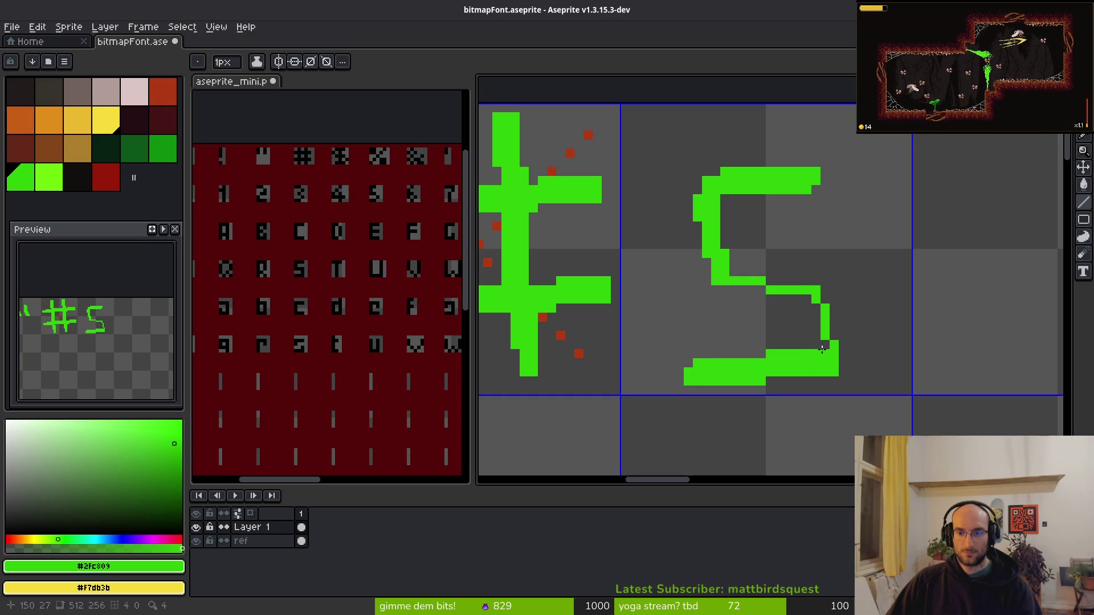
left_click_drag(808, 299, 716, 278)
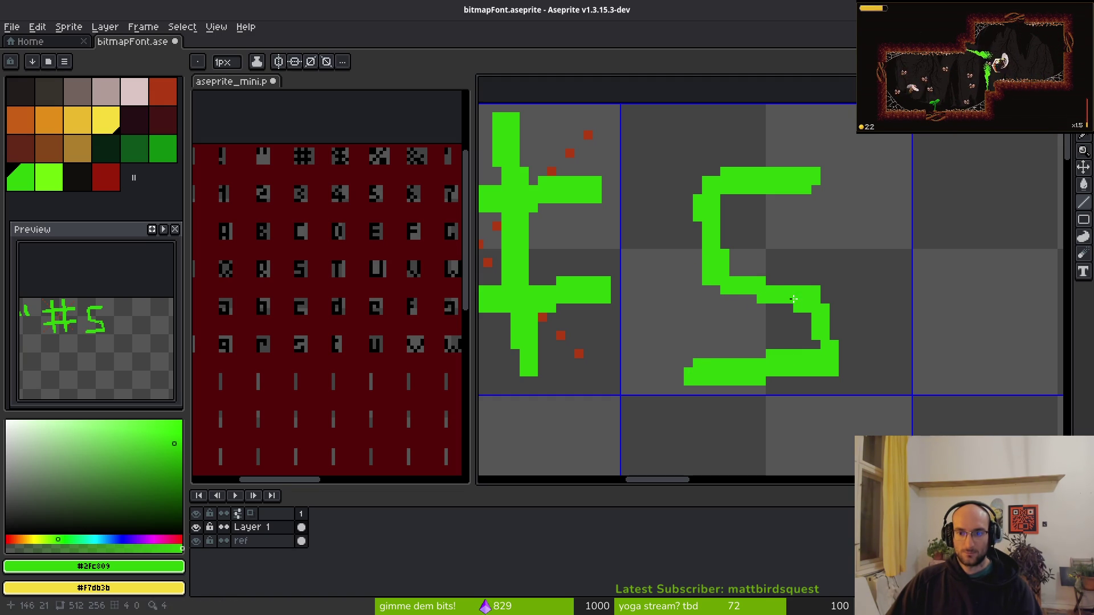
Lasso the S and nudge it up 4 pixels, then its lower part up 2 more.
key("q")
mouse_move(815, 122)
left_mouse_down()
mouse_move(757, 435)
mouse_move(883, 256)
left_mouse_up()
key("Up")
key("Up")
key("Up")
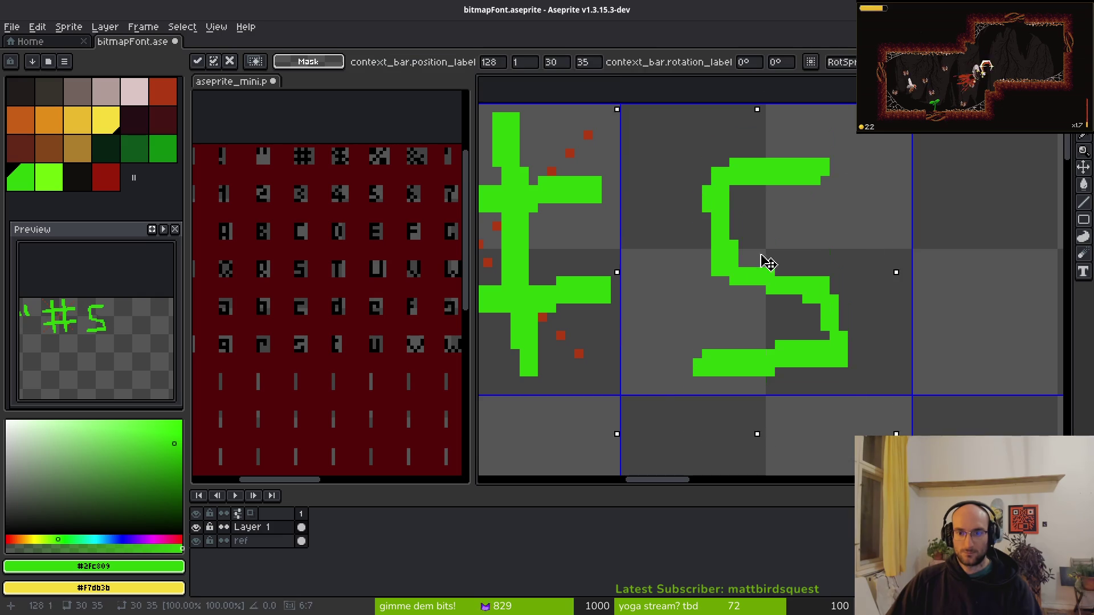
key("Return")
scroll(771, 244, "up", 3)
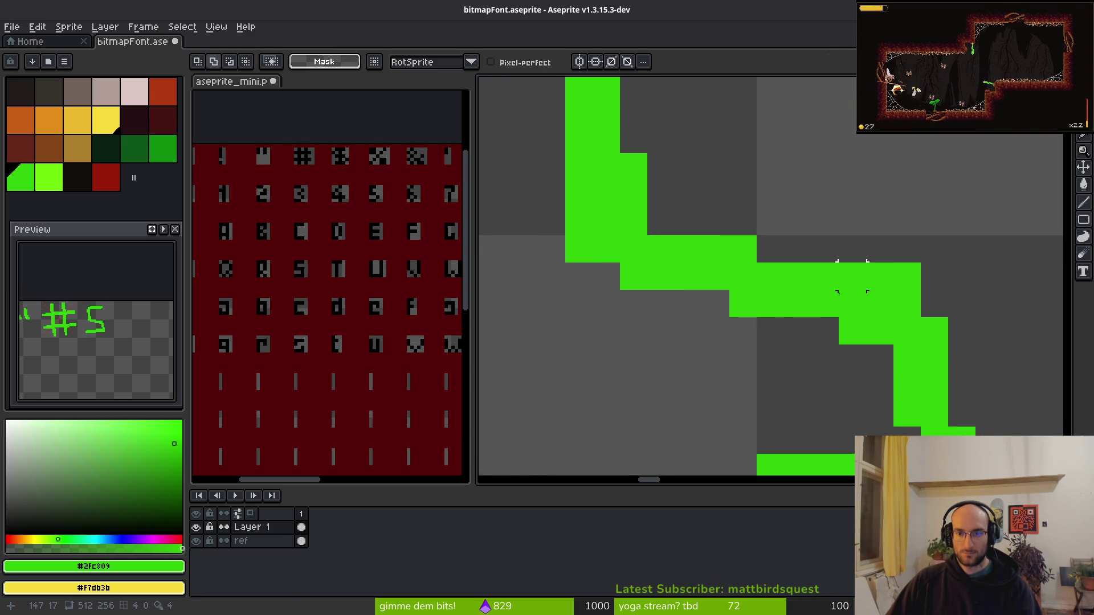
scroll(831, 254, "down", 3)
mouse_move(831, 253)
left_mouse_down()
mouse_move(923, 364)
mouse_move(883, 288)
left_mouse_up()
key("Up")
key("Up")
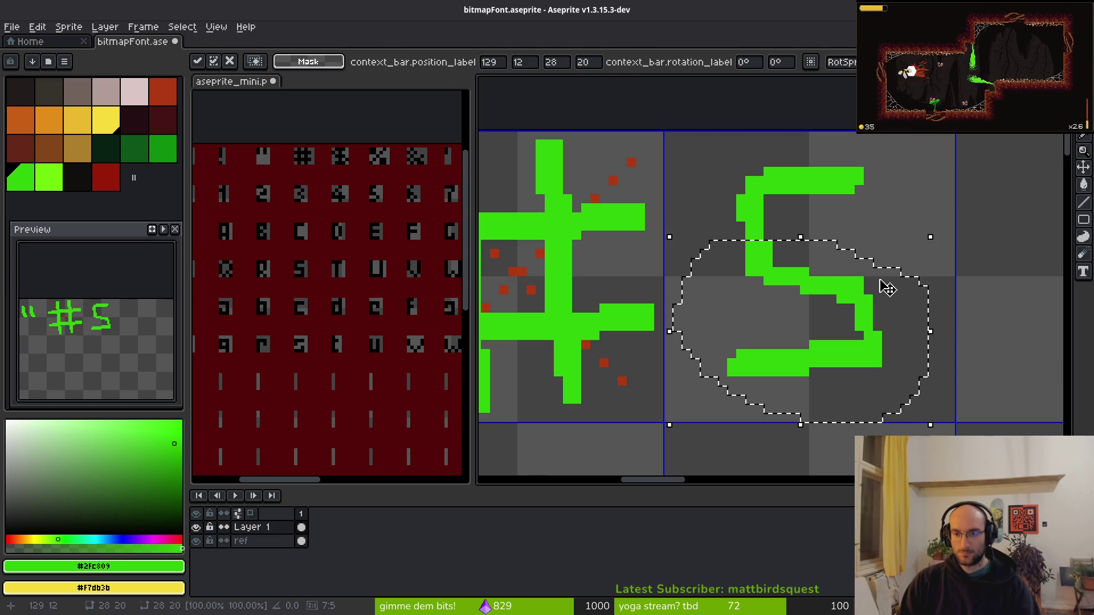
key("Return")
Draw a vertical line through the S with the Line tool to make the $.
key("l")
mouse_move(794, 145)
left_mouse_down()
mouse_move(769, 301)
mouse_move(774, 406)
mouse_move(804, 149)
mouse_move(818, 406)
mouse_move(840, 140)
left_mouse_up()
left_click(785, 401)
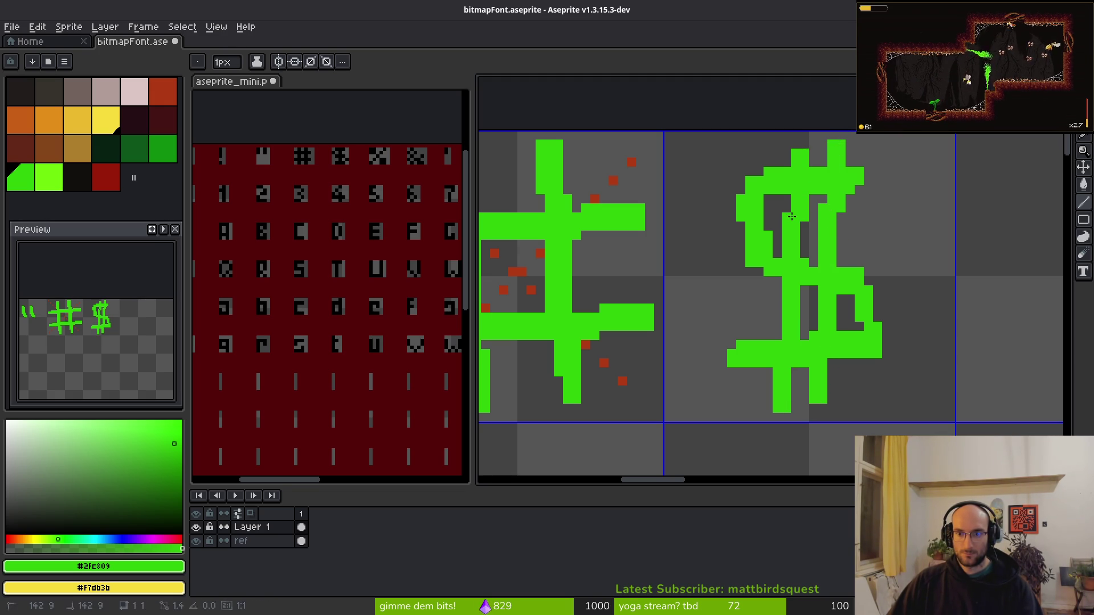
Restore the $ glyph's left-edge pixel and erase a stray pixel from its loop.
scroll(873, 307, "down", 3)
scroll(889, 305, "down", 5)
scroll(884, 305, "up", 3)
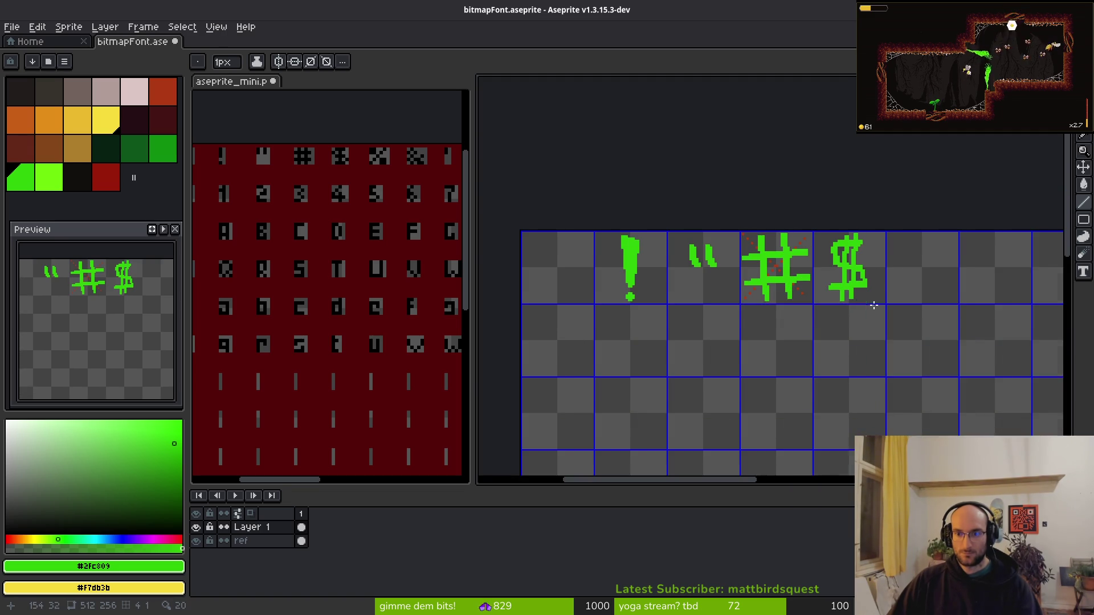
scroll(836, 232, "up", 4)
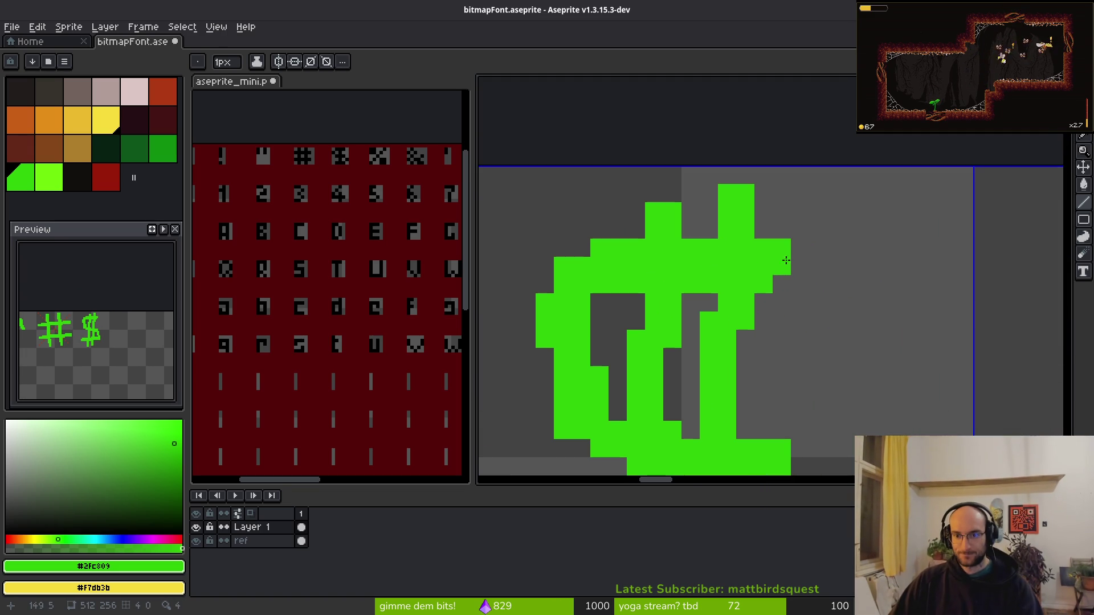
scroll(785, 285, "down", 3)
scroll(869, 274, "up", 3)
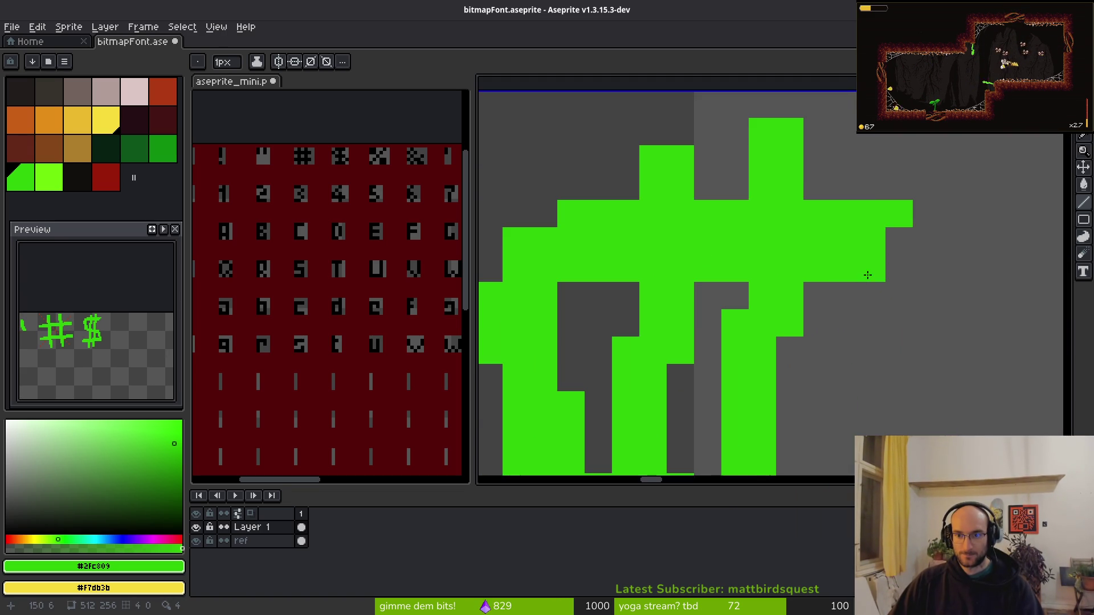
scroll(889, 286, "down", 2)
scroll(878, 343, "up", 2)
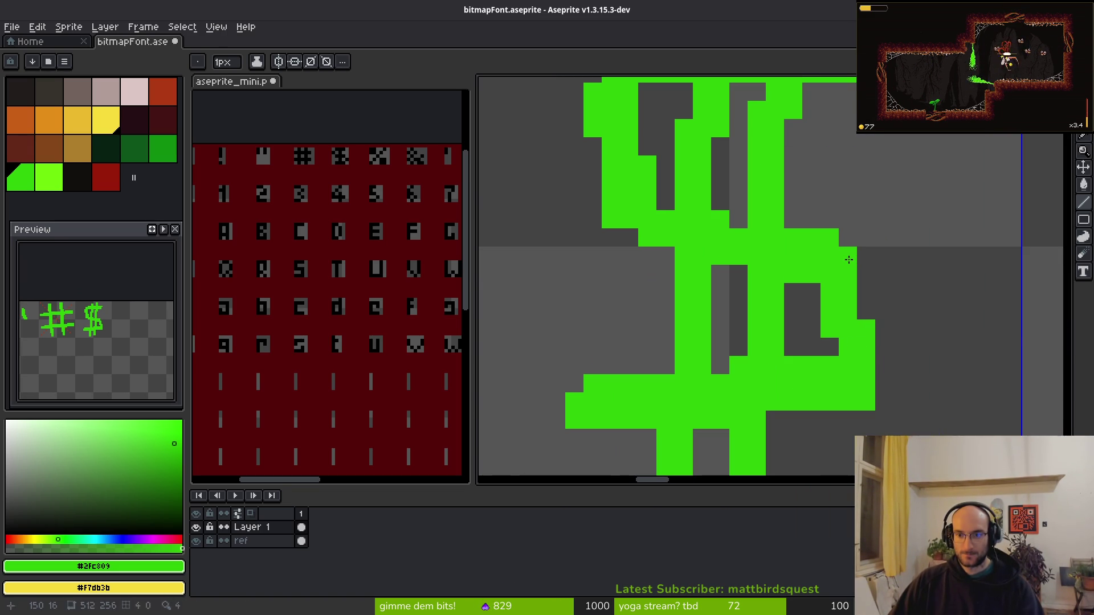
scroll(937, 398, "down", 3)
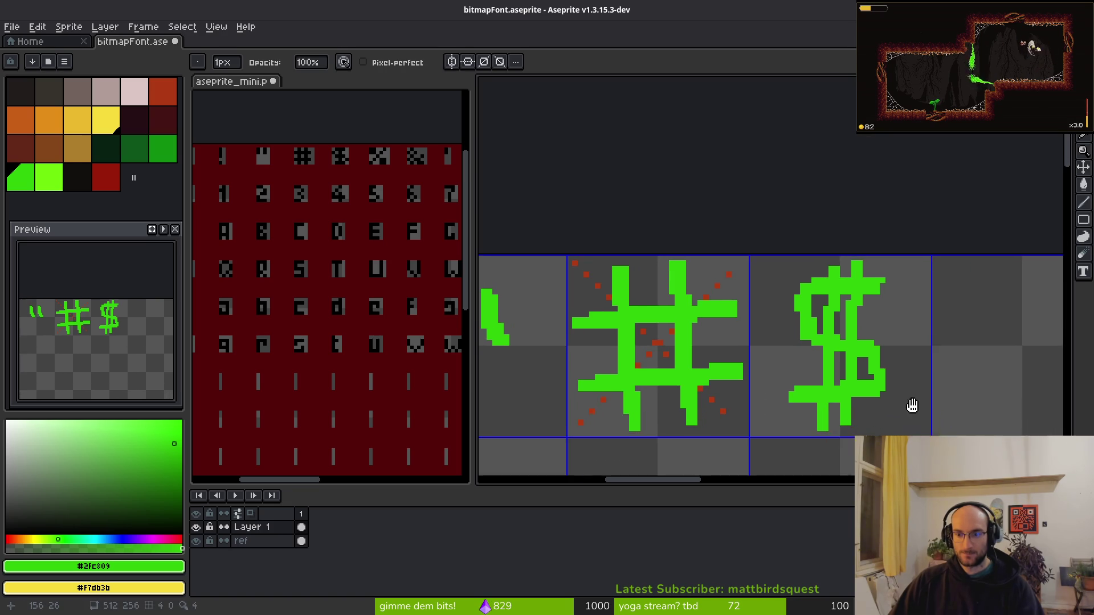
scroll(703, 280, "up", 3)
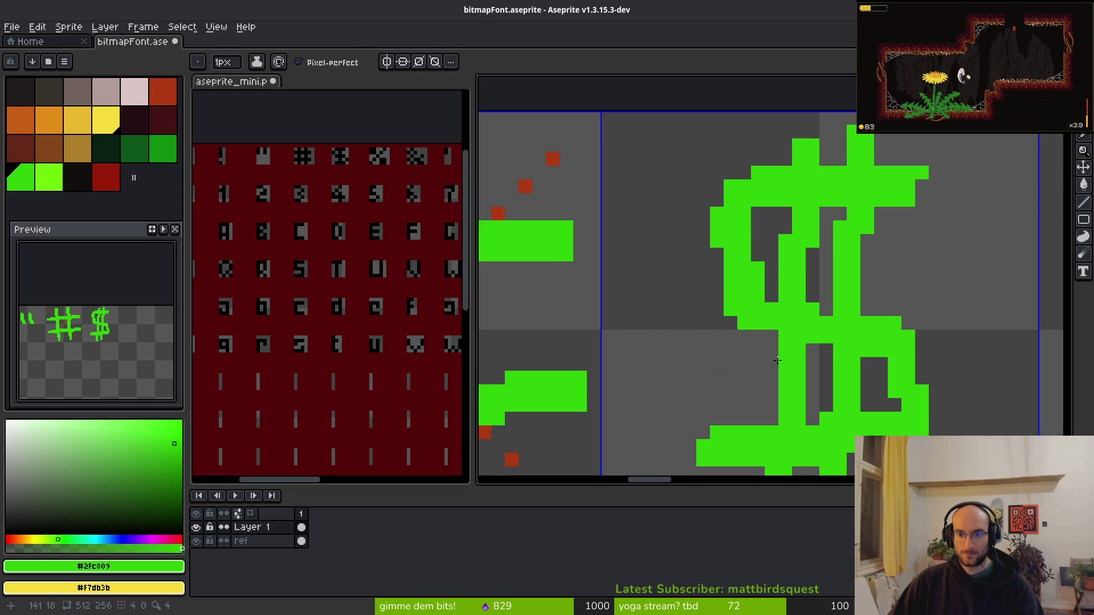
scroll(786, 323, "down", 2)
scroll(792, 322, "up", 1)
scroll(801, 323, "down", 1)
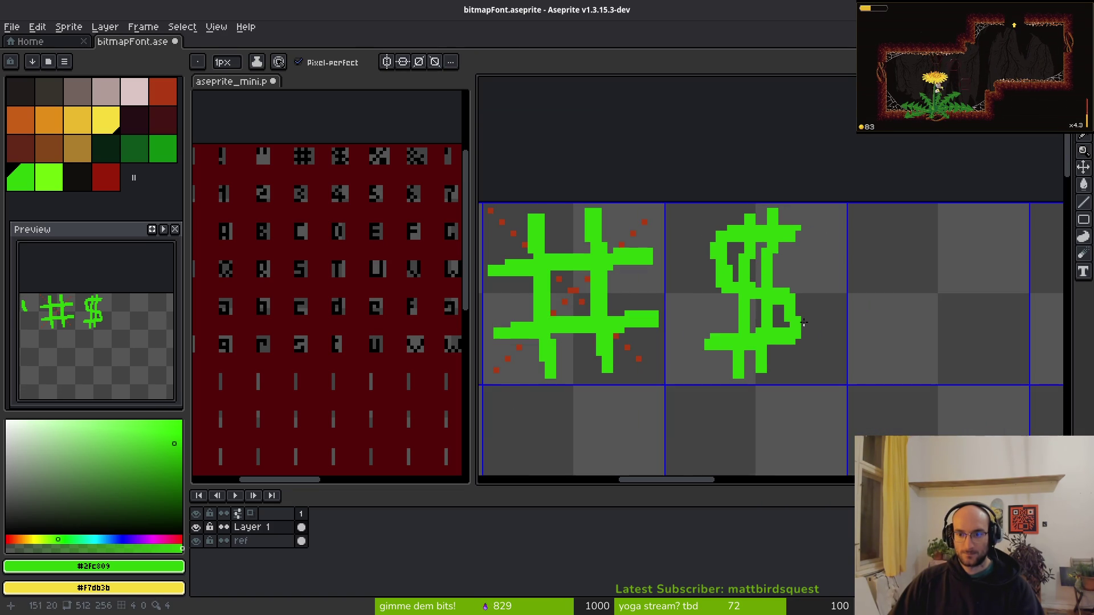
scroll(753, 298, "up", 2)
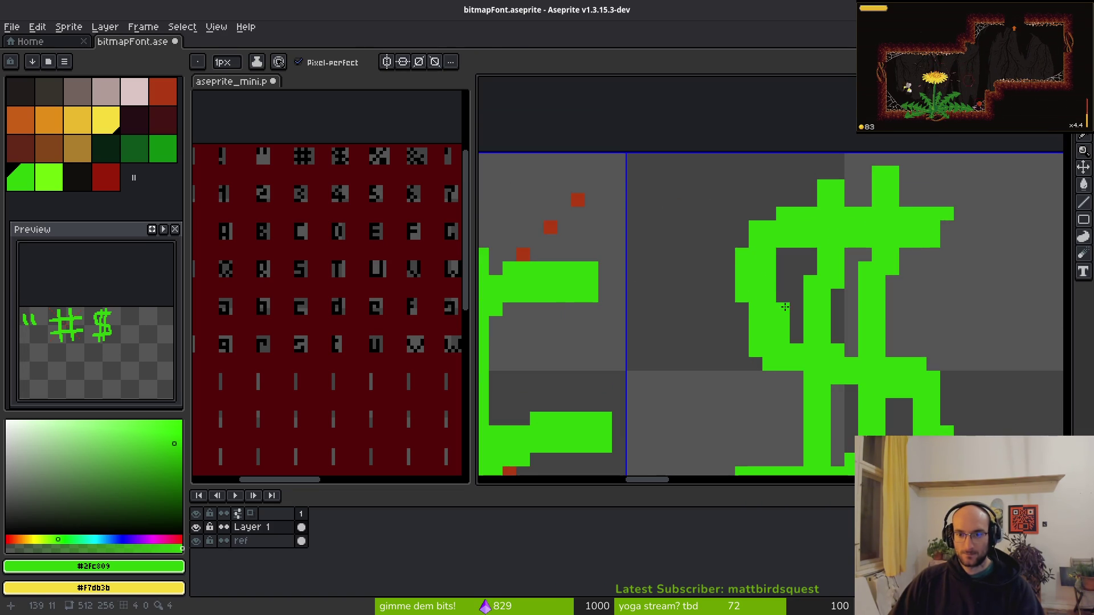
key("space")
scroll(791, 302, "down", 2)
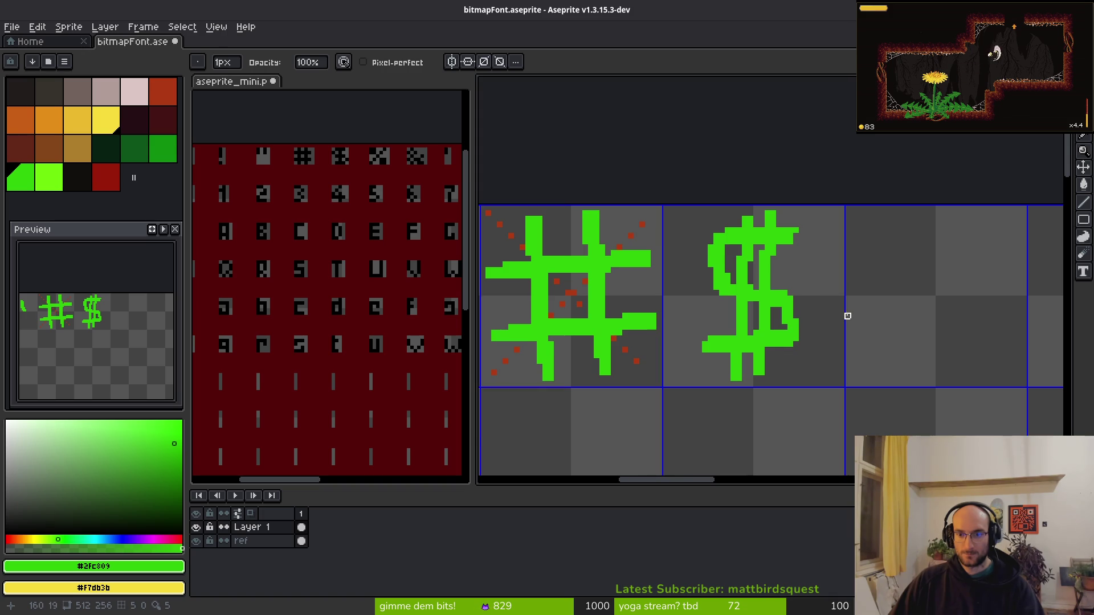
scroll(722, 270, "up", 3)
key("e")
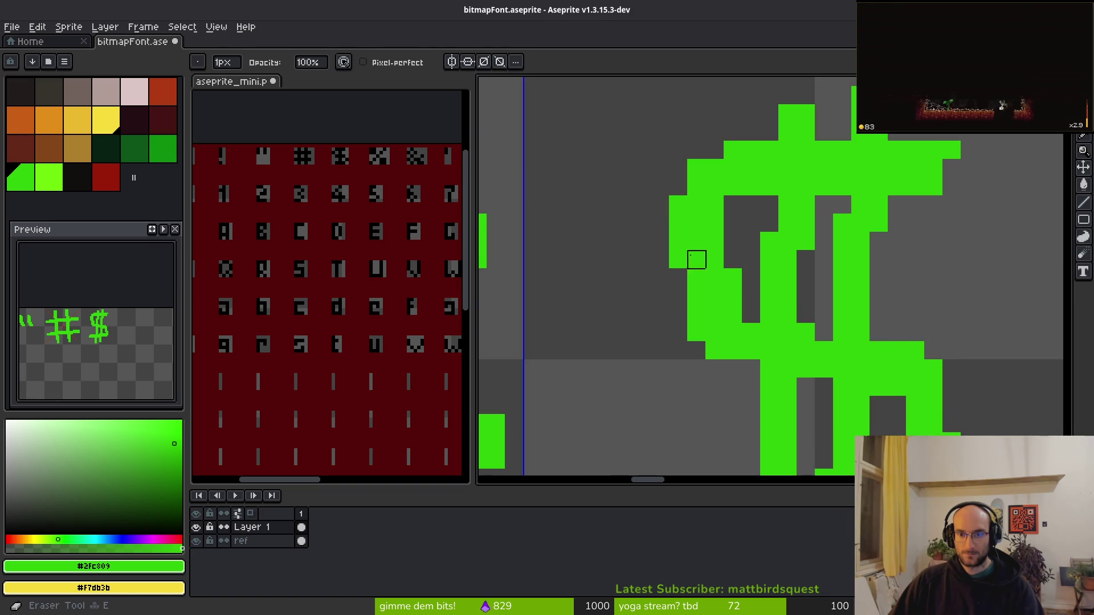
key("ctrl+z")
left_click(733, 278)
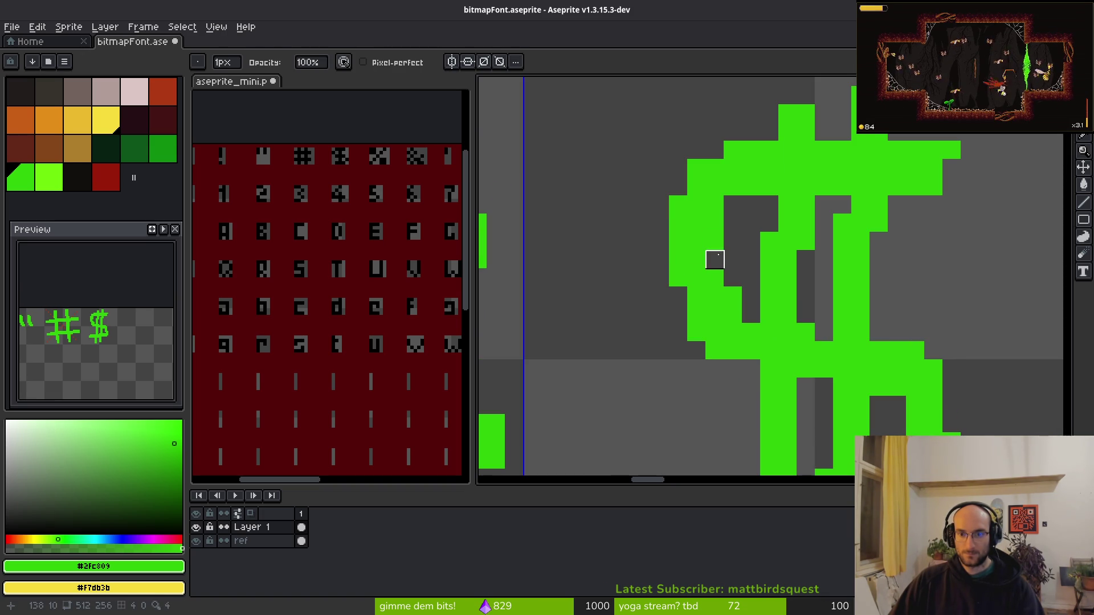
key("b")
Erase the pixels along the $ loop's inner edge and save the sheet.
scroll(759, 382, "down", 3)
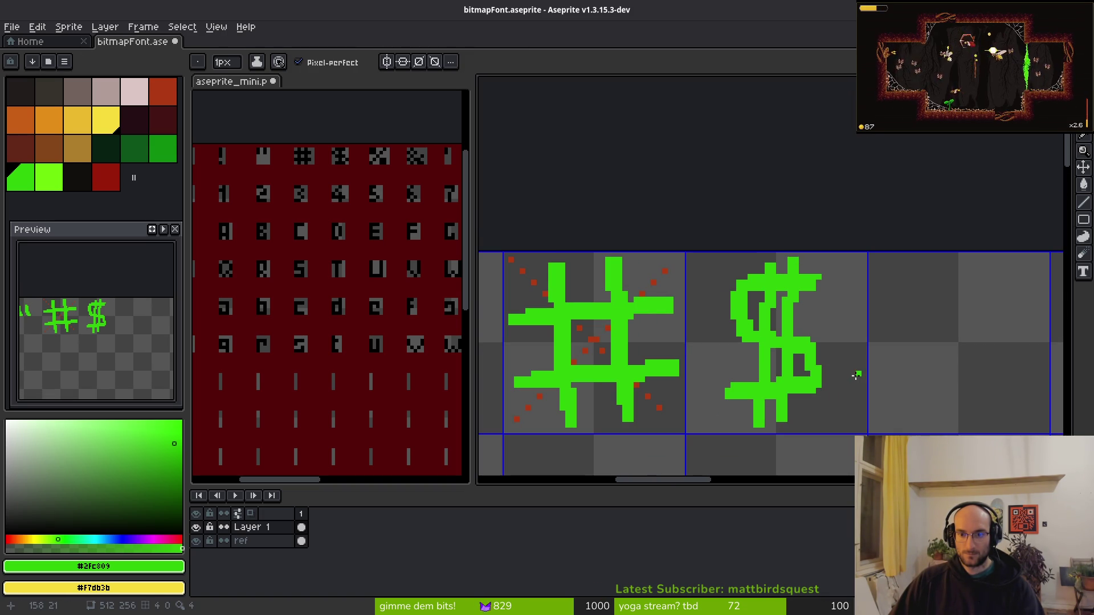
scroll(754, 302, "up", 3)
key("e")
mouse_move(717, 293)
left_mouse_down()
mouse_move(735, 347)
mouse_move(718, 348)
left_mouse_up()
key("b")
scroll(759, 379, "down", 3)
key("ctrl+s")
Shift the whole $ glyph one pixel right and save the font sheet.
scroll(886, 354, "down", 1)
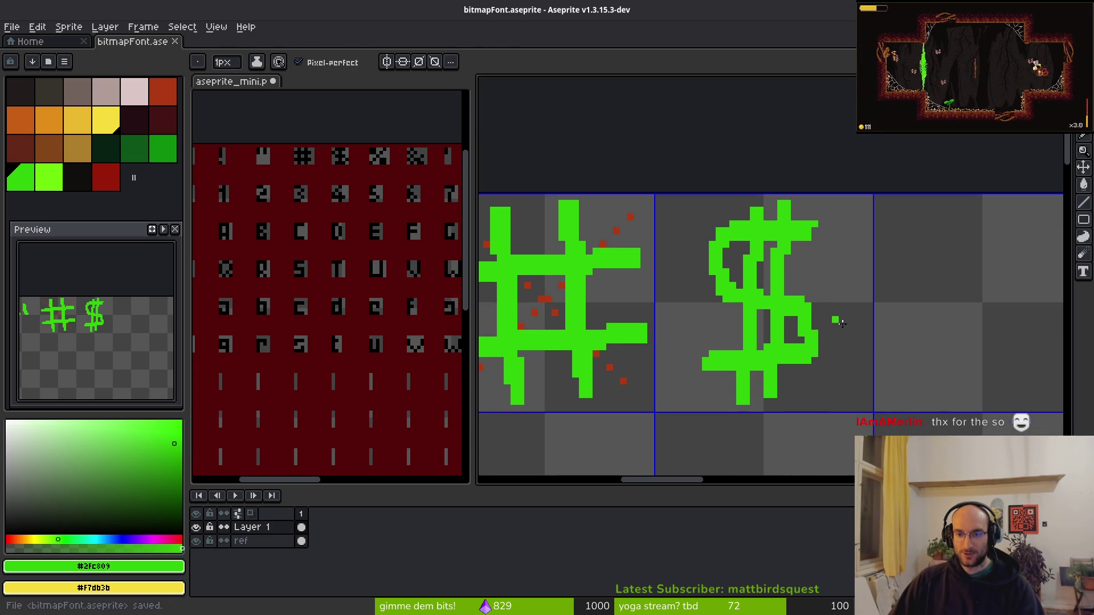
key("m")
left_click_drag(689, 157, 875, 420)
key("Right")
key("ctrl+d")
key("ctrl+s")
Draw the green diagonal stroke of the next glyph with the Line tool.
scroll(875, 411, "down", 2)
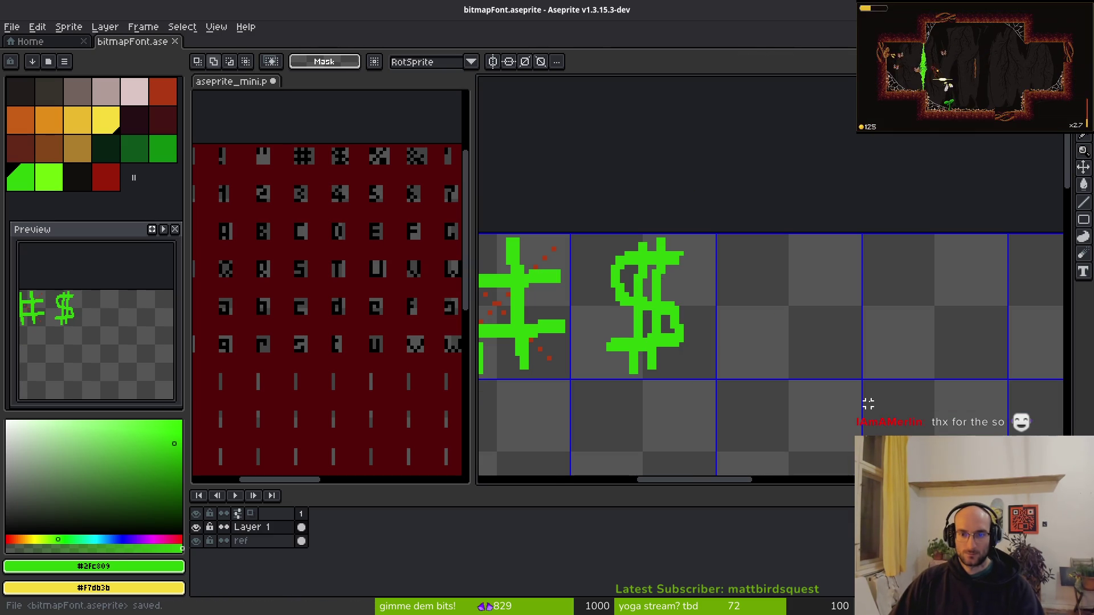
scroll(674, 317, "up", 2)
scroll(665, 281, "down", 2)
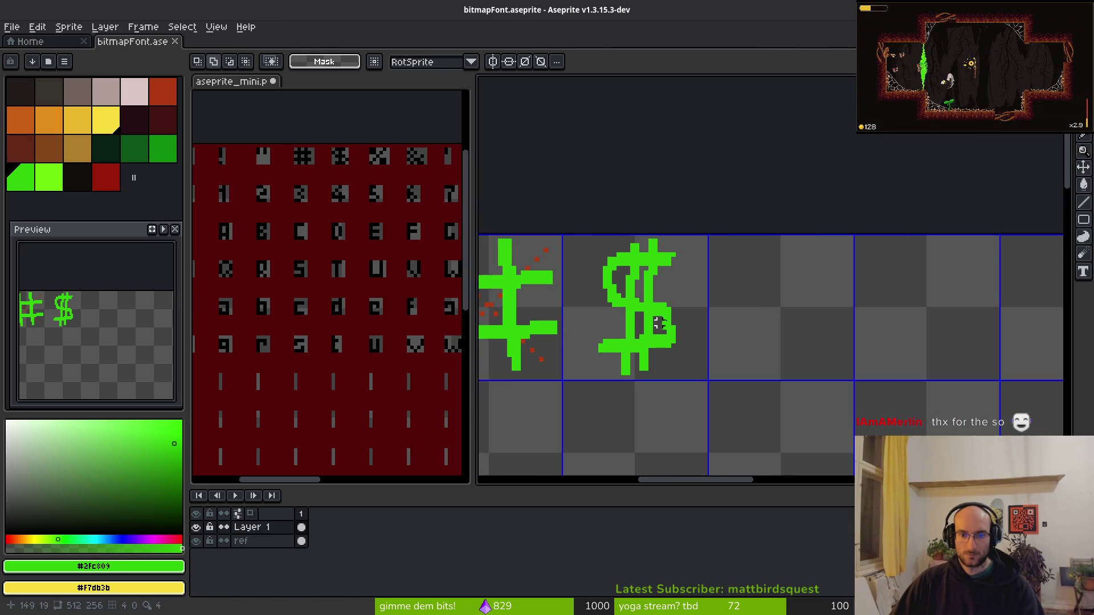
scroll(723, 313, "right", 2)
key("l")
scroll(698, 293, "up", 1)
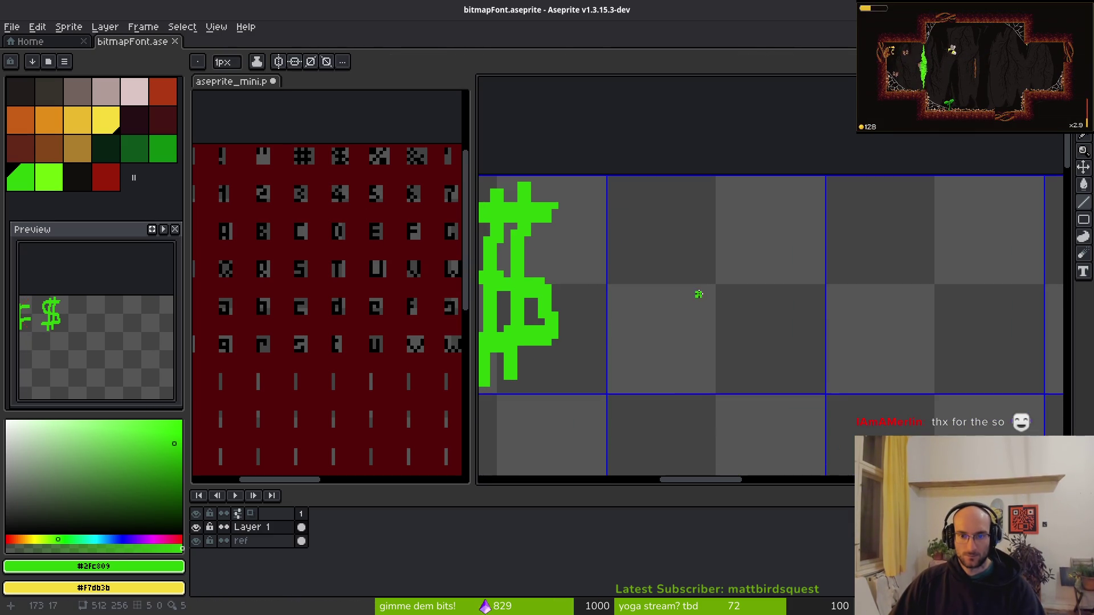
mouse_move(636, 356)
left_mouse_down()
mouse_move(783, 203)
mouse_move(779, 222)
mouse_move(637, 353)
left_mouse_up()
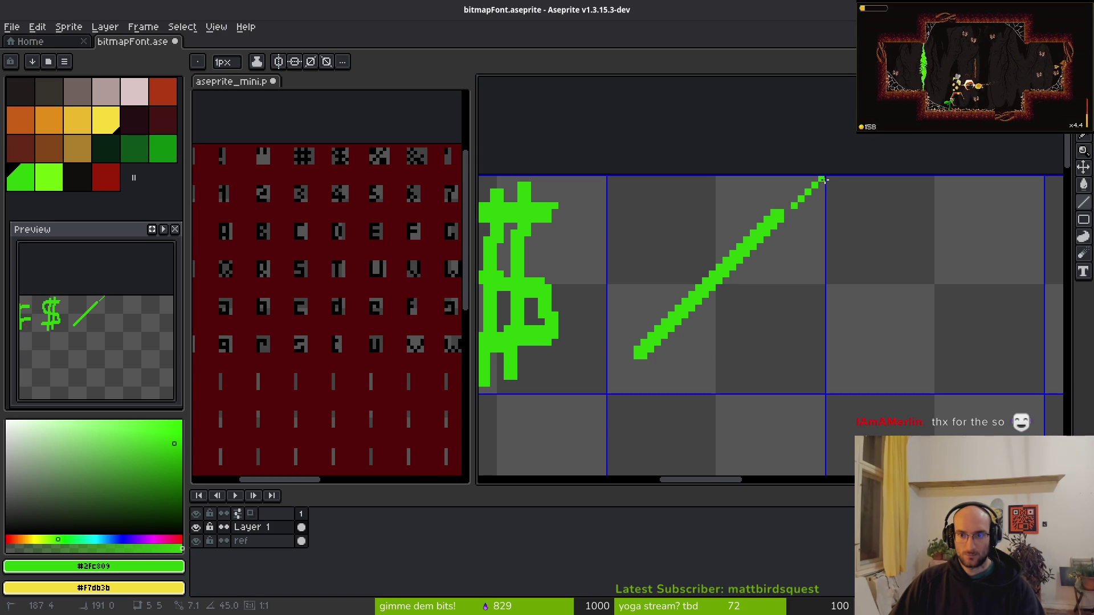
Trim the diagonal's top, nudge it down one pixel, and add a pixel above it.
key("ctrl+z")
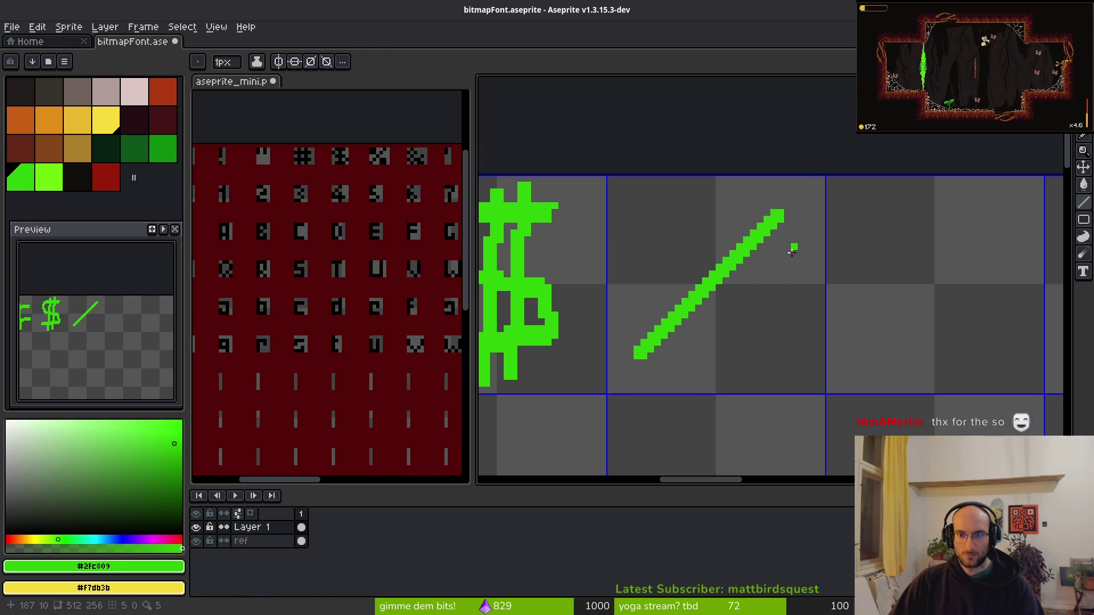
key("q")
mouse_move(797, 180)
left_mouse_down()
mouse_move(733, 399)
mouse_move(813, 182)
left_mouse_up()
key("Down")
key("ctrl+d")
key("b")
left_click(787, 205)
scroll(789, 207, "up", 1)
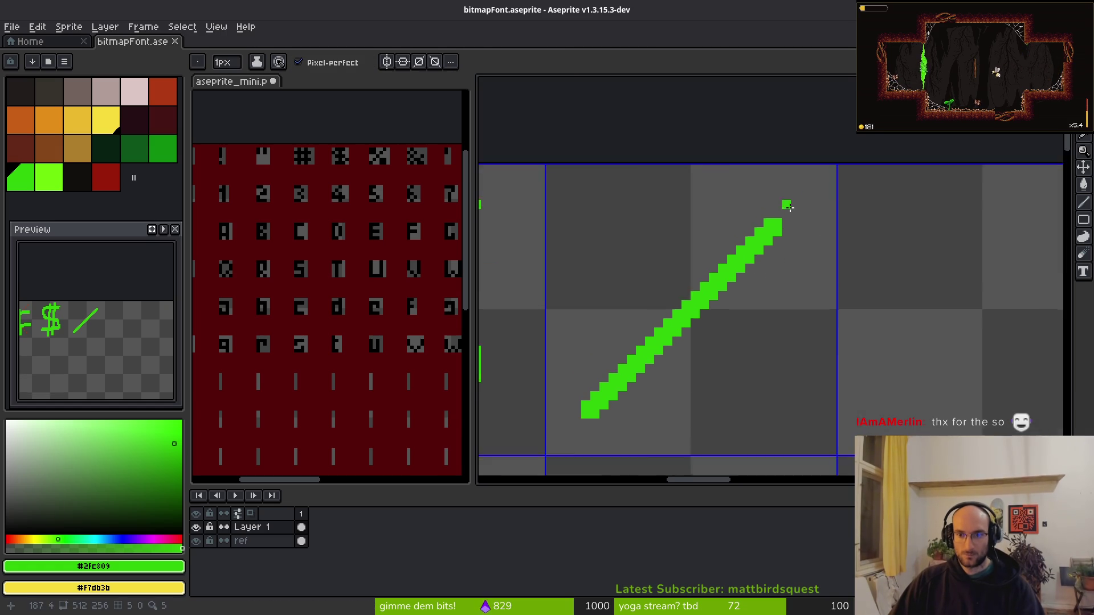
scroll(788, 207, "up", 1)
key("ctrl+z")
left_click(772, 214)
scroll(783, 225, "down", 3)
scroll(793, 230, "up", 6)
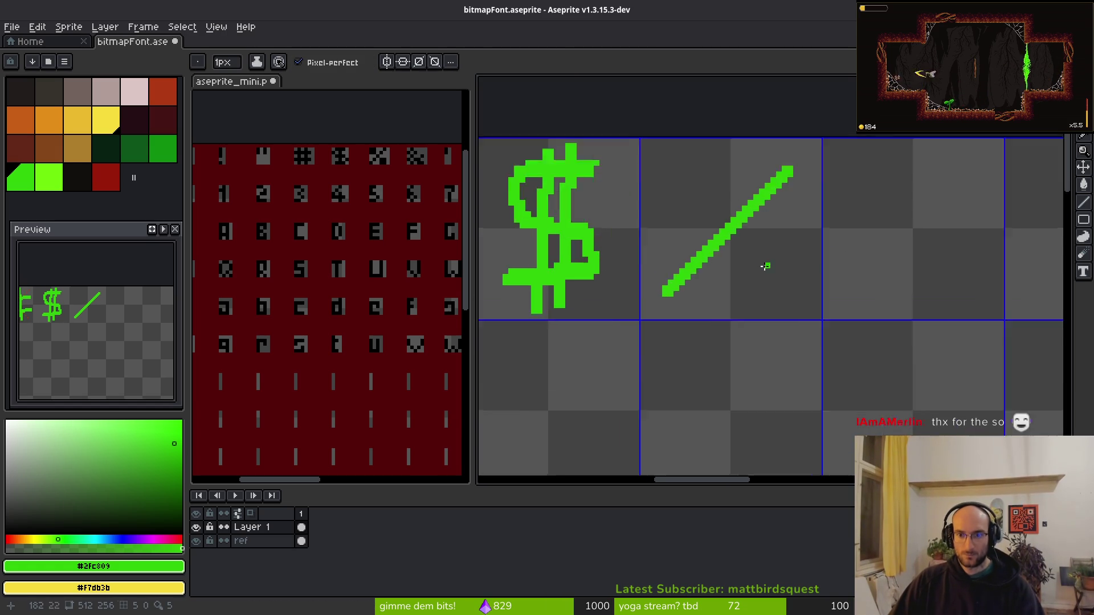
Draw a small thick-edged oval beside the diagonal line.
mouse_move(792, 230)
left_mouse_down()
mouse_move(945, 290)
mouse_move(826, 237)
left_mouse_up()
scroll(832, 245, "down", 3)
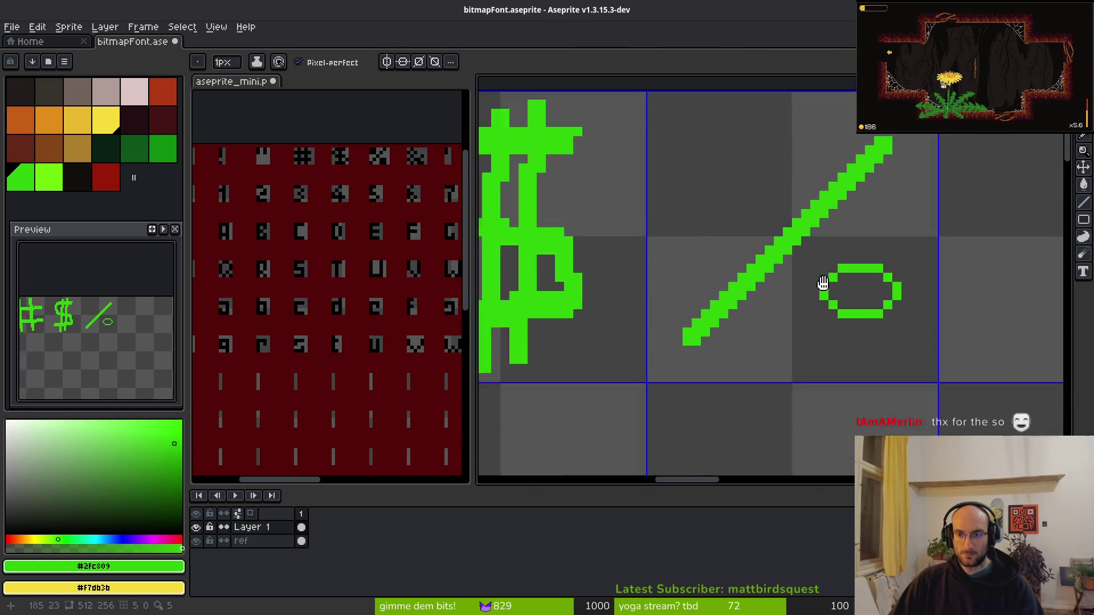
scroll(672, 241, "up", 3)
mouse_move(673, 241)
left_mouse_down()
mouse_move(664, 212)
mouse_move(776, 244)
mouse_move(805, 281)
mouse_move(836, 293)
left_mouse_up()
mouse_move(700, 345)
left_mouse_down()
mouse_move(615, 295)
mouse_move(663, 349)
mouse_move(784, 349)
left_mouse_up()
left_click(779, 378)
scroll(815, 390, "down", 3)
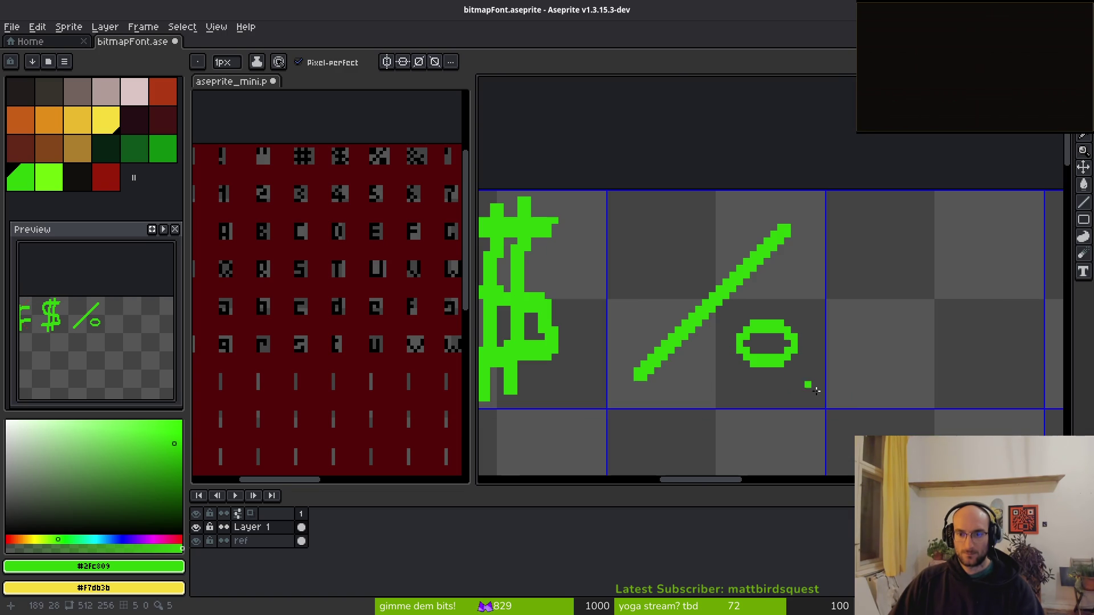
Copy the oval to the upper-left of the diagonal line.
key("q")
mouse_move(734, 308)
left_mouse_down()
mouse_move(715, 371)
mouse_move(820, 393)
left_mouse_up()
mouse_move(780, 353)
left_mouse_down("ctrl")
mouse_move(658, 239)
mouse_move(678, 261)
left_mouse_up("ctrl")
key("Return")
scroll(681, 265, "up", 2)
scroll(681, 264, "up", 2)
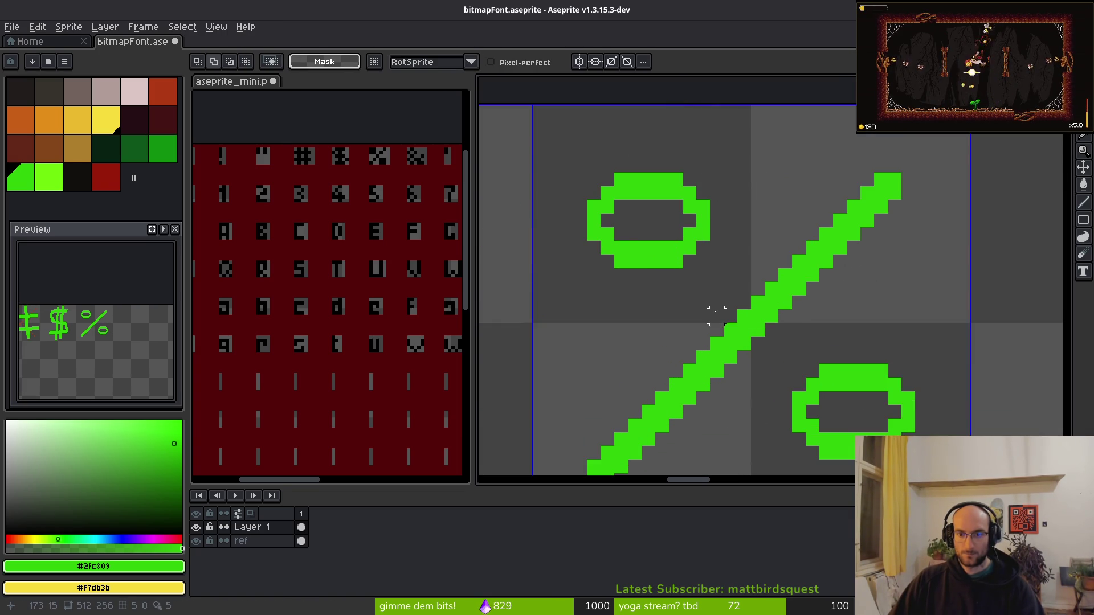
scroll(681, 264, "down", 3)
scroll(655, 228, "up", 3)
Nudge the upper oval one pixel right and one down, then save.
mouse_move(680, 196)
left_mouse_down()
mouse_move(583, 282)
mouse_move(740, 228)
left_mouse_up()
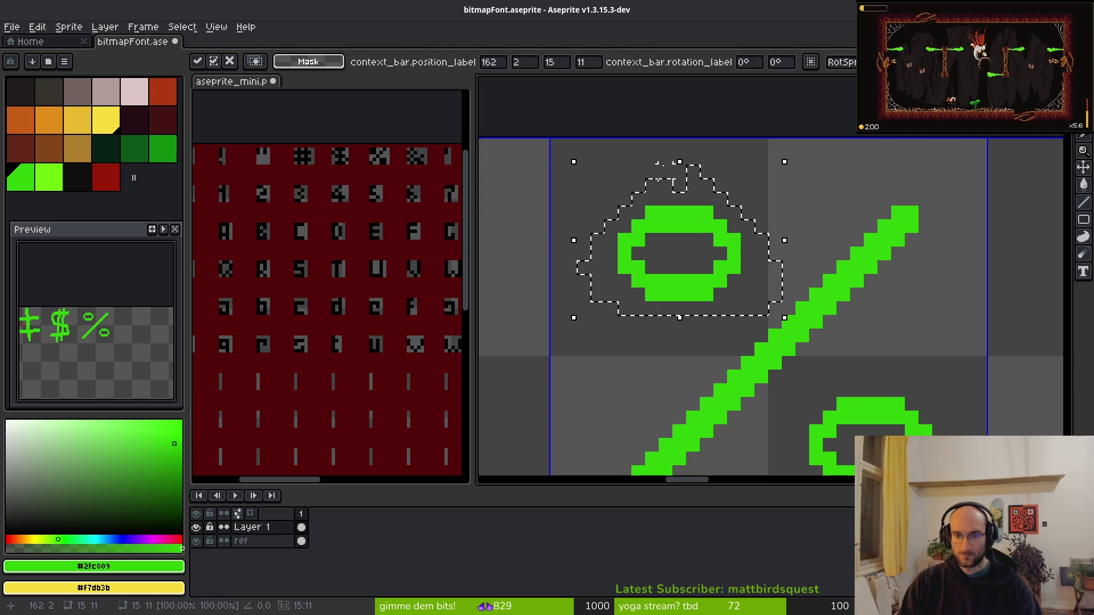
key("Right")
key("Down")
key("ctrl+s")
left_click(809, 336)
scroll(809, 336, "down", 3)
scroll(809, 336, "right", 3)
Nudge the lower oval one pixel up and one pixel left, then save.
mouse_move(830, 308)
left_mouse_down()
mouse_move(740, 427)
mouse_move(838, 296)
left_mouse_up()
key("Up")
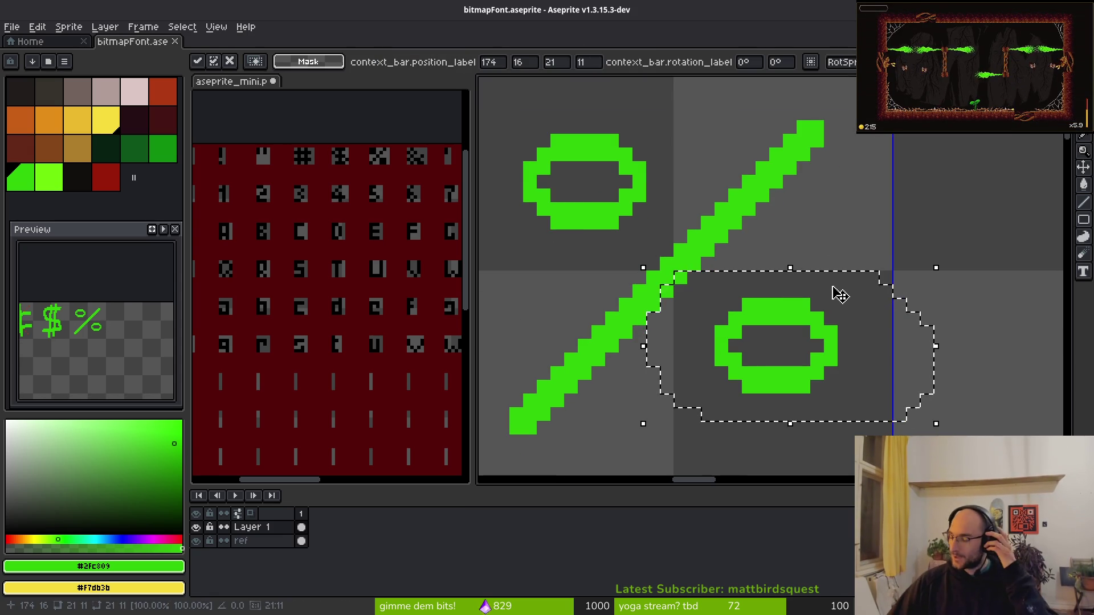
key("ctrl+d")
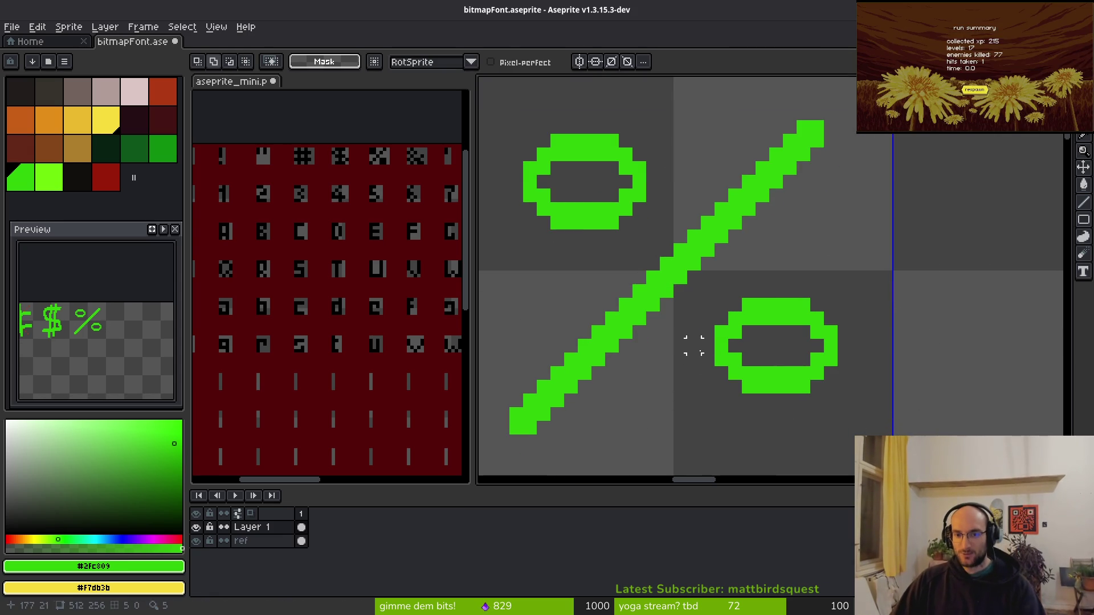
mouse_move(837, 259)
left_mouse_down()
mouse_move(786, 280)
mouse_move(798, 259)
left_mouse_up()
key("Left")
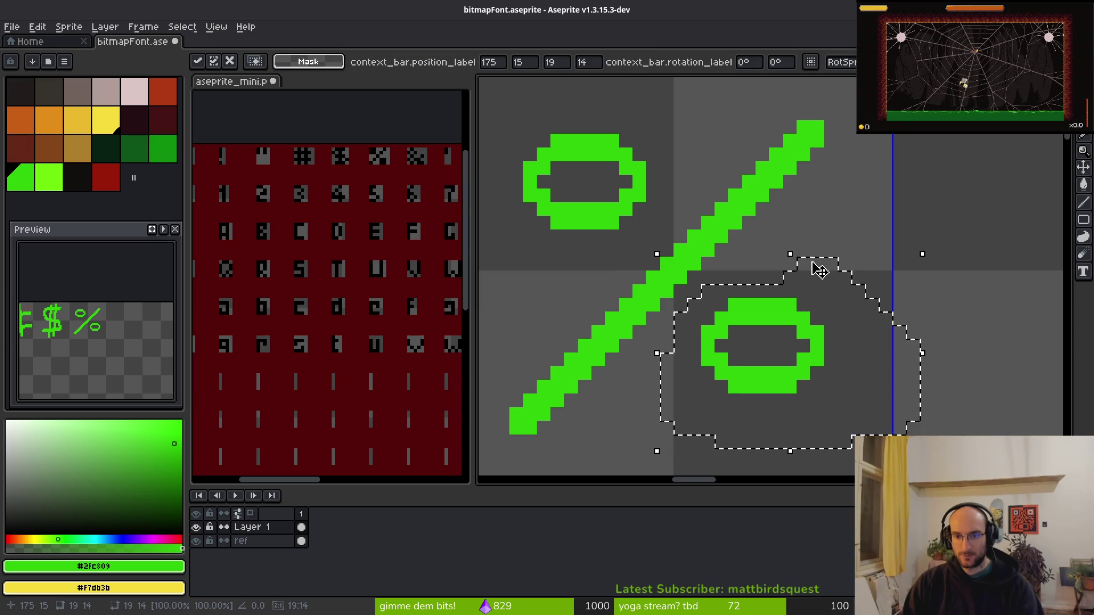
key("ctrl+d")
key("ctrl+s")
Move the upper oval down one more pixel and save.
mouse_move(618, 121)
left_mouse_down()
mouse_move(527, 191)
mouse_move(625, 126)
mouse_move(624, 138)
mouse_move(623, 102)
left_mouse_up()
key("Down")
key("ctrl+d")
key("ctrl+s")
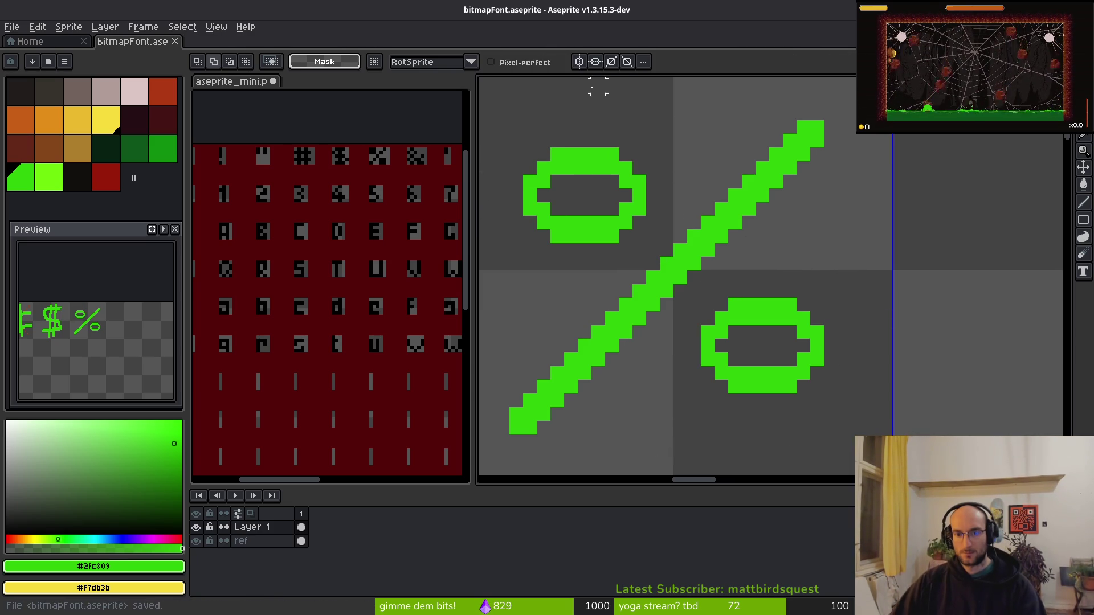
scroll(735, 318, "down", 3)
scroll(747, 354, "up", 3)
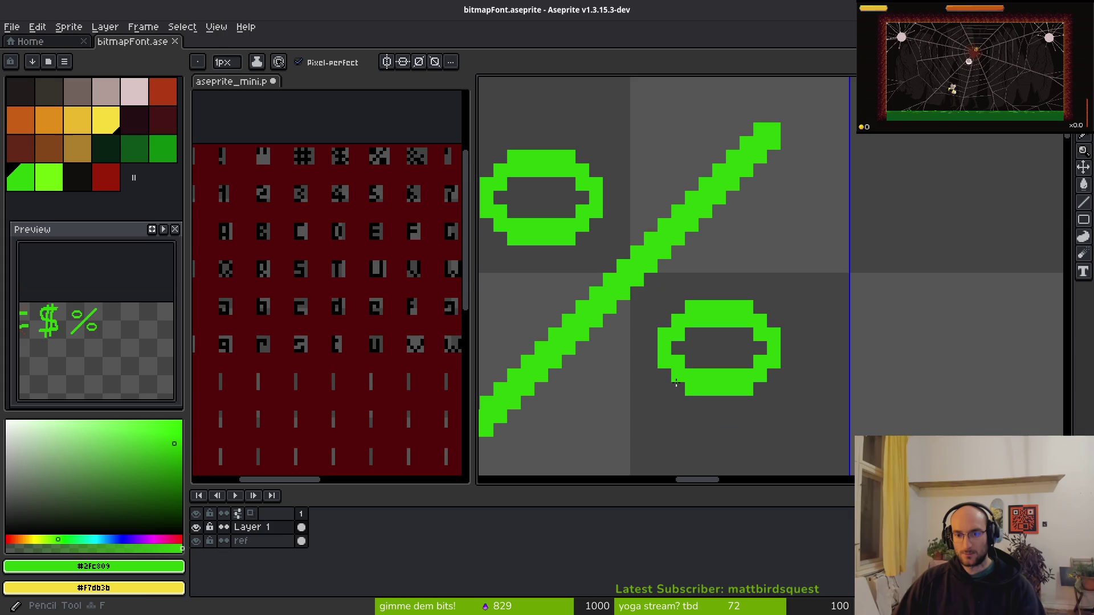
Thicken the lower oval's bottom and upper oval's top, erase the lower oval's inner edge, and save.
mouse_move(685, 393)
left_mouse_down()
mouse_move(749, 402)
mouse_move(759, 390)
left_mouse_up()
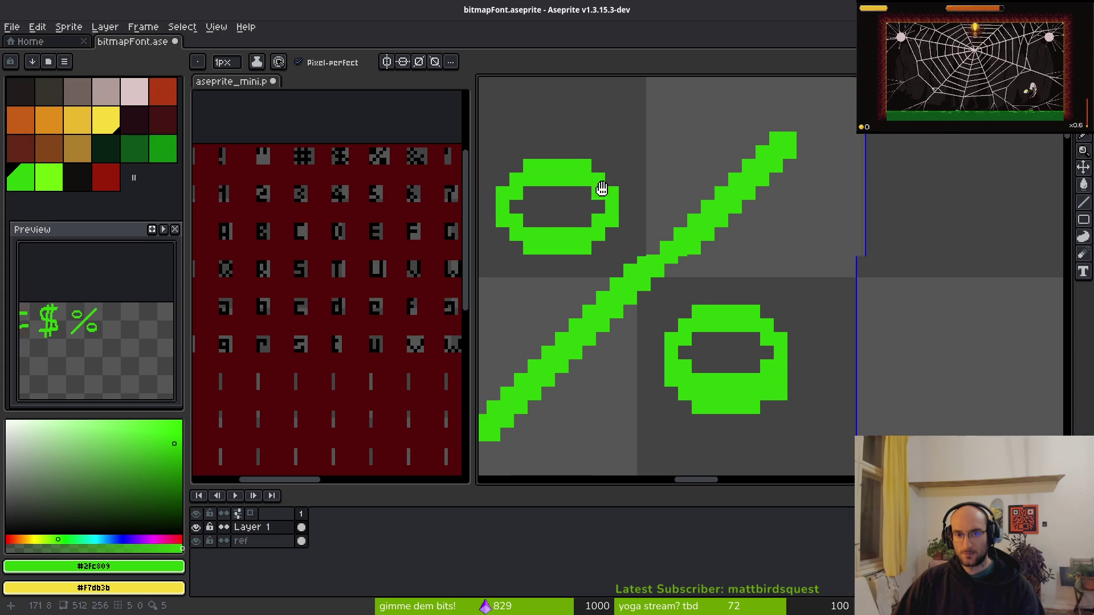
scroll(592, 199, "left", 3)
left_click_drag(614, 188, 663, 183)
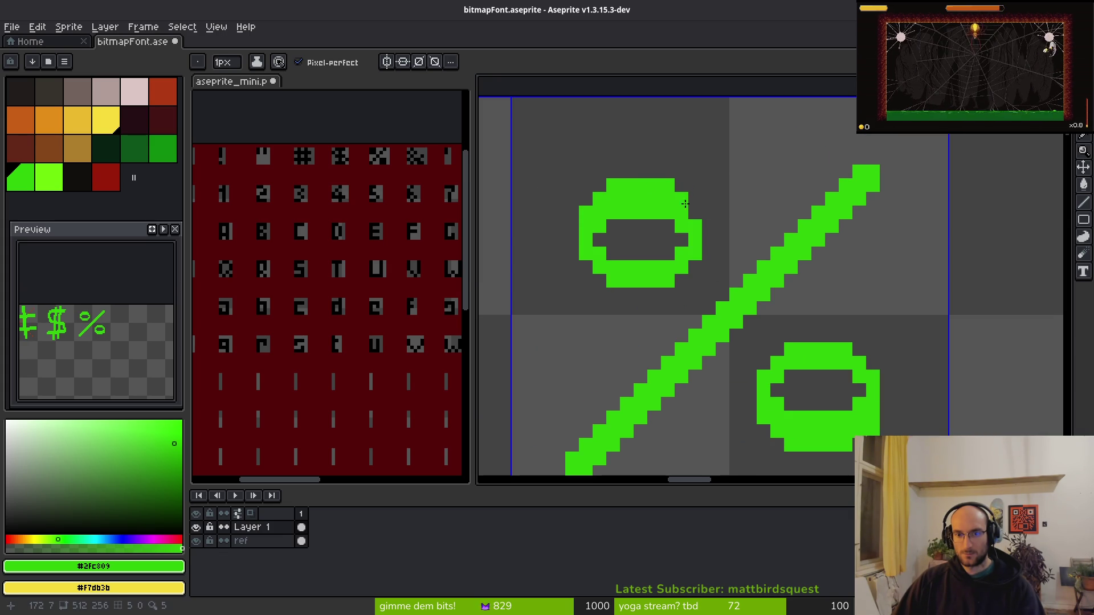
key("e")
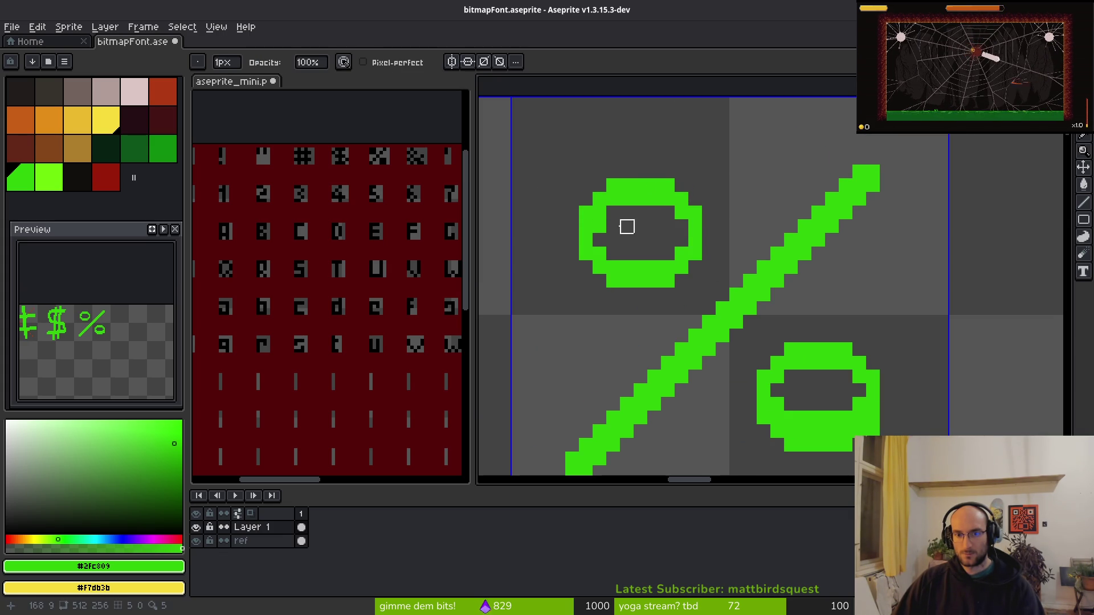
scroll(786, 337, "down", 3)
scroll(787, 337, "up", 3)
mouse_move(587, 305)
left_mouse_down()
mouse_move(660, 340)
mouse_move(768, 304)
mouse_move(805, 304)
left_mouse_up()
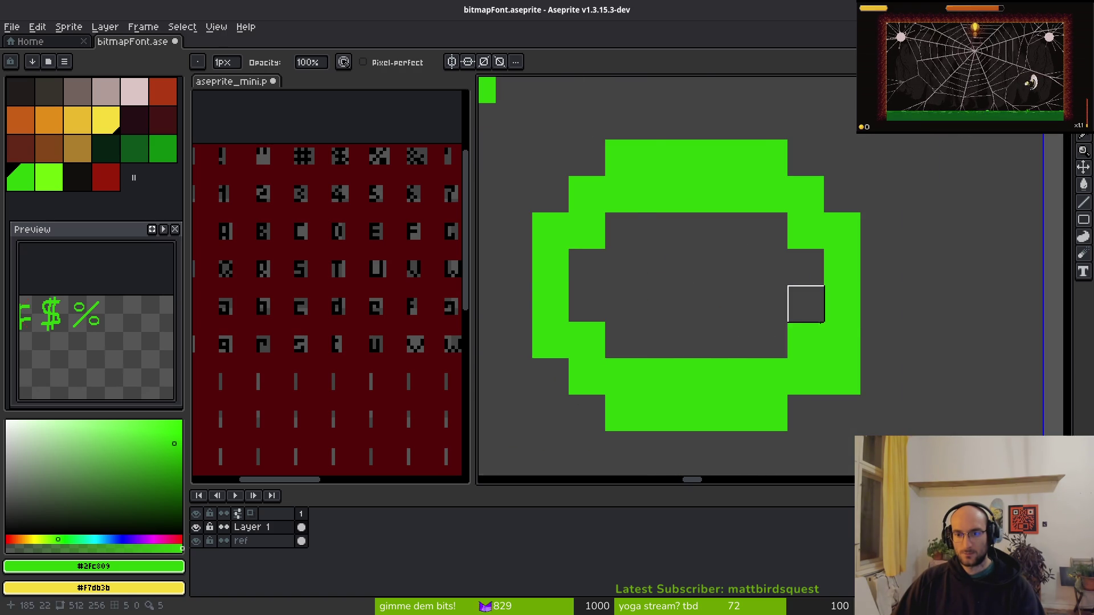
key("ctrl+s")
Add a pixel to the lower oval's edge and save the font sheet.
scroll(805, 304, "down", 3)
scroll(830, 366, "up", 1)
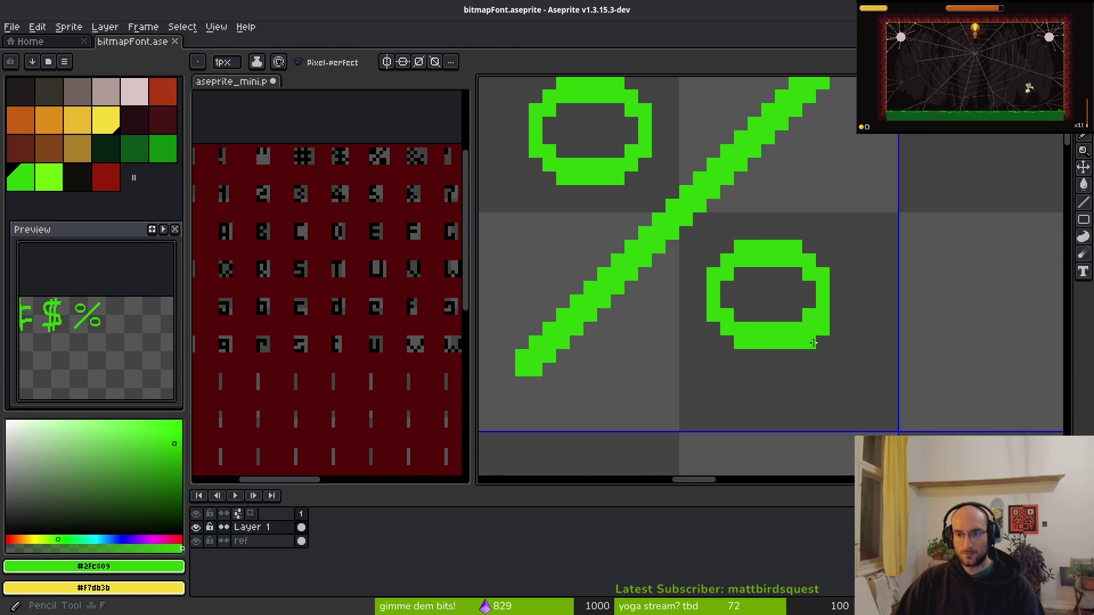
left_click(859, 354)
scroll(849, 341, "down", 3)
scroll(813, 349, "down", 4)
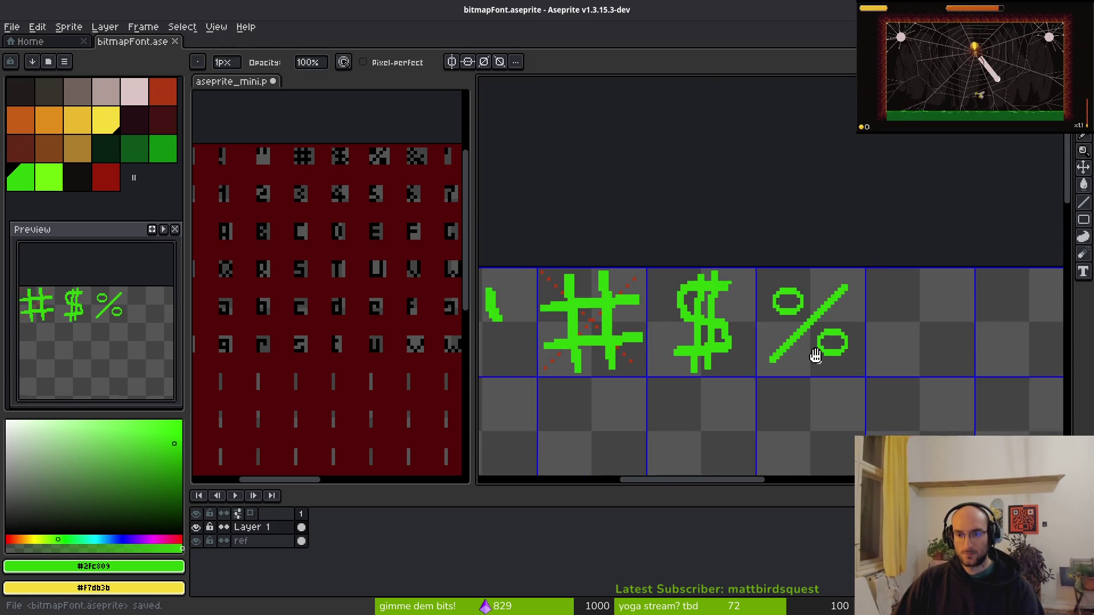
key("ctrl+s")
scroll(805, 354, "up", 3)
left_click_drag(805, 354, 754, 316)
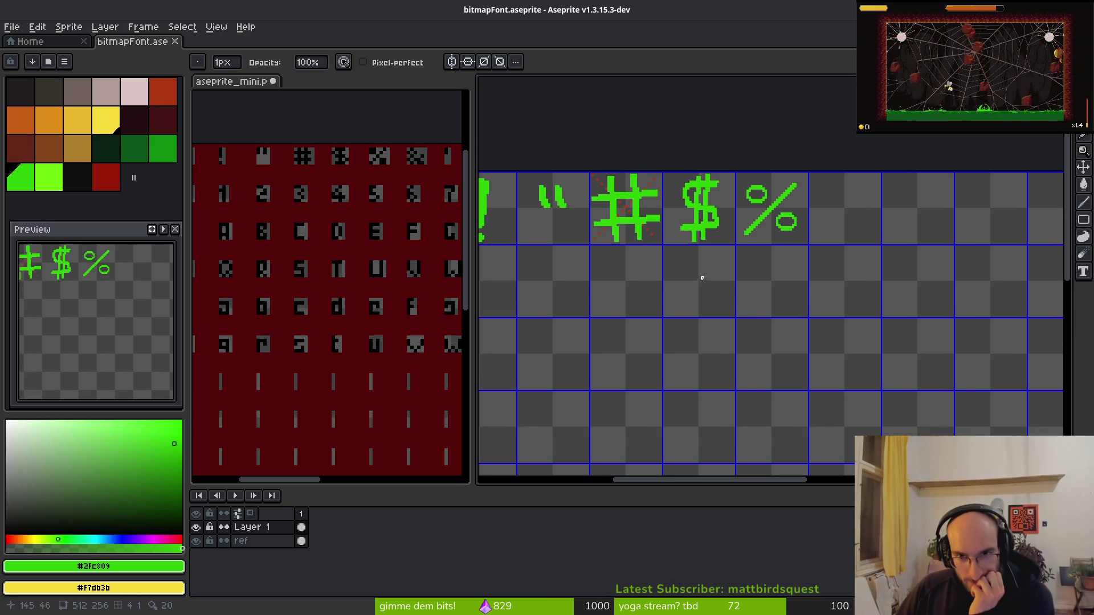
Try extending the ! stem downward, then undo the extra bottom pixels.
scroll(702, 277, "down", 2)
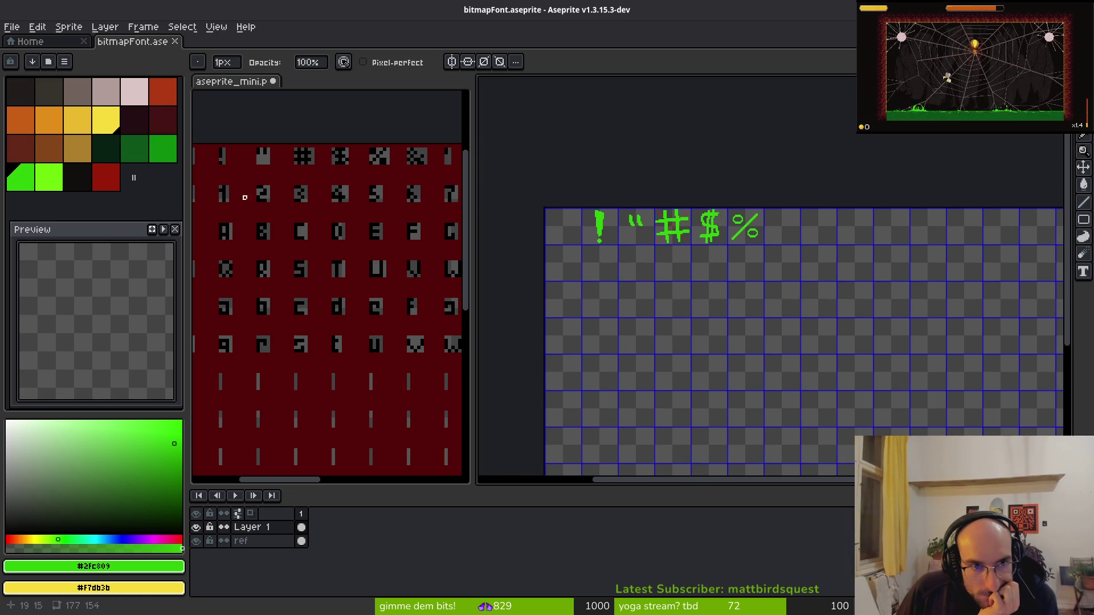
scroll(581, 224, "up", 2)
scroll(630, 217, "up", 2)
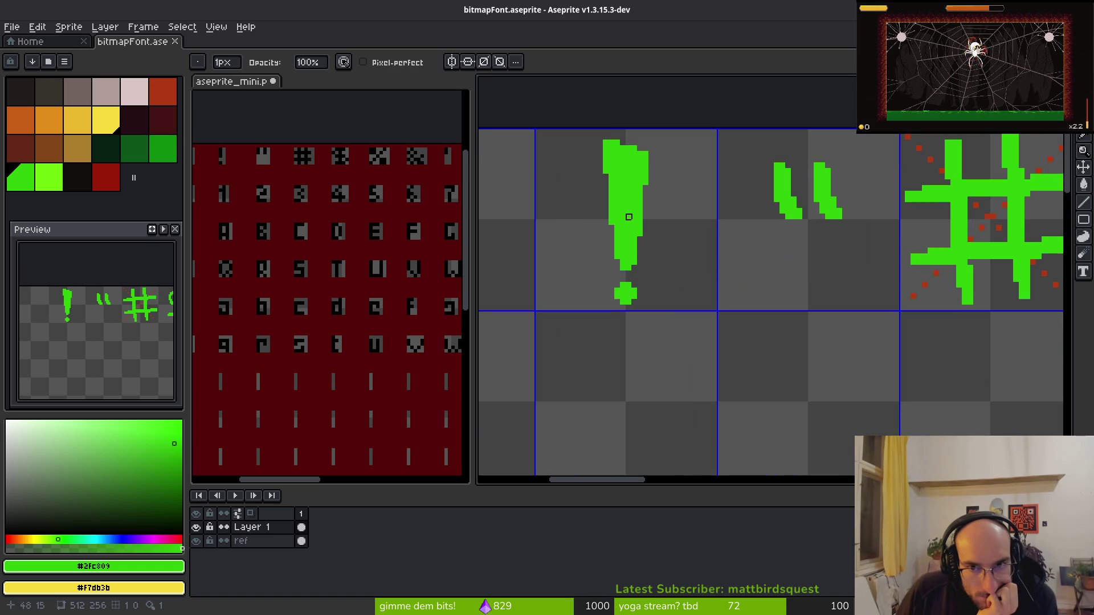
scroll(639, 281, "up", 4)
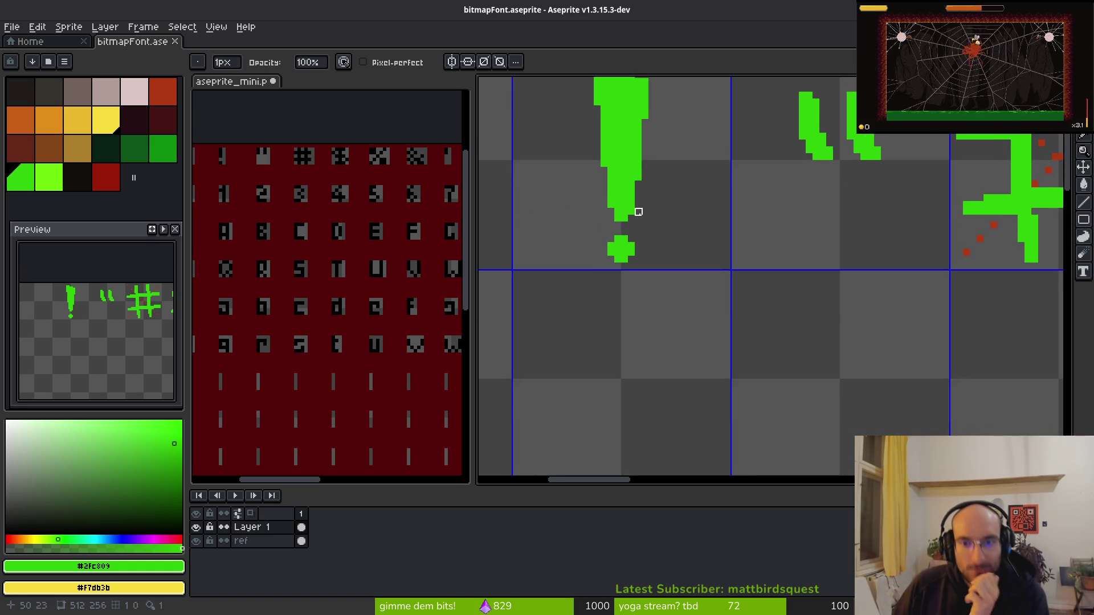
left_click_drag(603, 195, 603, 223)
key("ctrl+z")
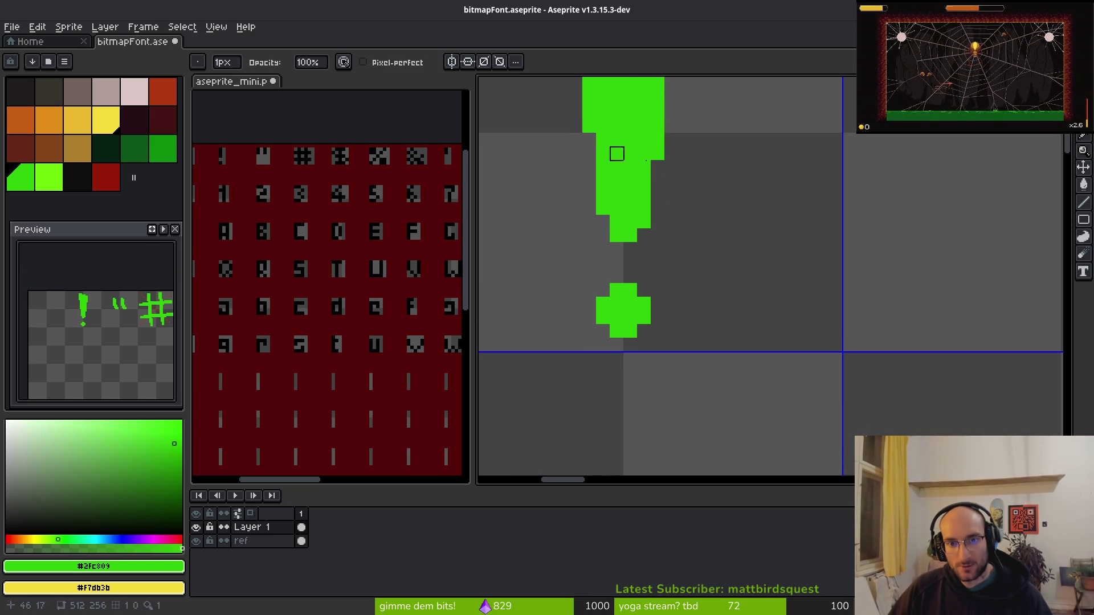
scroll(696, 268, "down", 3)
scroll(695, 276, "up", 3)
Add a pixel to the lower-left side of the ! glyph's dot.
key("q")
mouse_move(669, 285)
left_mouse_down()
mouse_move(696, 304)
mouse_move(666, 288)
left_mouse_up()
key("ctrl+d")
key("b")
scroll(655, 302, "up", 2)
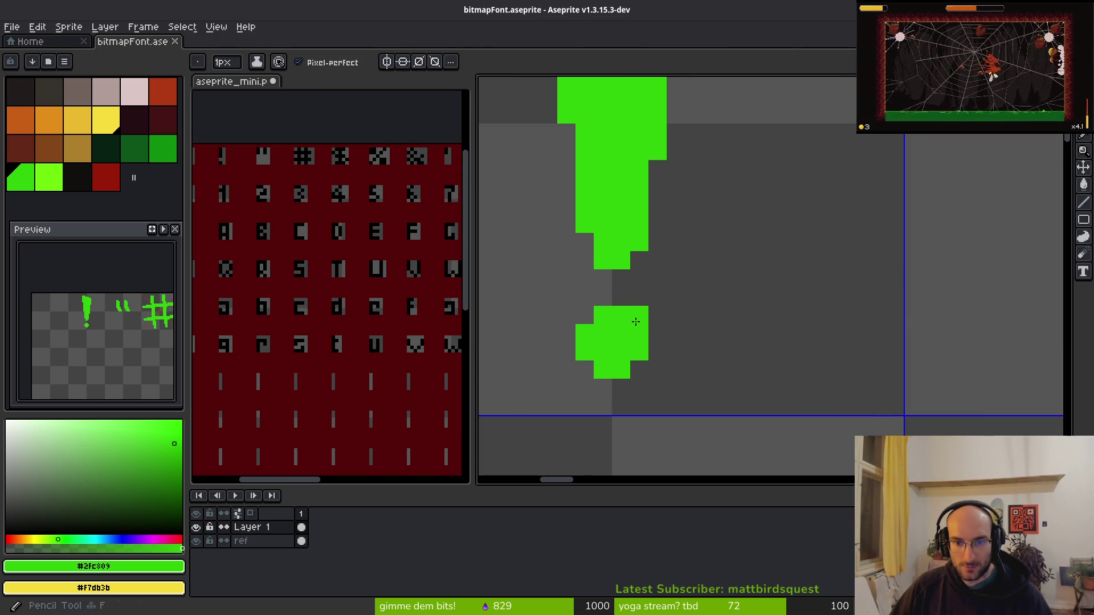
left_click(568, 341)
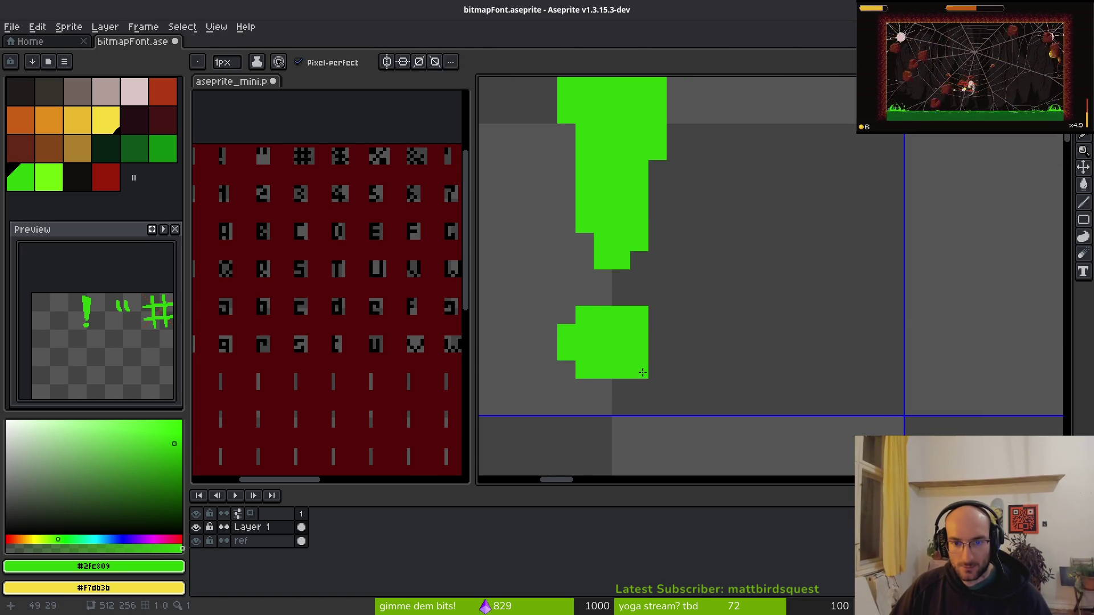
scroll(795, 373, "down", 4)
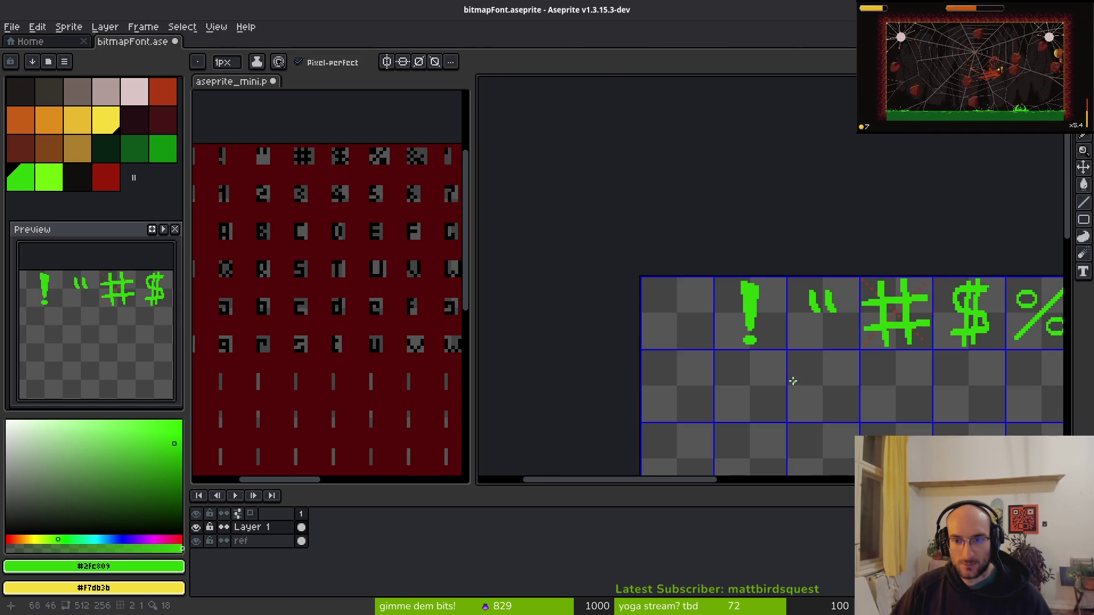
scroll(773, 342, "up", 4)
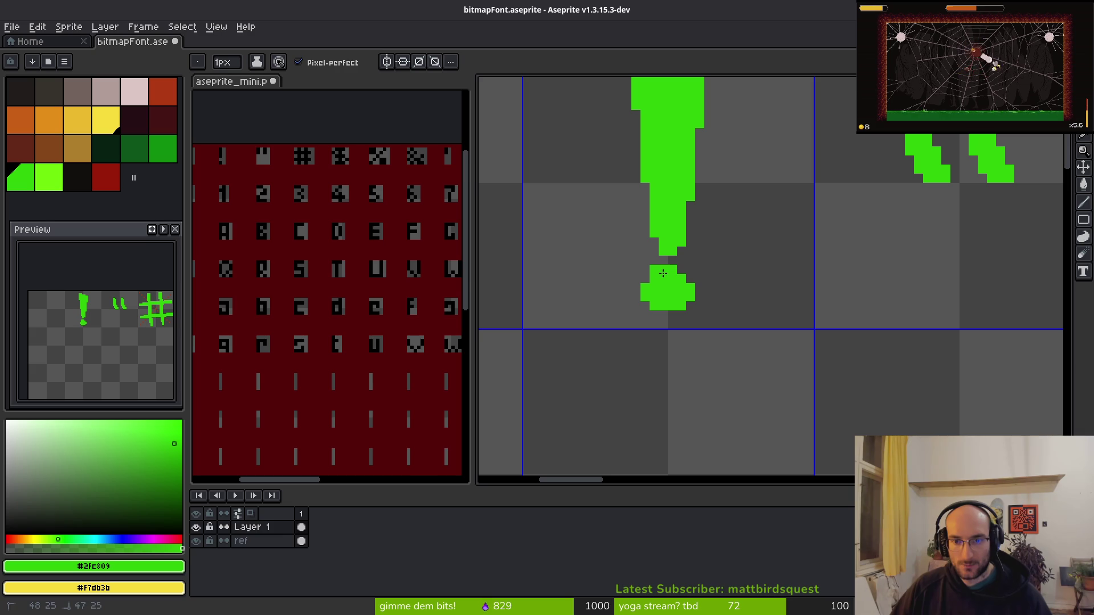
Erase a pixel at the ! stem's bottom-right to slim it, and save bitmapFont.aseprite.
scroll(712, 308, "down", 4)
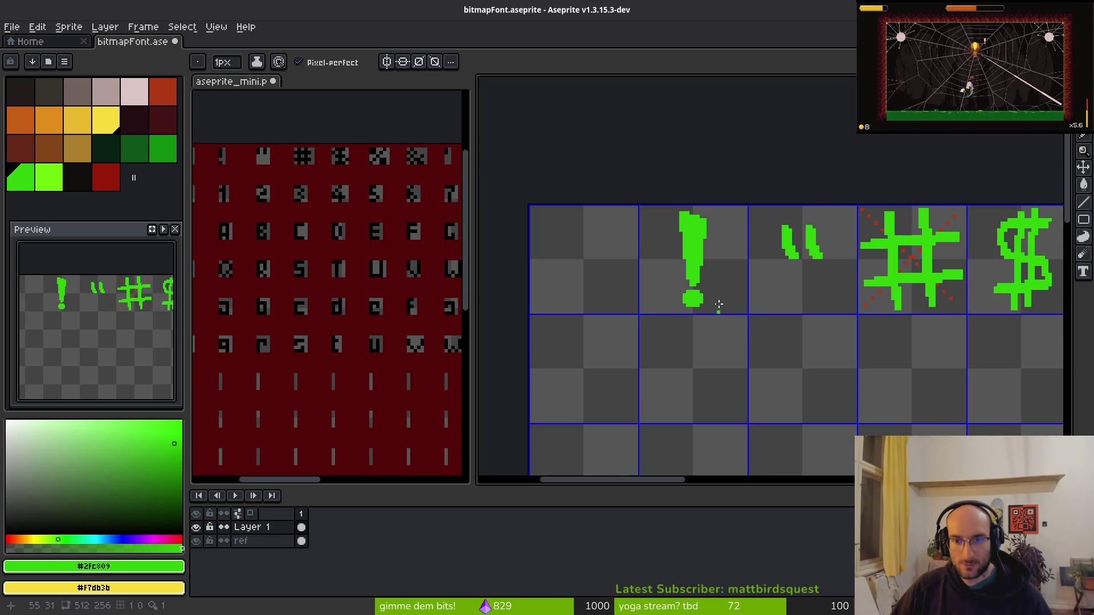
scroll(719, 305, "up", 4)
key("e")
scroll(676, 276, "up", 3)
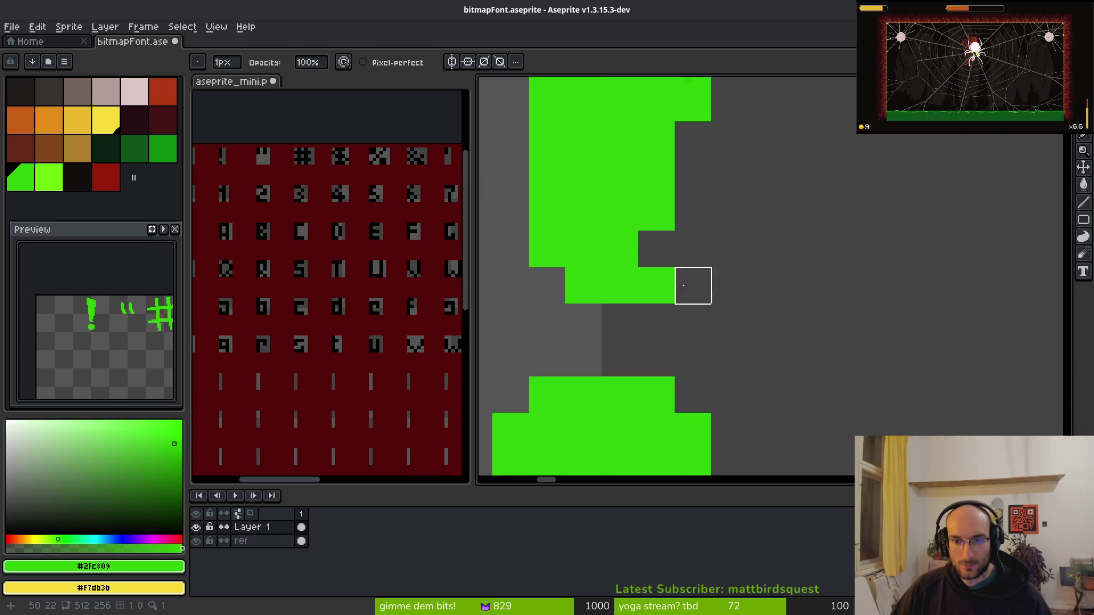
left_click(642, 285)
scroll(506, 231, "down", 2)
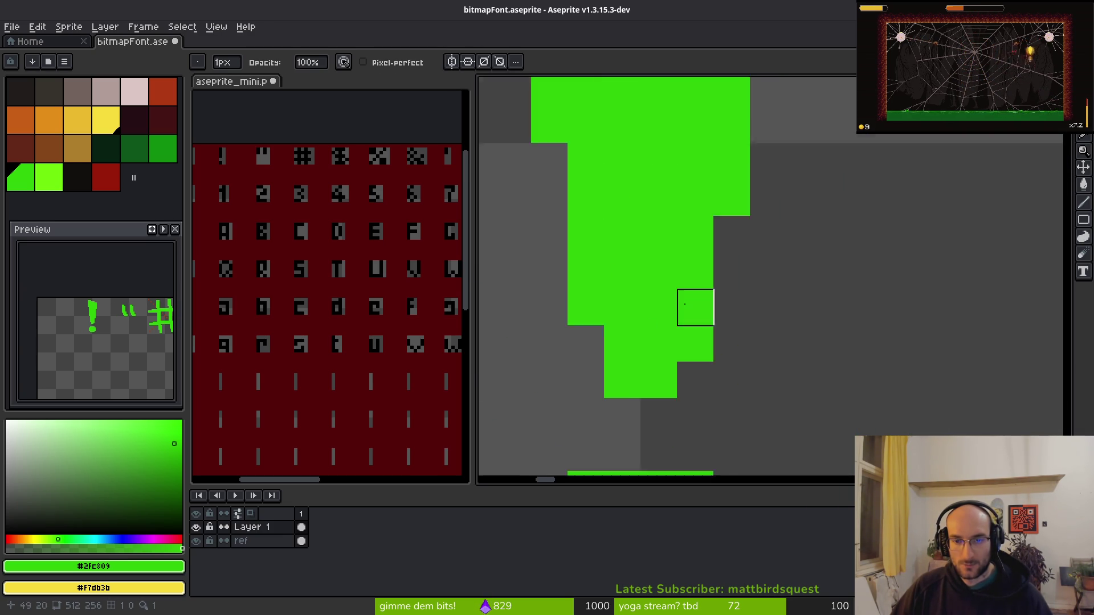
scroll(732, 205, "down", 2)
scroll(722, 205, "up", 2)
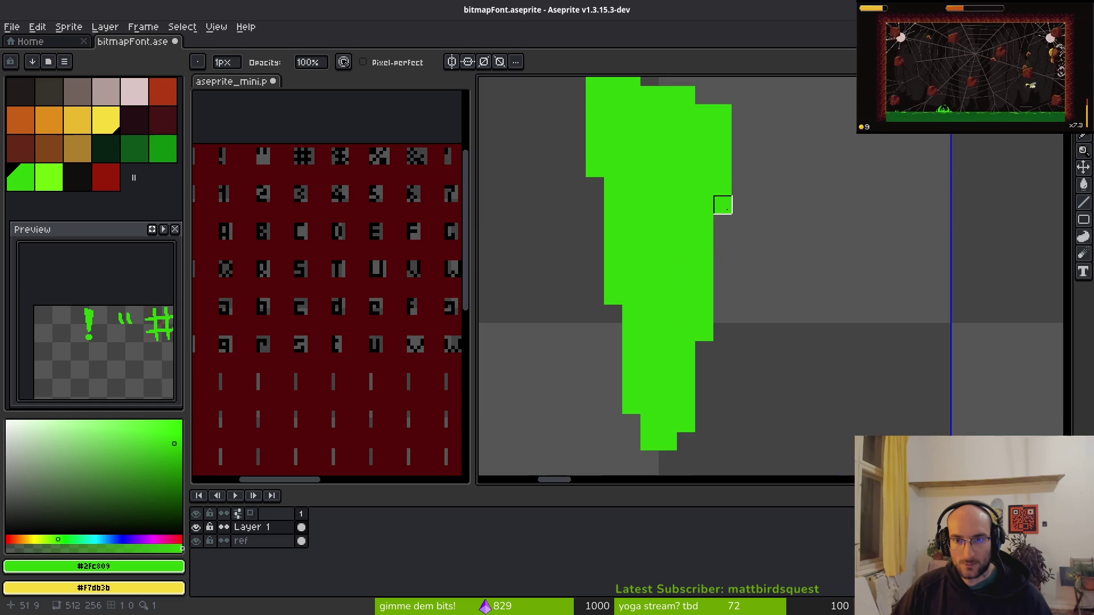
scroll(613, 169, "down", 2)
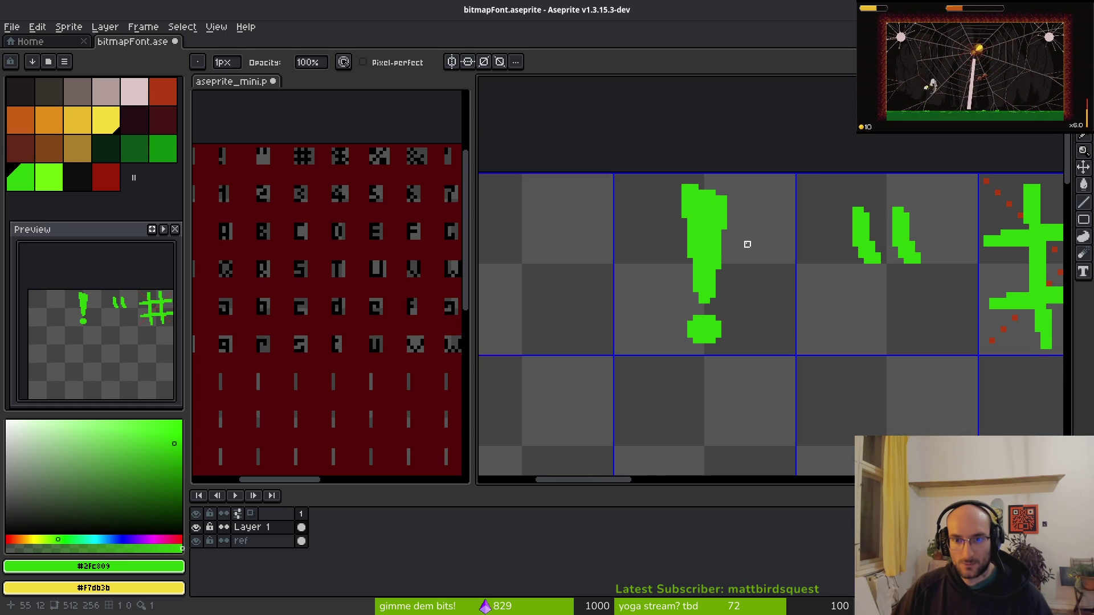
scroll(752, 267, "down", 1)
key("ctrl+s")
scroll(764, 313, "down", 3)
scroll(750, 290, "up", 1)
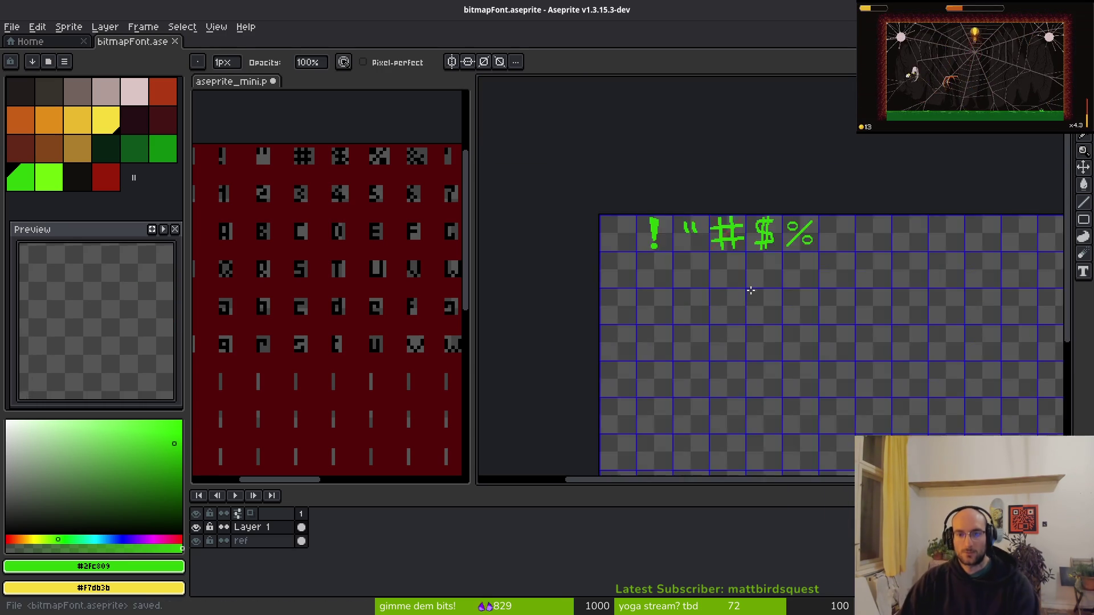
Undo the first & attempt and redraw the green & with a diagonal tail and upper loop.
scroll(751, 293, "up", 3)
scroll(757, 319, "down", 1)
scroll(769, 334, "down", 1)
scroll(815, 342, "left", 1)
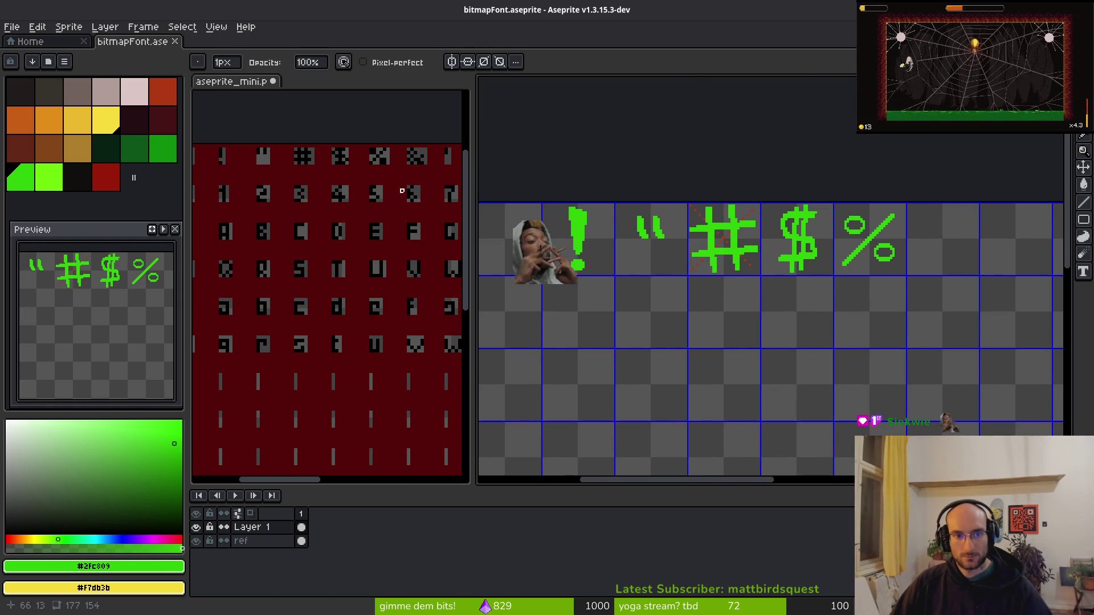
scroll(401, 191, "right", 1)
scroll(740, 285, "right", 2)
scroll(730, 223, "up", 2)
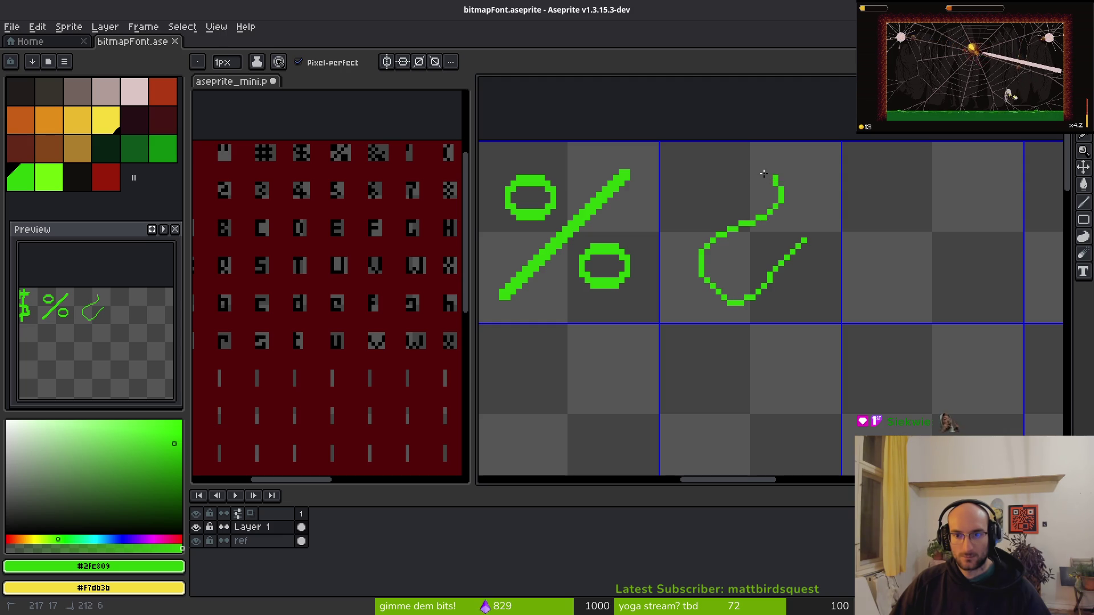
key("ctrl+z")
left_click_drag(803, 230, 754, 286)
mouse_move(710, 249)
left_mouse_down()
mouse_move(740, 223)
mouse_move(730, 201)
left_mouse_up()
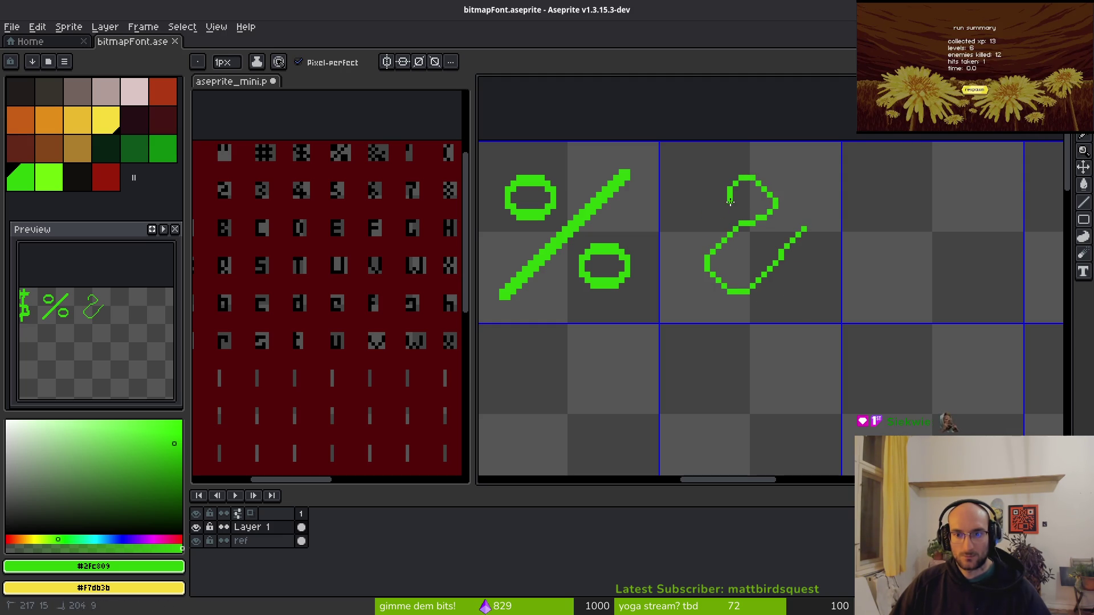
scroll(757, 257, "right", 5)
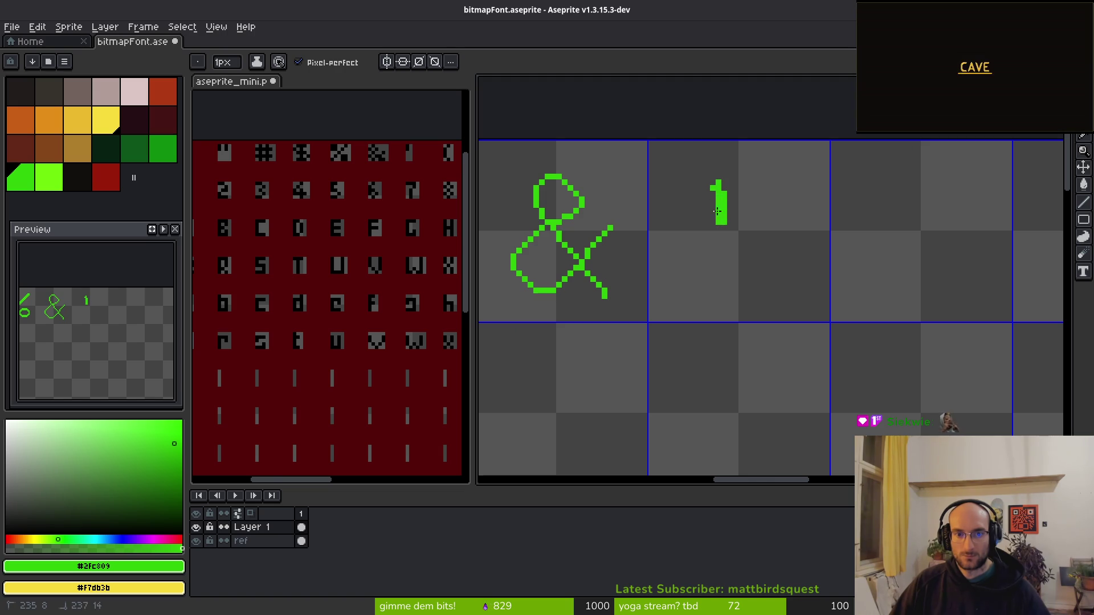
scroll(313, 215, "down", 2)
scroll(708, 225, "right", 5)
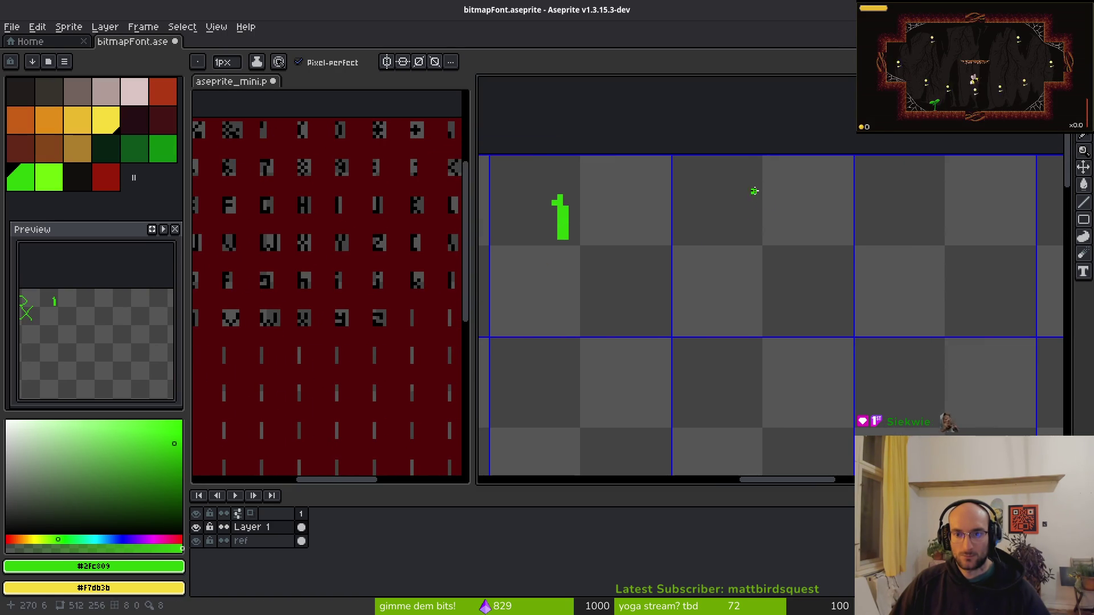
Thicken the ( crescent and draw the curved ) stroke in the next cell.
mouse_move(729, 262)
left_mouse_down()
mouse_move(766, 180)
mouse_move(730, 208)
mouse_move(769, 307)
mouse_move(726, 268)
left_mouse_up()
scroll(739, 206, "right", 5)
mouse_move(746, 199)
left_mouse_down()
mouse_move(795, 244)
mouse_move(768, 324)
left_mouse_up()
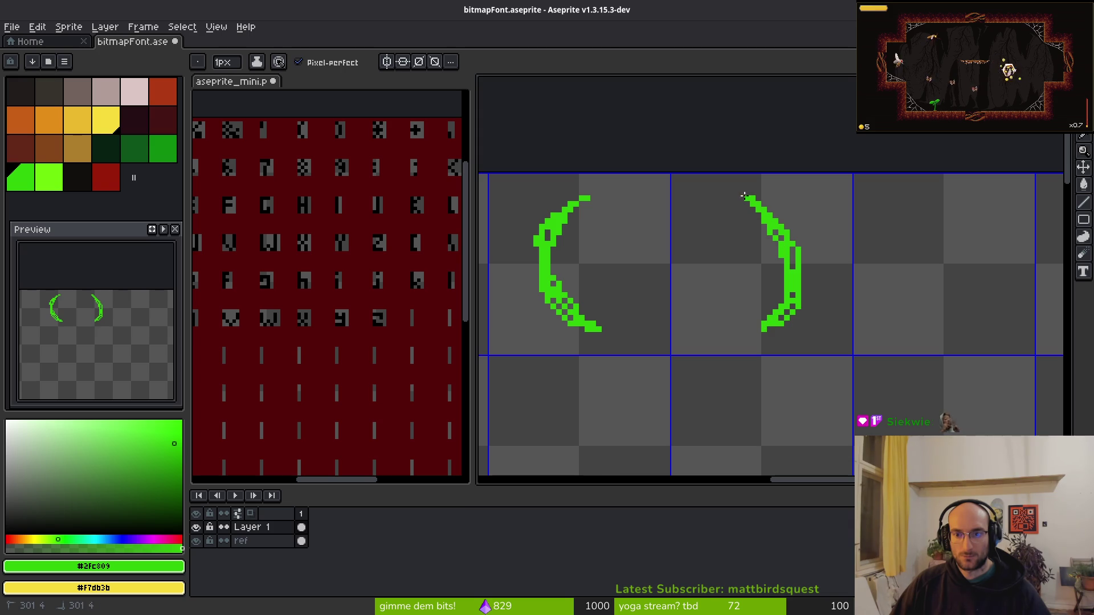
Make the aseprite_mini reference sprite the active document.
scroll(747, 335, "down", 3)
scroll(688, 334, "right", 3)
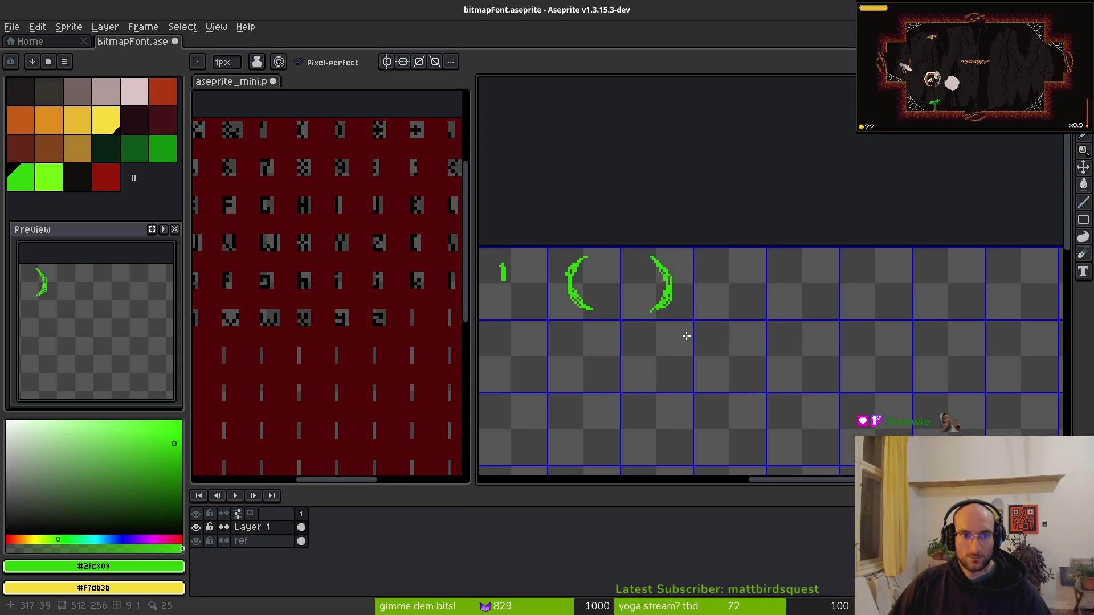
scroll(780, 313, "up", 2)
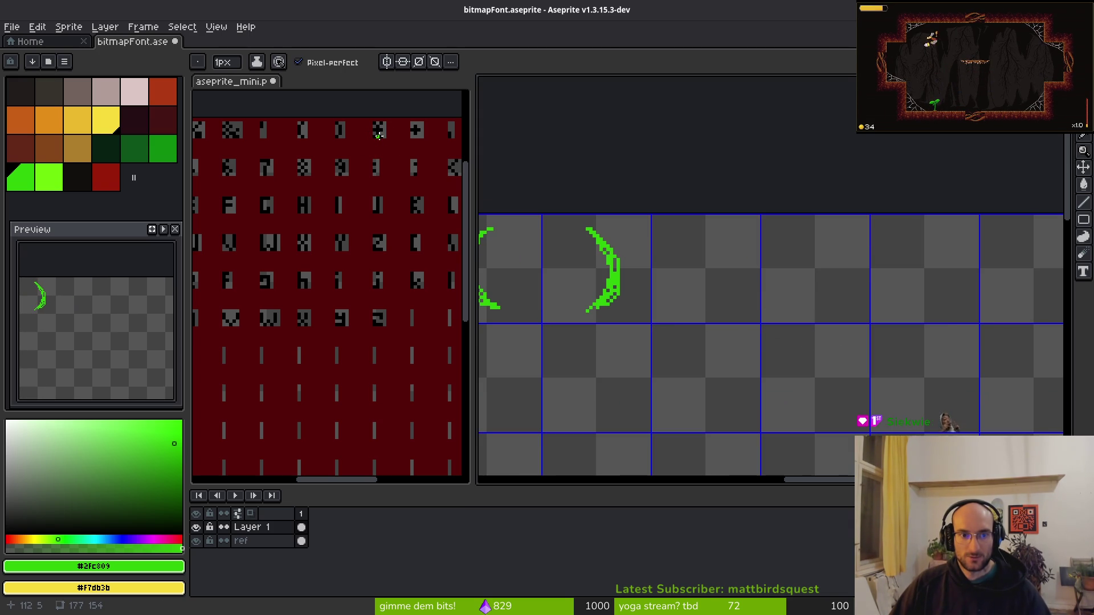
left_click(285, 174)
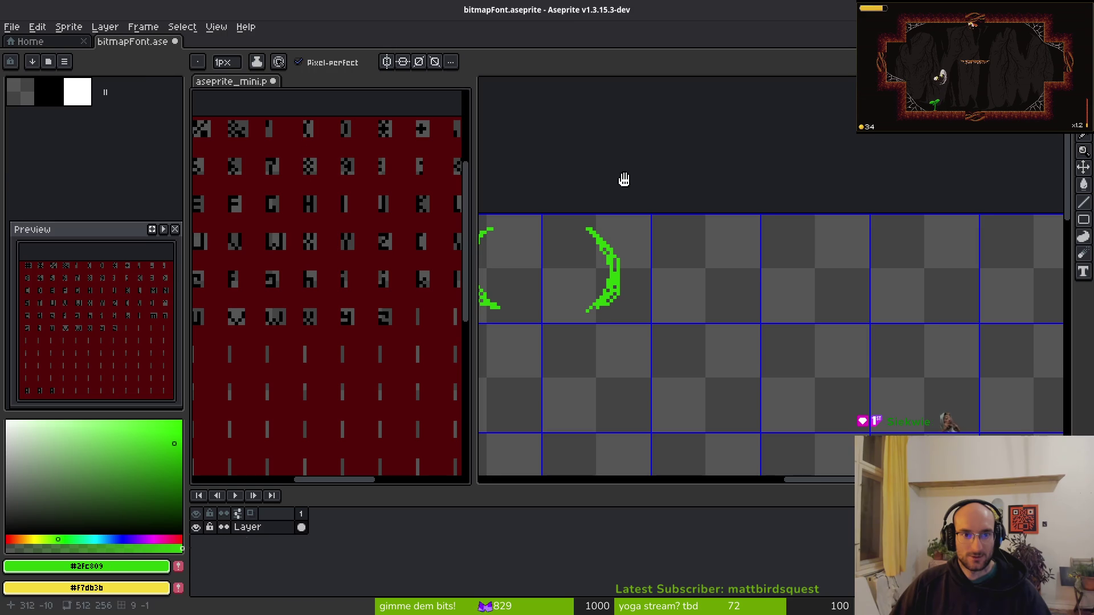
left_click(623, 179)
key("alt+Tab")
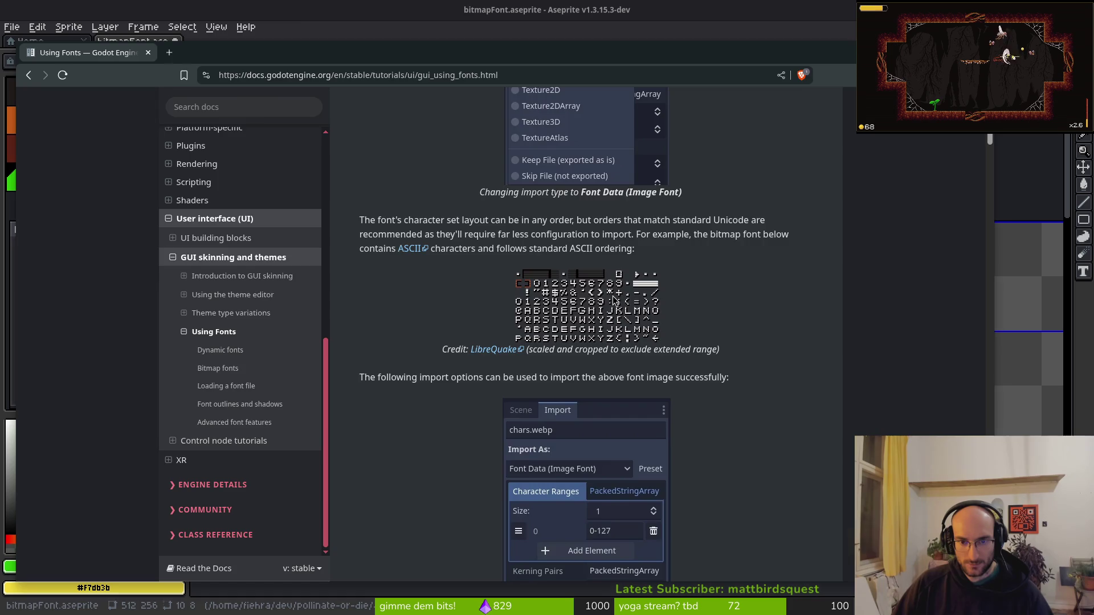
key("alt+Tab")
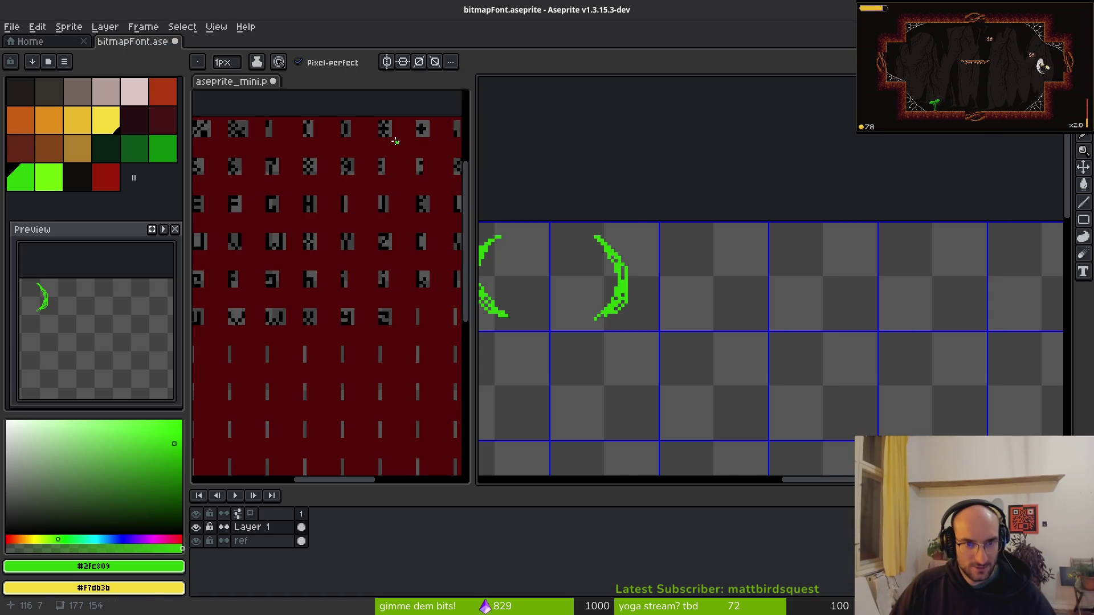
Draw a green horizontal bar with a dot above and below it after the ).
scroll(654, 249, "up", 1)
scroll(620, 262, "up", 2)
mouse_move(613, 262)
left_mouse_down()
mouse_move(744, 263)
mouse_move(742, 276)
mouse_move(590, 272)
mouse_move(678, 279)
left_mouse_up()
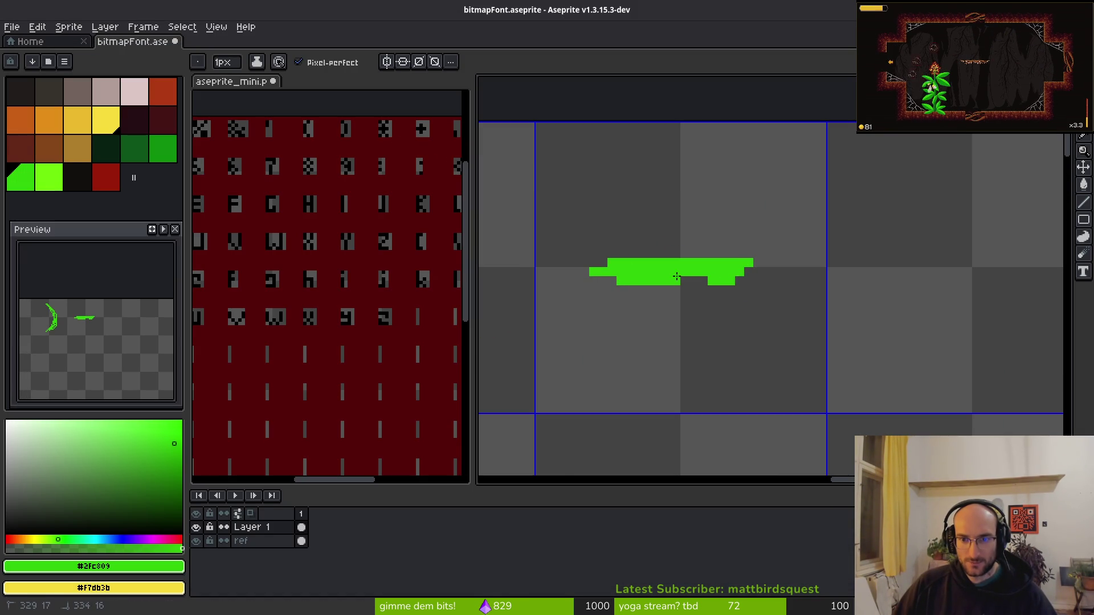
mouse_move(670, 214)
left_mouse_down()
mouse_move(680, 205)
mouse_move(661, 214)
left_mouse_up()
mouse_move(667, 319)
left_mouse_down()
mouse_move(689, 330)
mouse_move(680, 333)
left_mouse_up()
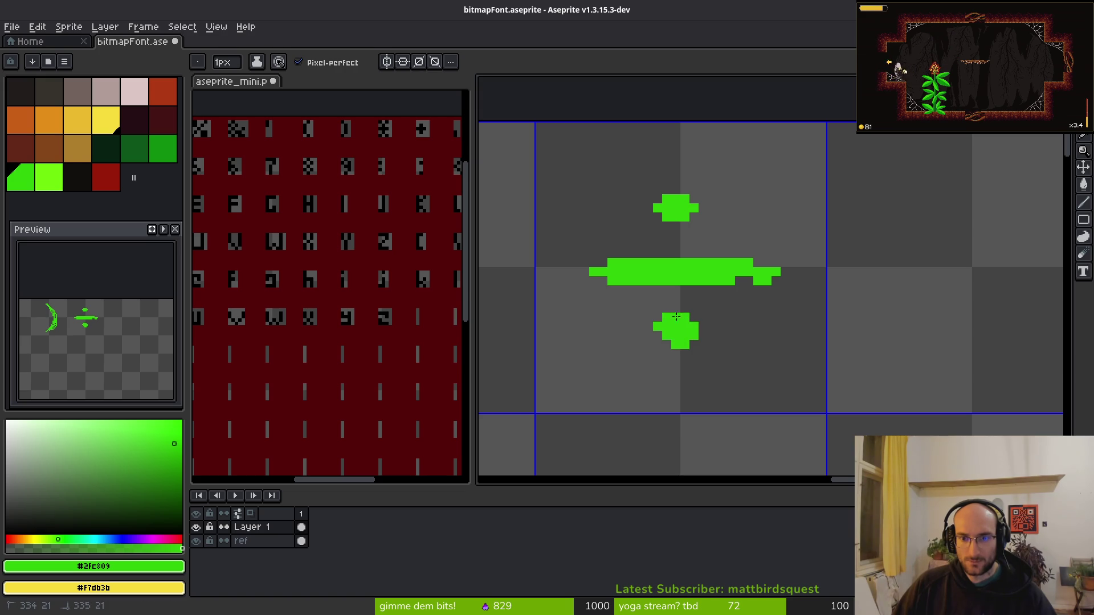
Fill the bar's notch and trim extra pixels off its right end, then return to Pencil.
scroll(741, 341, "down", 2)
scroll(712, 307, "up", 2)
scroll(737, 298, "up", 1)
left_click(751, 302)
left_click(805, 276)
key("r")
key("e")
mouse_move(792, 302)
left_mouse_down()
mouse_move(805, 273)
mouse_move(806, 330)
left_mouse_up()
key("f")
Save the font sheet with Ctrl+S.
scroll(783, 351, "down", 1)
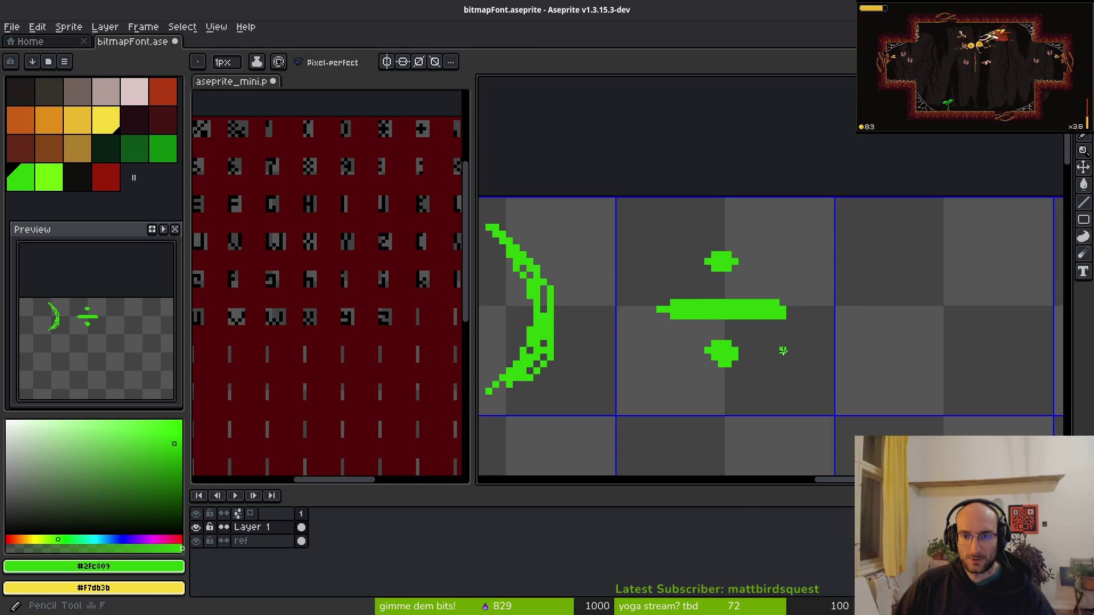
scroll(782, 351, "up", 2)
scroll(741, 358, "down", 2)
scroll(712, 364, "down", 1)
scroll(672, 373, "up", 1)
key("ctrl+s")
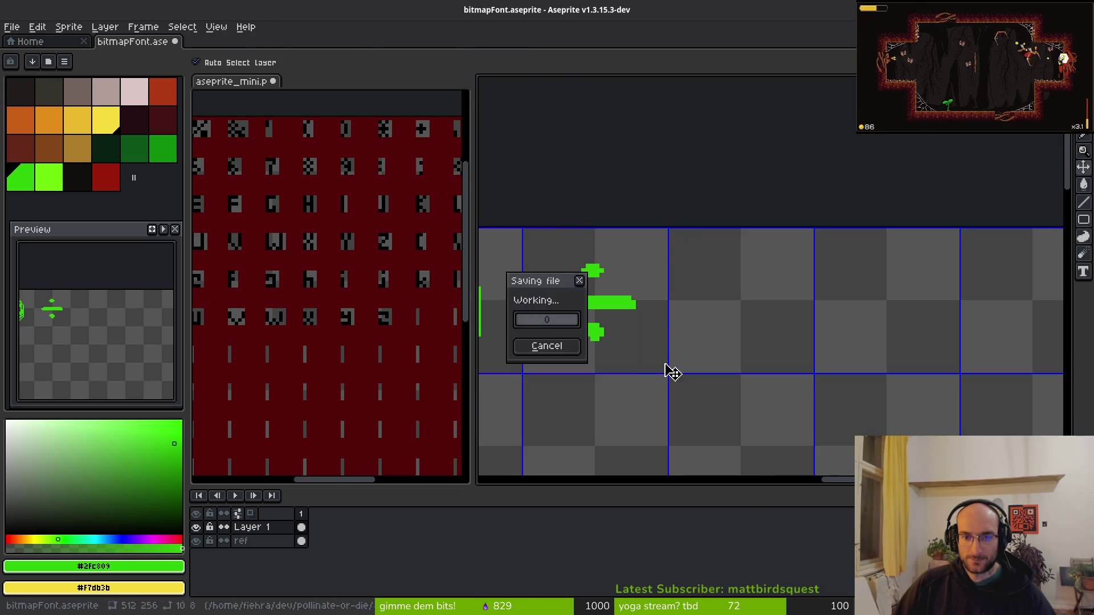
scroll(627, 336, "up", 1)
scroll(655, 285, "up", 2)
Draw the thick horizontal bar of the + with the Line tool.
key("l")
mouse_move(572, 240)
left_mouse_down()
mouse_move(705, 241)
mouse_move(557, 248)
mouse_move(629, 258)
left_mouse_up()
left_click(655, 230)
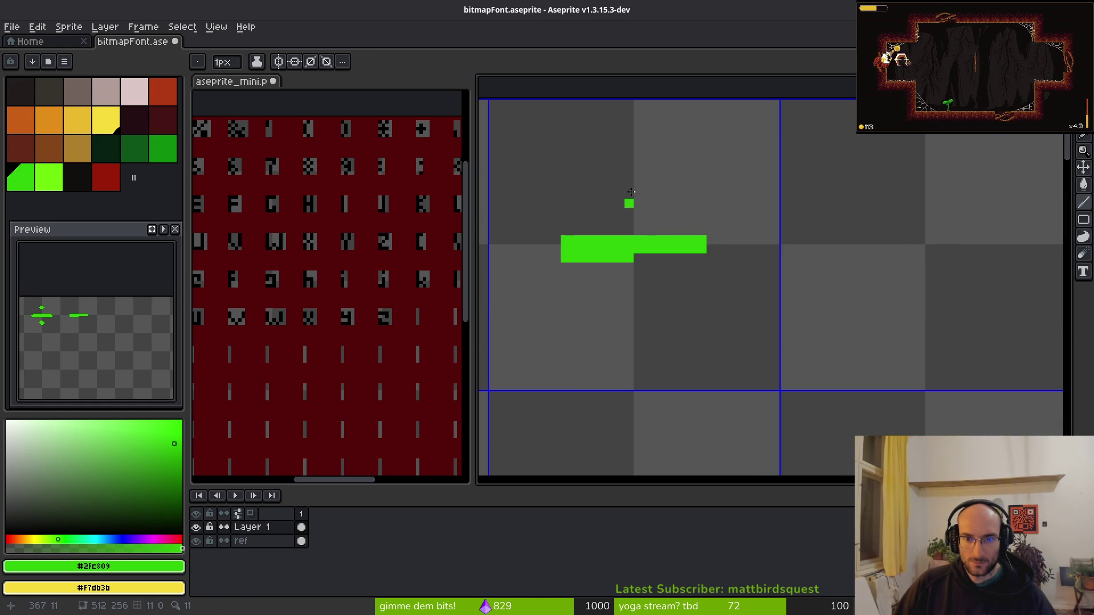
Add the vertical stem through the bar and clean up stray pixels around the plus.
mouse_move(638, 176)
left_mouse_down()
mouse_move(647, 313)
mouse_move(632, 179)
left_mouse_up()
left_click_drag(638, 256, 638, 310)
left_click(638, 319)
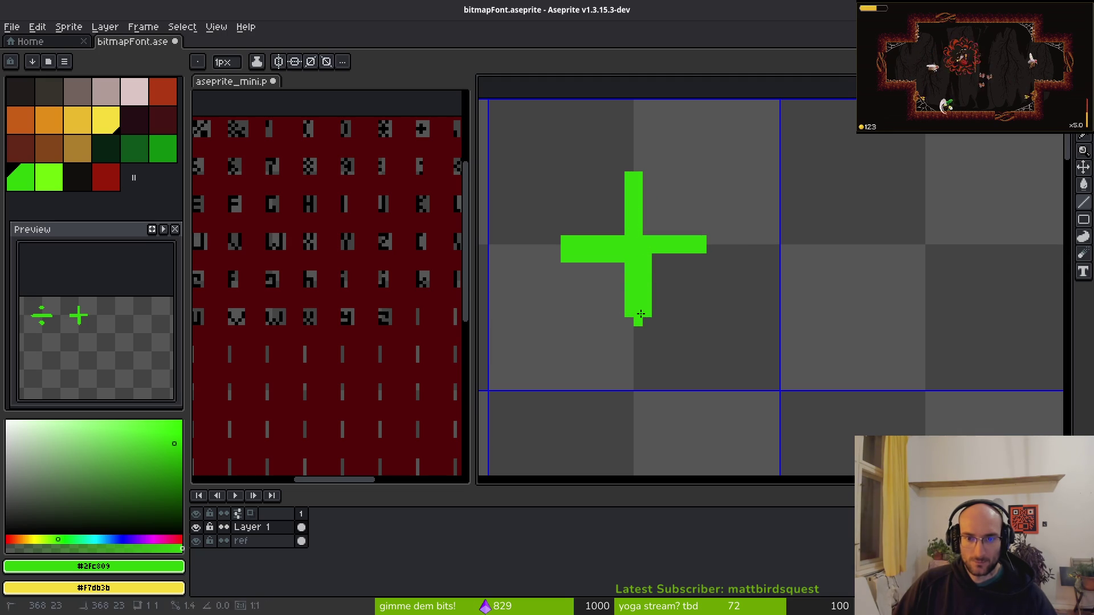
scroll(745, 325, "down", 3)
scroll(732, 319, "up", 6)
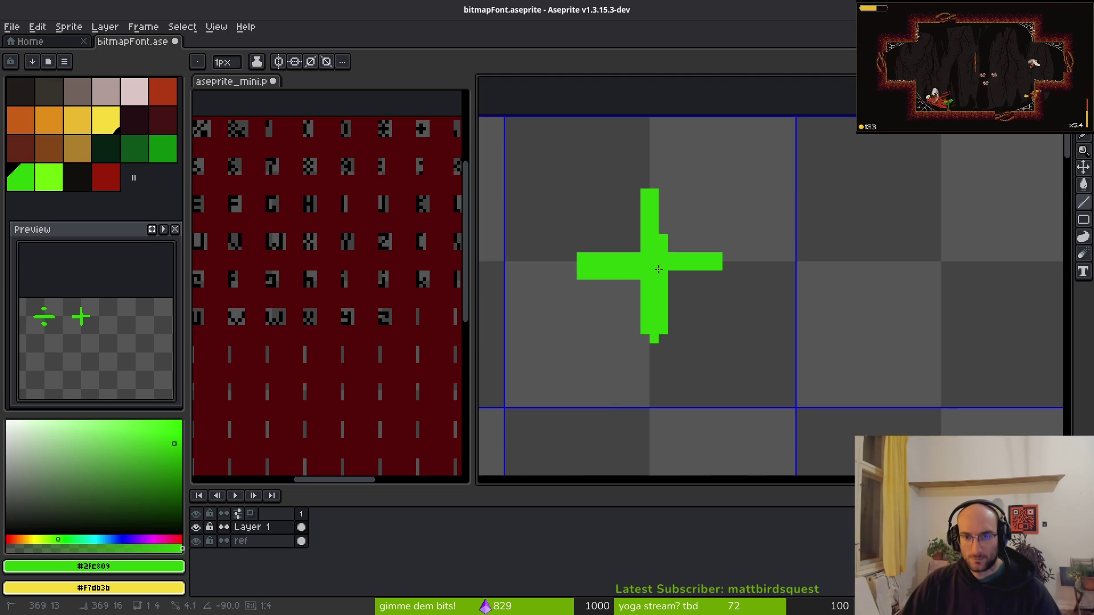
left_click_drag(672, 275, 681, 275)
scroll(681, 275, "down", 3)
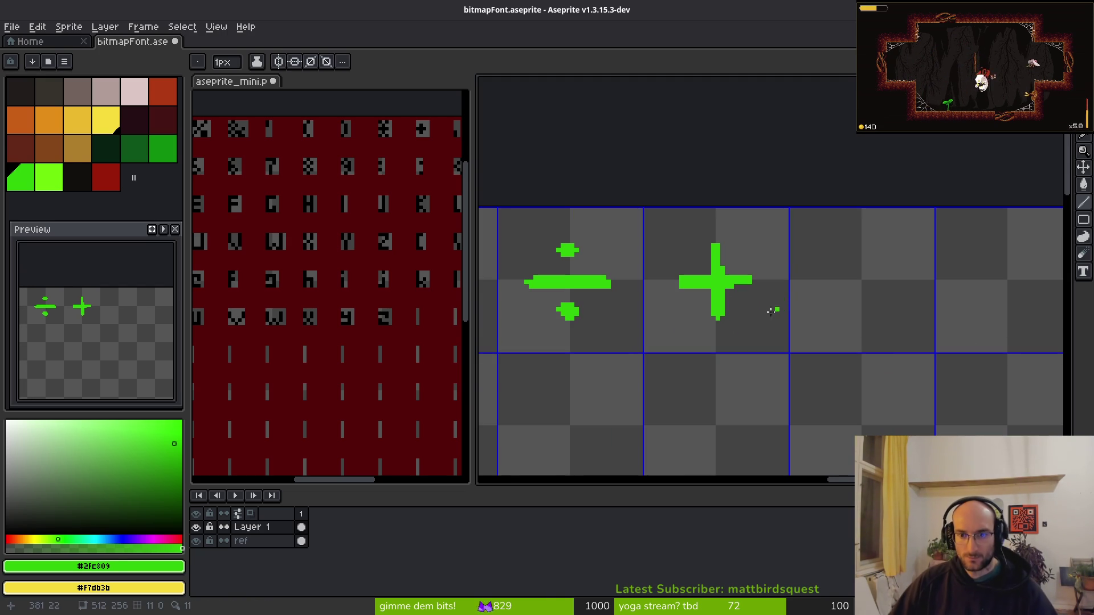
scroll(663, 315, "up", 3)
left_click(666, 312)
Draw a first comma stroke after the + with the Pencil, then undo it as too thick.
key("b")
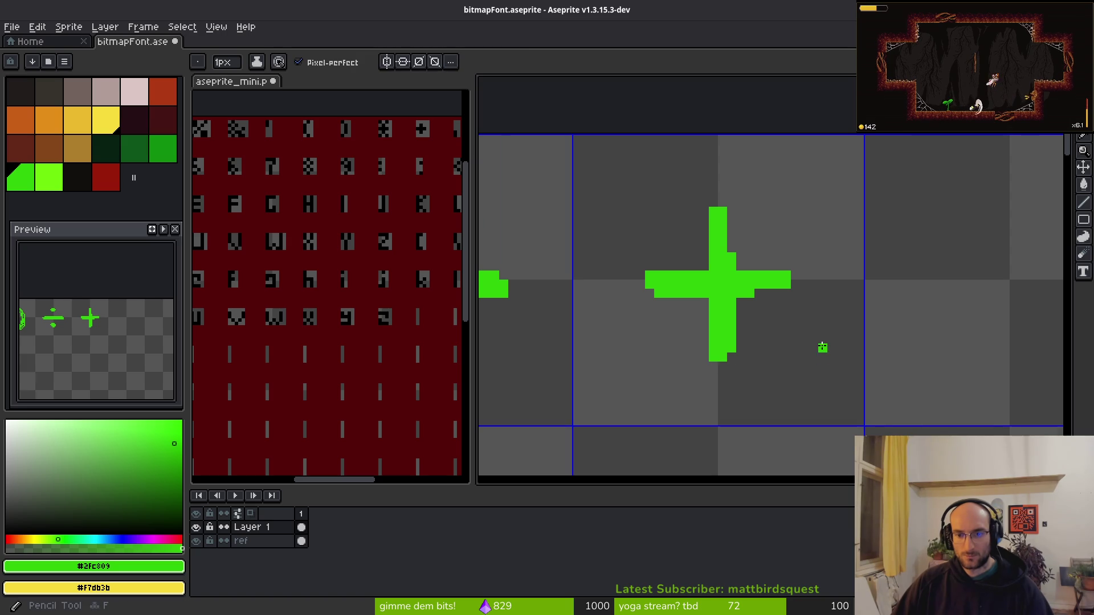
scroll(823, 347, "down", 3)
scroll(826, 376, "right", 5)
scroll(677, 317, "up", 3)
left_click_drag(379, 226, 266, 217)
scroll(686, 349, "up", 2)
mouse_move(714, 279)
left_mouse_down()
mouse_move(716, 331)
mouse_move(740, 281)
mouse_move(714, 370)
mouse_move(722, 297)
left_mouse_up()
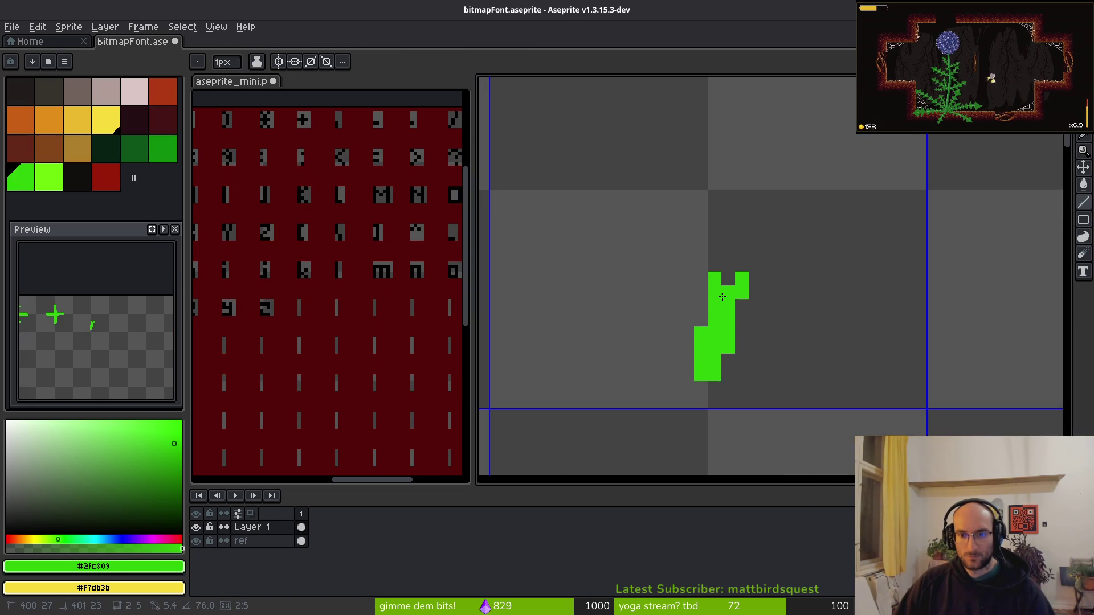
key("ctrl+z")
key("ctrl+z")
key("ctrl+z")
scroll(769, 321, "down", 1)
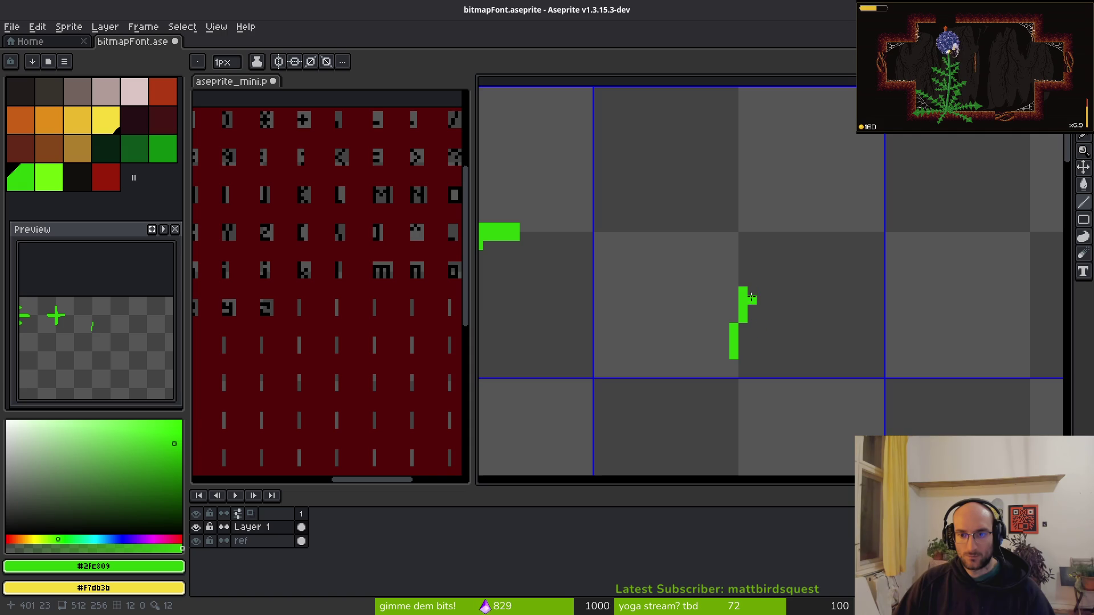
Redraw the comma as a small slanted green stroke and marquee-select the area around it.
left_click_drag(751, 290, 753, 351)
key("ctrl+z")
left_click(758, 308)
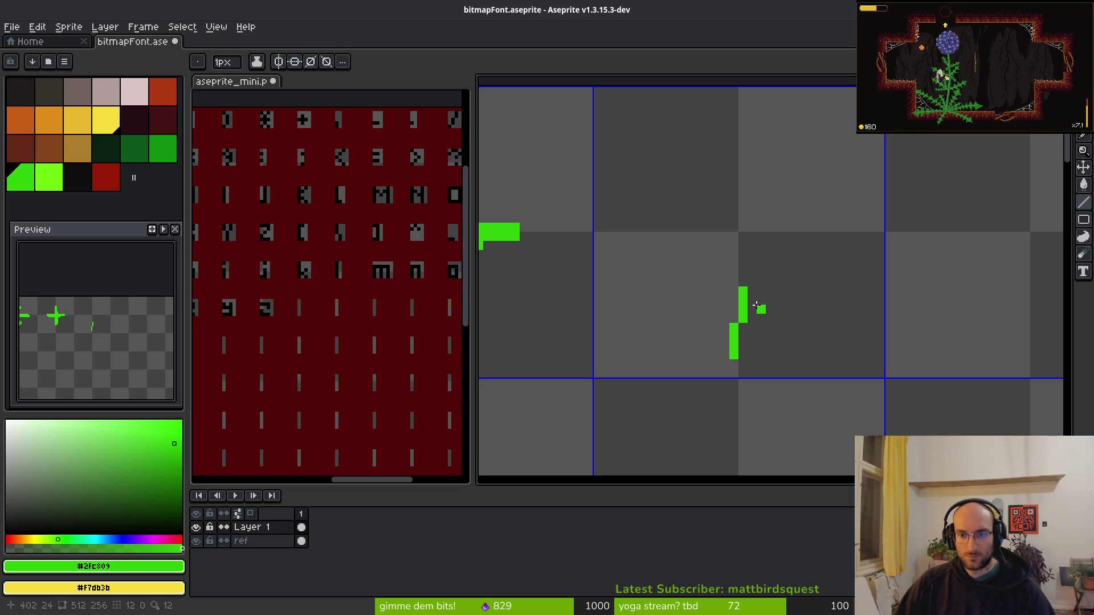
left_click_drag(733, 291, 715, 351)
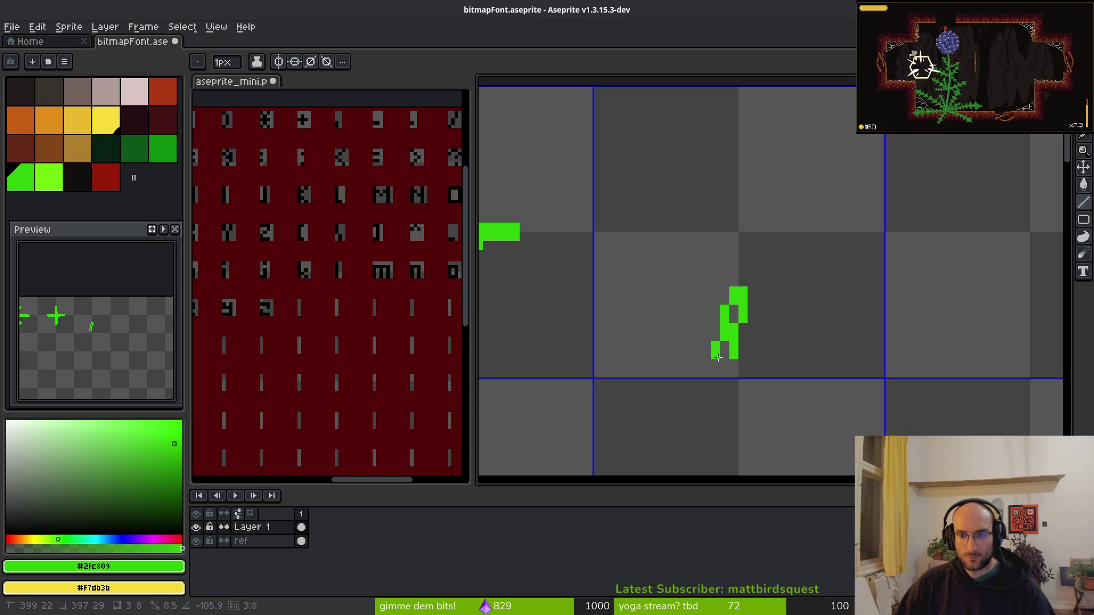
left_click(770, 345)
scroll(781, 352, "down", 3)
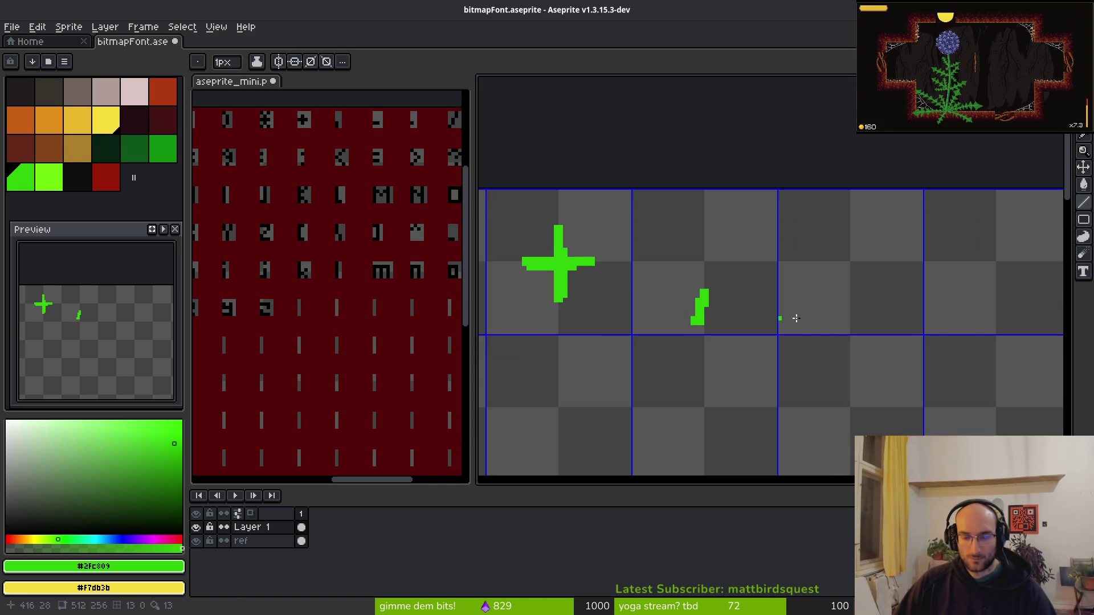
scroll(686, 315, "up", 1)
left_click_drag(557, 244, 659, 349)
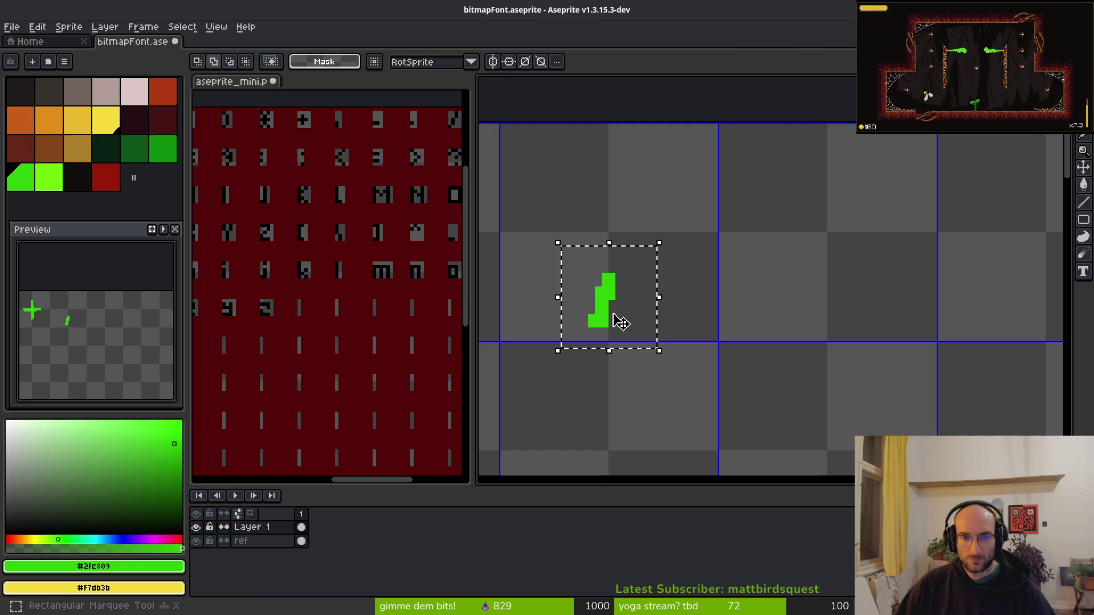
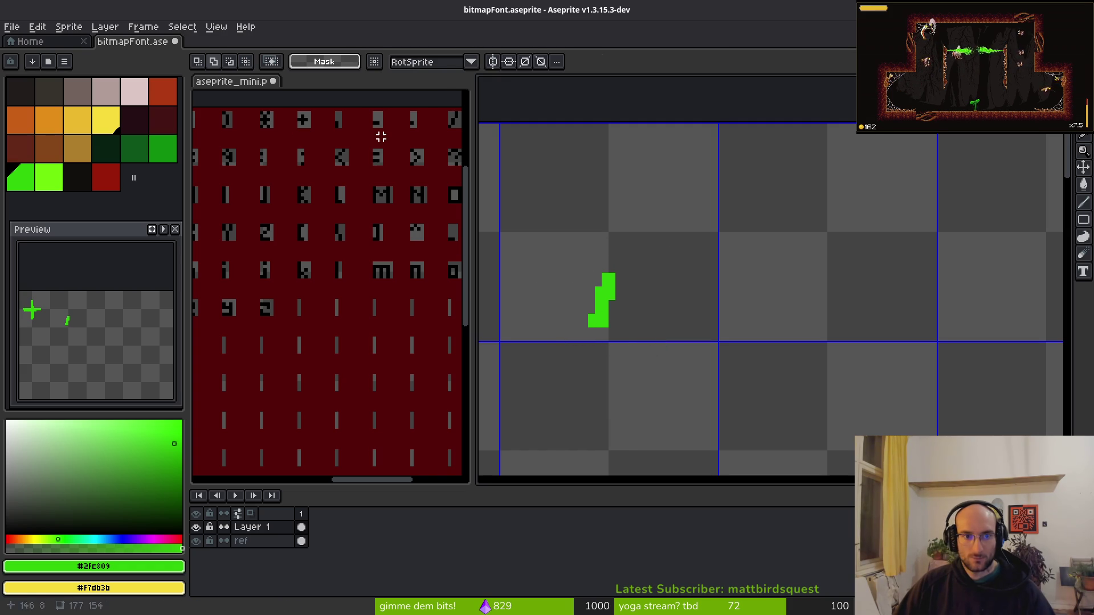
Draw the horizontal dash glyph with the Line tool in the cell after the comma.
scroll(650, 274, "right", 2)
key("l")
scroll(701, 311, "up", 1)
mouse_move(647, 303)
left_mouse_down()
mouse_move(875, 304)
mouse_move(886, 313)
mouse_move(826, 322)
mouse_move(880, 320)
left_mouse_up()
Draw a filled round period dot with the Pencil and save the sheet.
scroll(735, 322, "down", 5)
scroll(765, 326, "up", 2)
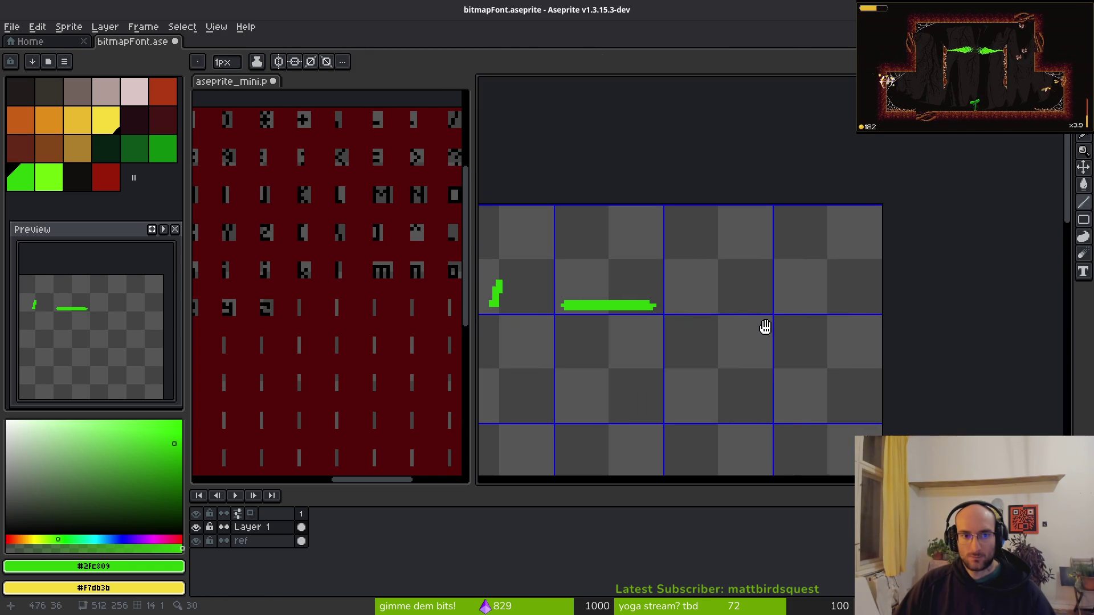
scroll(664, 277, "up", 2)
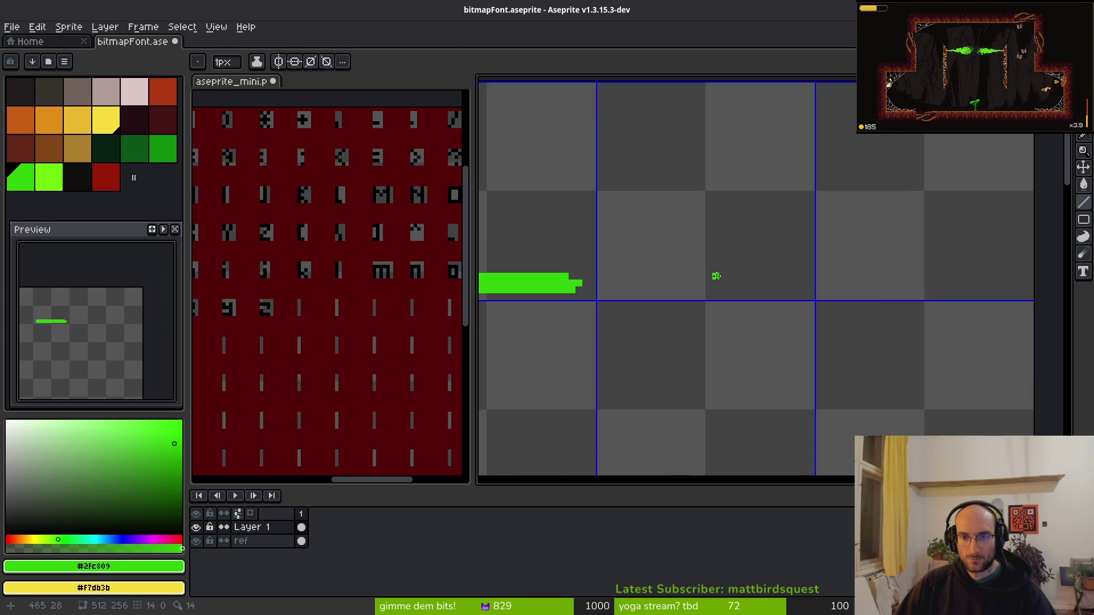
scroll(716, 276, "up", 2)
key("b")
mouse_move(656, 257)
left_mouse_down()
mouse_move(675, 313)
mouse_move(656, 257)
mouse_move(703, 242)
left_mouse_up()
key("ctrl+z")
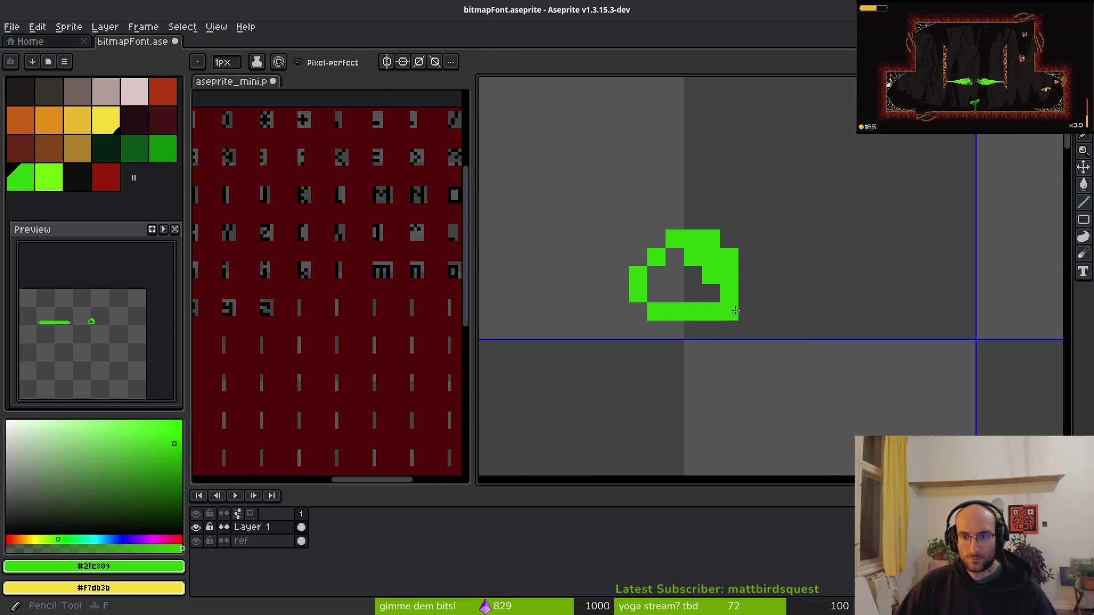
left_click_drag(693, 293, 667, 251)
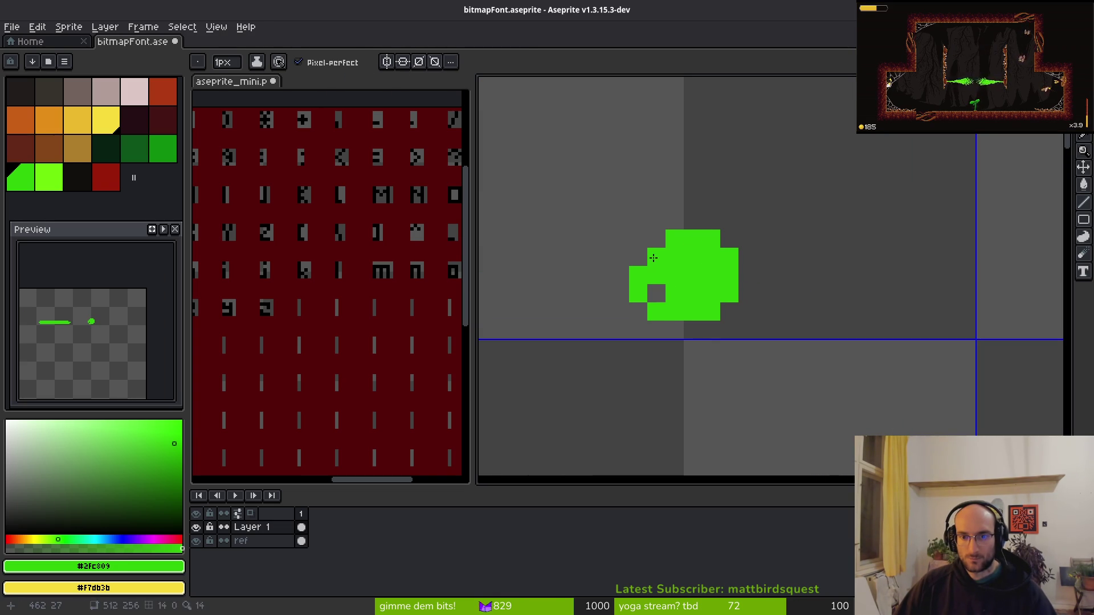
scroll(762, 317, "down", 3)
key("ctrl+s")
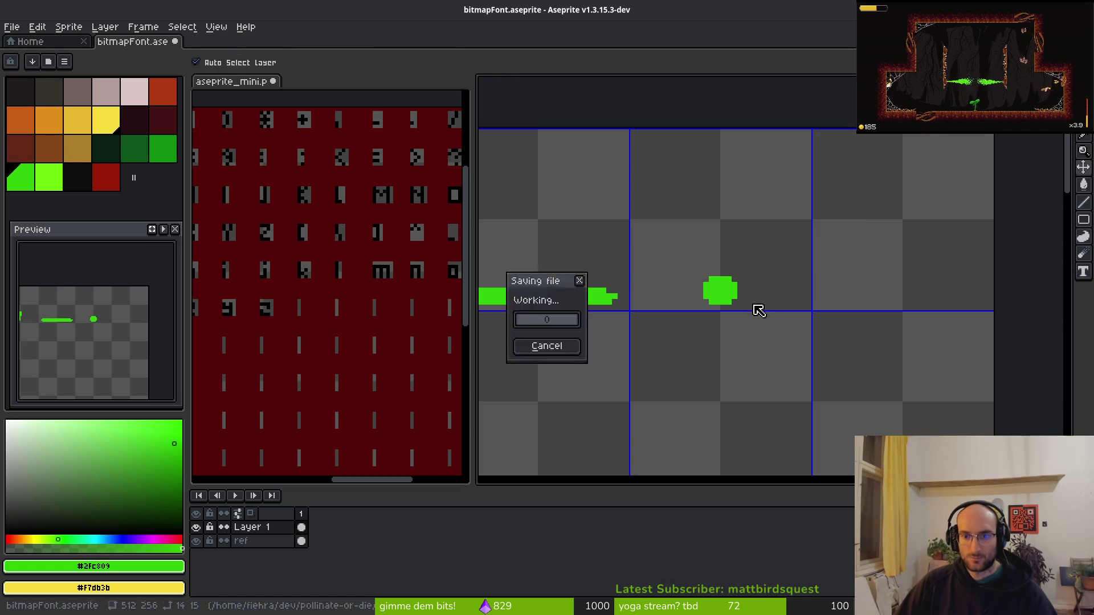
Draw the diagonal stroke of the slash, checking the reference glyph sprite.
left_click_drag(754, 310, 674, 271)
left_click(373, 210)
left_click(713, 266)
mouse_move(705, 328)
left_mouse_down()
mouse_move(777, 183)
mouse_move(718, 326)
mouse_move(779, 184)
left_mouse_up()
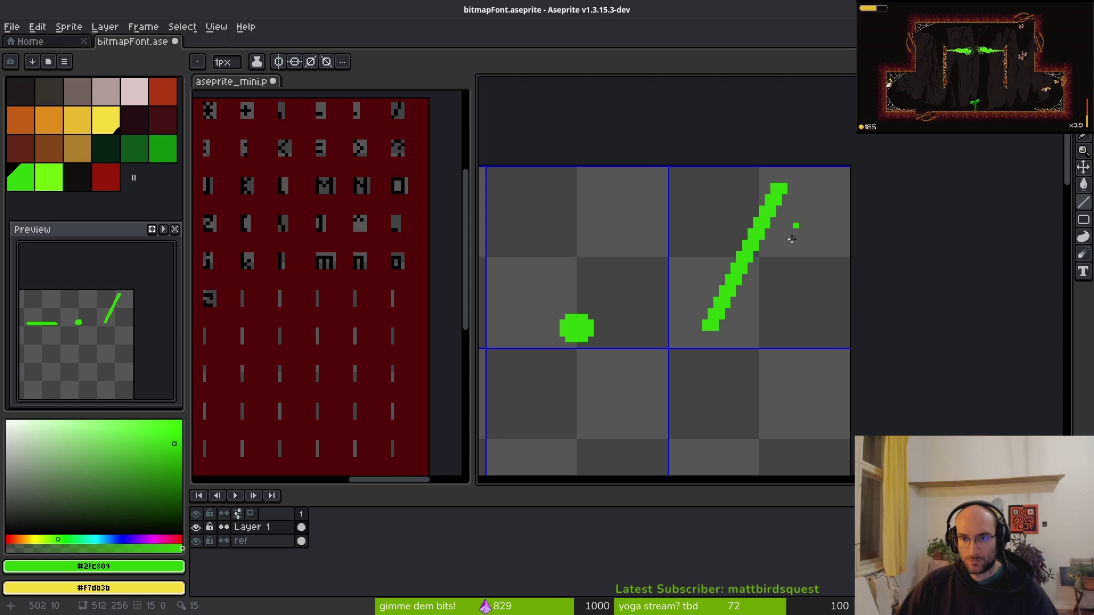
Lasso-select the slash and move it right into its own cell.
scroll(757, 285, "up", 1)
key("w")
key("q")
mouse_move(827, 108)
left_mouse_down()
mouse_move(809, 111)
mouse_move(820, 108)
left_mouse_up()
left_click_drag(734, 228, 762, 228)
key("Return")
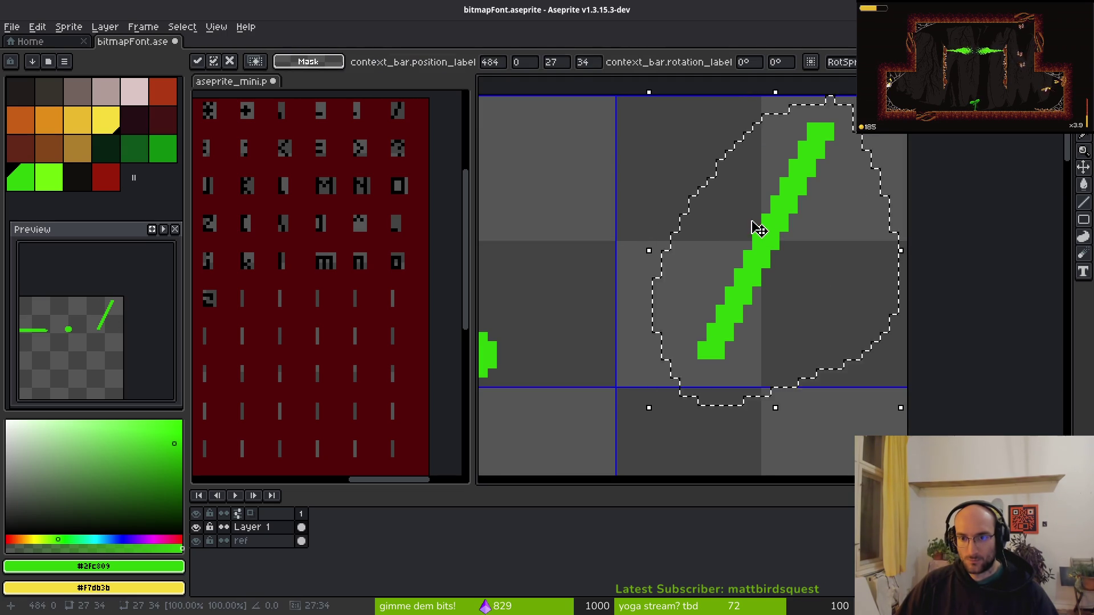
key("ctrl+d")
Thicken the slash's lower half, clean it with the Eraser, and save the font sheet.
key("l")
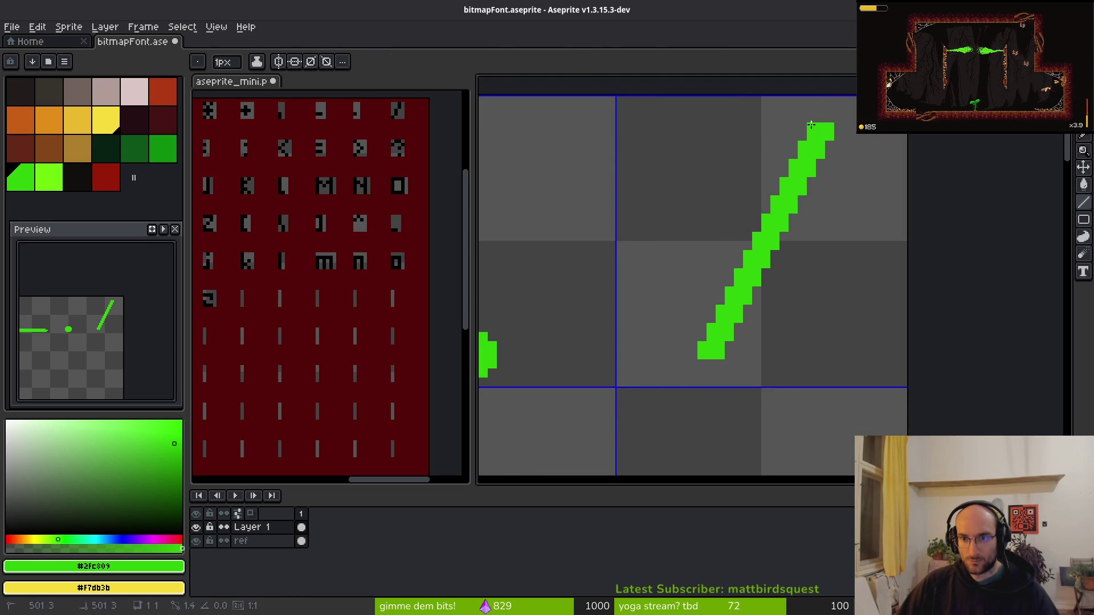
mouse_move(810, 125)
left_mouse_down()
mouse_move(686, 356)
mouse_move(819, 131)
mouse_move(732, 358)
mouse_move(746, 354)
mouse_move(784, 206)
left_mouse_up()
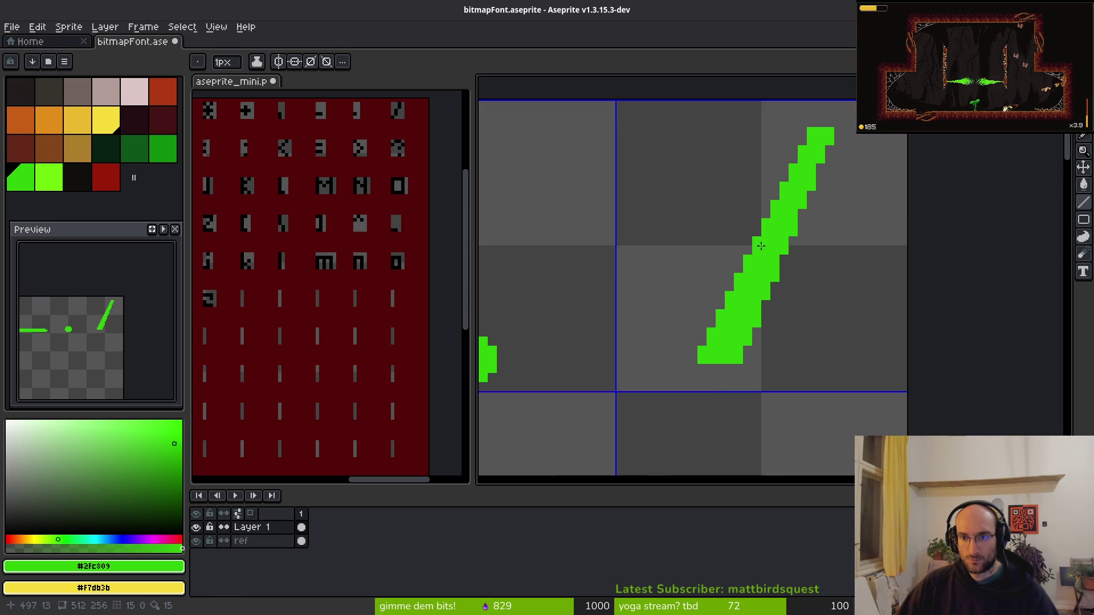
key("e")
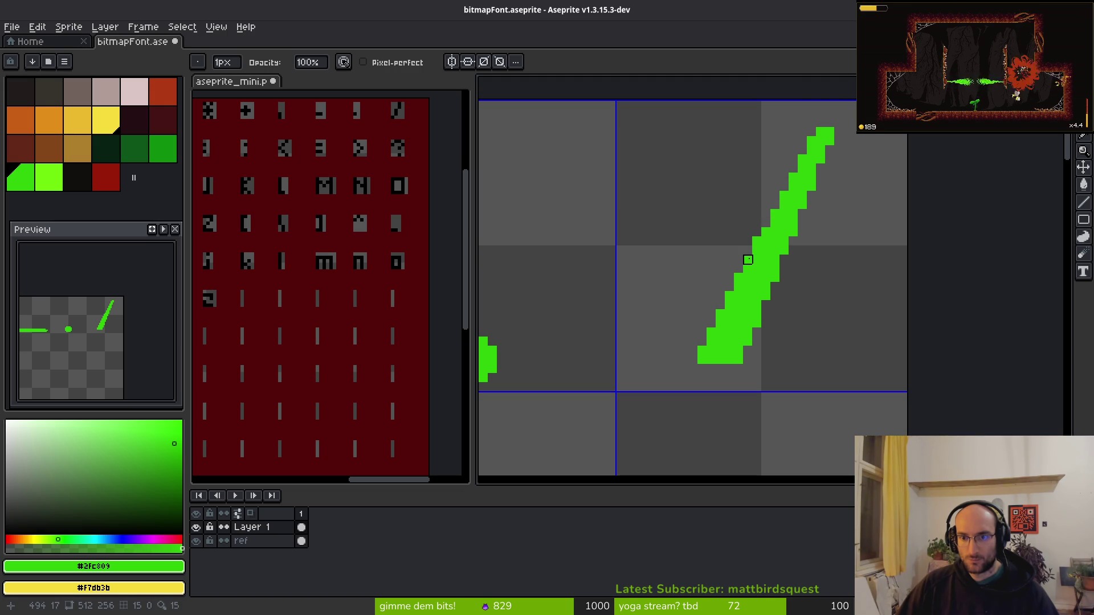
scroll(793, 302, "down", 2)
scroll(829, 319, "down", 3)
key("ctrl+s")
left_click(357, 239)
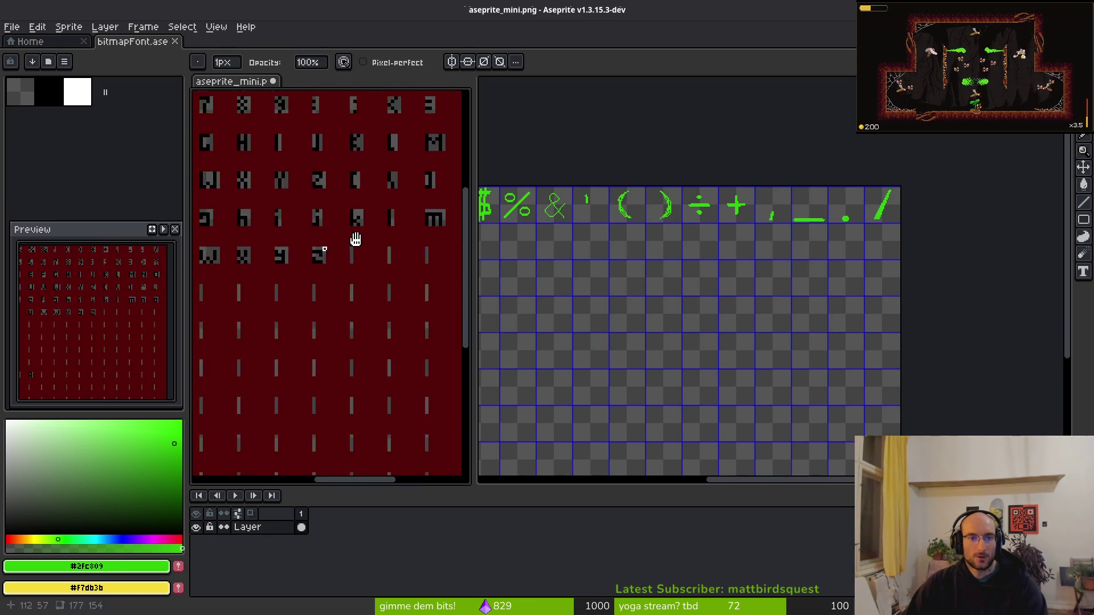
Draw a first letter A with an arch and crossbar at the start of the row.
left_click_drag(277, 249, 291, 249)
scroll(685, 288, "left", 5)
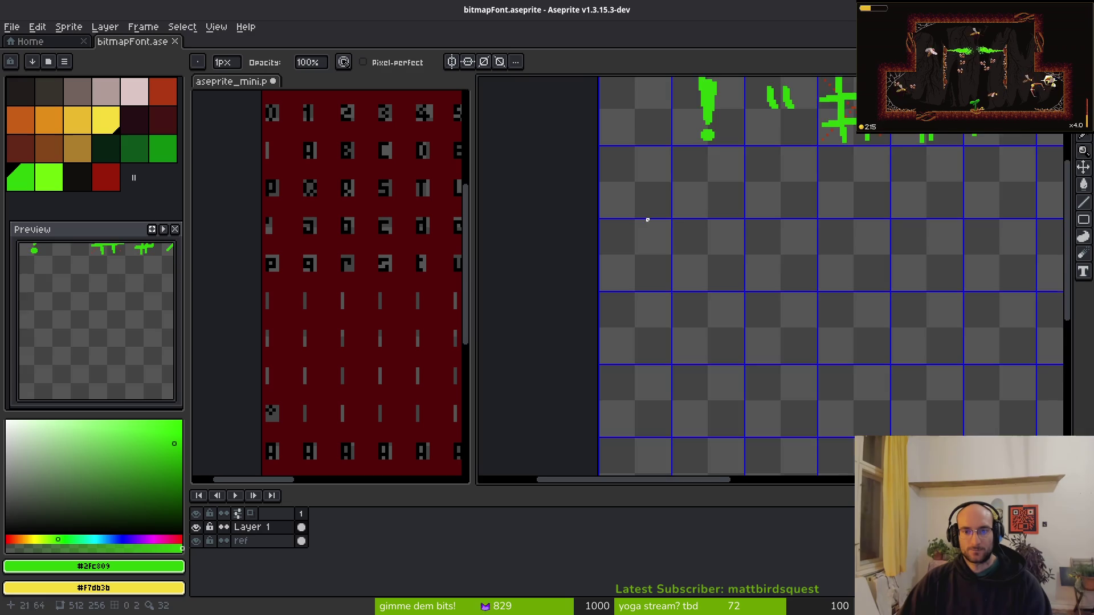
left_click_drag(647, 220, 842, 302)
scroll(842, 302, "up", 2)
key("l")
scroll(659, 246, "up", 1)
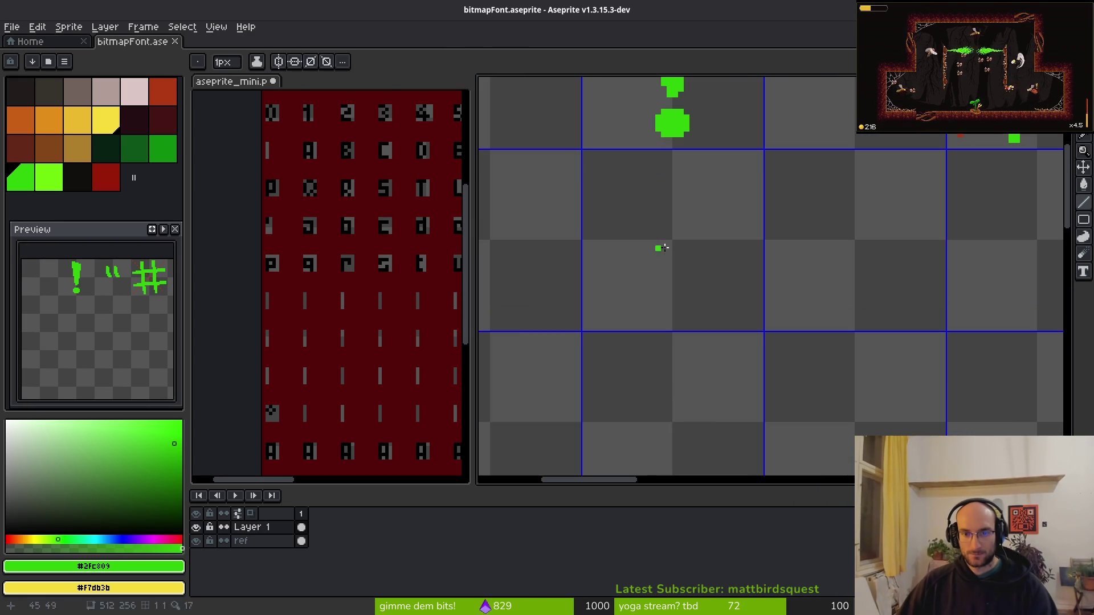
scroll(630, 190, "up", 1)
key("b")
mouse_move(607, 320)
left_mouse_down()
mouse_move(626, 185)
mouse_move(744, 272)
left_mouse_up()
left_click_drag(627, 271, 726, 276)
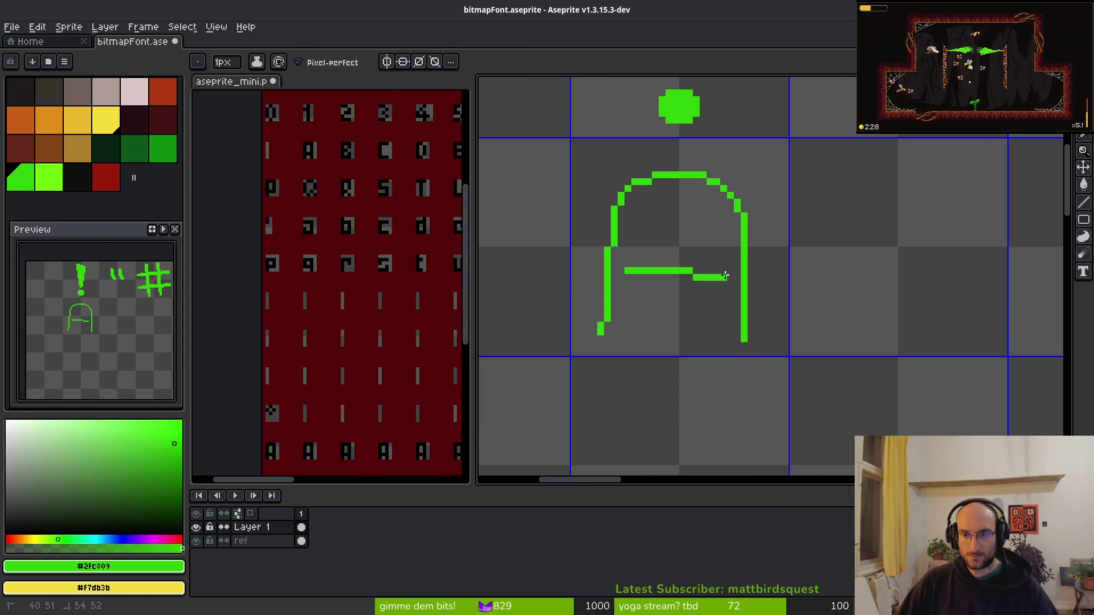
Redraw the A with a narrower arch and thicken its legs and crossbar using a 3px brush.
key("ctrl+z")
key("ctrl+z")
mouse_move(606, 323)
left_mouse_down()
mouse_move(640, 183)
mouse_move(723, 208)
mouse_move(748, 331)
left_mouse_up()
left_click_drag(627, 253, 733, 263)
key("plus")
key("ctrl+z")
key("plus")
mouse_move(610, 325)
left_mouse_down()
mouse_move(658, 188)
mouse_move(618, 316)
mouse_move(644, 223)
mouse_move(692, 165)
mouse_move(747, 337)
left_mouse_up()
key("ctrl+z")
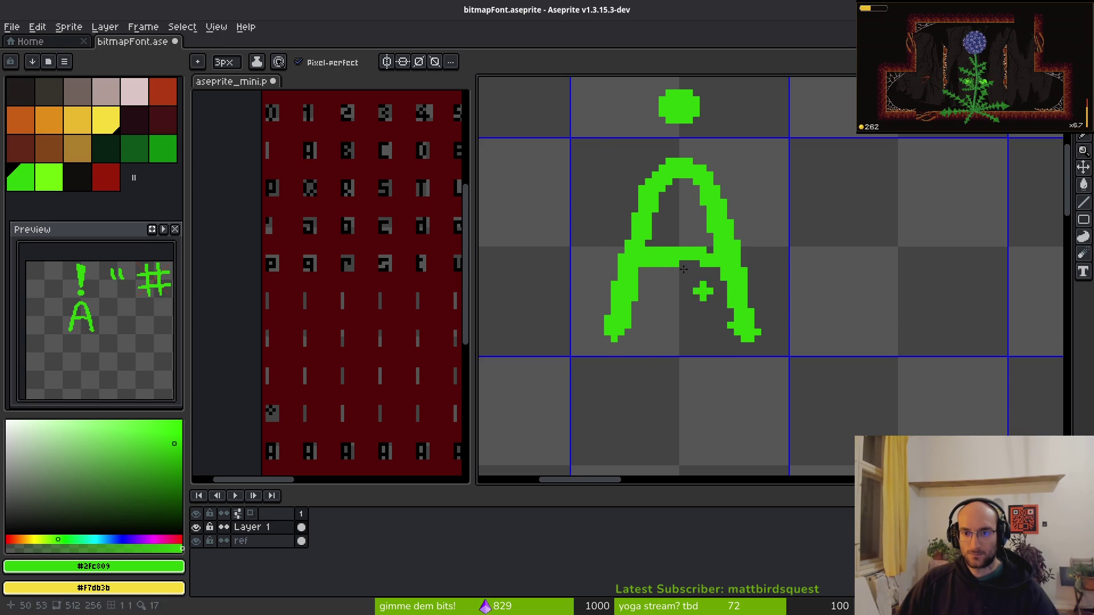
left_click_drag(645, 267, 723, 262)
Draw the letters B, C and D in the next three cells.
scroll(763, 316, "right", 5)
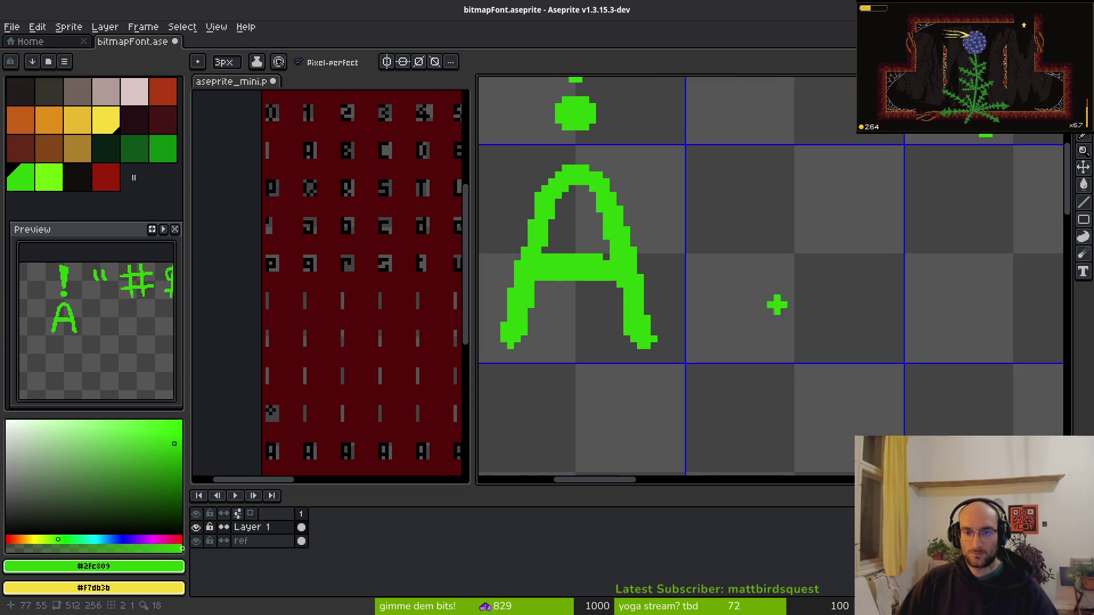
left_click_drag(675, 166, 689, 324)
mouse_move(676, 166)
left_mouse_down()
mouse_move(700, 250)
mouse_move(791, 285)
mouse_move(692, 345)
left_mouse_up()
scroll(624, 326, "right", 5)
scroll(624, 326, "right", 2)
mouse_move(786, 205)
left_mouse_down()
mouse_move(707, 189)
mouse_move(721, 325)
mouse_move(804, 298)
left_mouse_up()
scroll(724, 217, "right", 7)
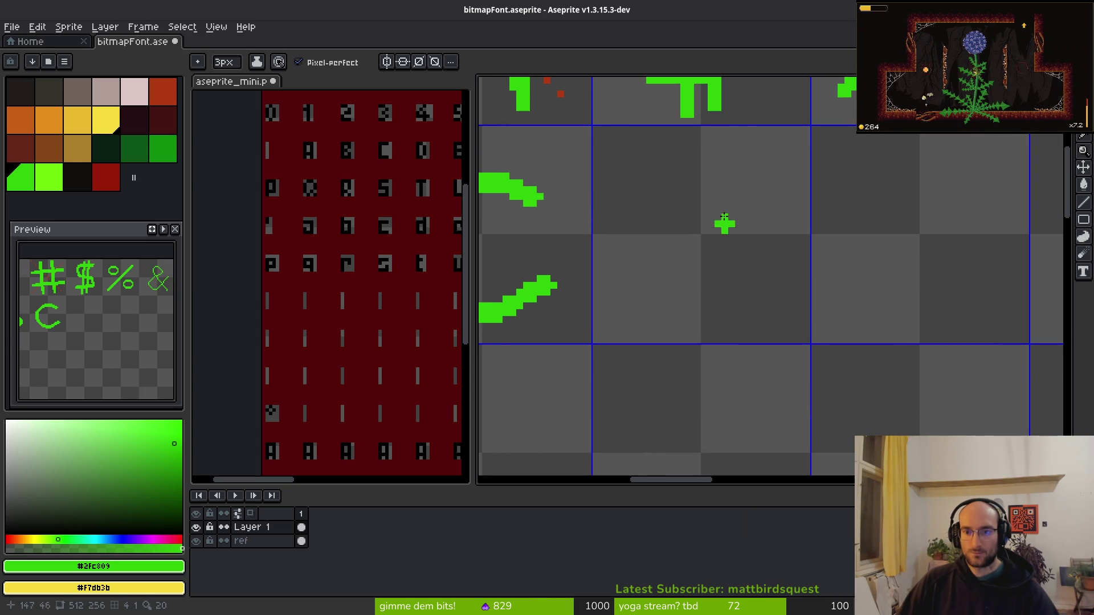
mouse_move(643, 183)
left_mouse_down()
mouse_move(655, 313)
mouse_move(650, 171)
mouse_move(769, 290)
mouse_move(655, 315)
left_mouse_up()
Draw the letters E and F with their stems and bars.
scroll(754, 312, "right", 1)
scroll(798, 281, "right", 1)
scroll(798, 281, "up", 1)
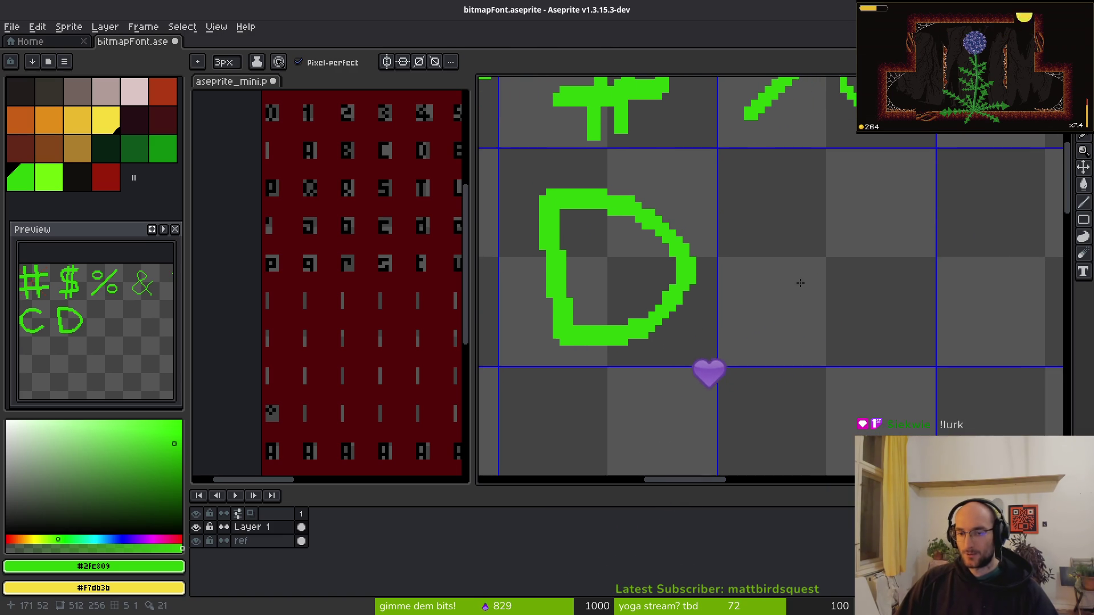
mouse_move(883, 191)
left_mouse_down()
mouse_move(766, 211)
mouse_move(781, 336)
mouse_move(906, 330)
left_mouse_up()
left_click_drag(777, 268, 874, 268)
scroll(874, 270, "right", 2)
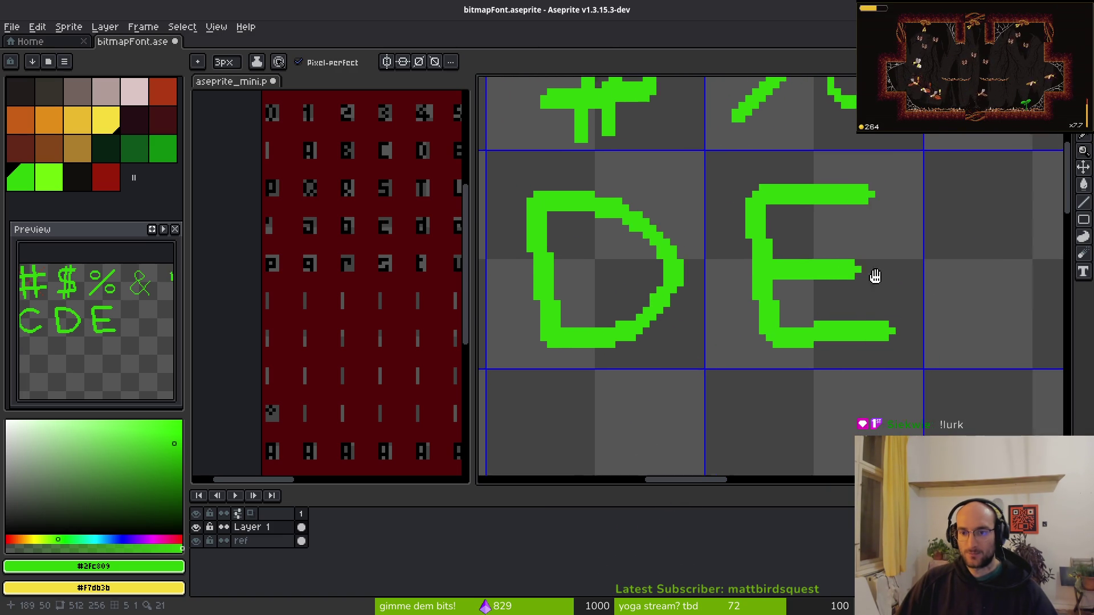
mouse_move(776, 205)
left_mouse_down()
mouse_move(803, 341)
mouse_move(895, 201)
left_mouse_up()
mouse_move(783, 269)
left_mouse_down()
mouse_move(862, 269)
mouse_move(846, 205)
mouse_move(757, 309)
mouse_move(818, 297)
mouse_move(873, 337)
left_mouse_up()
Draw the letter H with two uprights joined by a crossbar.
scroll(861, 270, "right", 2)
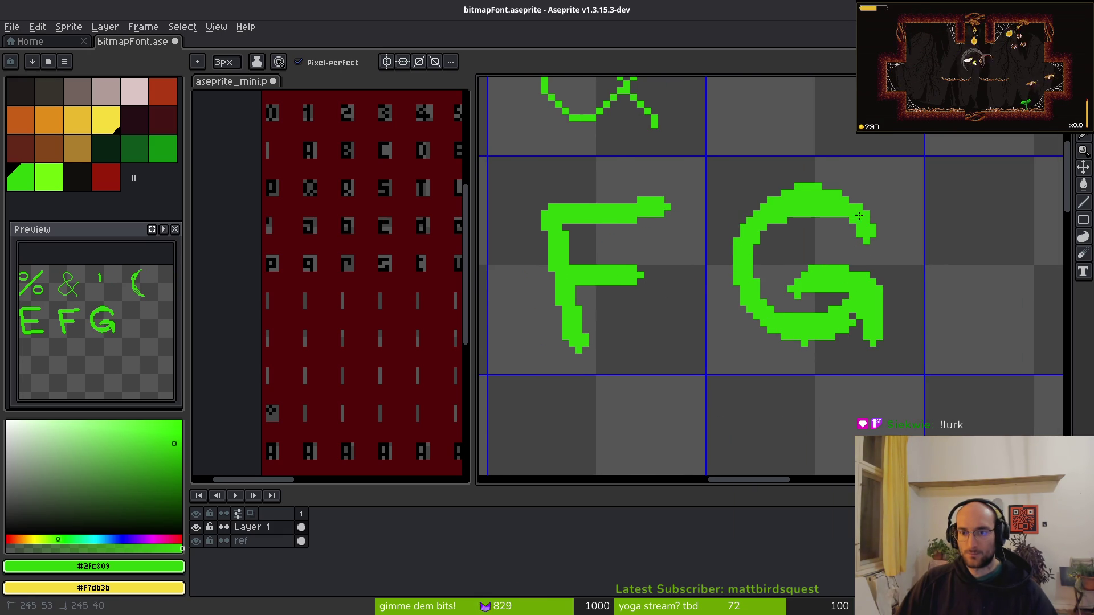
scroll(738, 226, "right", 2)
left_click_drag(794, 181, 807, 338)
left_click_drag(896, 180, 889, 350)
left_click_drag(831, 273, 887, 255)
scroll(883, 305, "right", 2)
key("e")
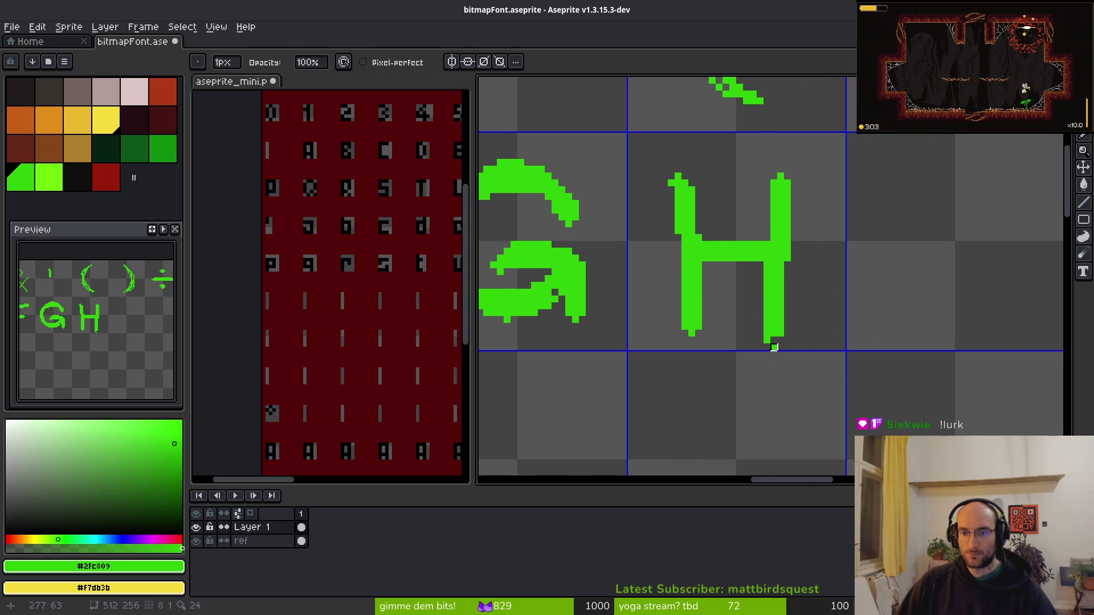
scroll(683, 305, "right", 2)
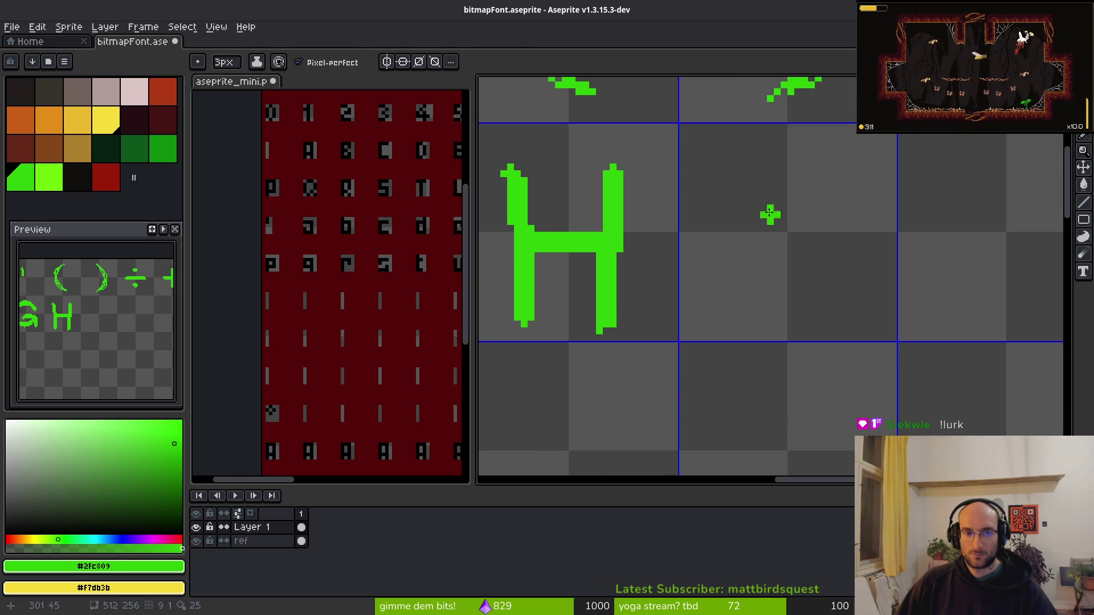
left_click_drag(349, 260, 294, 249)
scroll(294, 251, "down", 3)
scroll(312, 239, "up", 3)
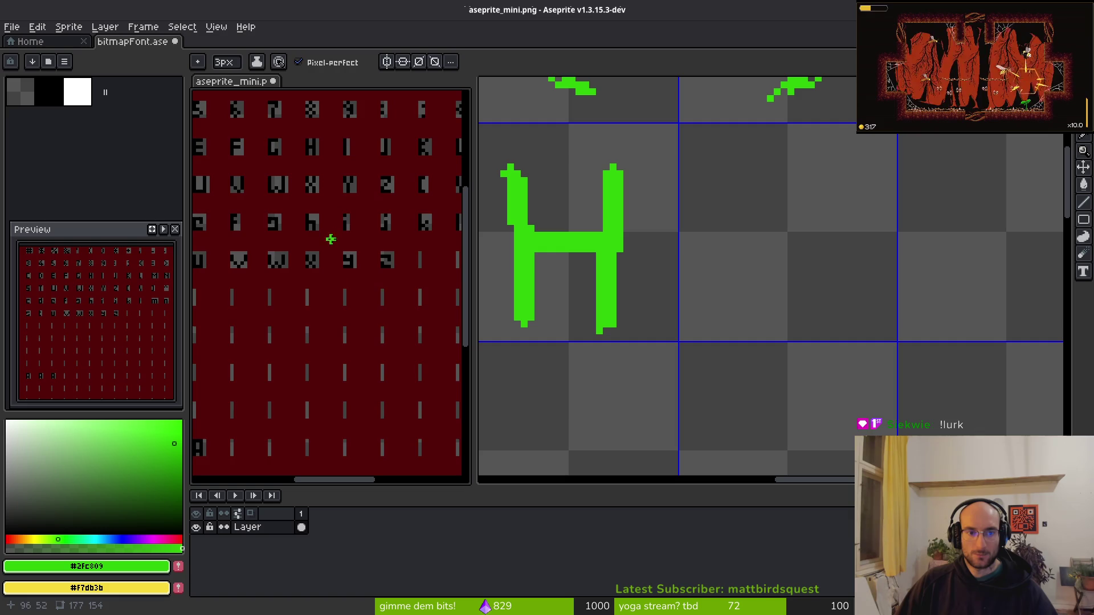
Draw a thickened letter I and a hooked J in the next cells.
scroll(712, 251, "up", 5)
left_click_drag(673, 122, 716, 425)
scroll(723, 336, "down", 4)
left_click_drag(716, 283, 712, 326)
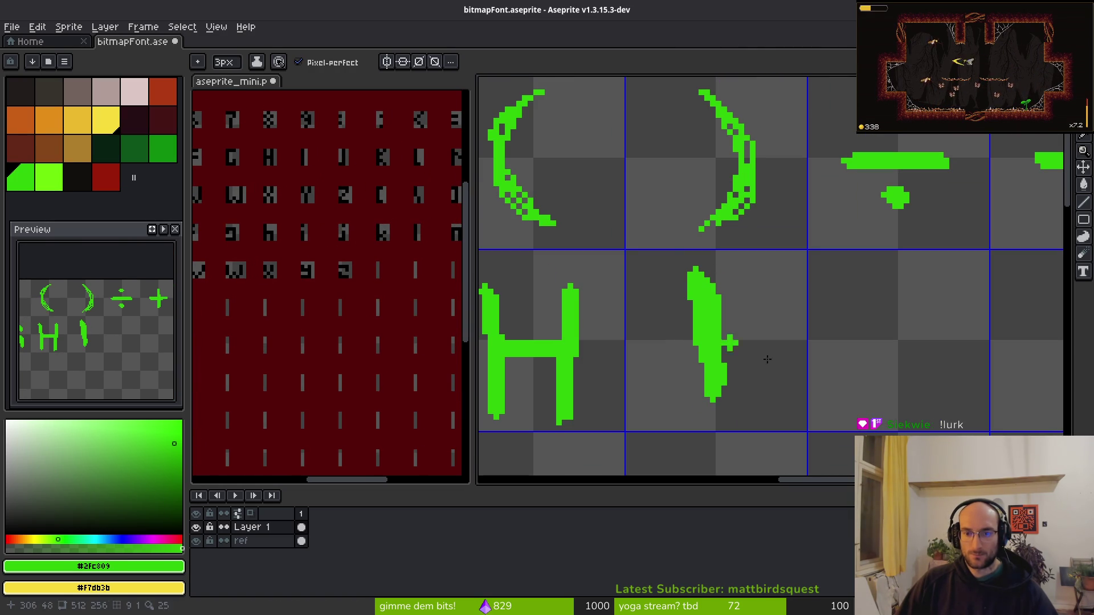
left_click_drag(767, 359, 692, 312)
mouse_move(719, 257)
left_mouse_down()
mouse_move(789, 329)
mouse_move(712, 333)
left_mouse_up()
key("ctrl+z")
mouse_move(691, 243)
left_mouse_down()
mouse_move(730, 245)
mouse_move(777, 339)
mouse_move(713, 323)
left_mouse_up()
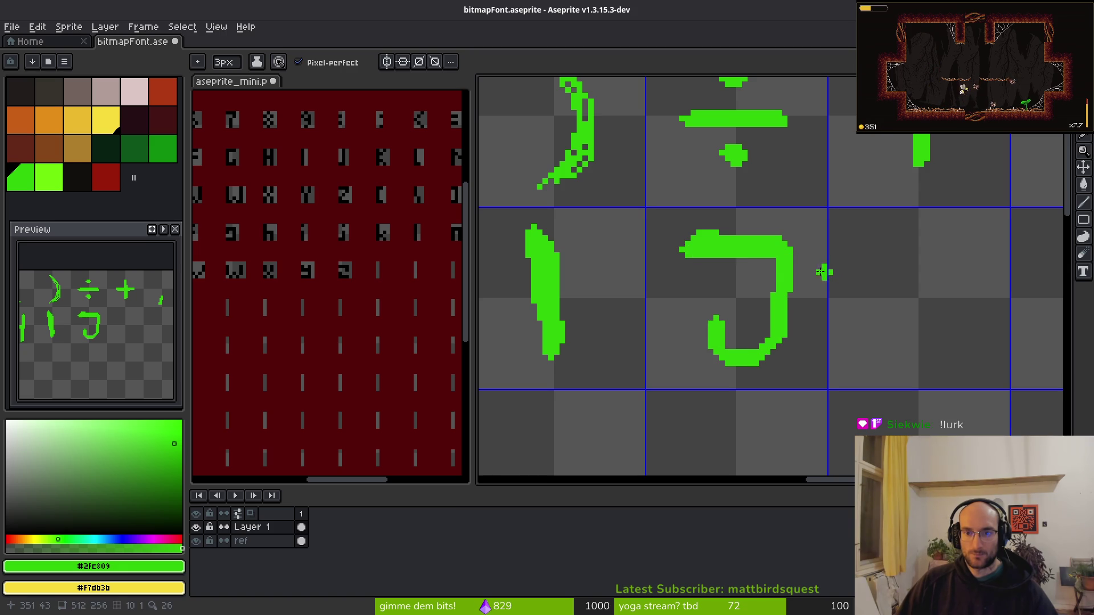
Draw the letter K and thicken its upright and upper arm.
scroll(823, 274, "right", 3)
left_click_drag(719, 250, 715, 337)
left_click_drag(795, 249, 715, 315)
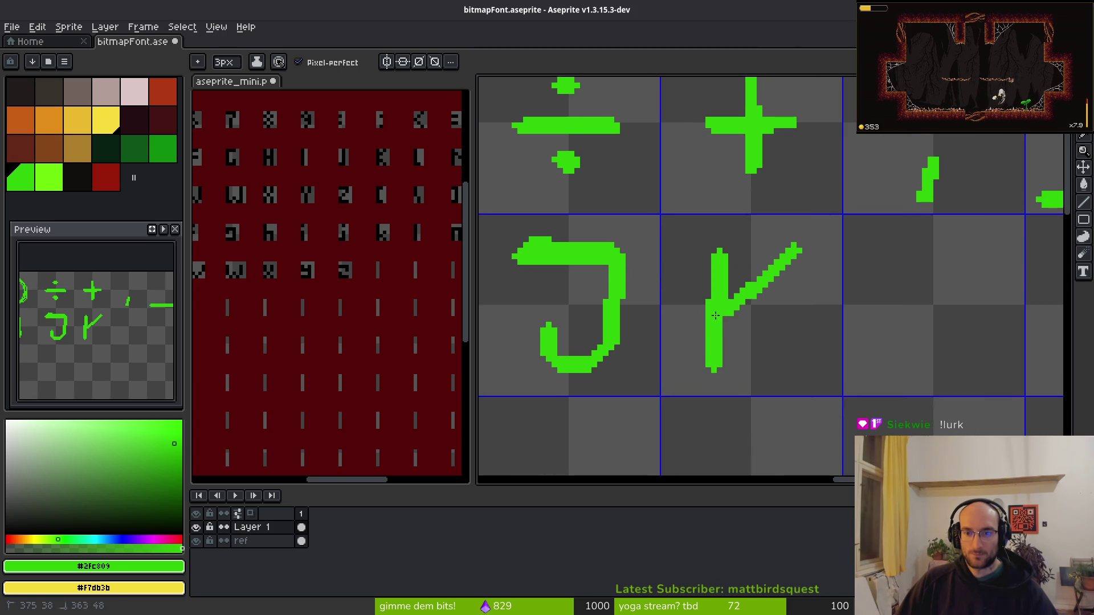
left_click_drag(800, 360, 730, 326)
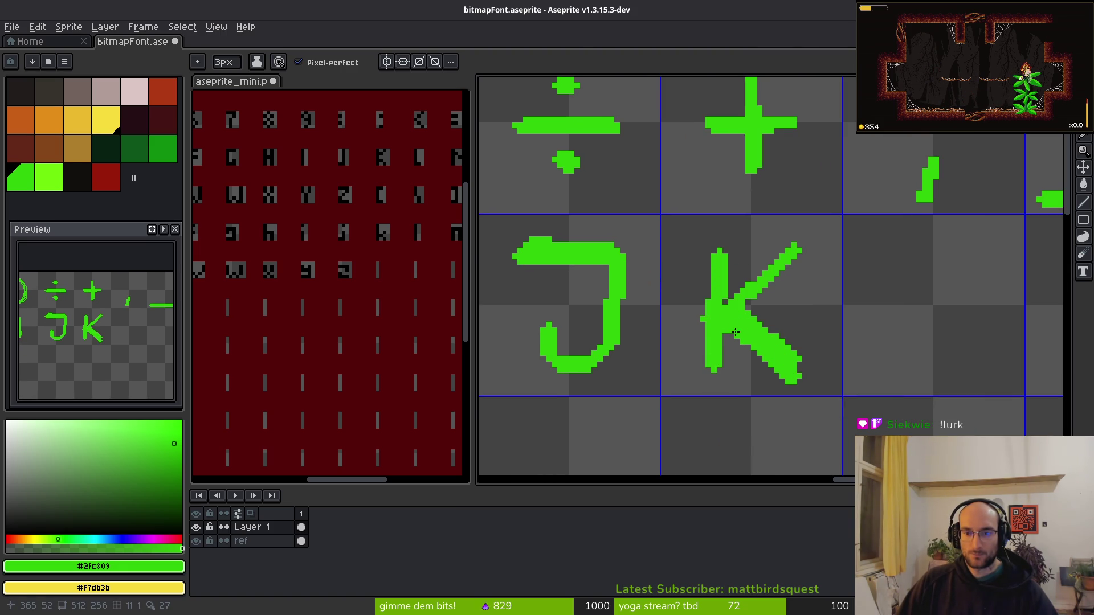
scroll(735, 332, "up", 1)
left_click_drag(715, 222, 706, 200)
left_click_drag(724, 350, 726, 410)
left_click_drag(723, 294, 718, 191)
left_click_drag(767, 297, 837, 214)
scroll(794, 284, "down", 1)
Draw the letters L, M with a deepened middle dip, and N.
left_click_drag(794, 283, 655, 261)
mouse_move(609, 174)
left_mouse_down()
mouse_move(609, 302)
mouse_move(711, 314)
left_mouse_up()
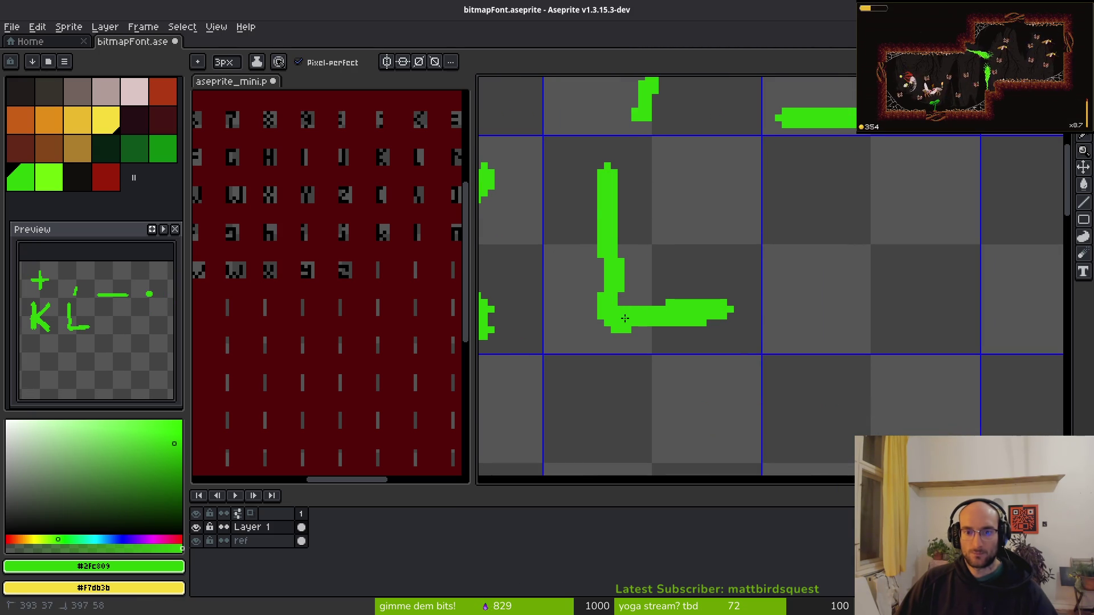
mouse_move(813, 256)
left_mouse_down()
mouse_move(695, 253)
mouse_move(684, 311)
mouse_move(746, 256)
mouse_move(784, 305)
mouse_move(774, 195)
left_mouse_up()
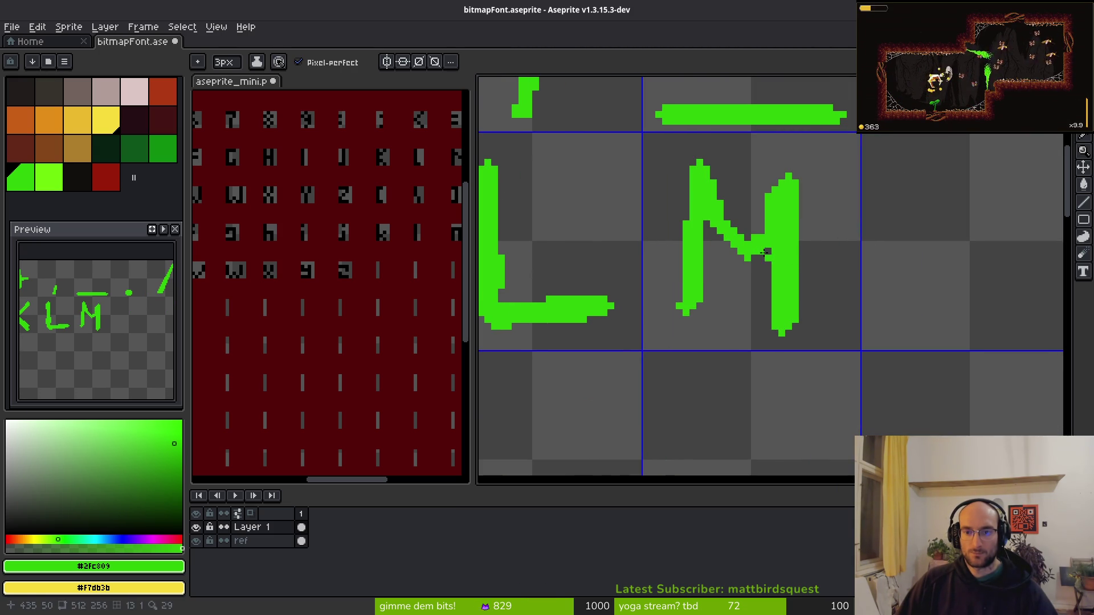
left_click_drag(765, 253, 735, 263)
left_click_drag(897, 259, 680, 266)
mouse_move(699, 175)
left_mouse_down()
mouse_move(715, 319)
mouse_move(751, 238)
mouse_move(801, 329)
left_mouse_up()
left_click_drag(791, 189, 798, 317)
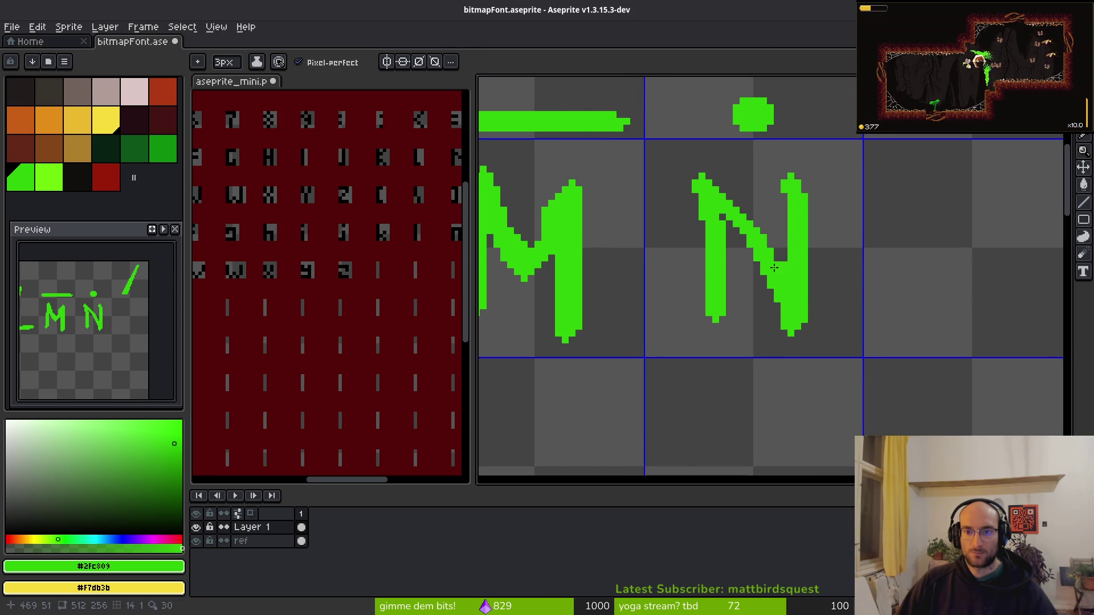
Draw an O with a thickened left side and save bitmapFont.aseprite.
left_click_drag(774, 268, 567, 268)
left_click_drag(417, 237, 257, 234)
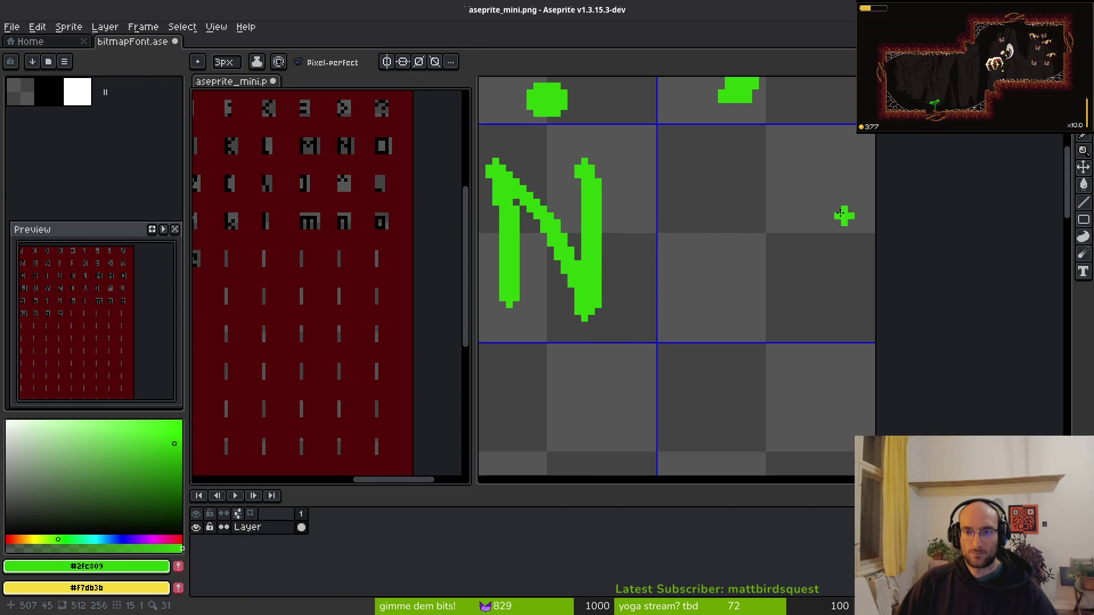
left_click(789, 175)
mouse_move(757, 162)
left_mouse_down()
mouse_move(752, 302)
mouse_move(758, 177)
left_mouse_up()
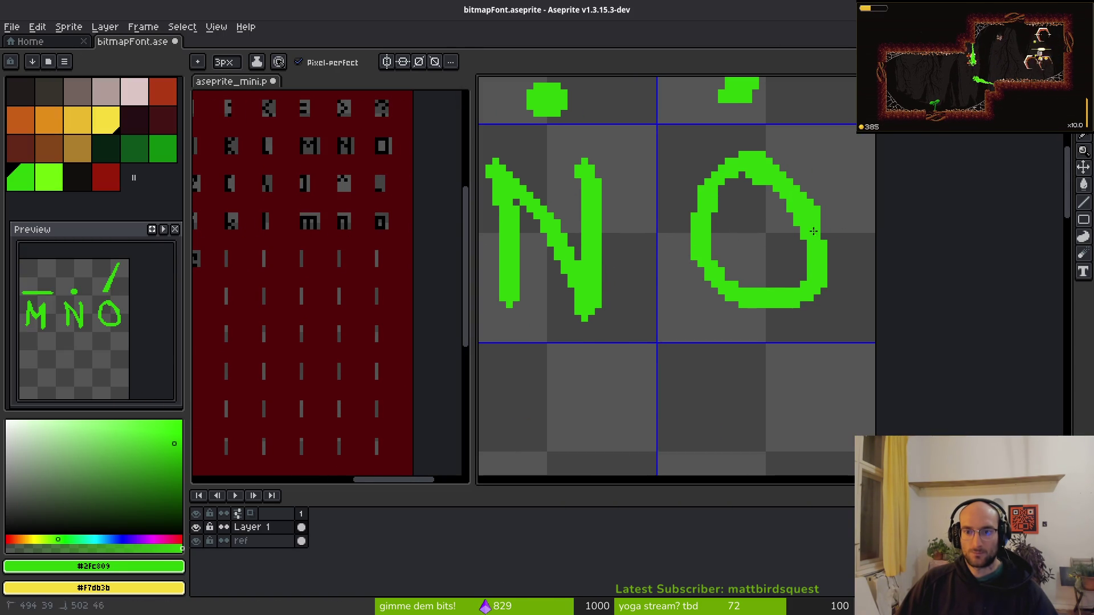
left_click_drag(723, 267, 776, 156)
scroll(818, 223, "down", 4)
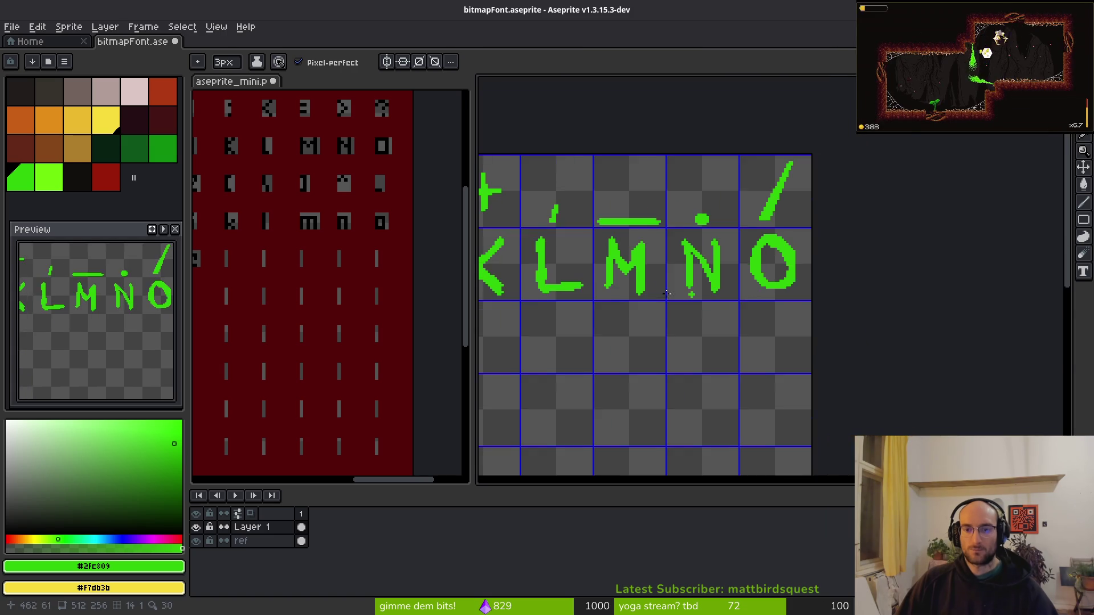
key("ctrl+s")
scroll(719, 281, "left", 2)
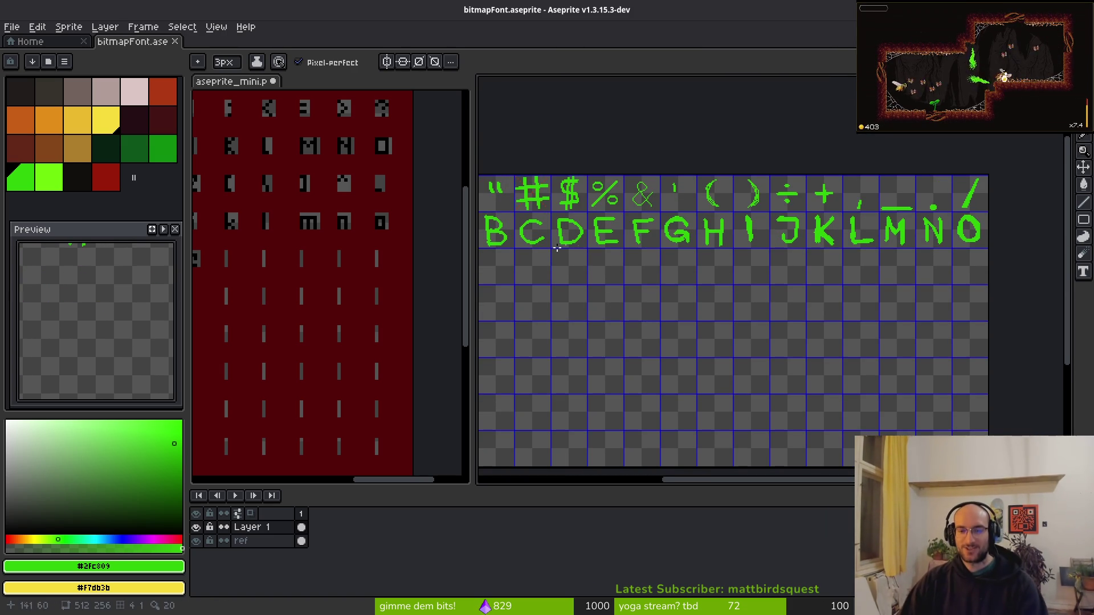
Draw a green P at the start of the next row, thickening its stem and bowl.
scroll(557, 248, "left", 2)
scroll(270, 227, "down", 3)
scroll(281, 225, "up", 3)
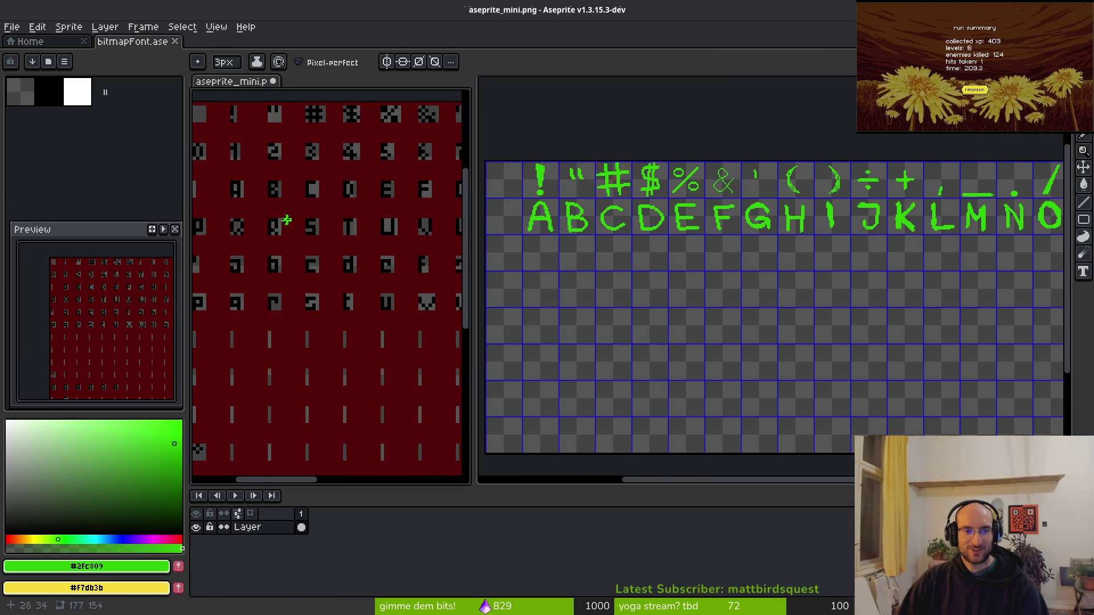
scroll(588, 306, "up", 5)
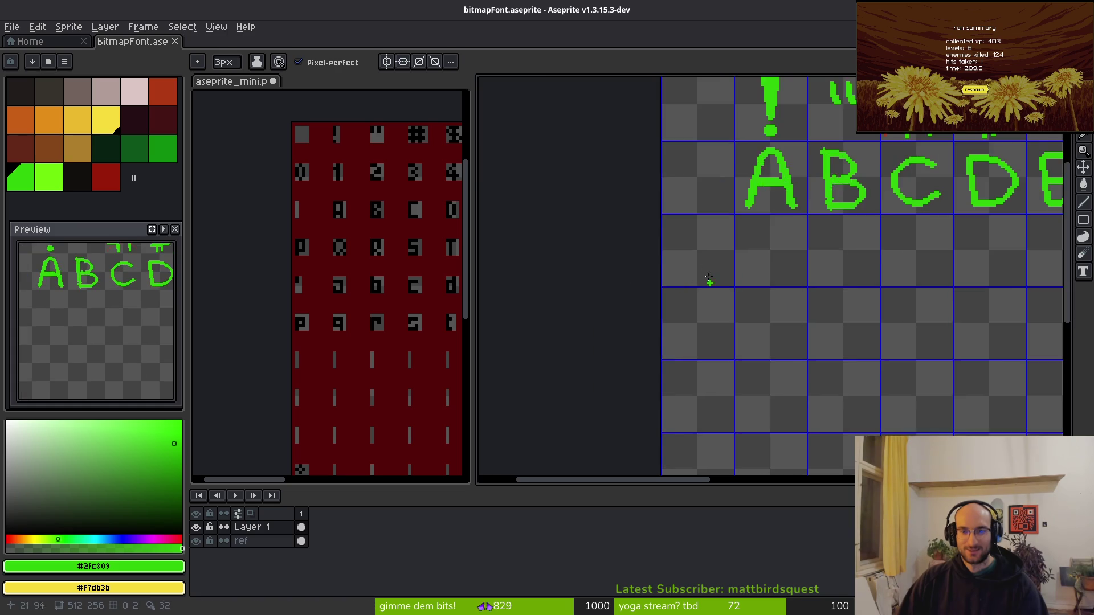
mouse_move(634, 181)
left_mouse_down()
mouse_move(651, 288)
mouse_move(693, 171)
mouse_move(652, 231)
mouse_move(715, 205)
left_mouse_up()
scroll(636, 164, "up", 1)
left_click_drag(637, 307, 641, 287)
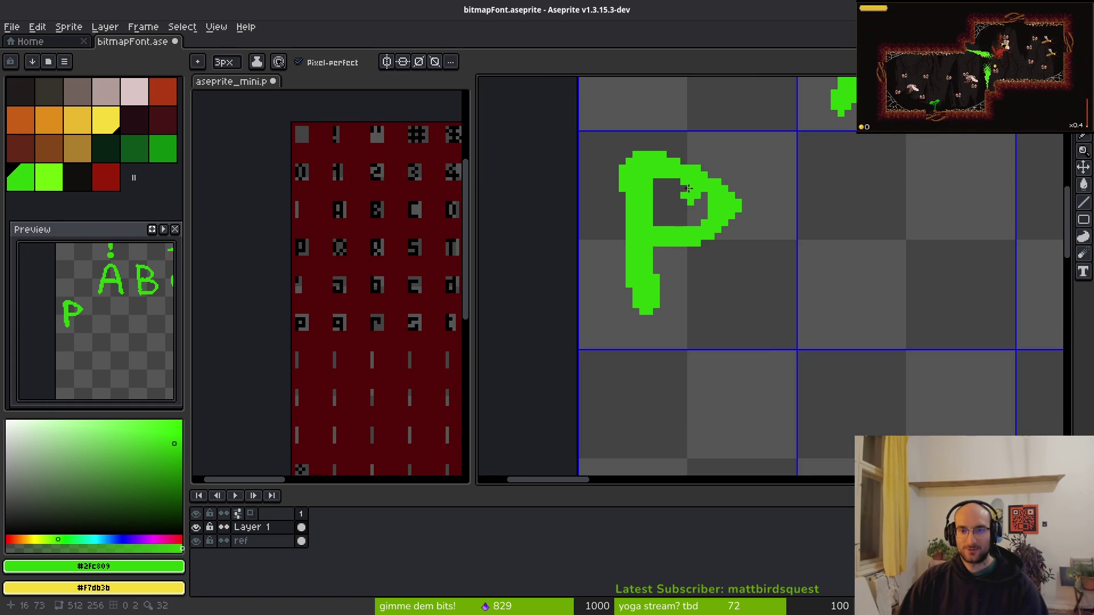
mouse_move(734, 199)
left_mouse_down()
mouse_move(714, 242)
mouse_move(695, 251)
left_mouse_up()
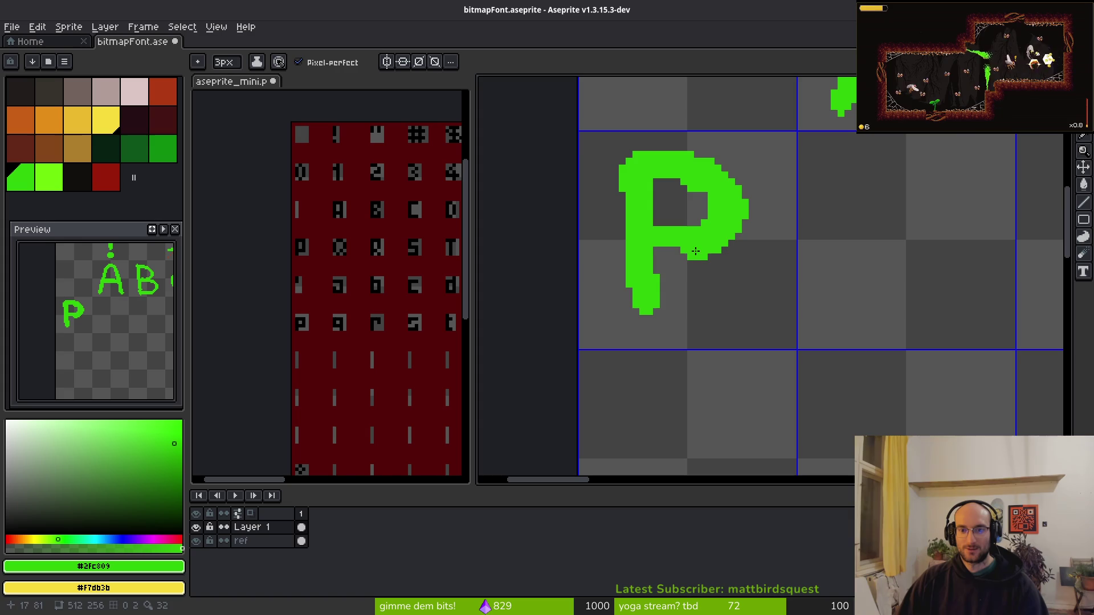
Draw Q and R after the P, redrawing the Q loop and R bowl cleanly.
scroll(656, 248, "down", 3)
scroll(655, 280, "right", 2)
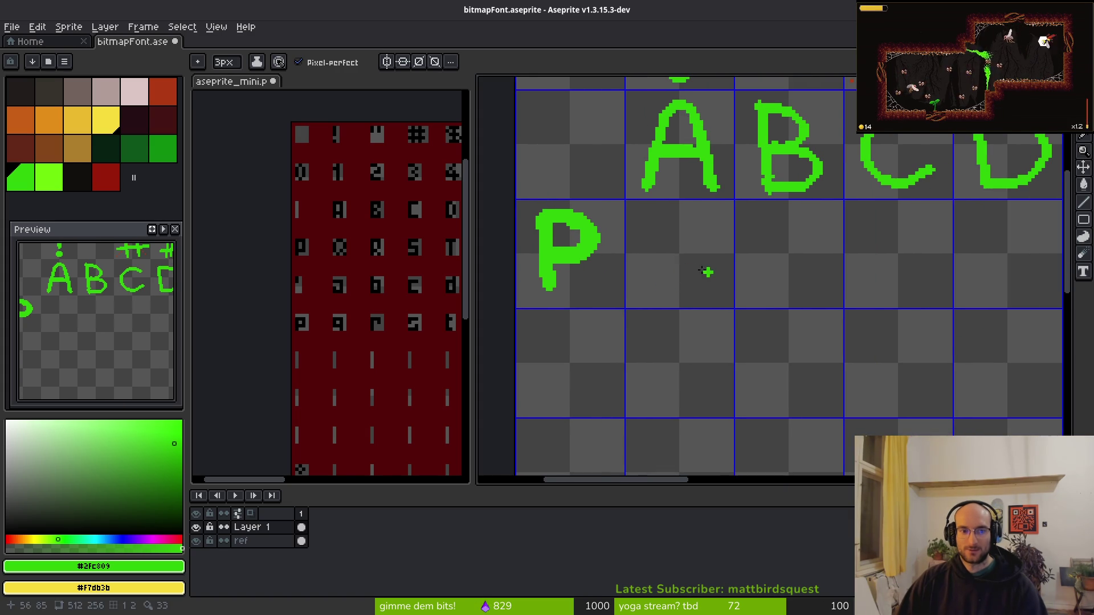
scroll(708, 228, "up", 3)
mouse_move(710, 206)
left_mouse_down()
mouse_move(671, 329)
mouse_move(672, 203)
mouse_move(691, 319)
mouse_move(621, 187)
left_mouse_up()
key("ctrl+z")
key("ctrl+z")
mouse_move(690, 194)
left_mouse_down()
mouse_move(598, 244)
mouse_move(720, 317)
mouse_move(663, 198)
left_mouse_up()
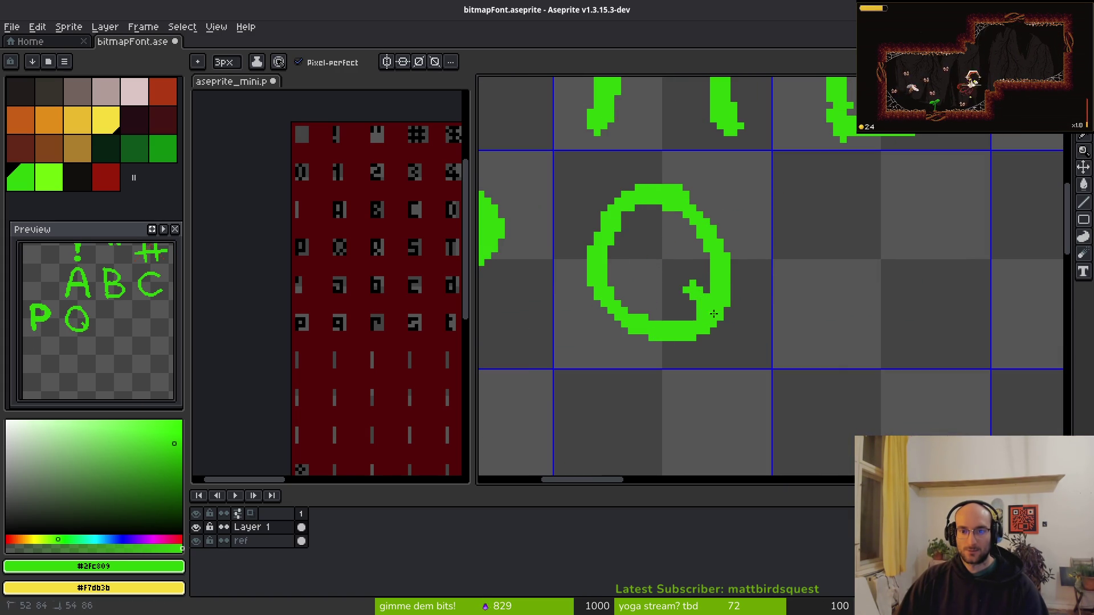
scroll(708, 289, "down", 1)
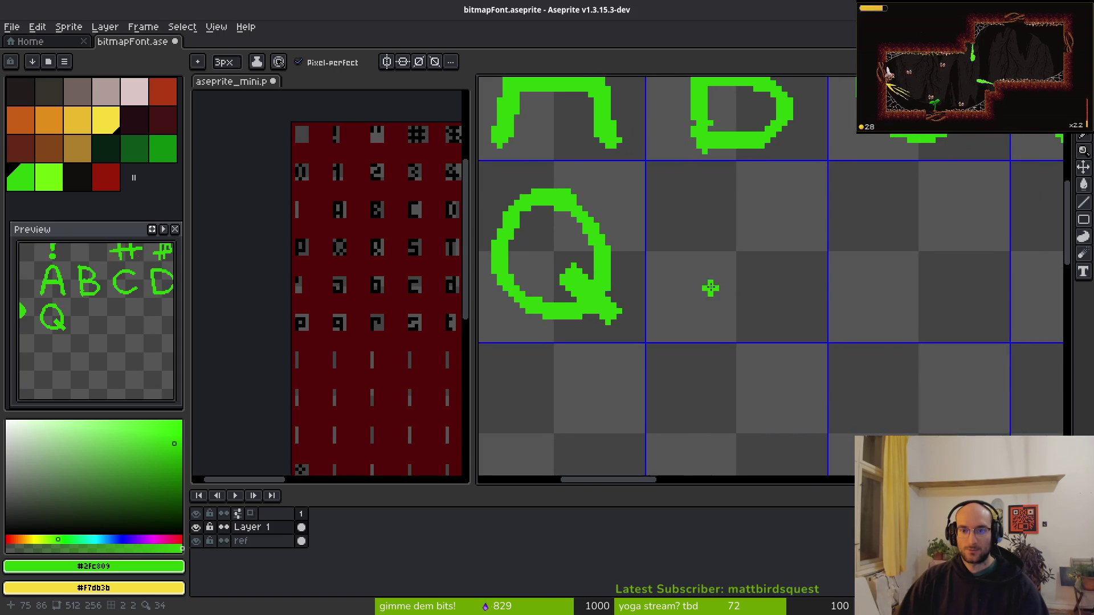
scroll(683, 209, "up", 3)
left_click_drag(678, 188, 678, 370)
mouse_move(692, 193)
left_mouse_down()
mouse_move(809, 243)
mouse_move(758, 305)
mouse_move(834, 390)
left_mouse_up()
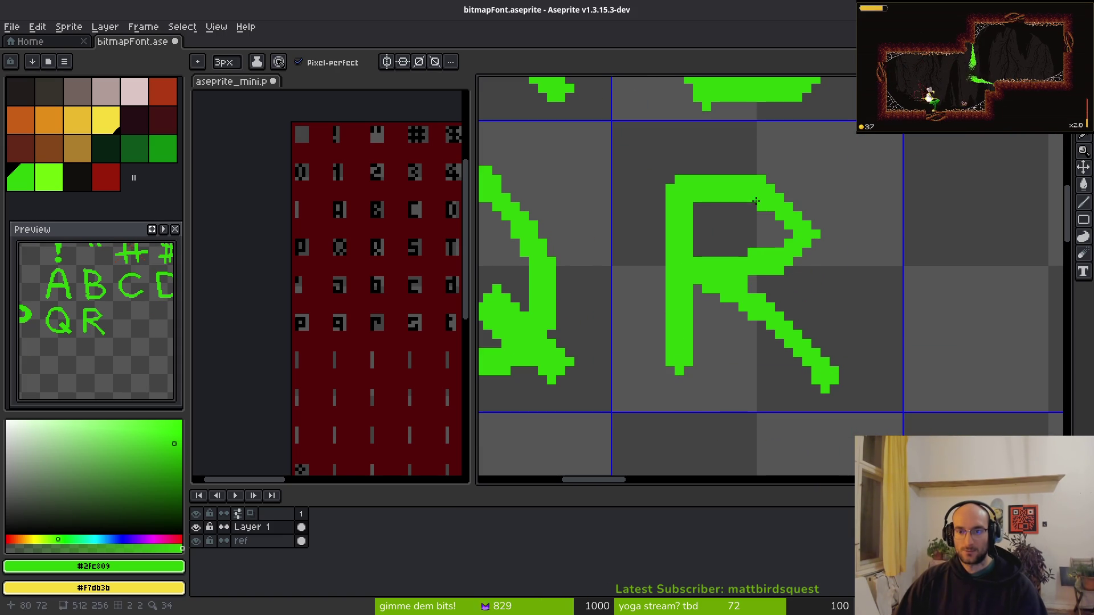
key("ctrl+z")
key("ctrl+z")
mouse_move(684, 181)
left_mouse_down()
mouse_move(792, 245)
mouse_move(735, 271)
mouse_move(808, 362)
left_mouse_up()
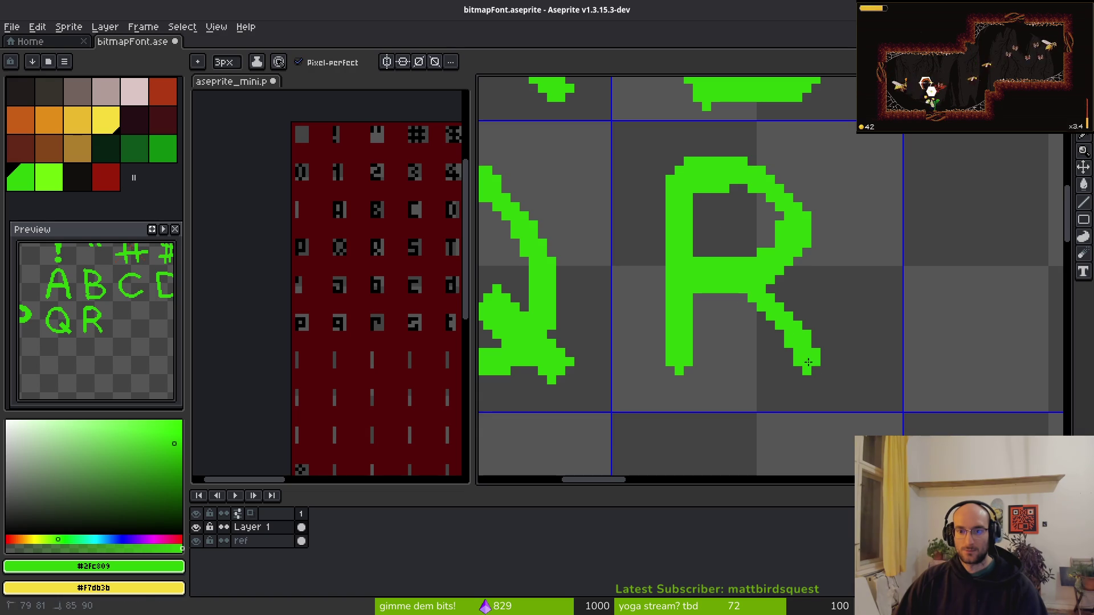
Draw an S in the cell after R, redoing the rough first stroke.
scroll(760, 307, "down", 2)
scroll(820, 322, "right", 3)
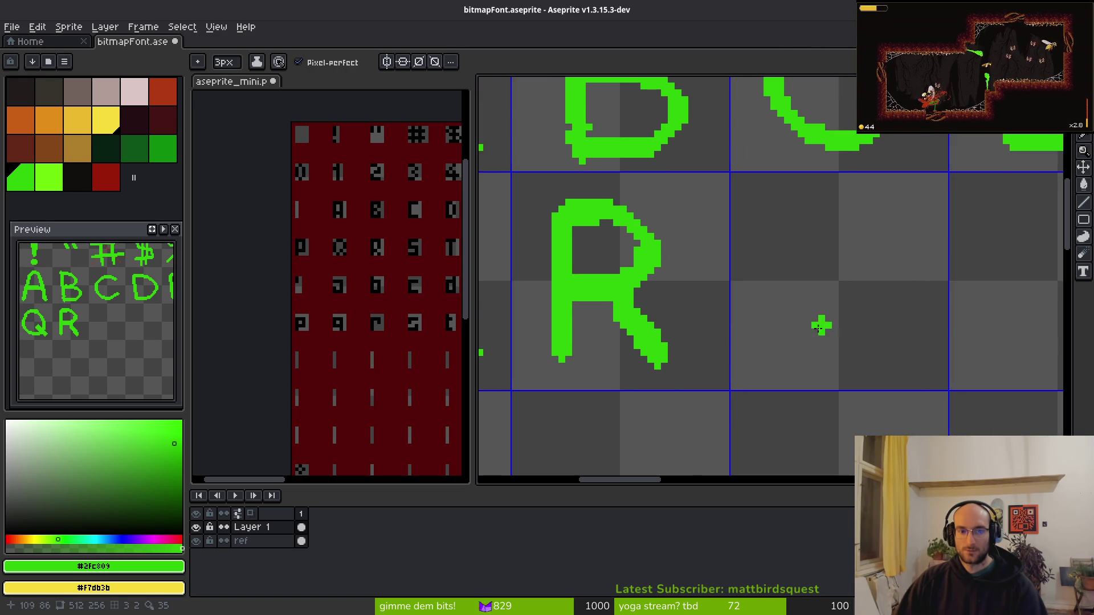
scroll(625, 308, "up", 1)
mouse_move(690, 213)
left_mouse_down()
mouse_move(613, 250)
mouse_move(684, 365)
mouse_move(587, 319)
left_mouse_up()
key("ctrl+z")
mouse_move(707, 199)
left_mouse_down()
mouse_move(612, 250)
mouse_move(706, 345)
mouse_move(586, 316)
left_mouse_up()
Draw a T after the S with a shorter, cleaner top bar.
scroll(647, 297, "right", 2)
left_click(415, 317)
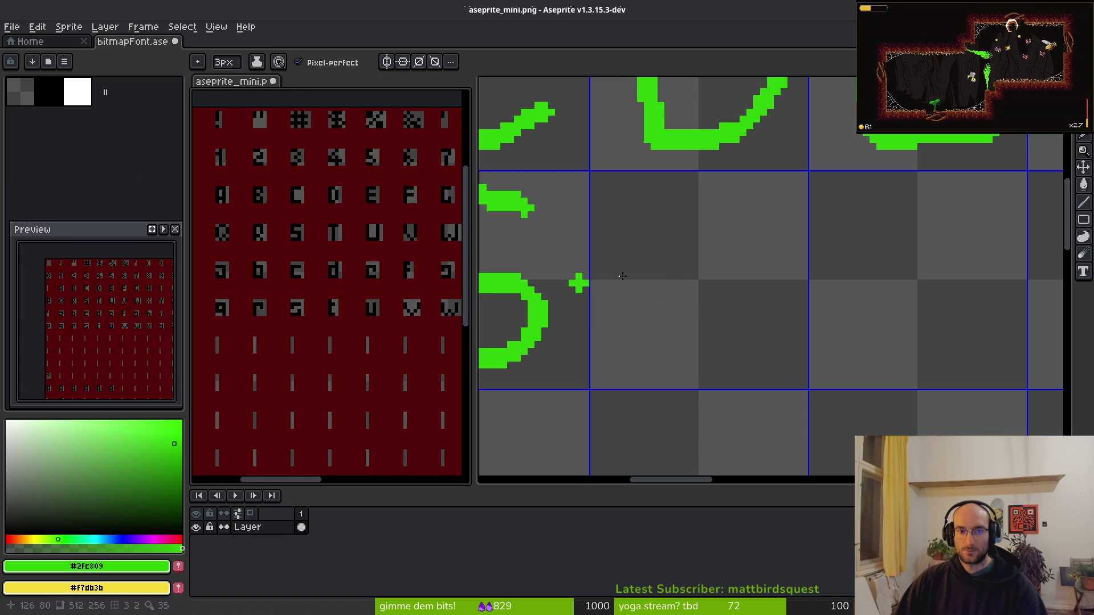
mouse_move(694, 228)
left_mouse_down()
mouse_move(695, 371)
mouse_move(610, 227)
mouse_move(801, 219)
mouse_move(718, 215)
left_mouse_up()
left_click_drag(633, 238, 655, 256)
left_click(708, 274)
key("ctrl+z")
key("ctrl+z")
key("ctrl+z")
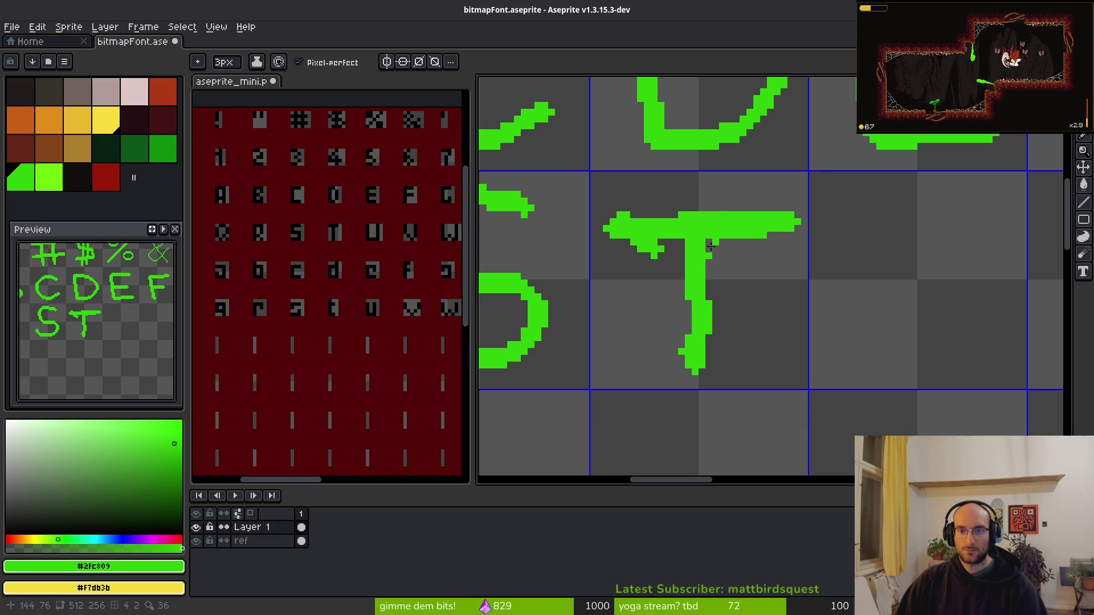
mouse_move(627, 221)
left_mouse_down()
mouse_move(775, 215)
mouse_move(649, 234)
left_mouse_up()
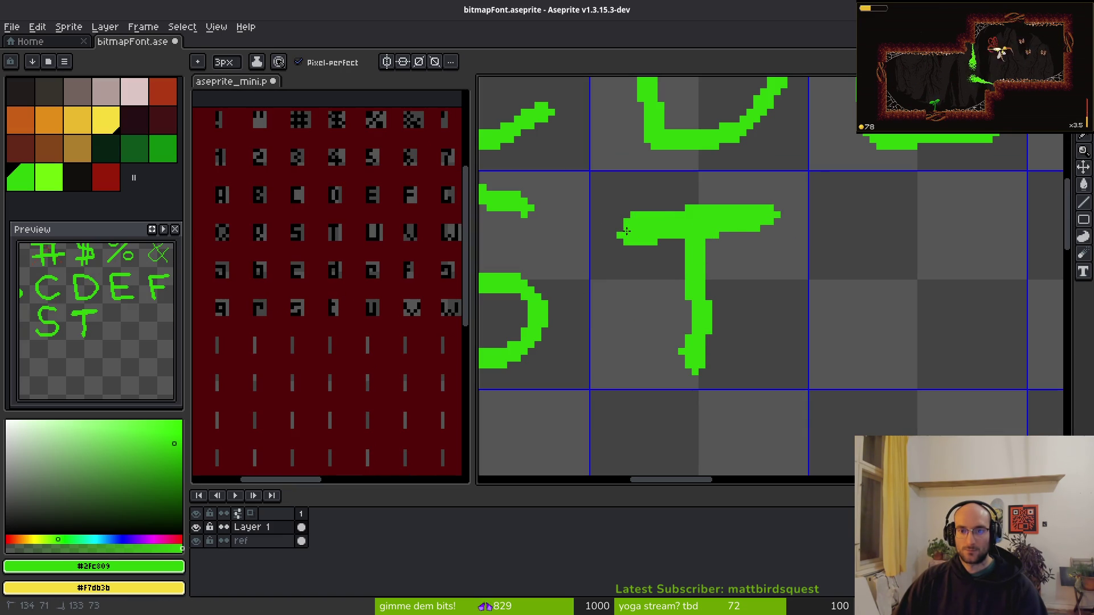
Draw U and V in the next two cells.
scroll(778, 323, "down", 2)
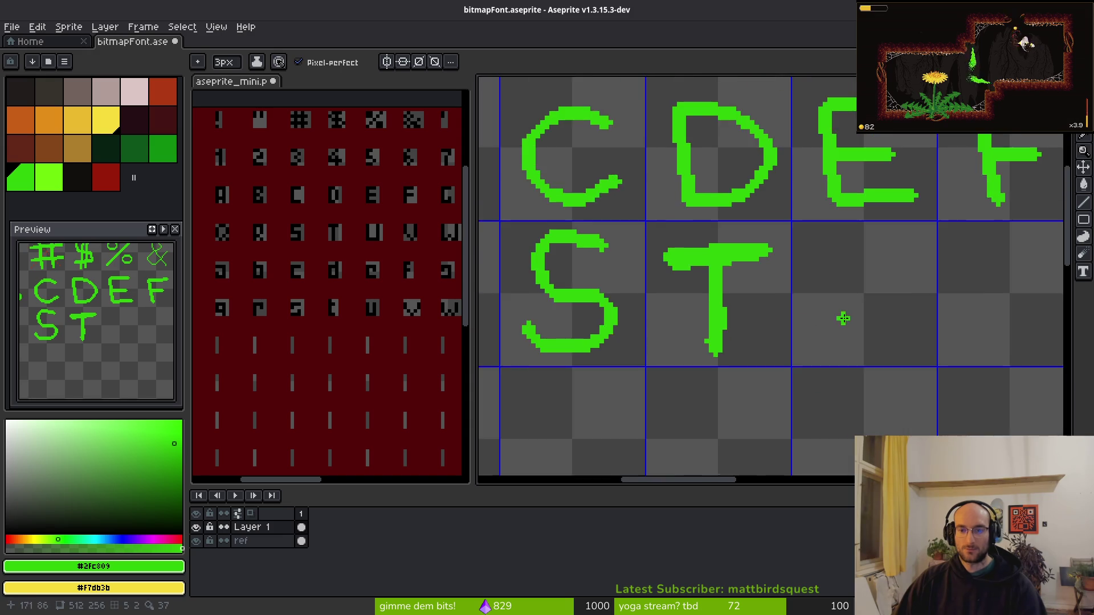
scroll(727, 336, "up", 2)
scroll(698, 282, "down", 1)
mouse_move(675, 235)
left_mouse_down()
mouse_move(678, 319)
mouse_move(772, 279)
mouse_move(755, 220)
left_mouse_up()
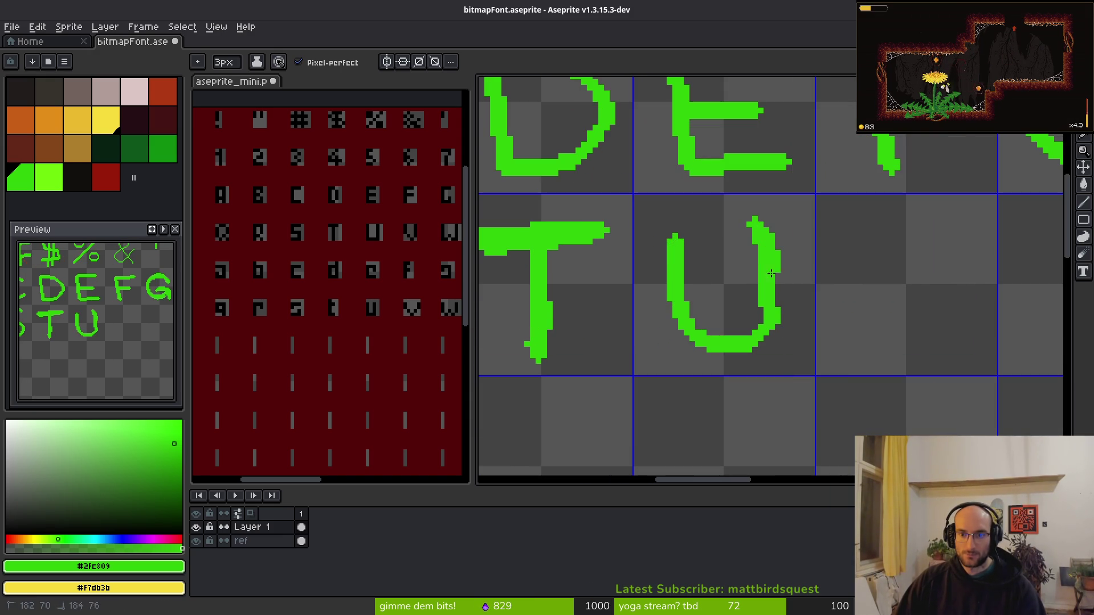
scroll(644, 271, "right", 3)
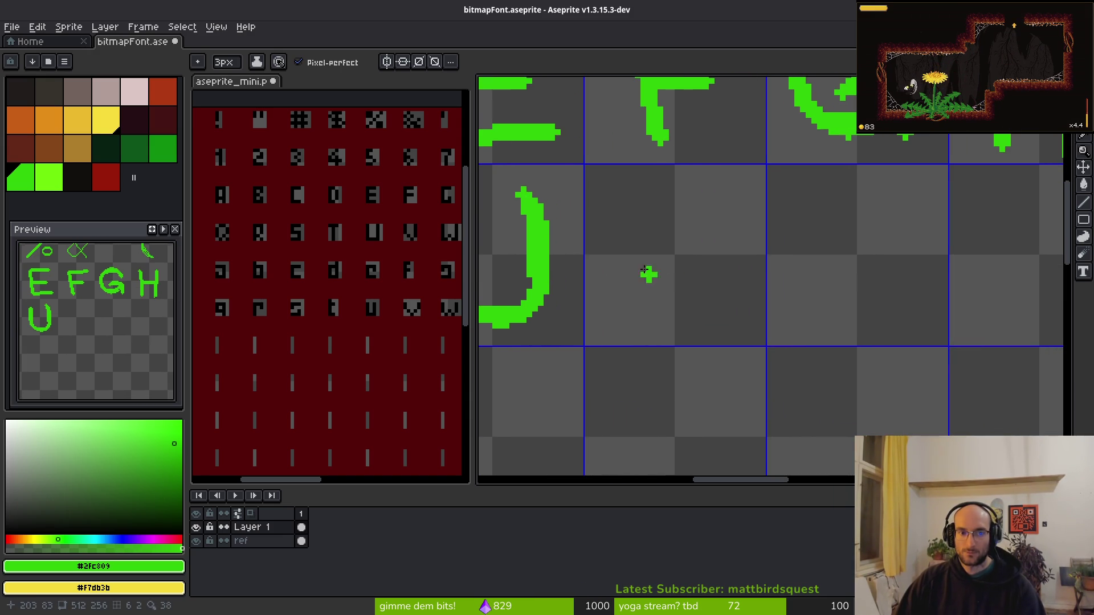
left_click_drag(619, 197, 677, 310)
left_click_drag(734, 195, 679, 310)
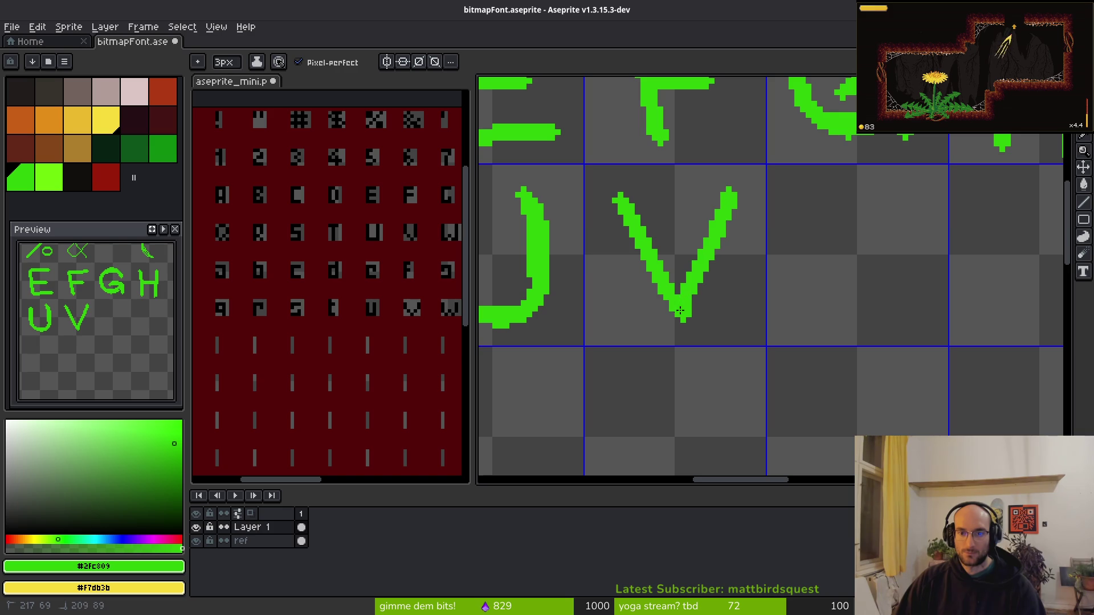
Draw W and then a crossed-diagonal X in the following cells.
scroll(693, 281, "right", 3)
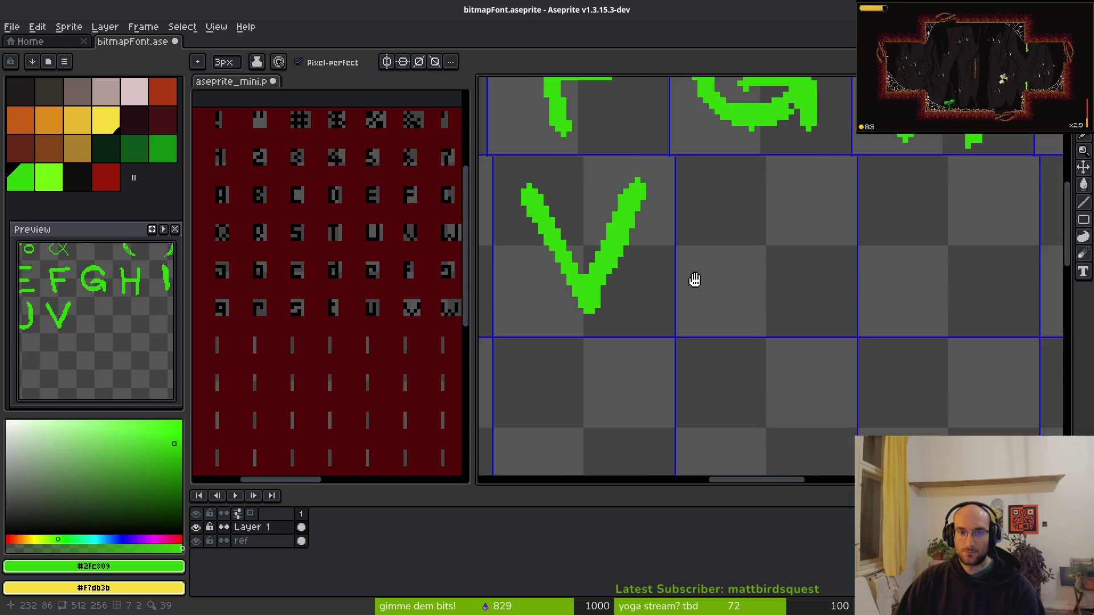
scroll(398, 281, "right", 2)
mouse_move(601, 203)
left_mouse_down()
mouse_move(607, 321)
mouse_move(675, 310)
mouse_move(719, 195)
left_mouse_up()
left_click_drag(707, 262, 689, 308)
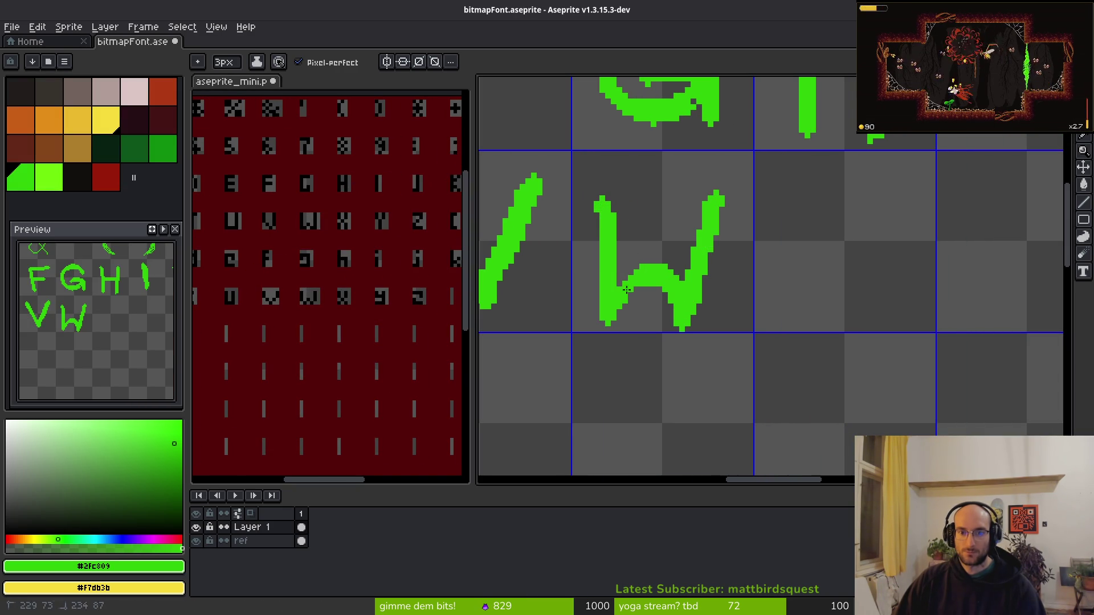
scroll(627, 245, "right", 3)
mouse_move(268, 281)
left_mouse_down()
mouse_move(378, 310)
mouse_move(256, 340)
mouse_move(349, 289)
left_mouse_up()
left_click_drag(680, 178, 792, 297)
left_click_drag(773, 183, 688, 305)
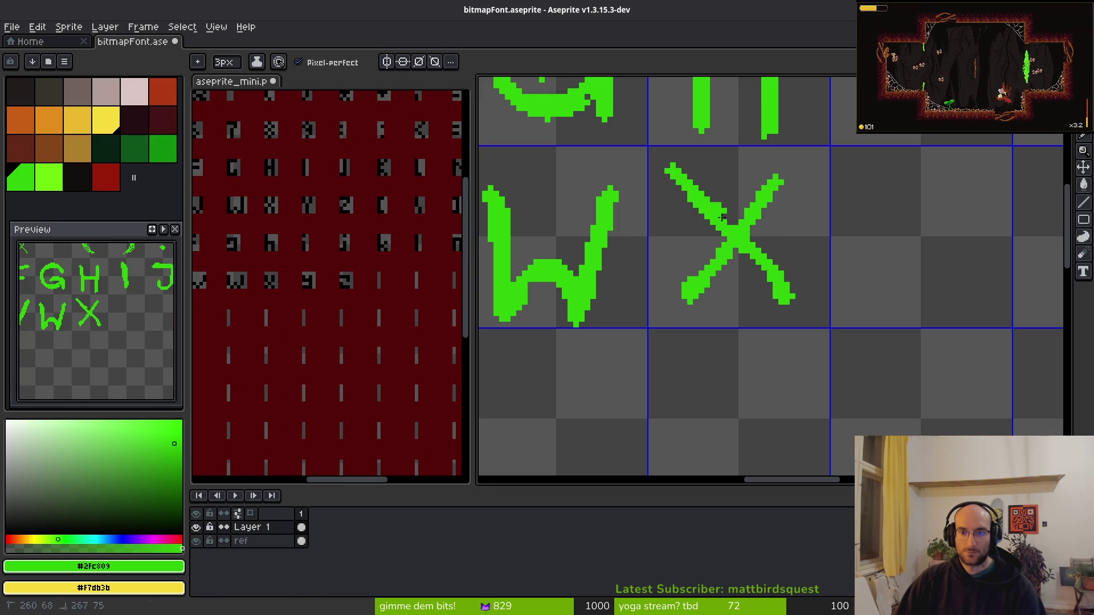
Draw Y and Z after X, then mark the next empty cell green.
scroll(695, 285, "right", 3)
left_click(703, 282)
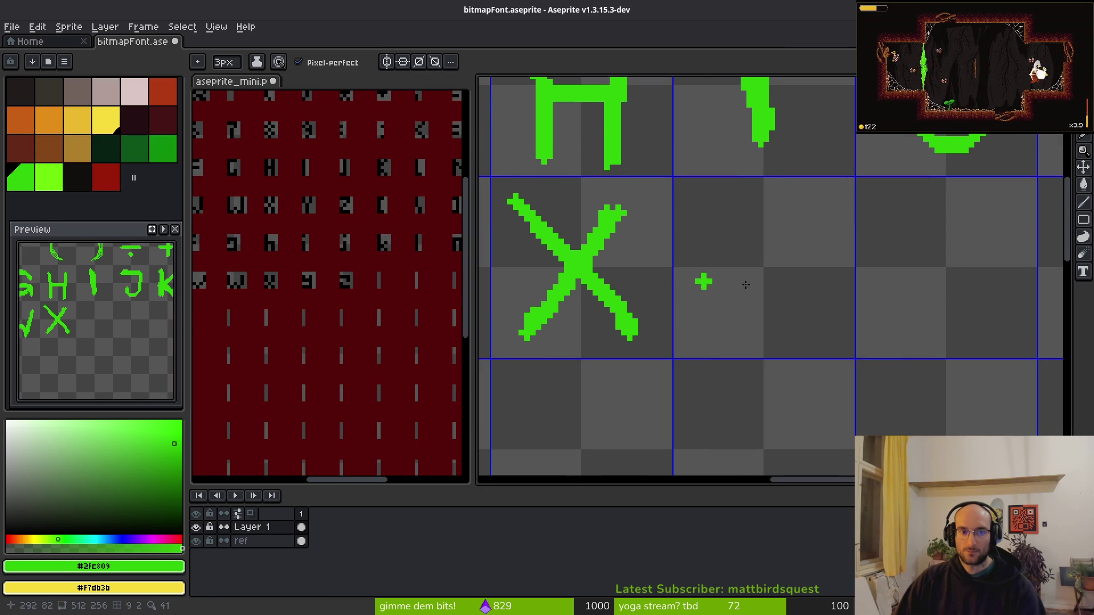
left_click_drag(719, 212, 766, 292)
left_click_drag(798, 242, 748, 342)
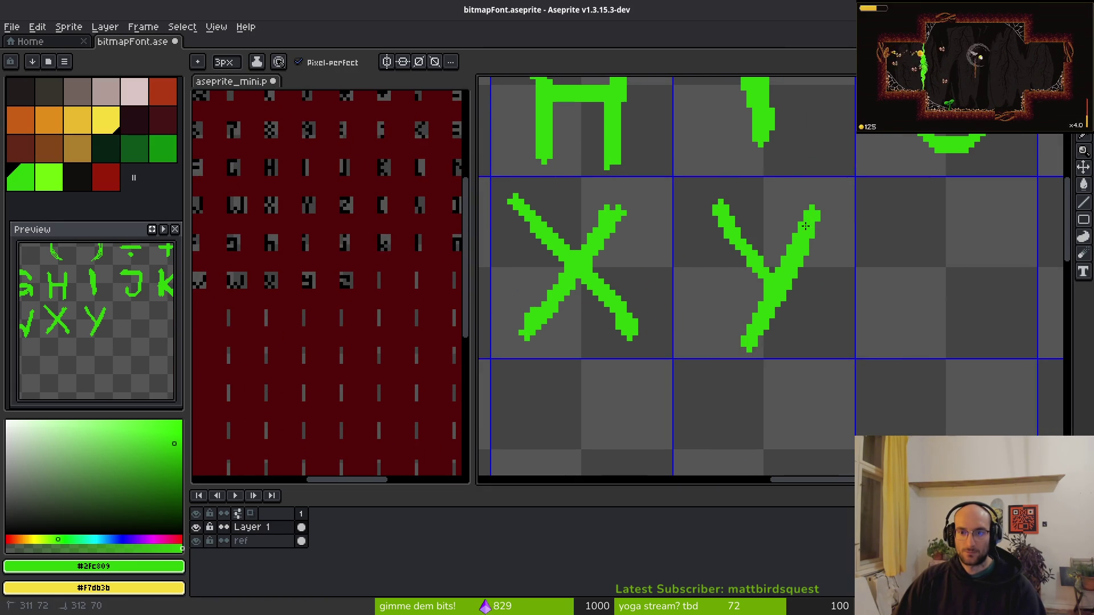
scroll(805, 226, "right", 3)
mouse_move(706, 236)
left_mouse_down()
mouse_move(827, 236)
mouse_move(726, 340)
mouse_move(804, 344)
left_mouse_up()
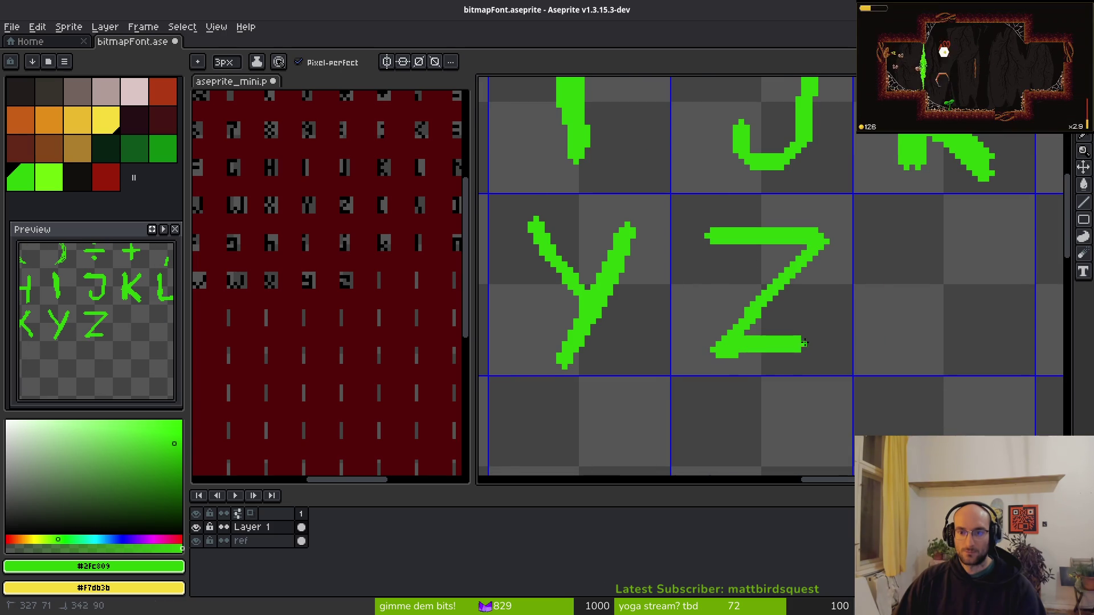
scroll(740, 325, "right", 4)
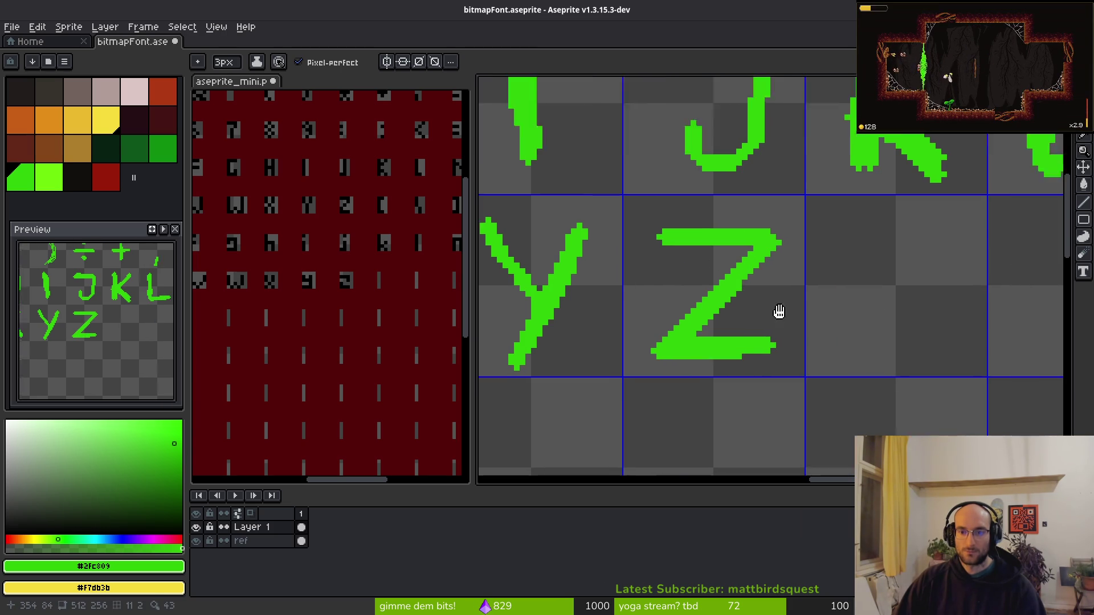
left_click(646, 305)
scroll(289, 208, "down", 1)
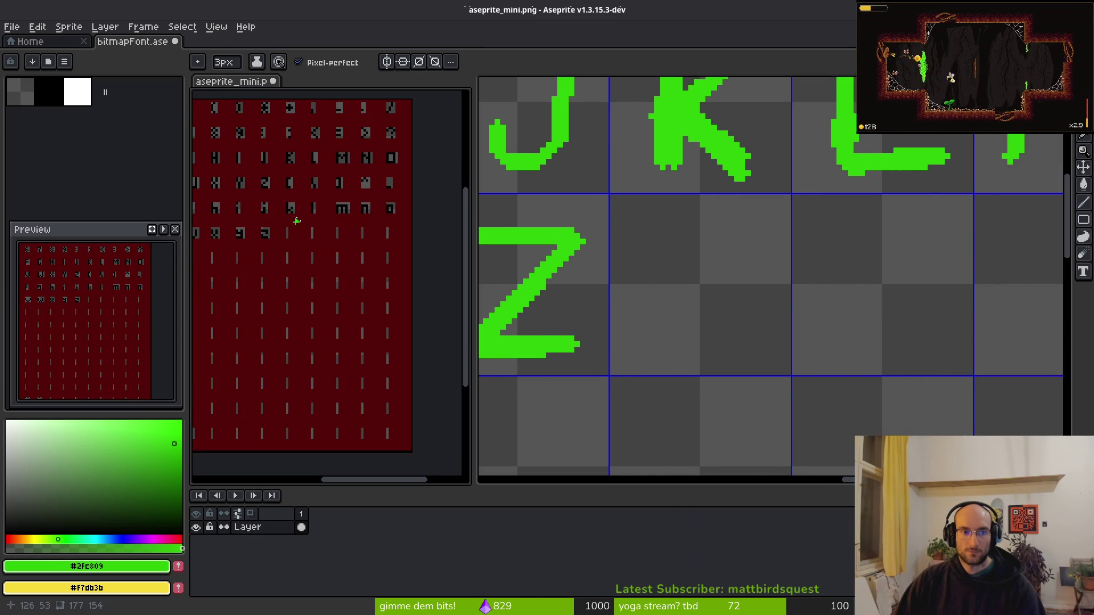
Check the Godot docs' character order, then draw a [ bracket after Z and trim it.
scroll(297, 192, "up", 1)
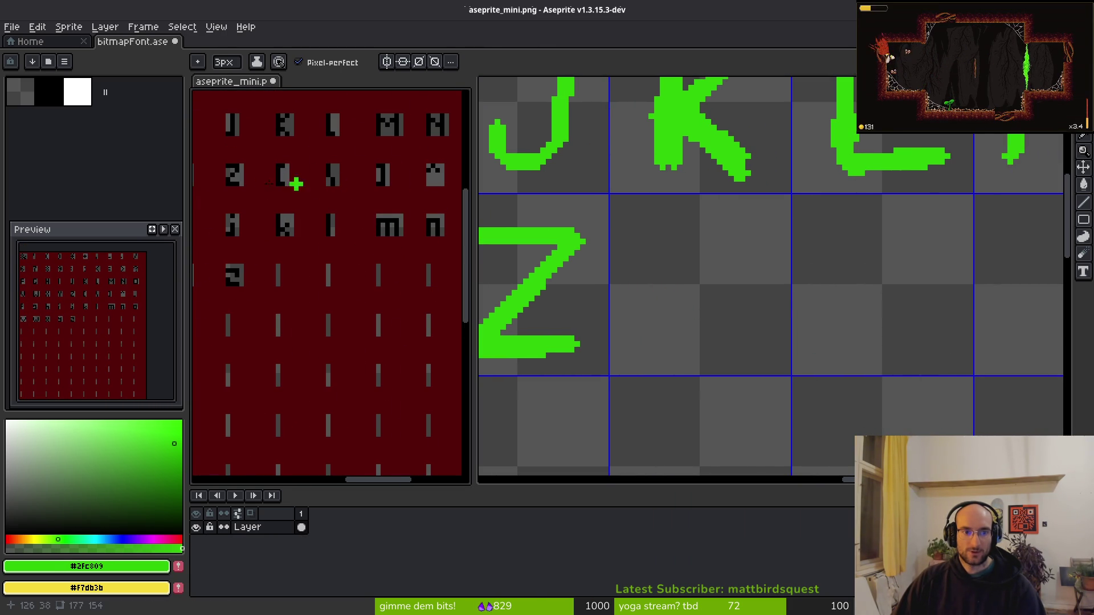
key("alt+Tab")
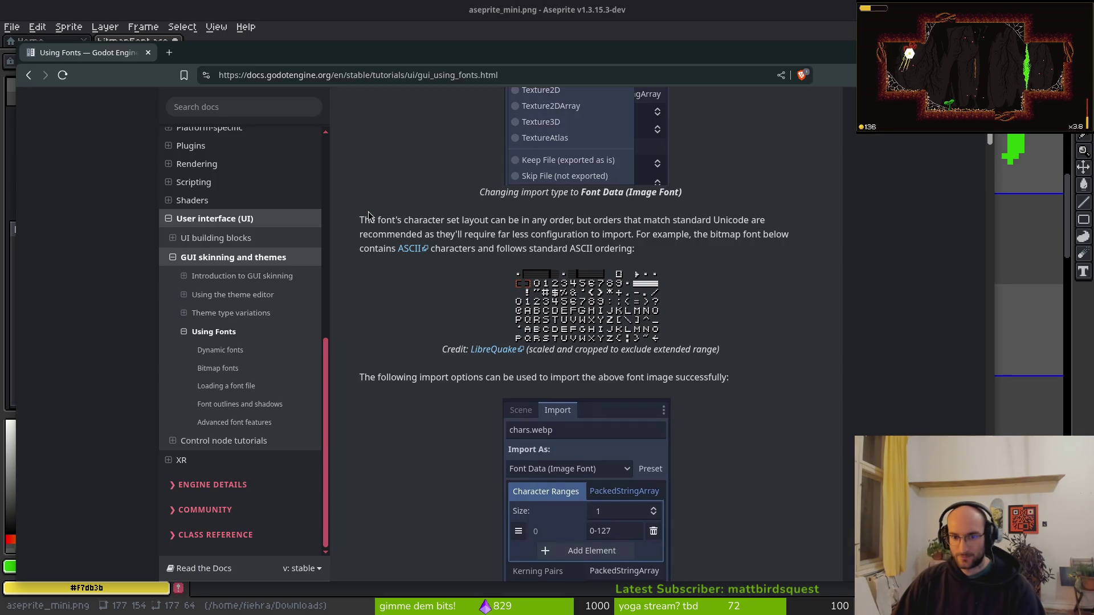
key("alt+Tab")
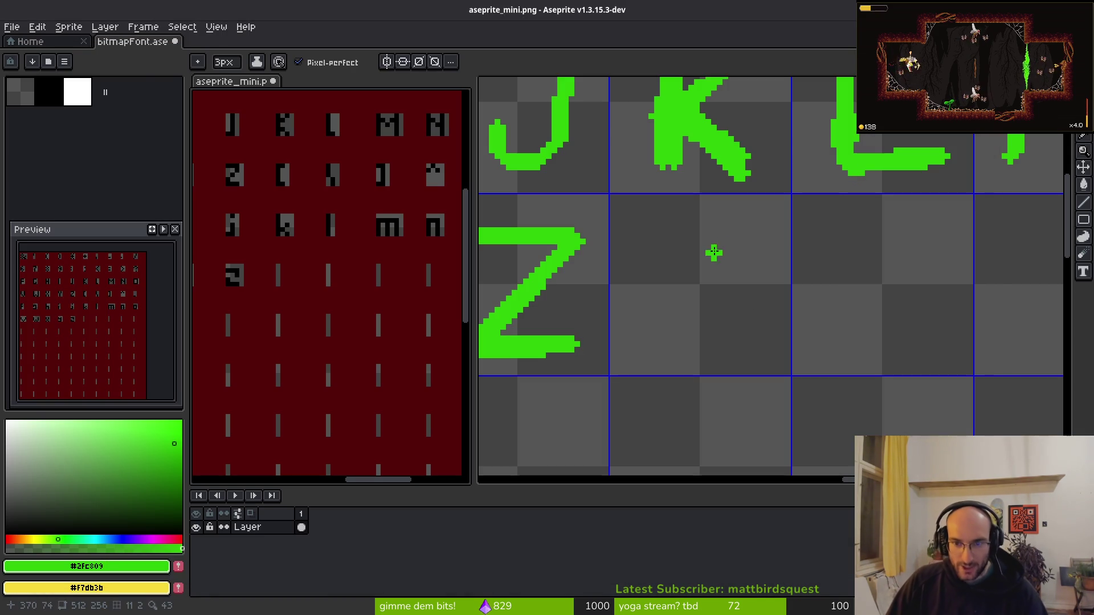
mouse_move(723, 229)
left_mouse_down()
mouse_move(667, 251)
mouse_move(728, 344)
left_mouse_up()
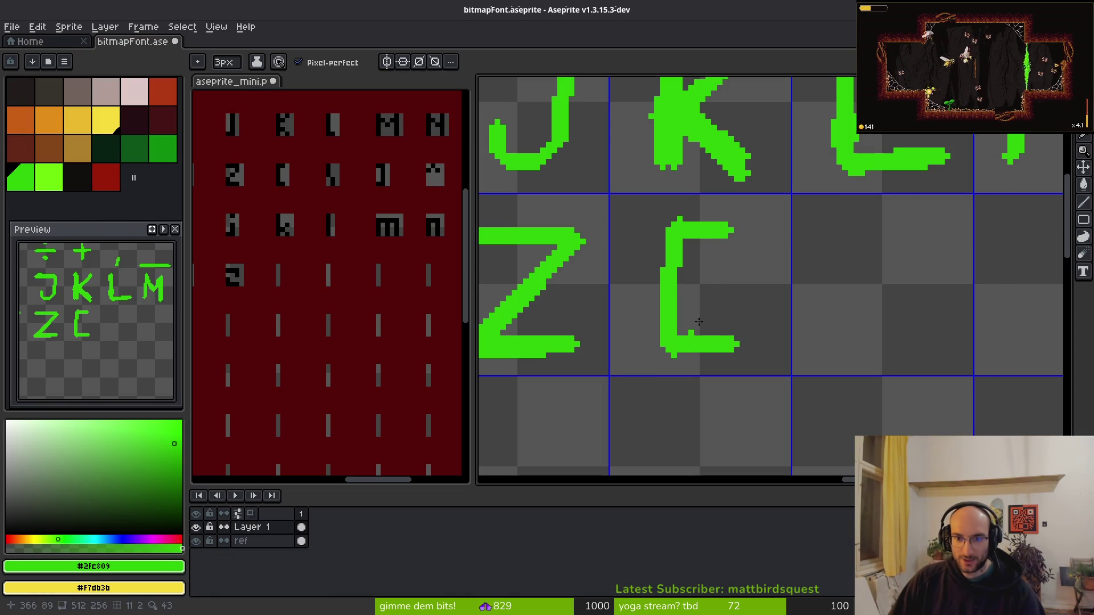
key("e")
left_click(732, 229)
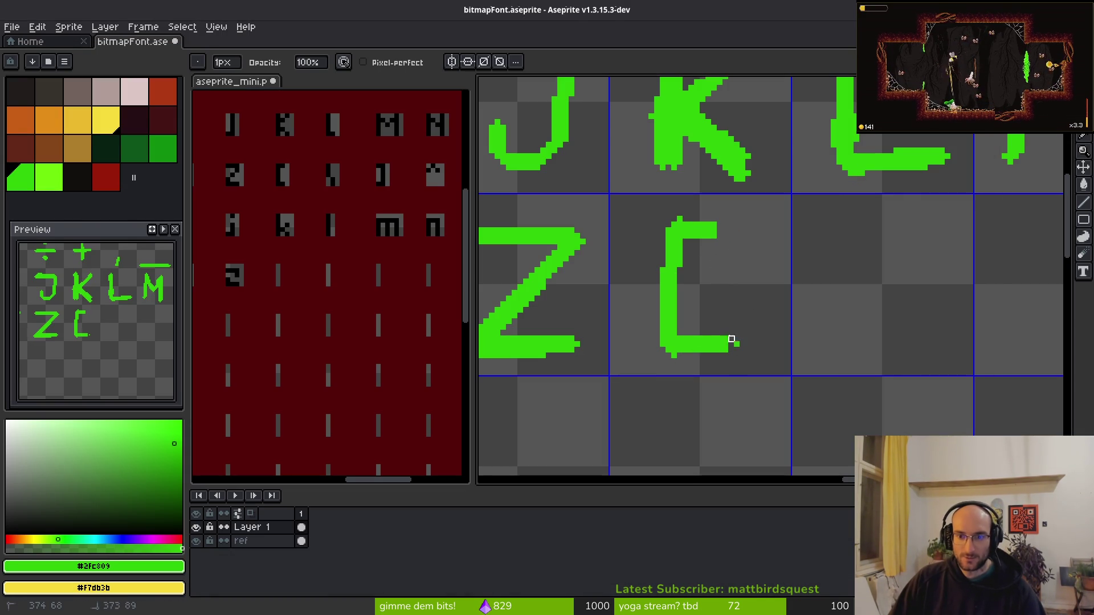
Recheck the docs and draw the backslash after the bracket.
left_click(340, 276)
scroll(330, 285, "down", 4)
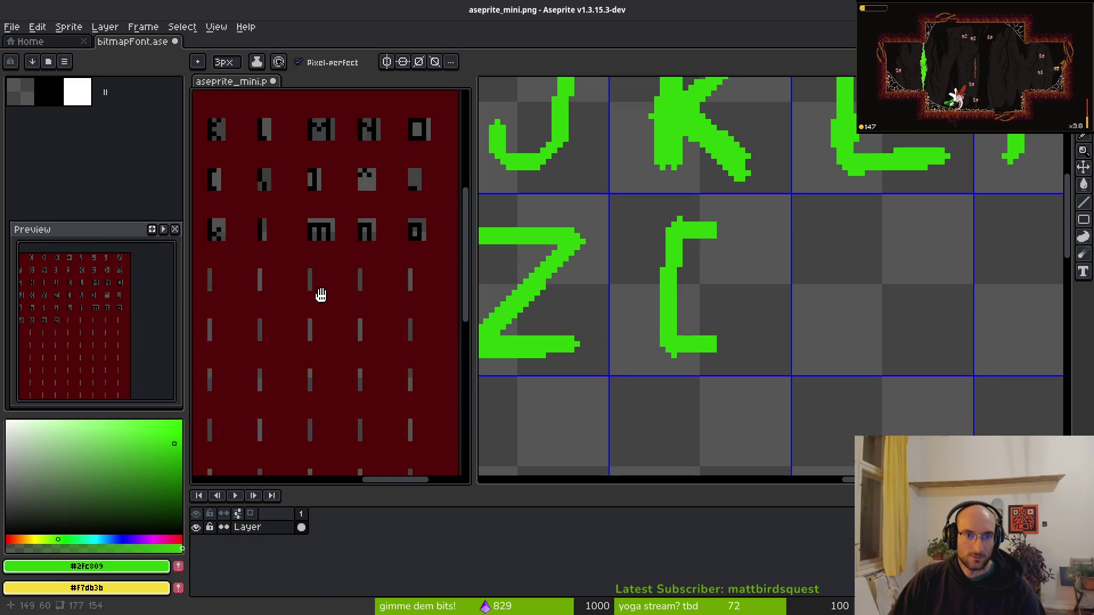
scroll(339, 306, "up", 2)
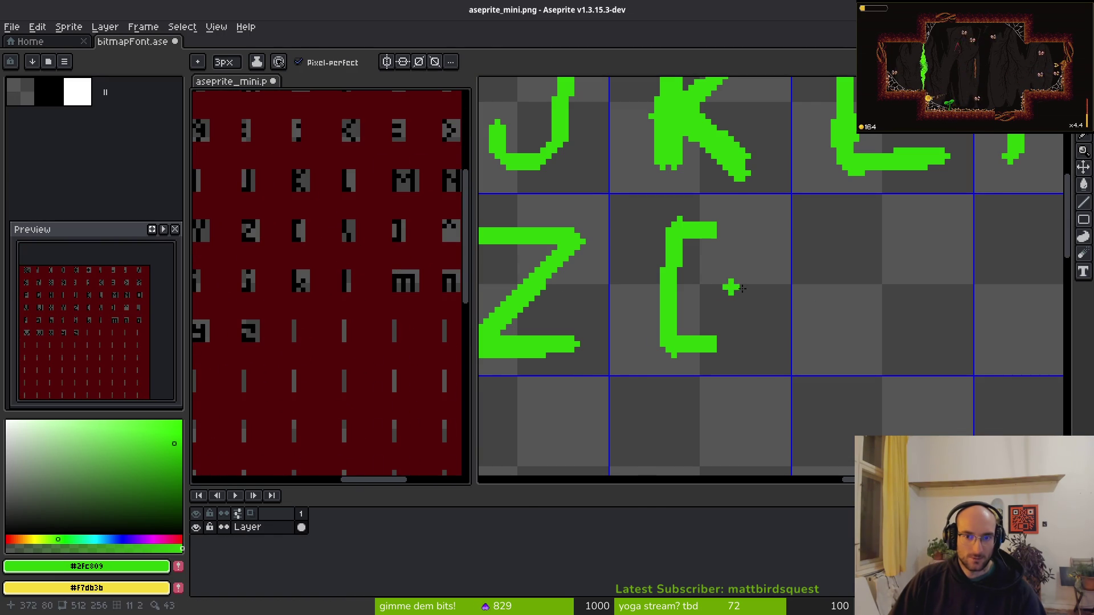
key("alt+Tab")
key("alt+Tab")
left_click(837, 222)
mouse_move(837, 222)
left_mouse_down()
mouse_move(914, 359)
mouse_move(851, 219)
mouse_move(912, 290)
left_mouse_up()
Draw the ] closing bracket after the backslash and erase its stray top-right pixels.
scroll(912, 290, "right", 5)
mouse_move(824, 213)
left_mouse_down()
mouse_move(854, 212)
mouse_move(865, 325)
mouse_move(819, 330)
left_mouse_up()
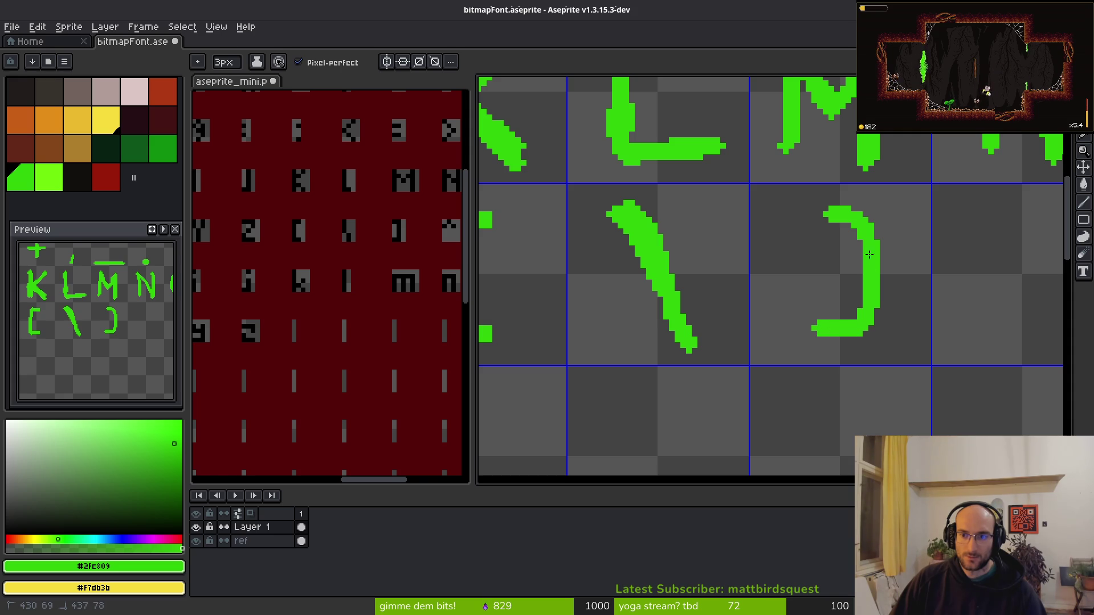
key("e")
left_click_drag(890, 211, 860, 231)
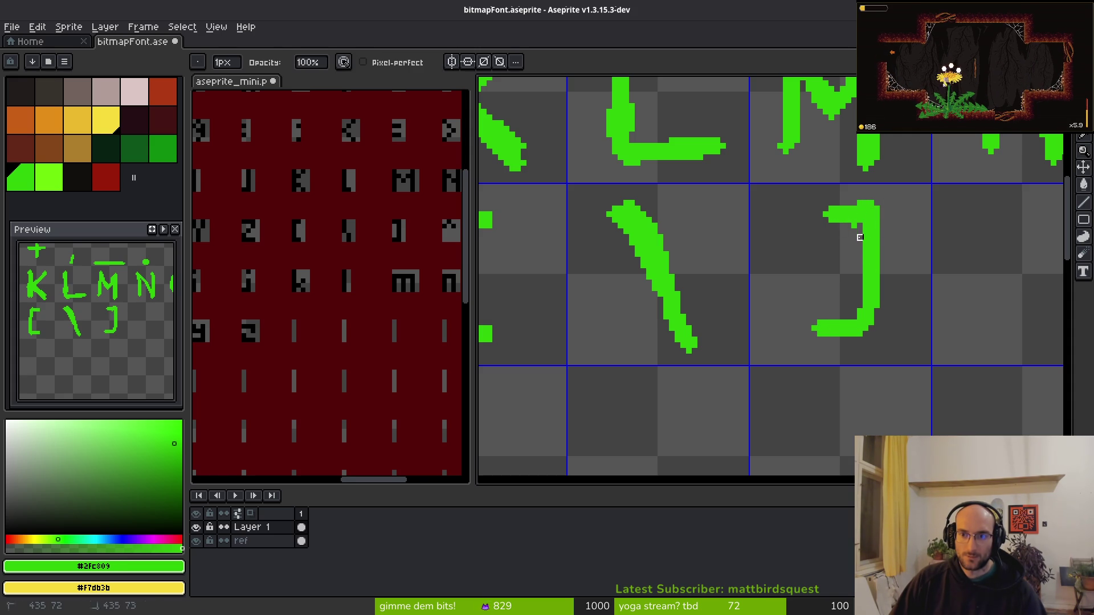
key("b")
Draw a thick, tall ^ caret after the closing bracket.
scroll(526, 313, "right", 6)
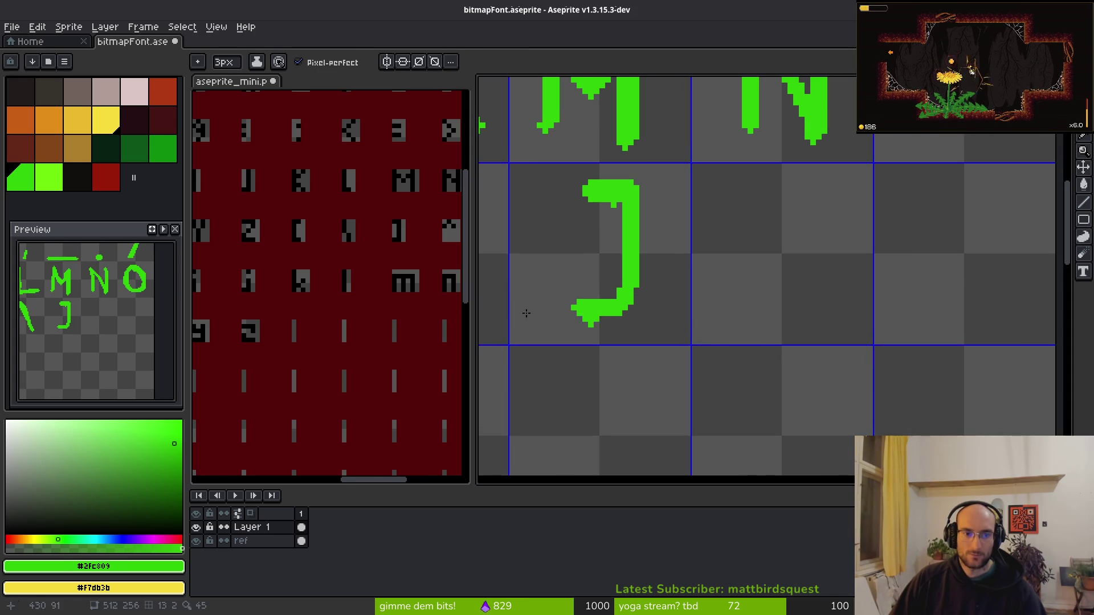
left_click(217, 297)
key("alt+Tab")
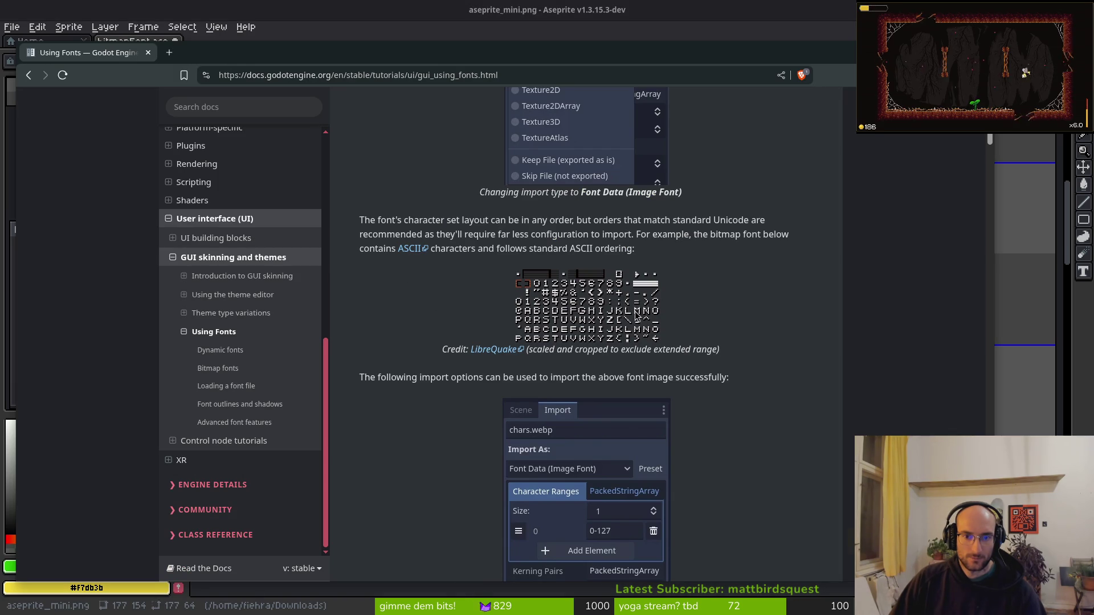
key("alt+Tab")
mouse_move(730, 231)
left_mouse_down()
mouse_move(786, 190)
mouse_move(824, 230)
left_mouse_up()
left_click_drag(778, 176, 721, 236)
left_click_drag(830, 236, 797, 191)
Lasso the dash glyph and move it into the cell after ^ as the underscore.
left_click(387, 327)
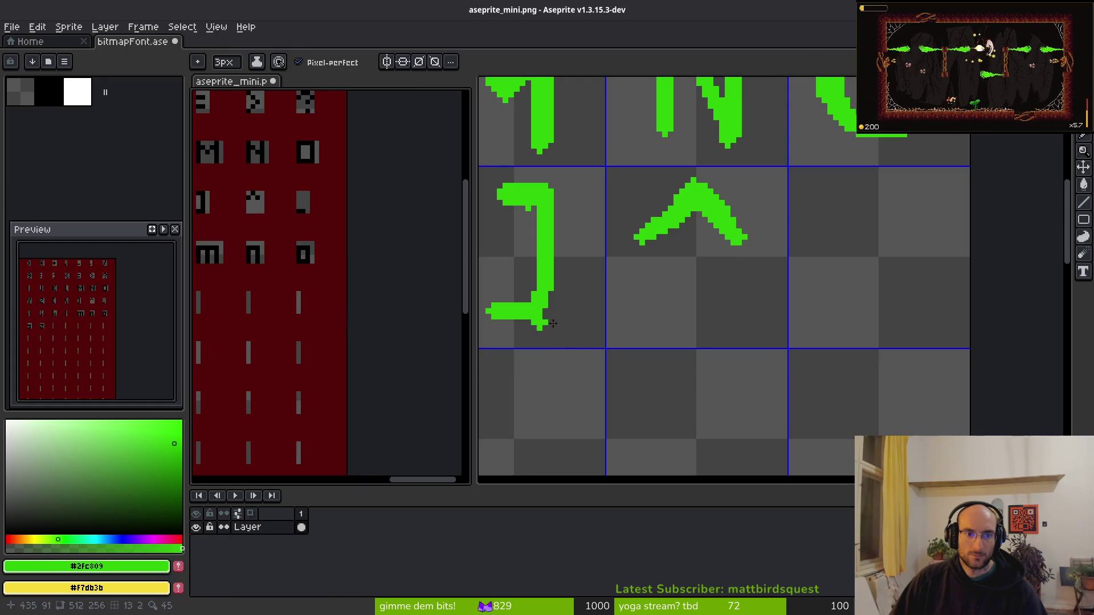
key("alt+Tab")
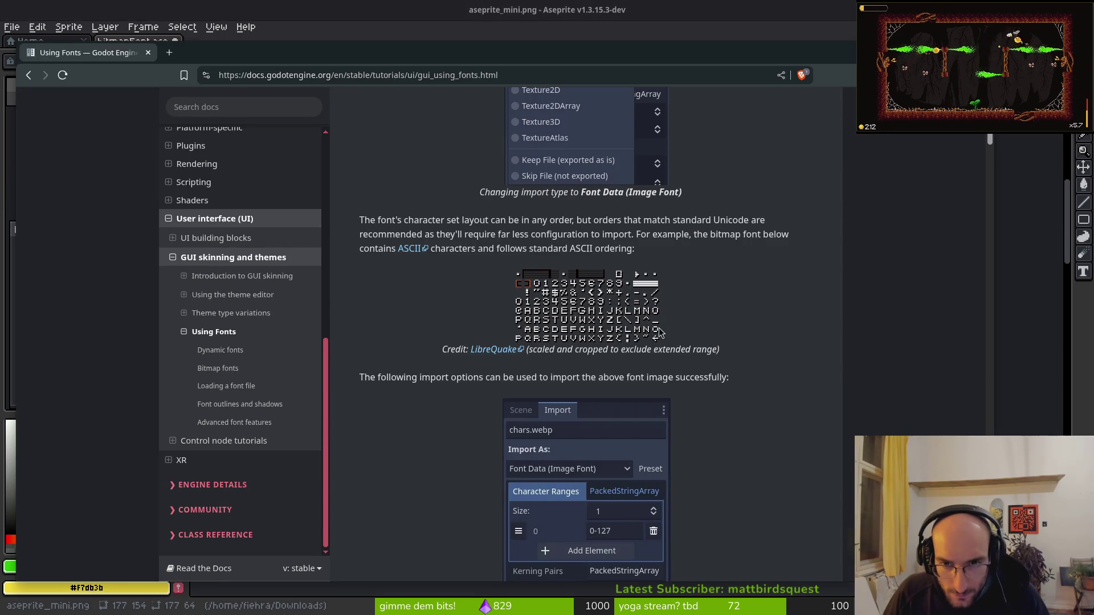
key("alt+Tab")
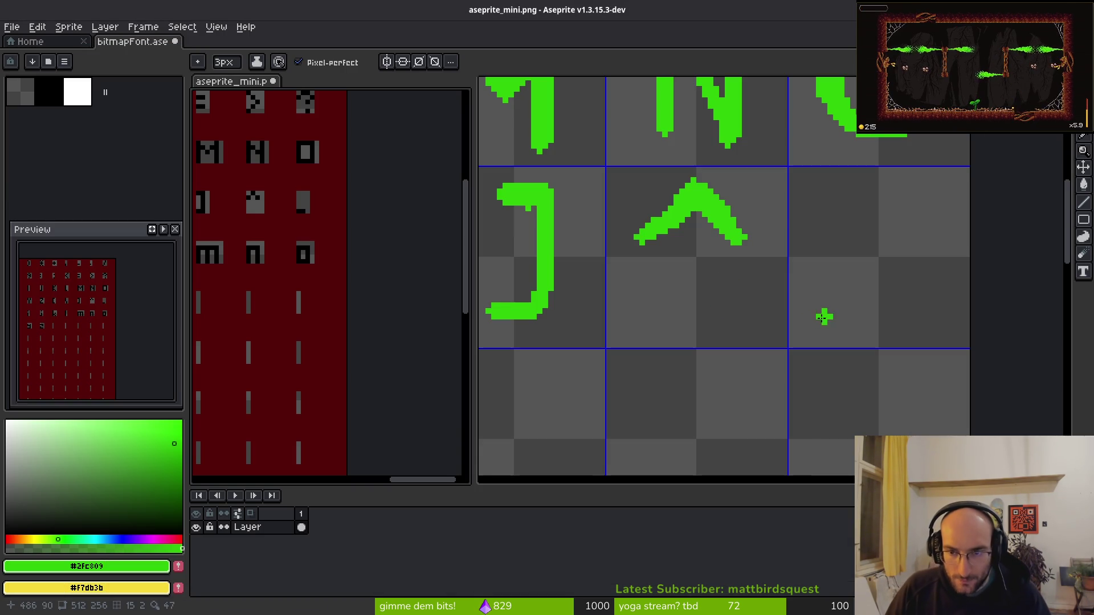
scroll(842, 311, "down", 5)
scroll(740, 146, "up", 3)
key("q")
mouse_move(729, 130)
left_mouse_down()
mouse_move(763, 198)
mouse_move(781, 188)
left_mouse_up()
left_click(757, 151)
mouse_move(757, 151)
left_mouse_down()
mouse_move(638, 182)
mouse_move(708, 166)
mouse_move(922, 391)
mouse_move(842, 330)
mouse_move(913, 376)
mouse_move(912, 388)
left_mouse_up()
key("ctrl+d")
key("b")
scroll(735, 324, "up", 3)
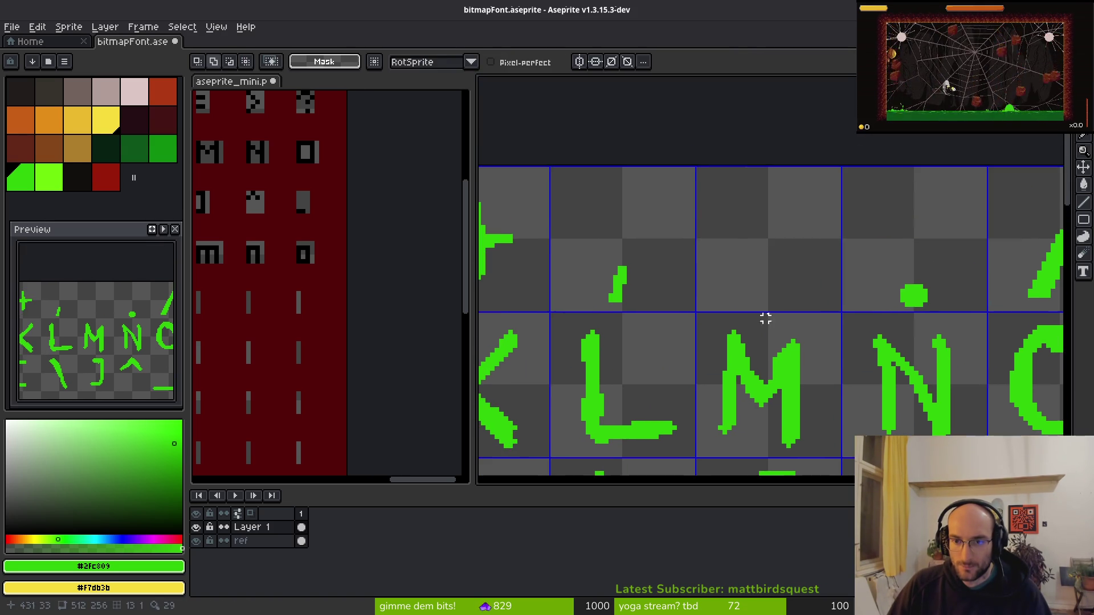
Draw a minus dash left of the period and save the font sheet.
mouse_move(743, 251)
left_mouse_down()
mouse_move(721, 239)
mouse_move(808, 245)
left_mouse_up()
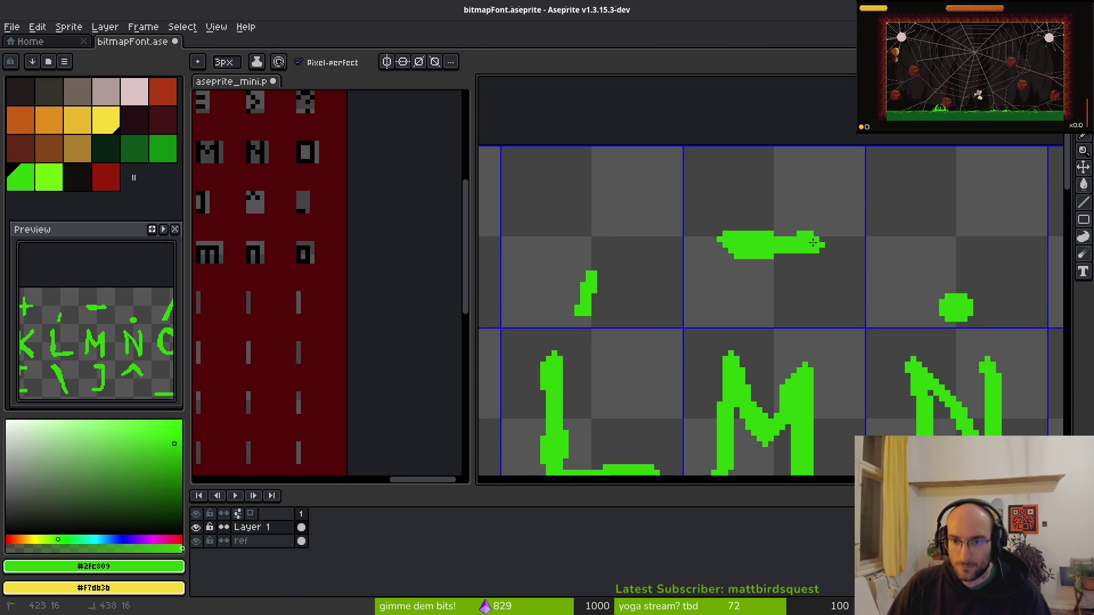
scroll(824, 315, "down", 2)
key("ctrl+s")
scroll(824, 315, "down", 2)
scroll(747, 257, "up", 2)
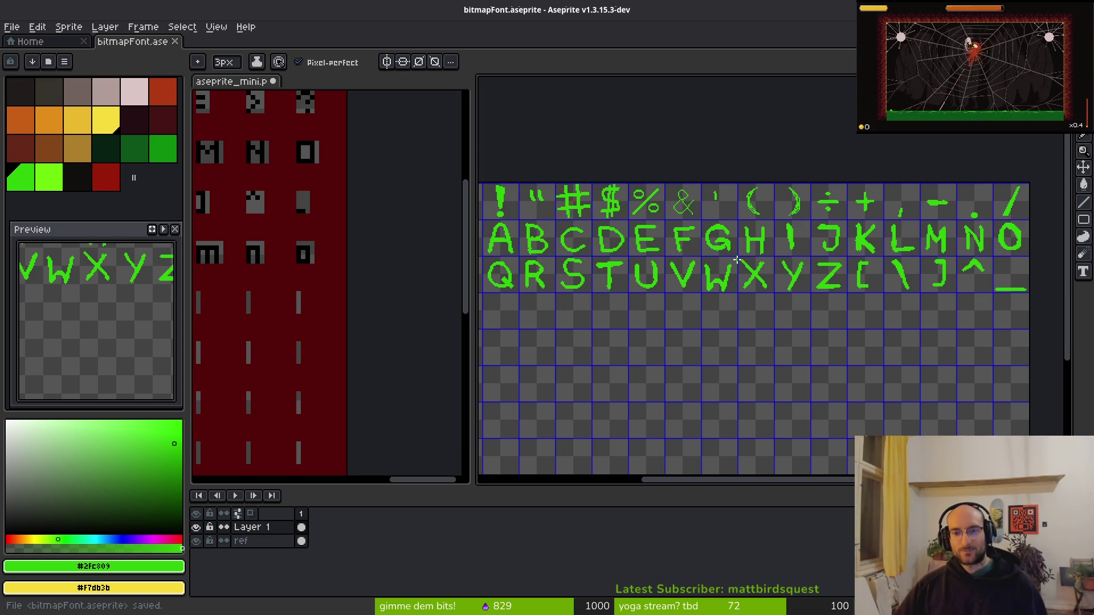
scroll(757, 275, "up", 3)
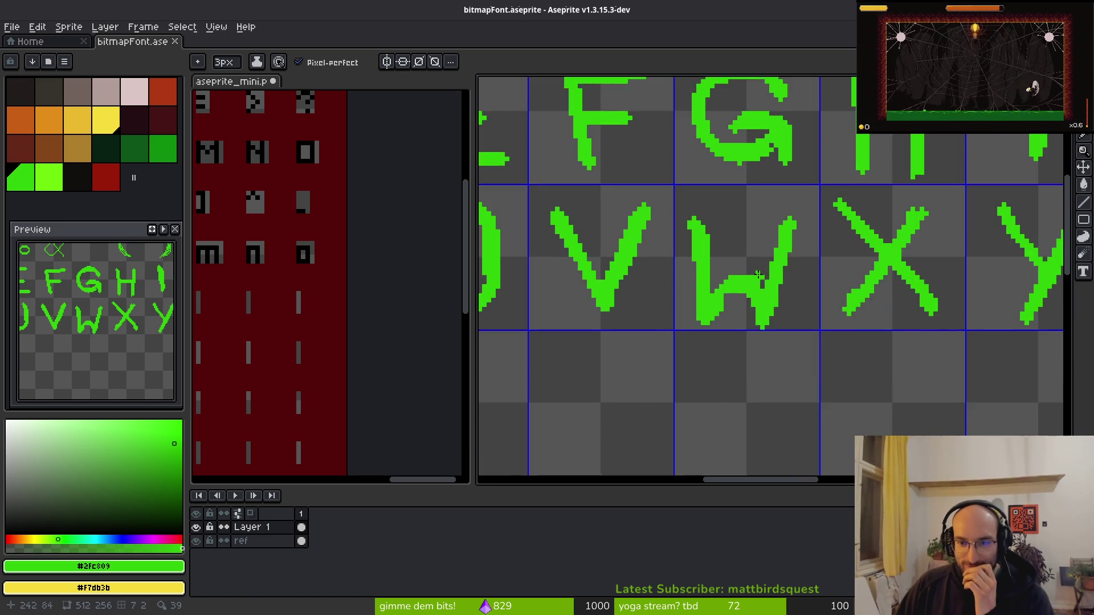
scroll(758, 275, "down", 3)
scroll(725, 215, "up", 3)
Thicken and extend the X's arms.
left_click(819, 233)
left_click_drag(821, 232, 842, 200)
left_click_drag(797, 263, 762, 332)
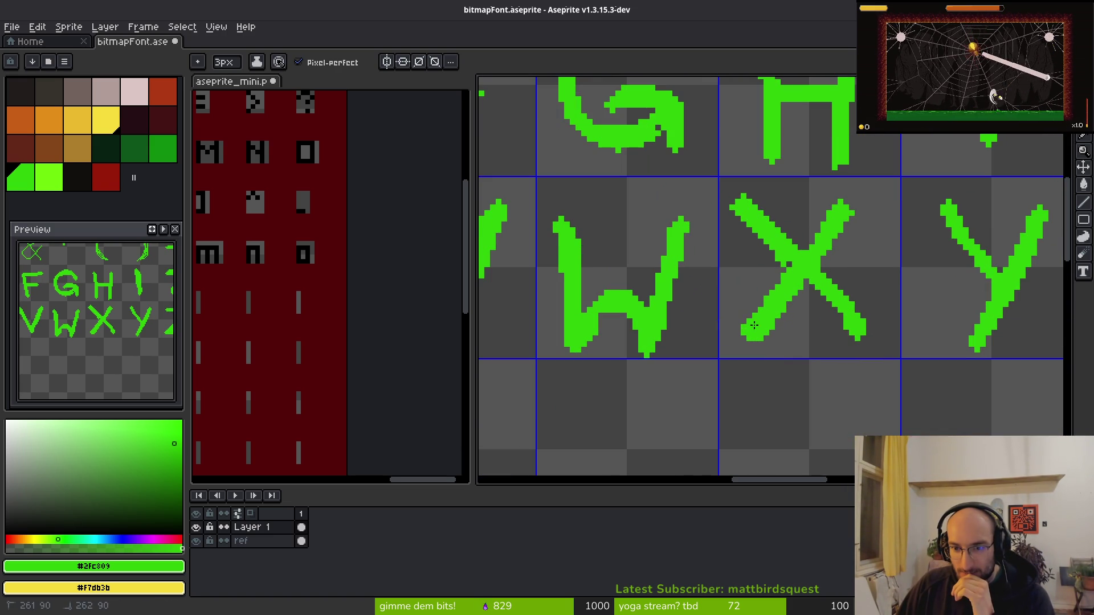
scroll(754, 325, "down", 3)
scroll(825, 277, "up", 4)
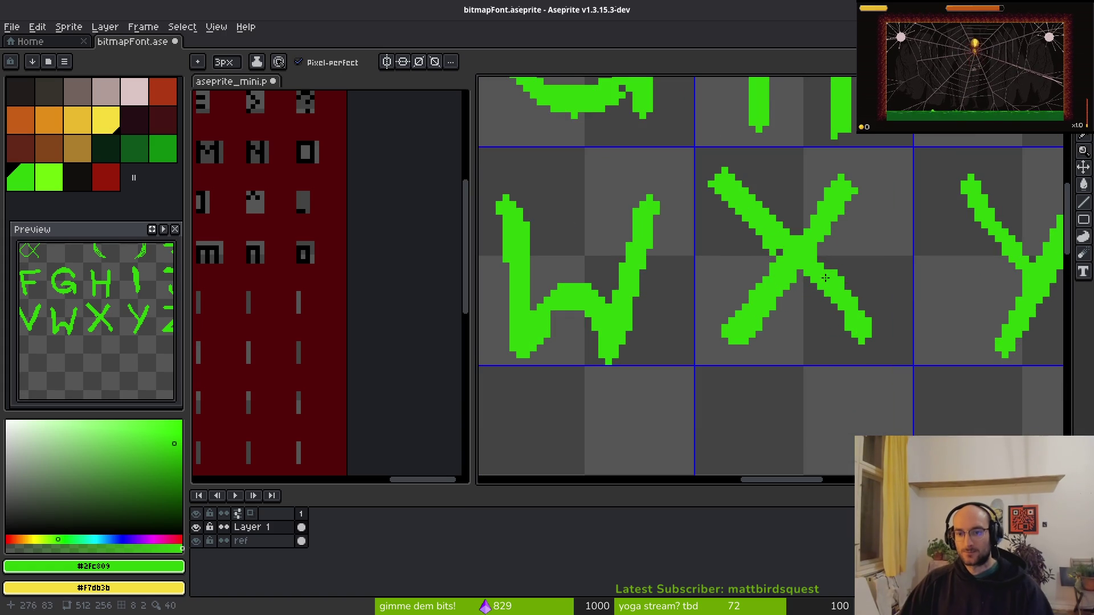
left_click(859, 322)
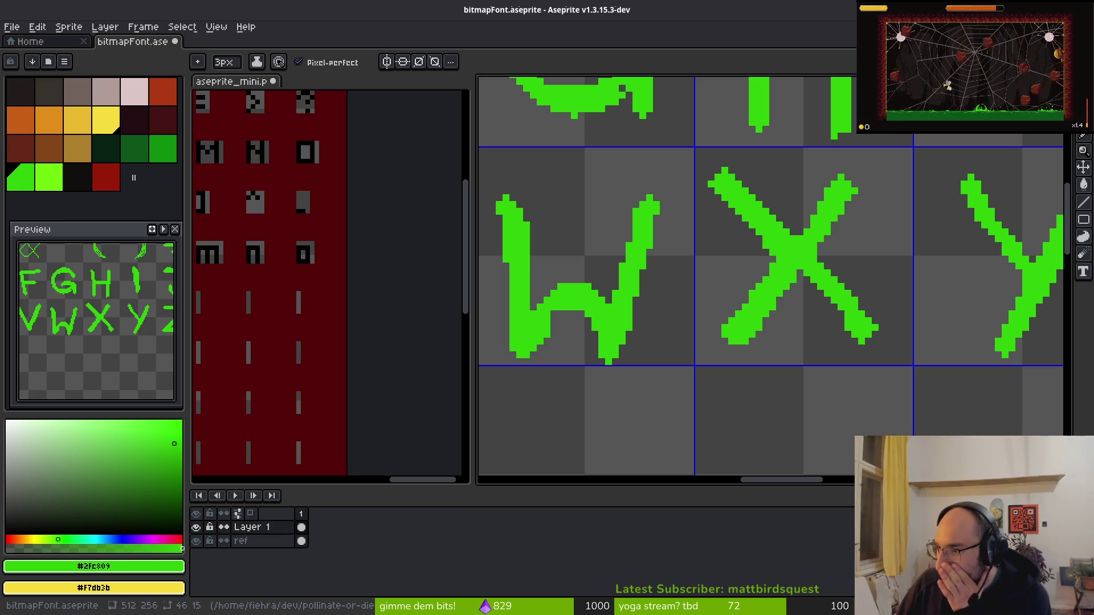
Save again and close the bitmapFont, aseprite_mini and Home tabs.
key("ctrl+s")
mouse_move(758, 227)
left_mouse_down()
mouse_move(679, 191)
mouse_move(686, 196)
left_mouse_up()
scroll(817, 263, "down", 2)
key("ctrl+w")
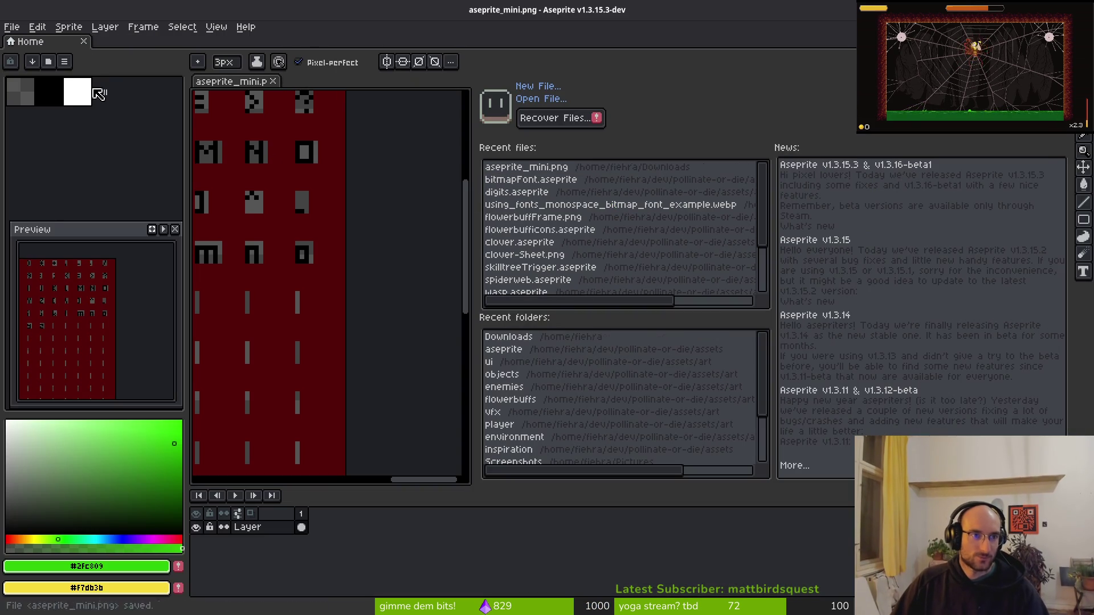
left_click(274, 82)
left_click(84, 41)
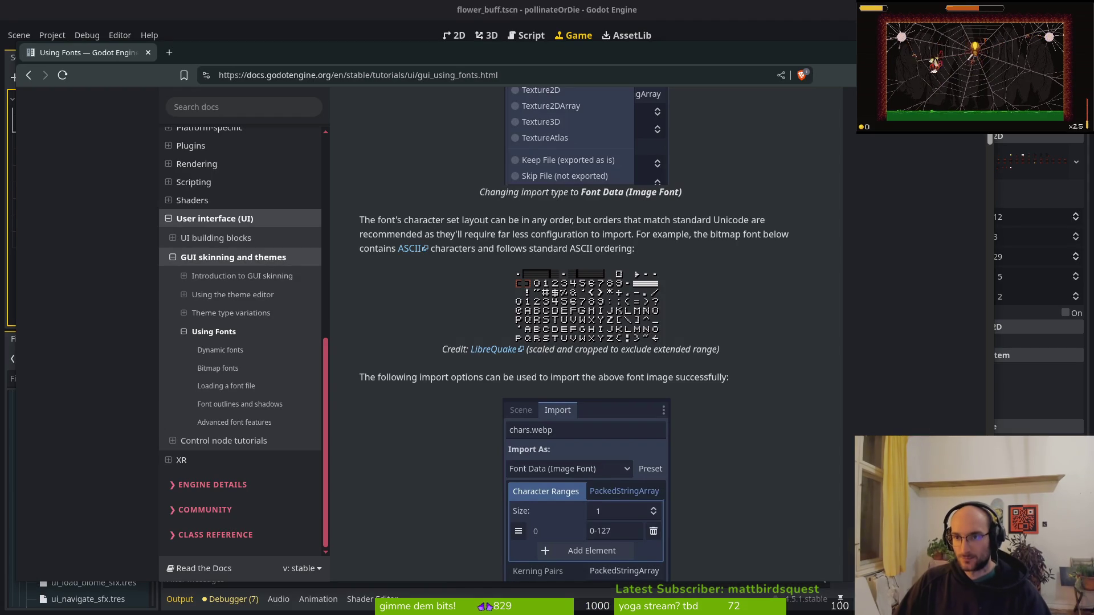
Dismiss the docs browser, quit tig in the terminal, and return to the flower_buff scene.
key("alt+Tab")
key("alt+Tab")
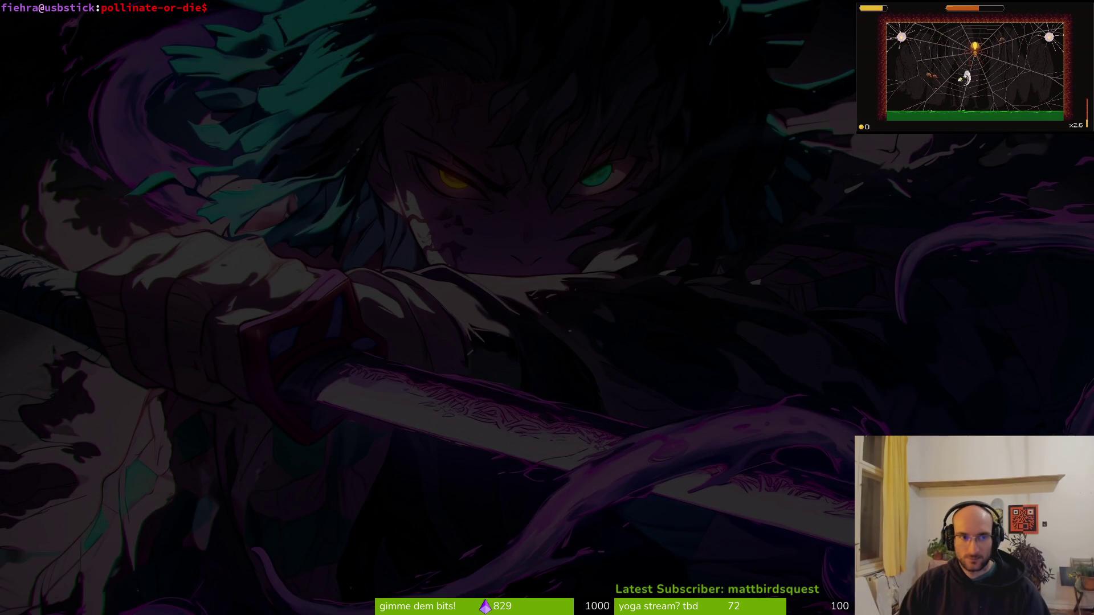
key("q")
type("tgii")
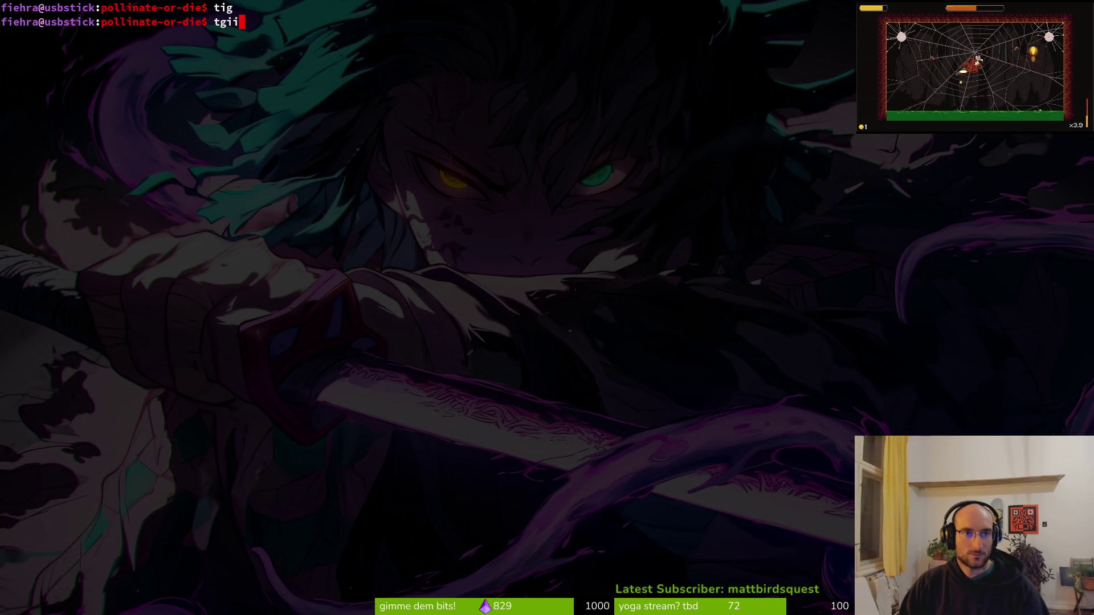
key("BackSpace")
key("BackSpace")
key("BackSpace")
key("ctrl+c")
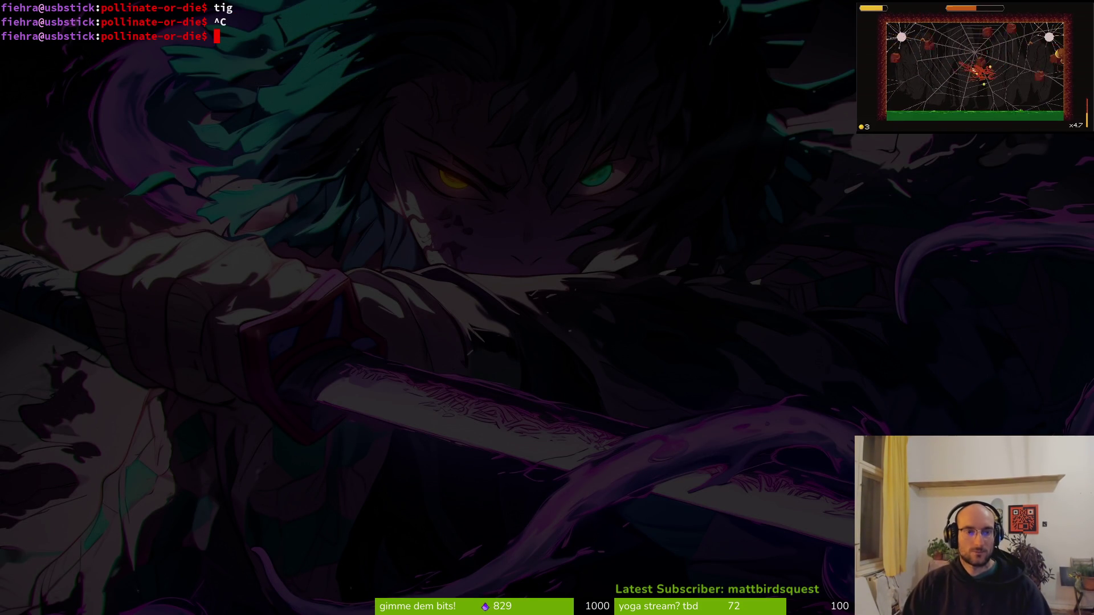
key("alt+Tab")
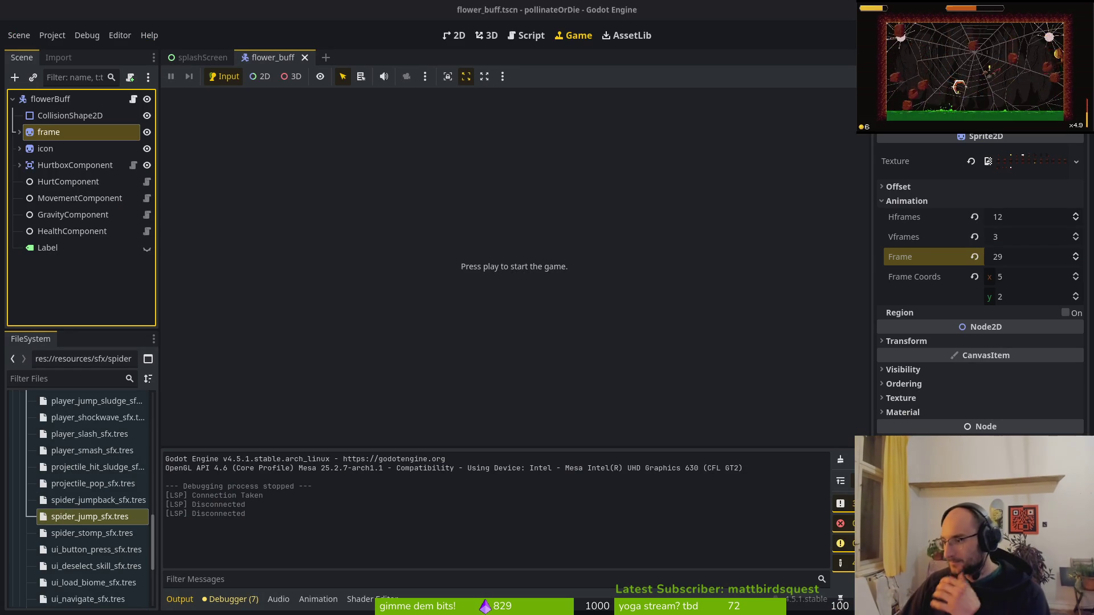